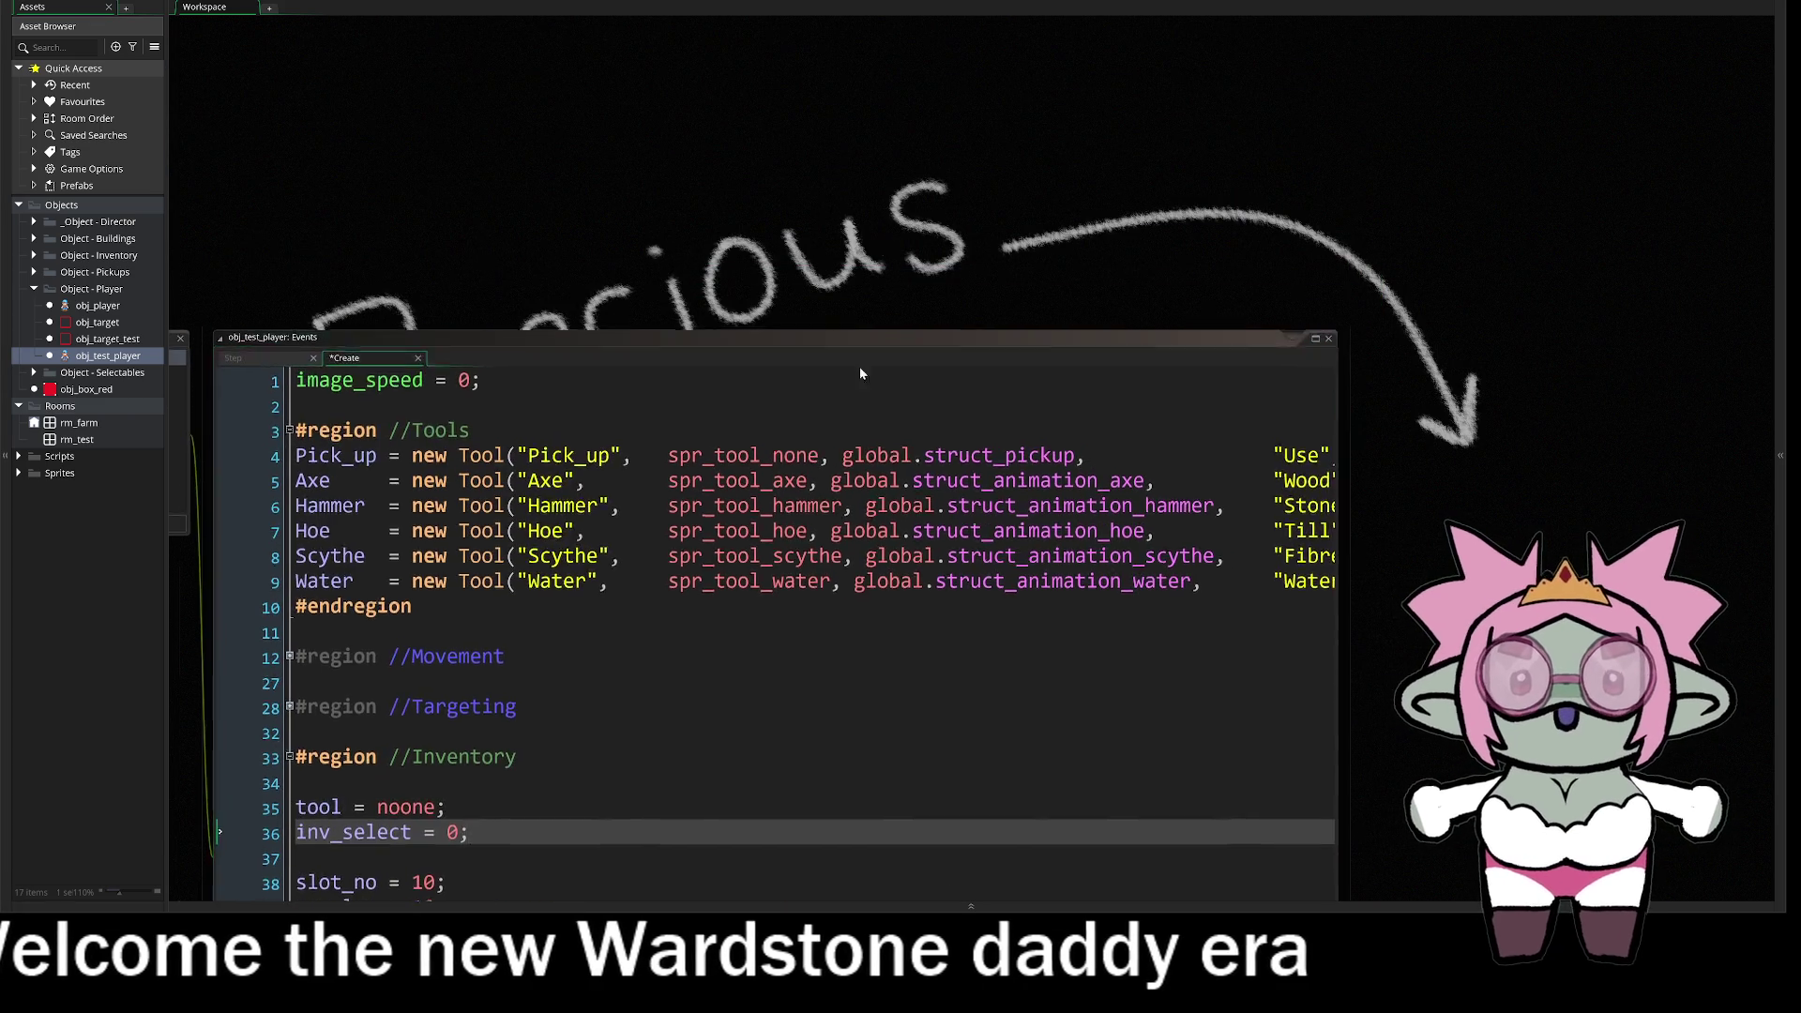
# - Close the obj_test_player code editor with Ctrl+W and reopen obj_test_player's Create code
pyautogui.hotkey('ctrl', 'w')
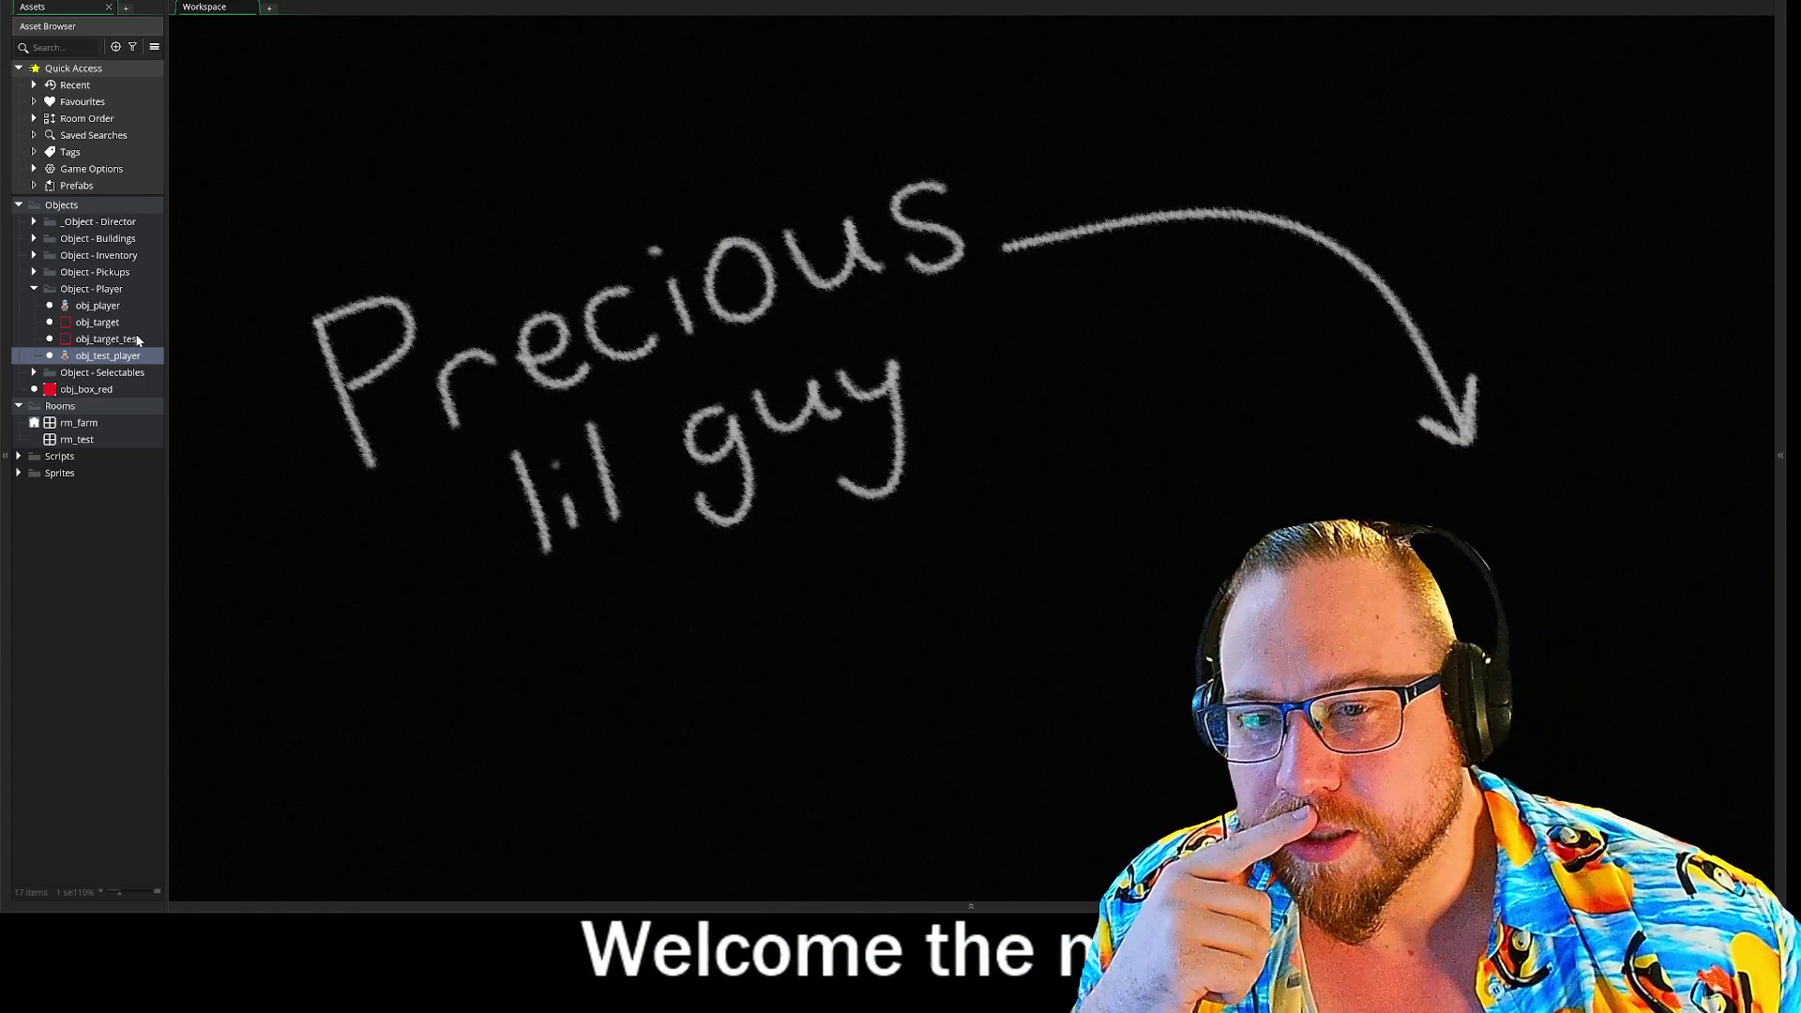
pyautogui.doubleClick(108, 356)
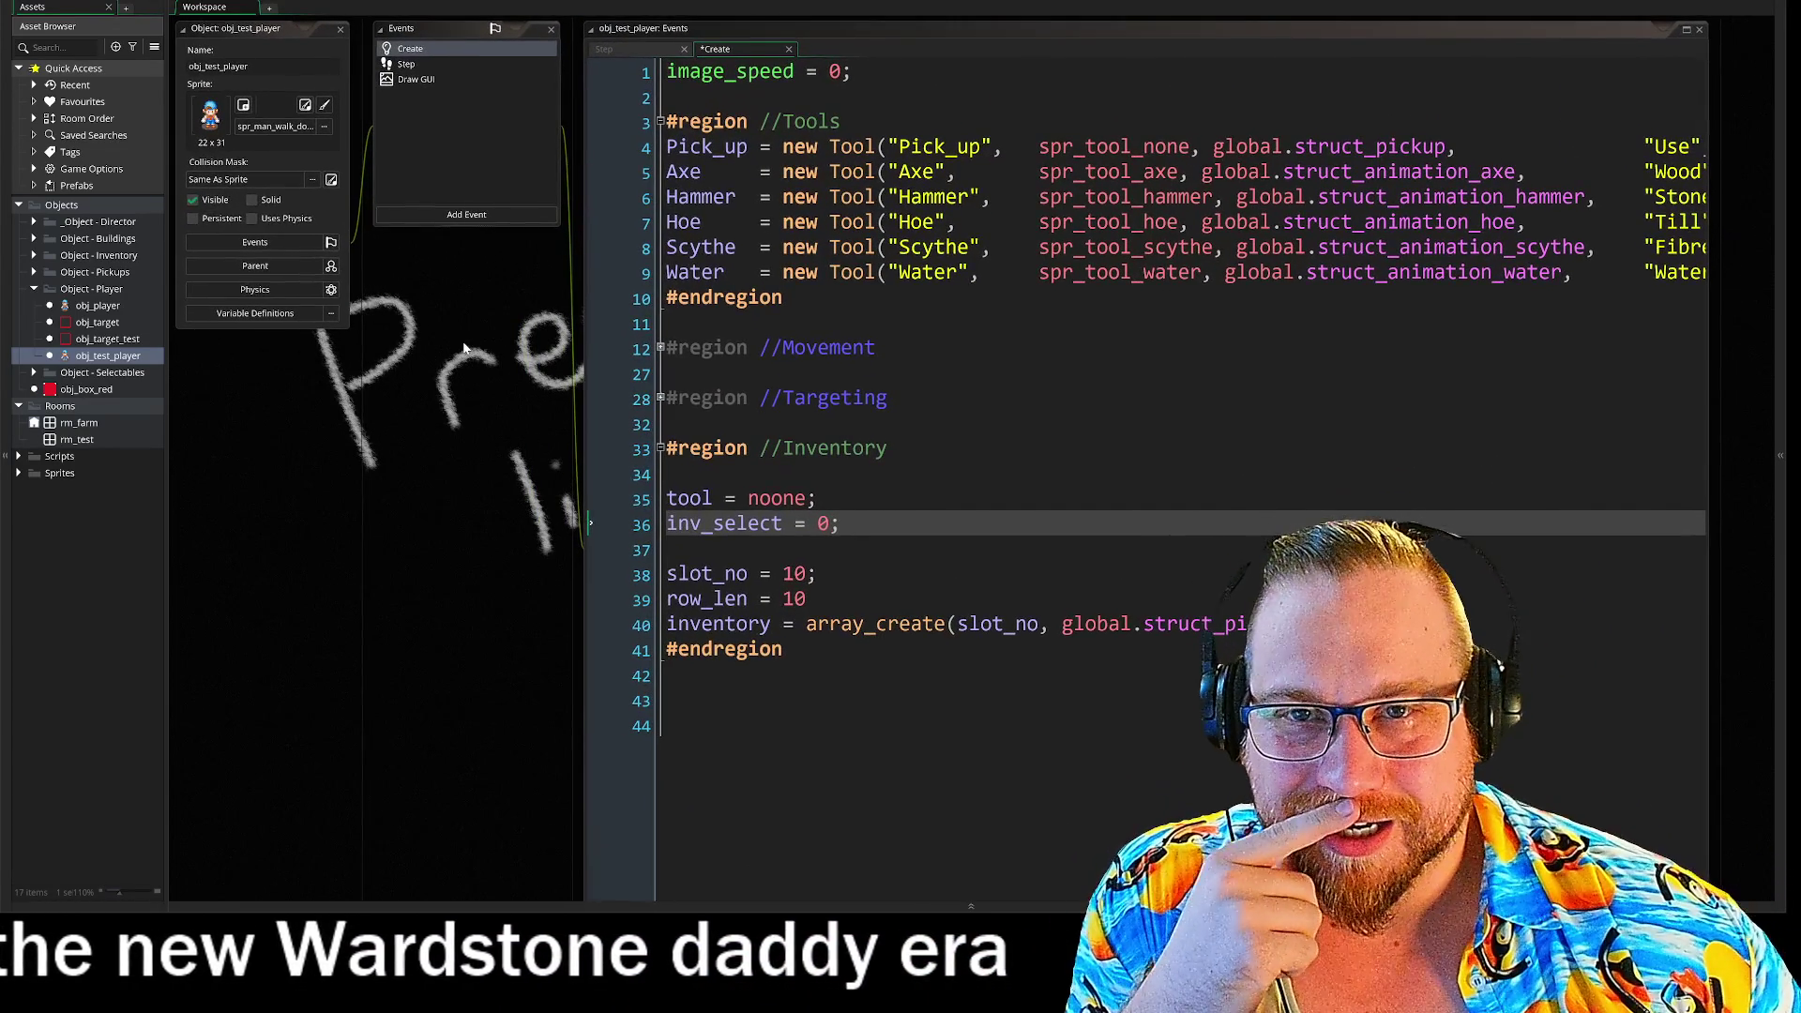
# - Widen the asset list and toggle the Movement and Targeting regions in obj_test_player's Create code
pyautogui.moveTo(174, 406); pyautogui.dragTo(186, 409)
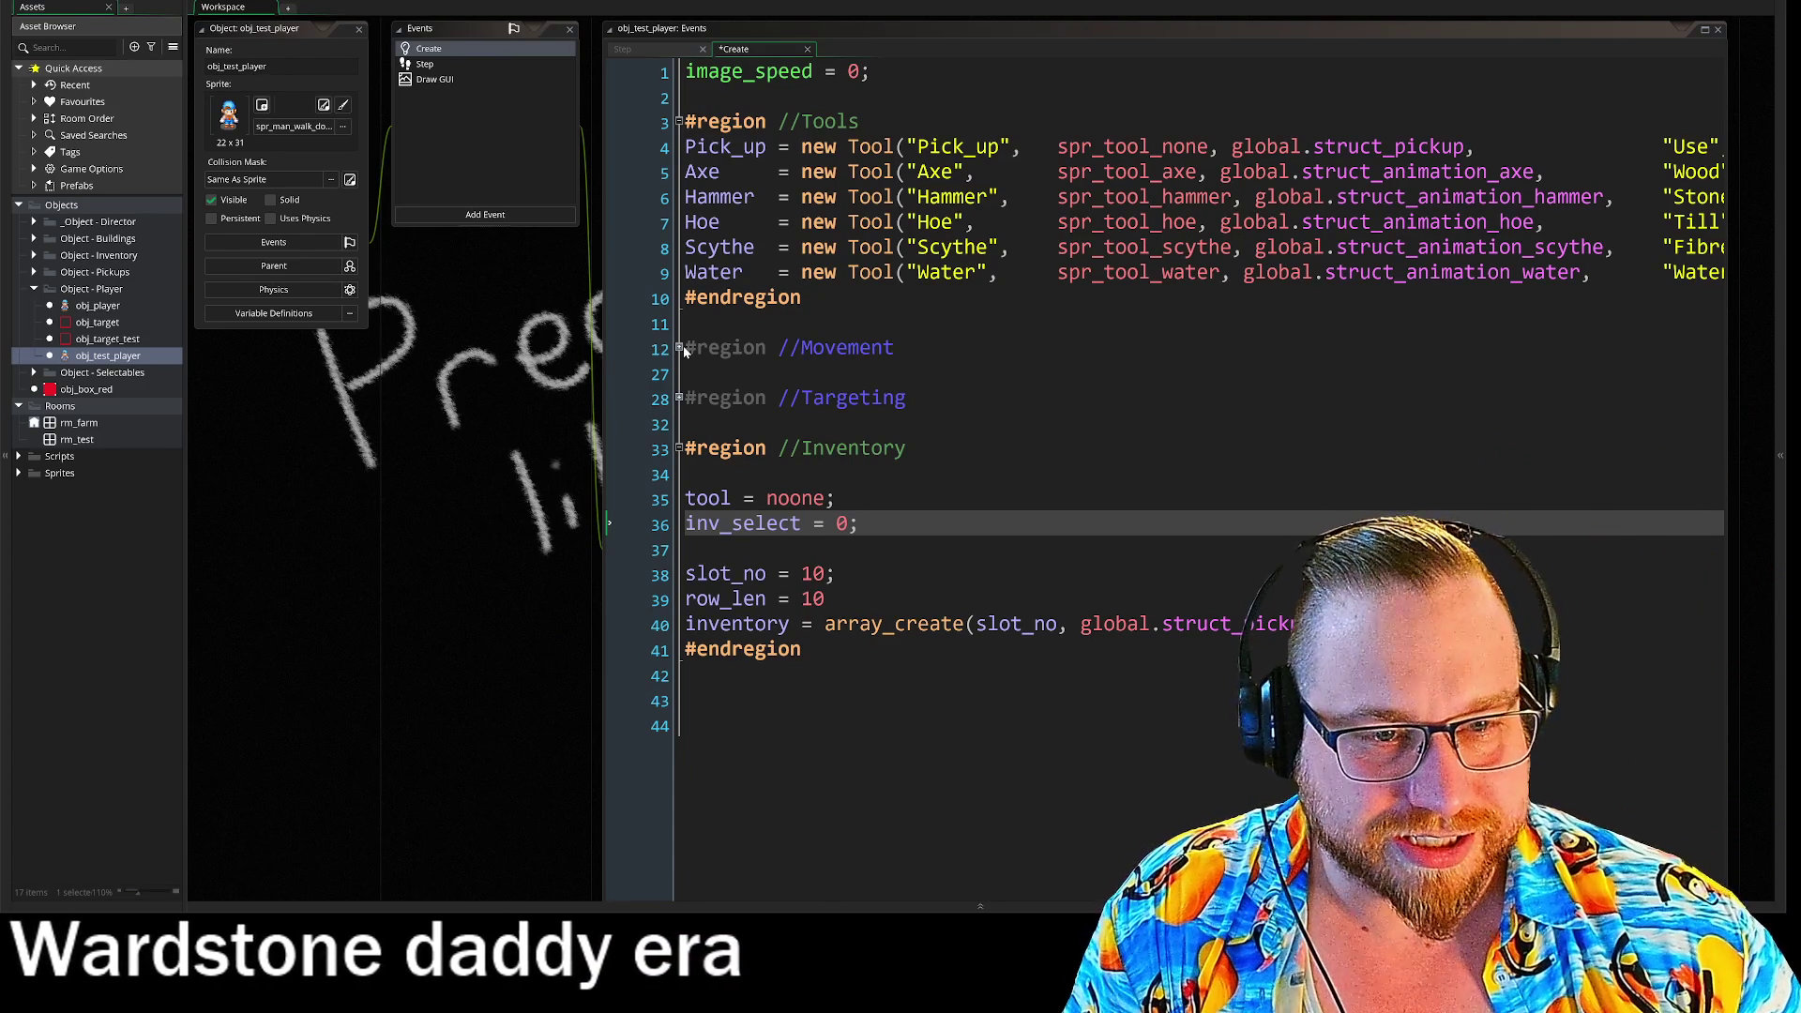
pyautogui.click(679, 348)
pyautogui.click(679, 348)
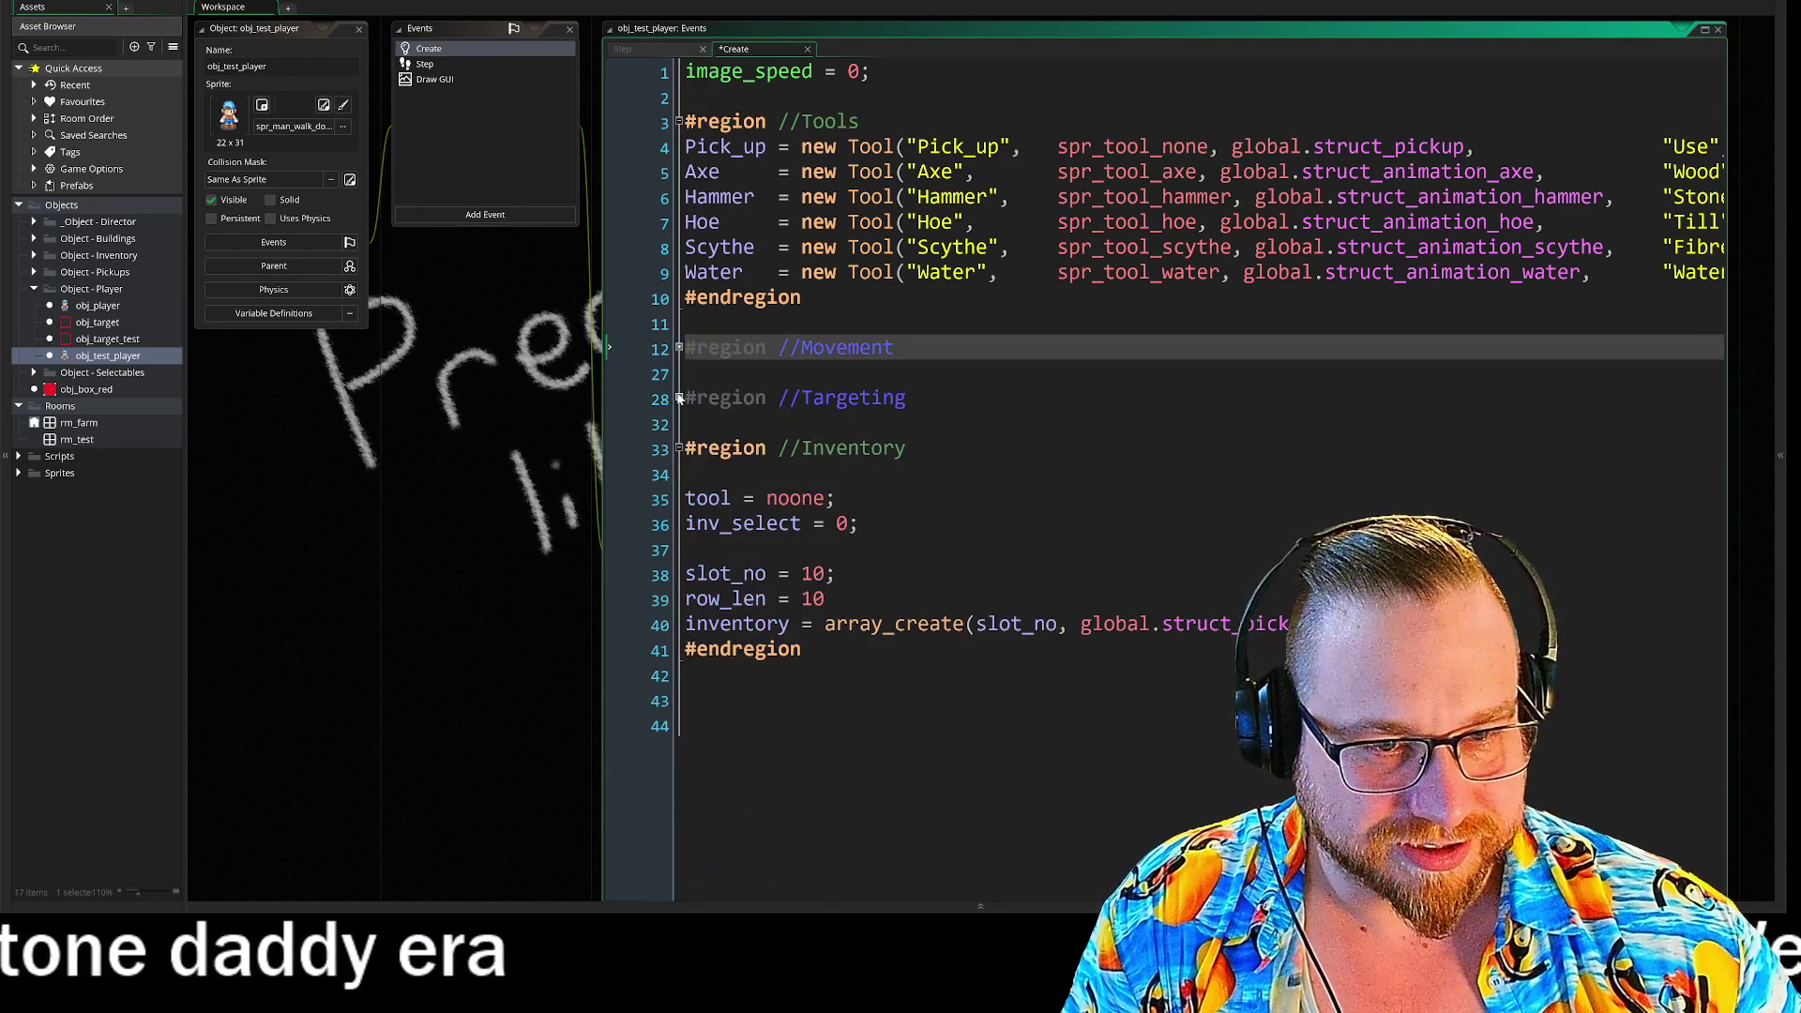
pyautogui.click(679, 398)
pyautogui.click(679, 398)
pyautogui.moveTo(565, 420); pyautogui.dragTo(347, 384)
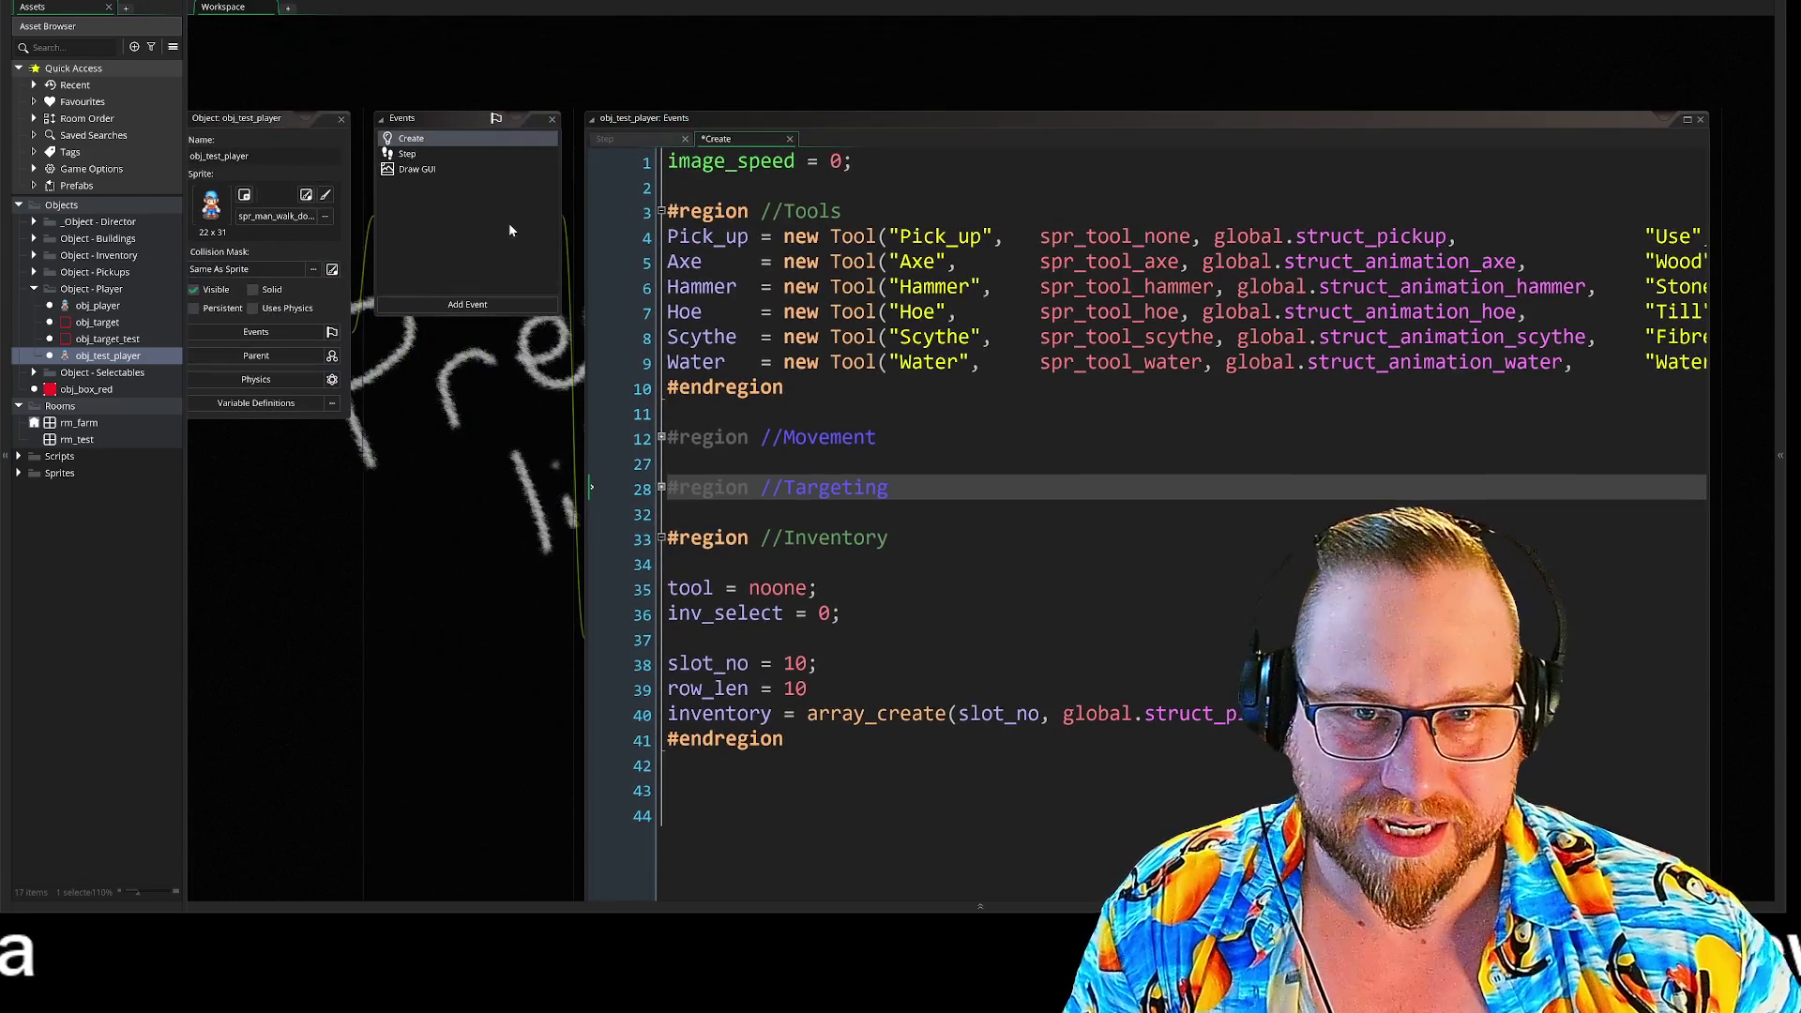
# - View obj_test_player's Draw GUI event code, then its Step event code
pyautogui.click(425, 172)
pyautogui.moveTo(470, 689); pyautogui.dragTo(279, 521)
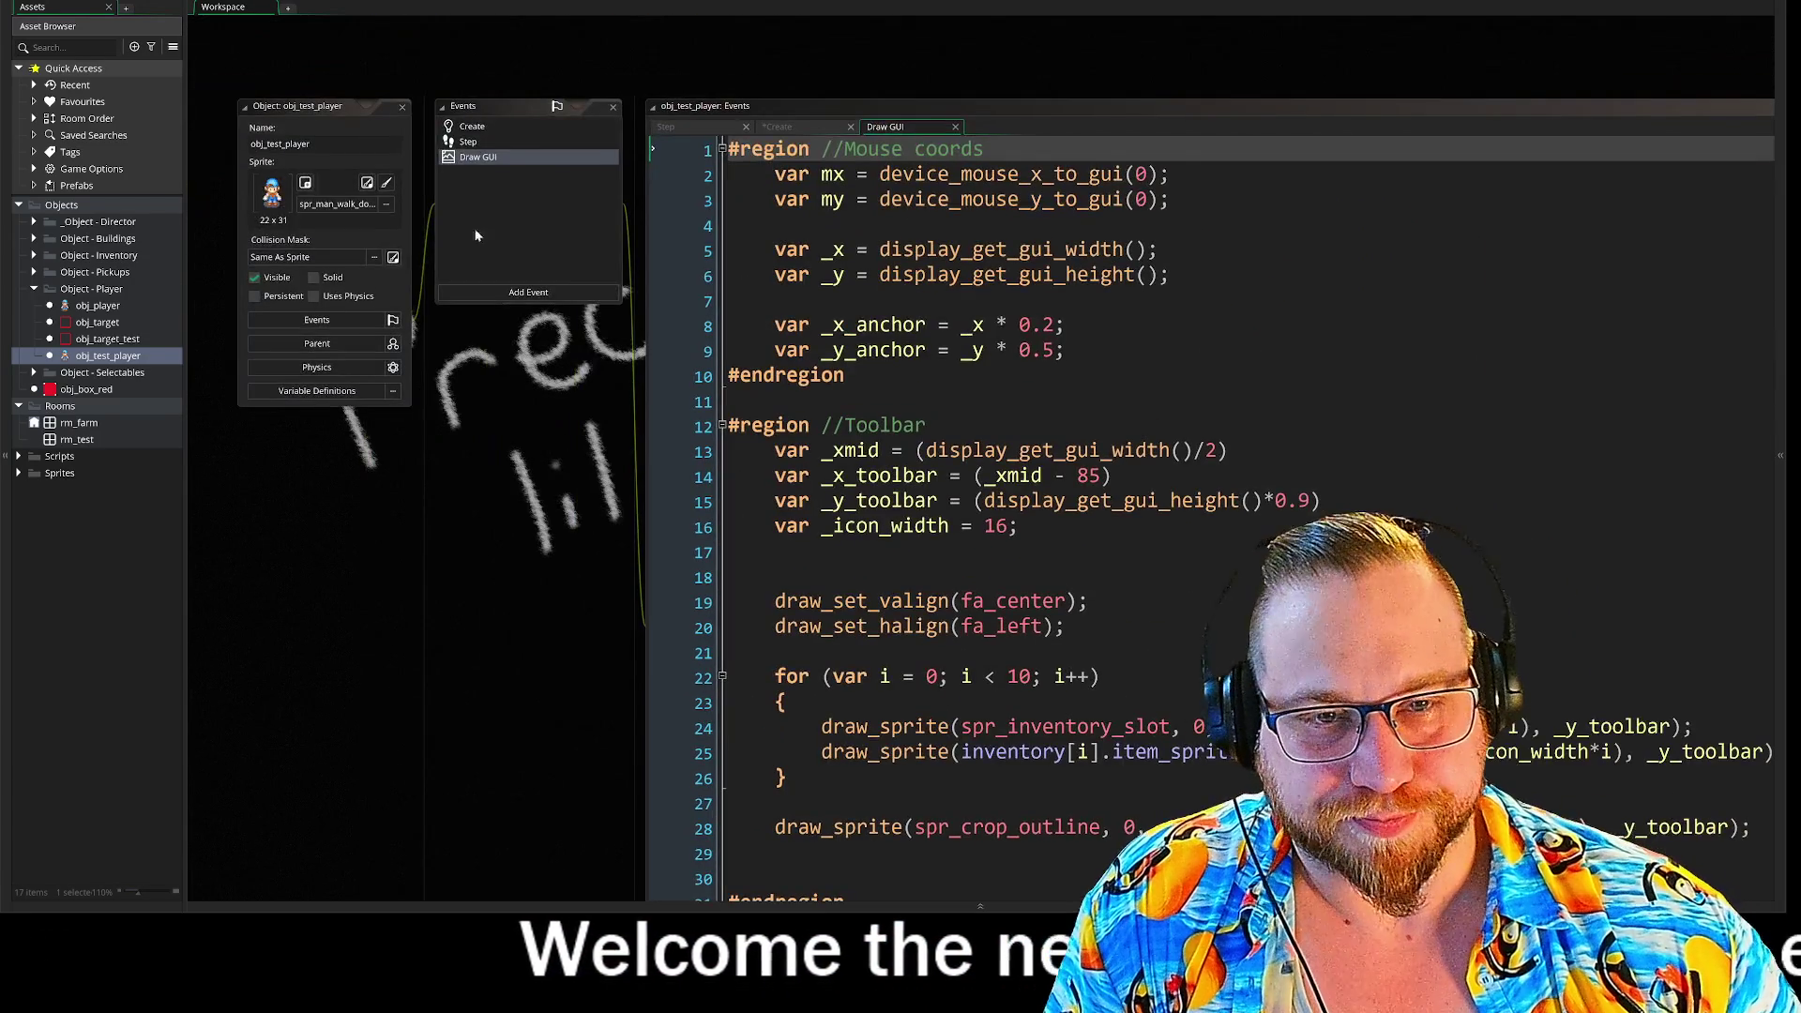
pyautogui.click(477, 146)
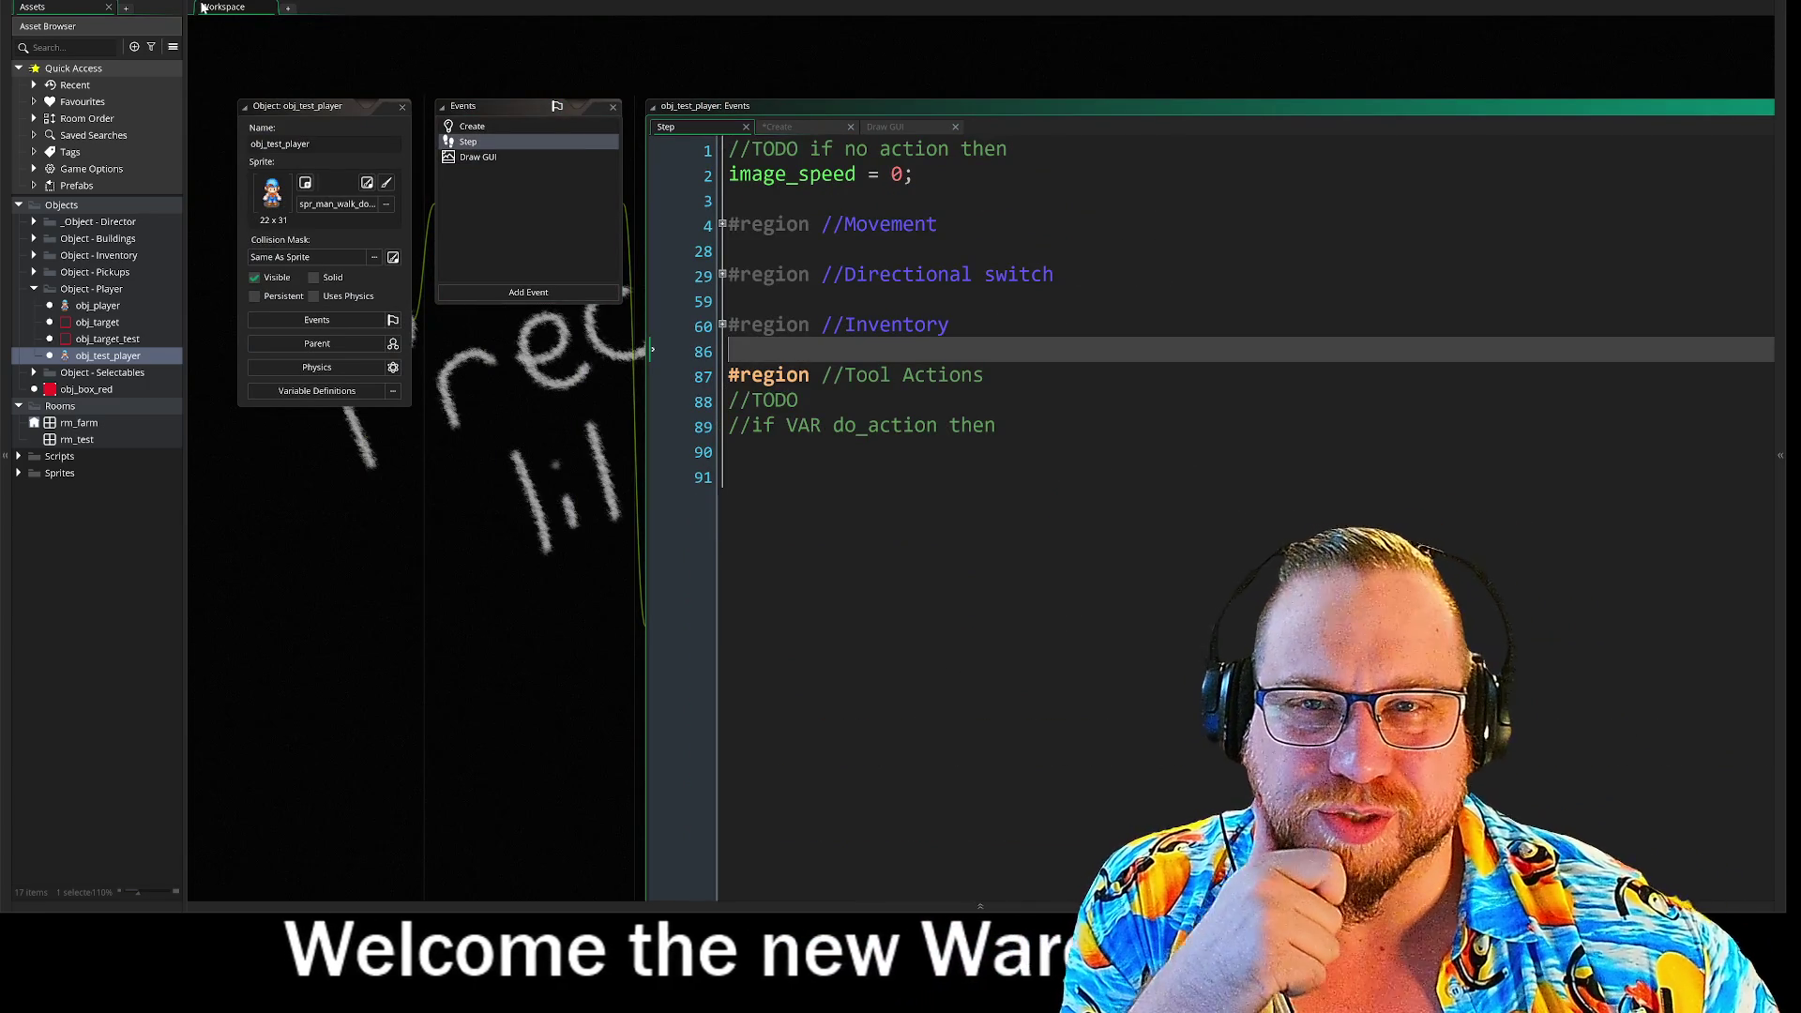
# - Run the game with F5, read the unset-global-variable error, and dismiss the Code Error
pyautogui.press('F5')
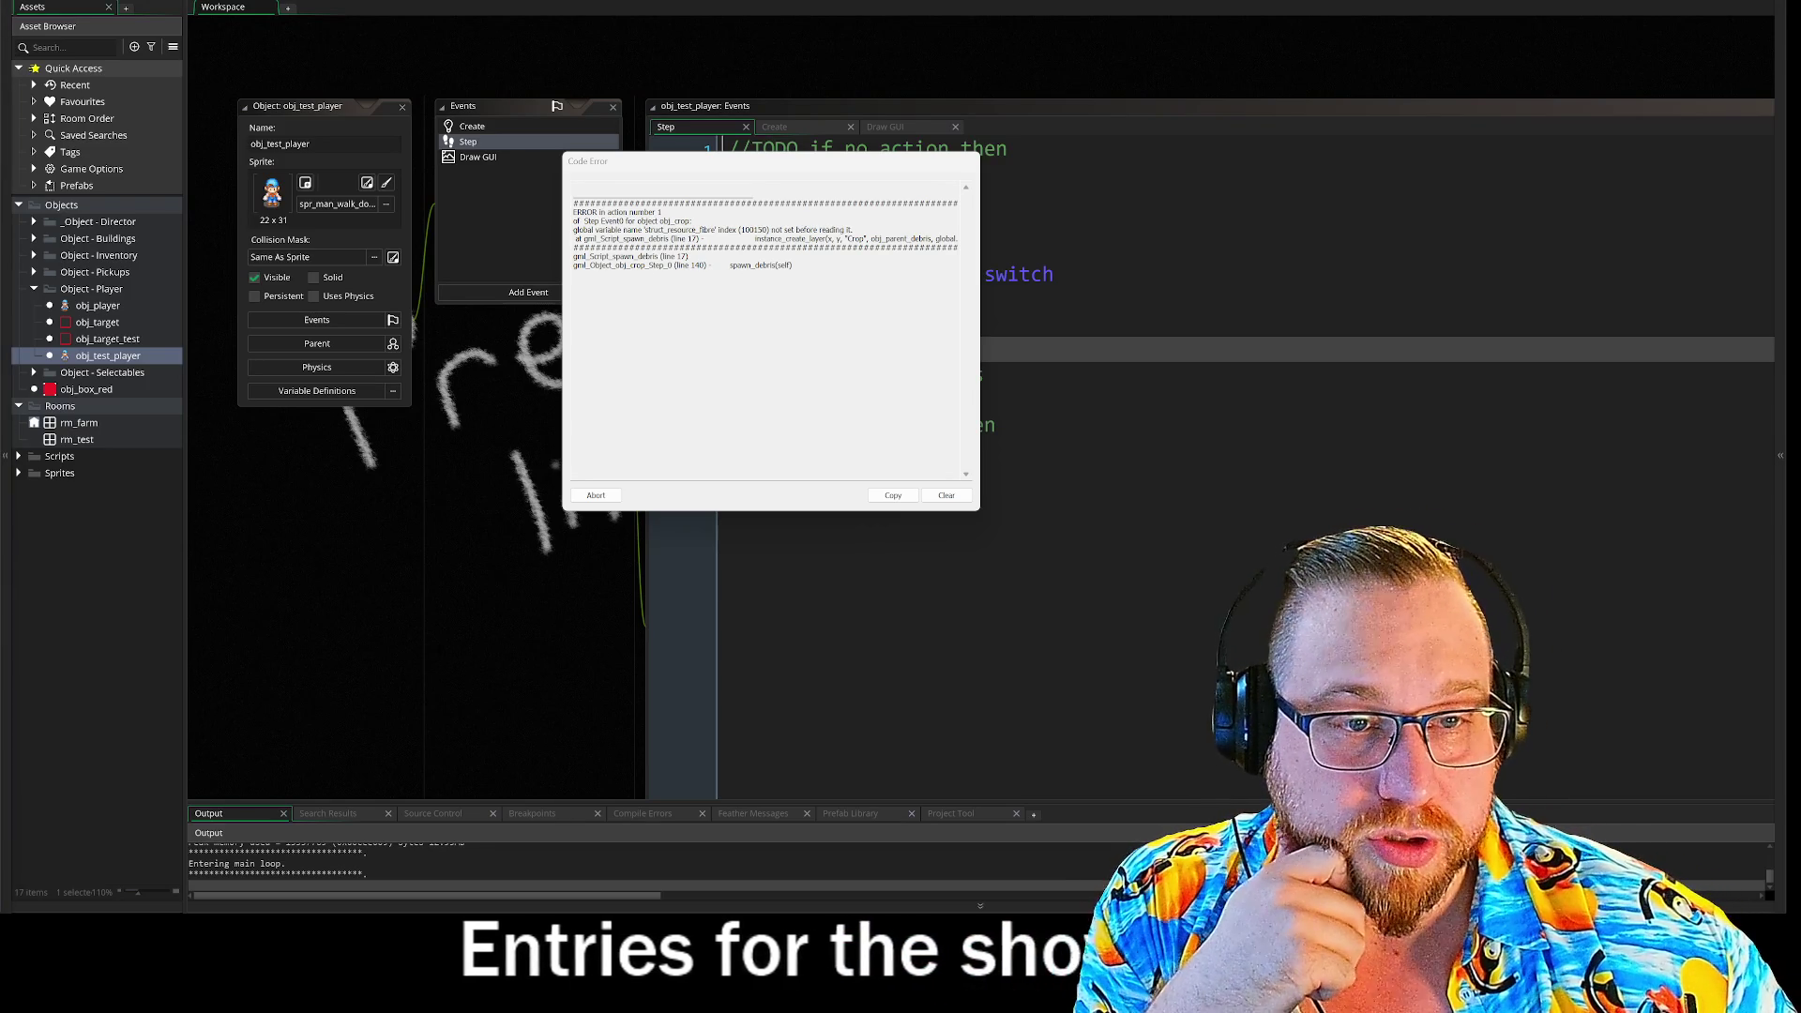
pyautogui.moveTo(769, 230); pyautogui.dragTo(853, 230)
pyautogui.click(854, 230)
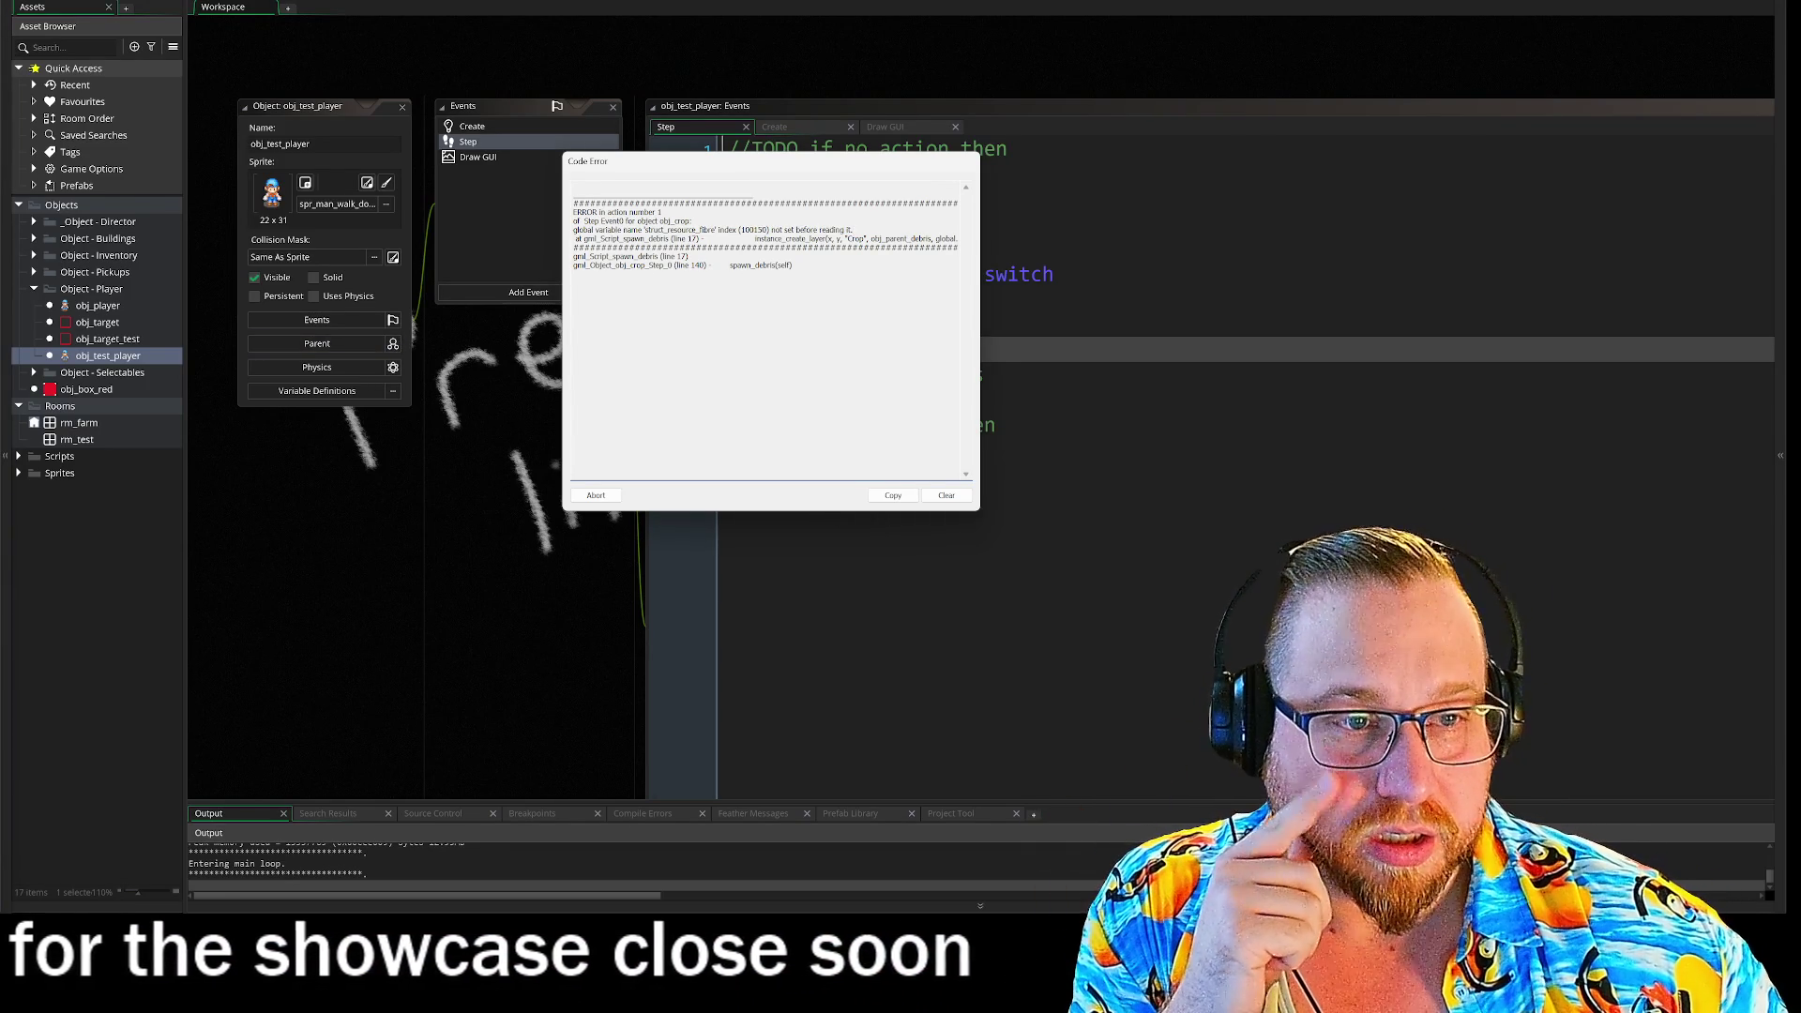
pyautogui.click(606, 500)
# - Open obj_player's code and toggle its Inventory Structs and Inventory regions
pyautogui.scroll(5, 510, 112)
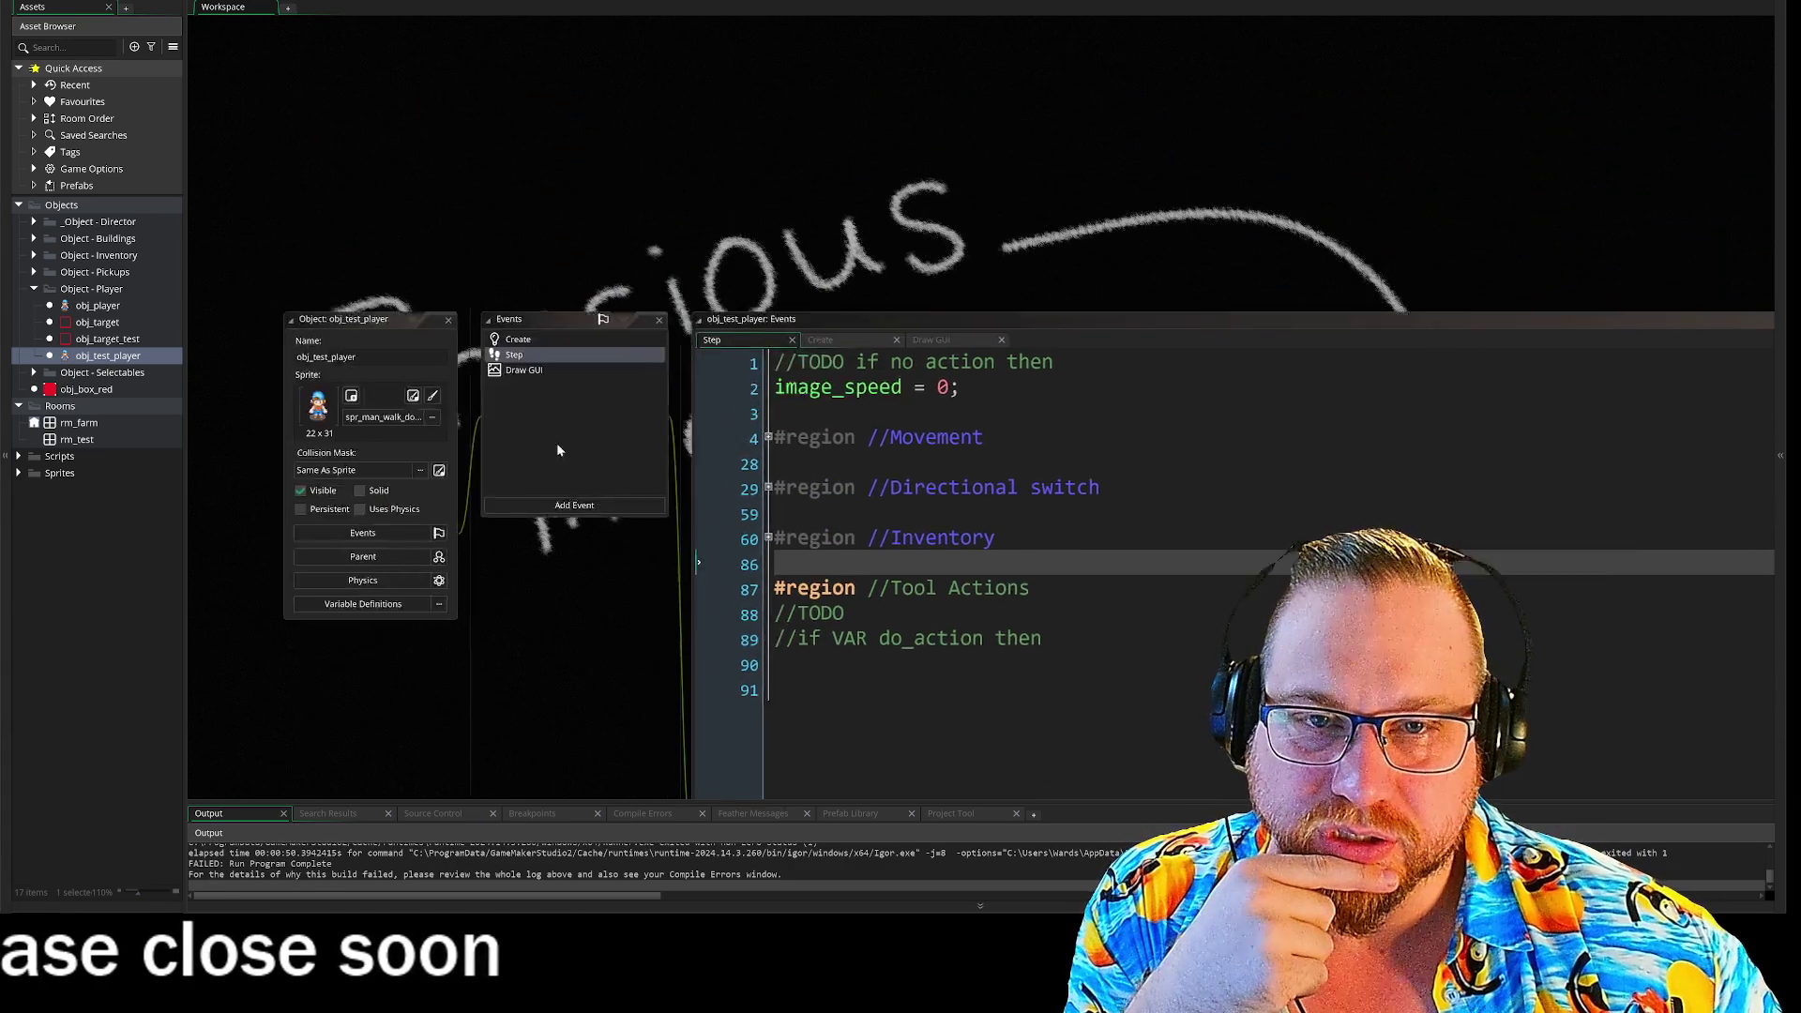
pyautogui.doubleClick(94, 309)
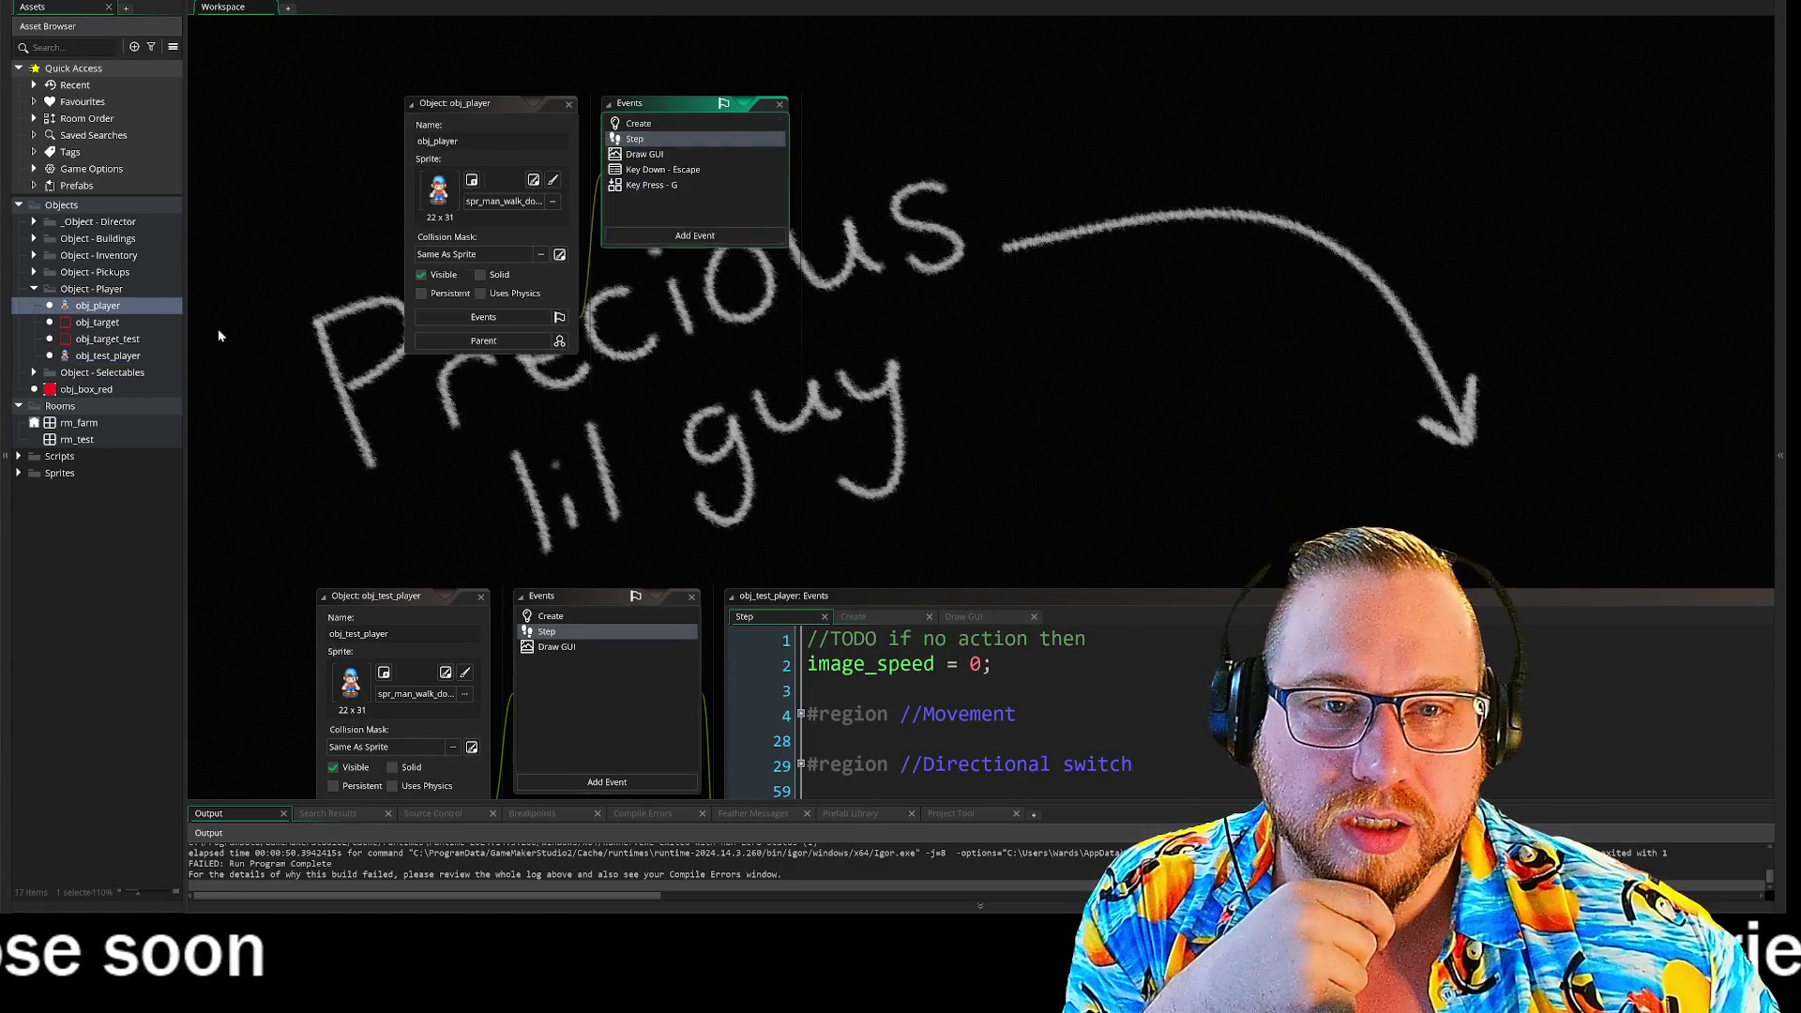
pyautogui.scroll(-15, 750, 394)
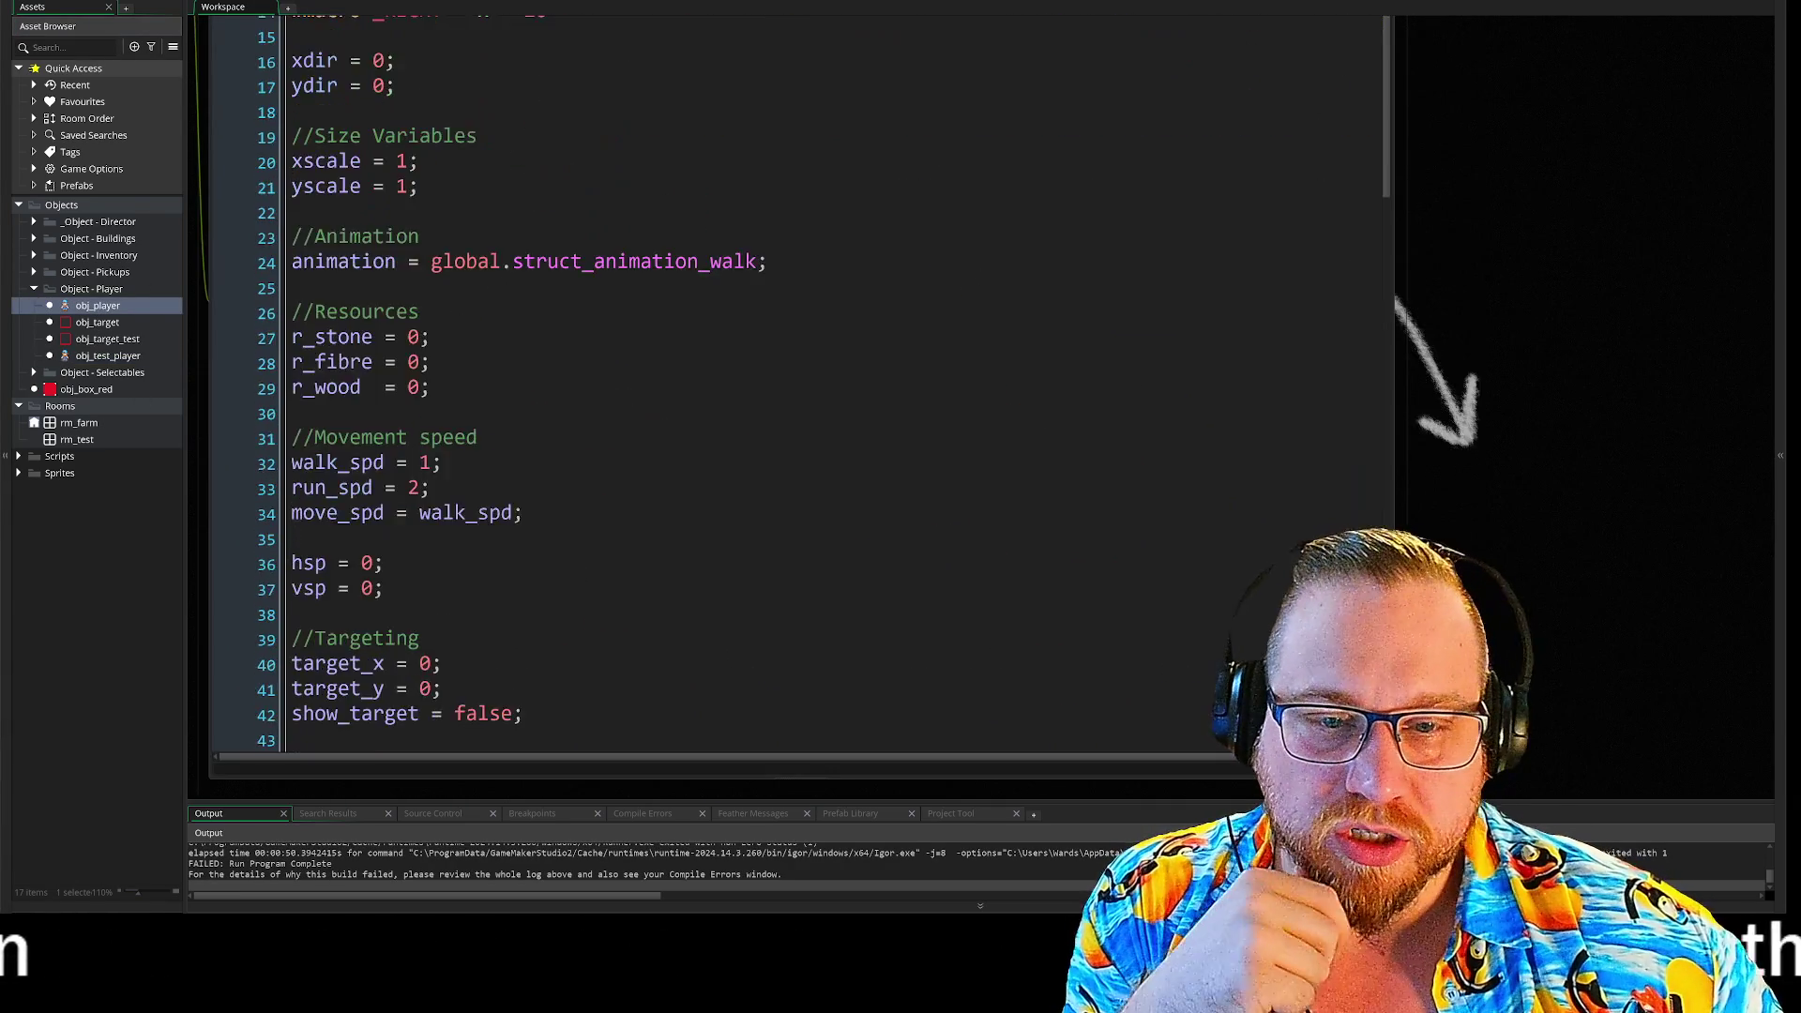
pyautogui.scroll(-16, 750, 394)
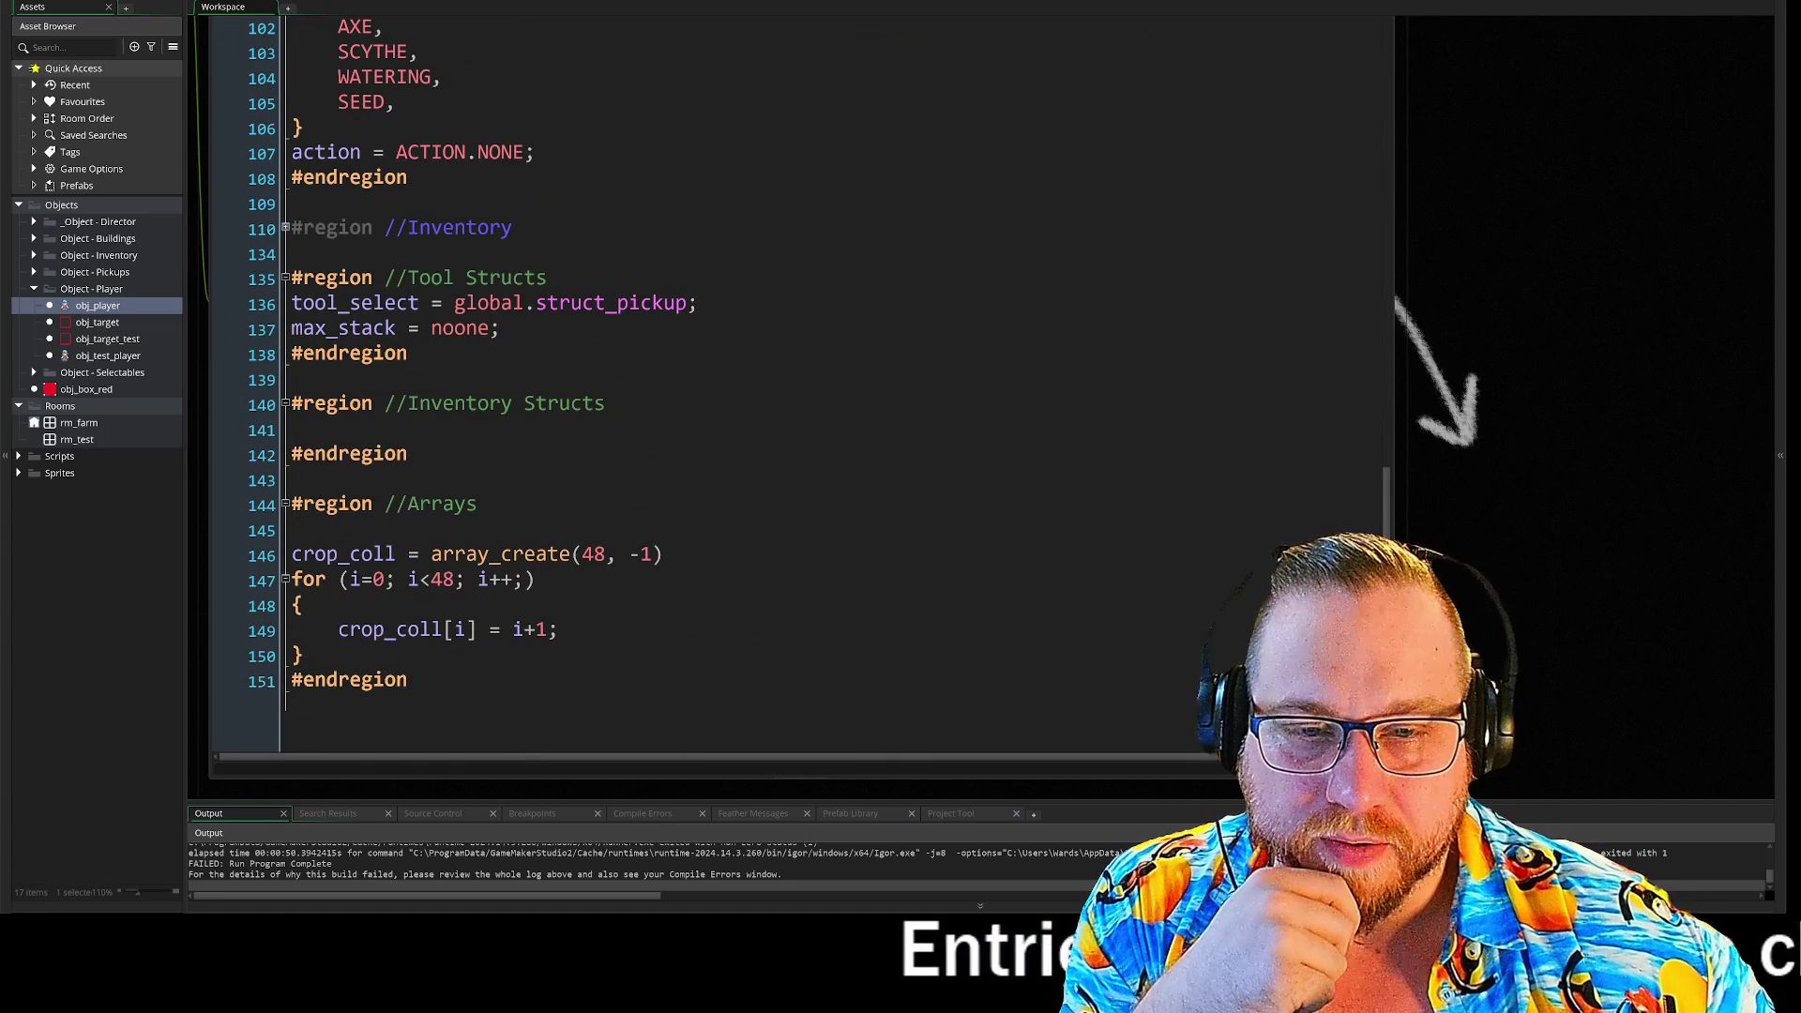
pyautogui.click(289, 405)
pyautogui.click(284, 404)
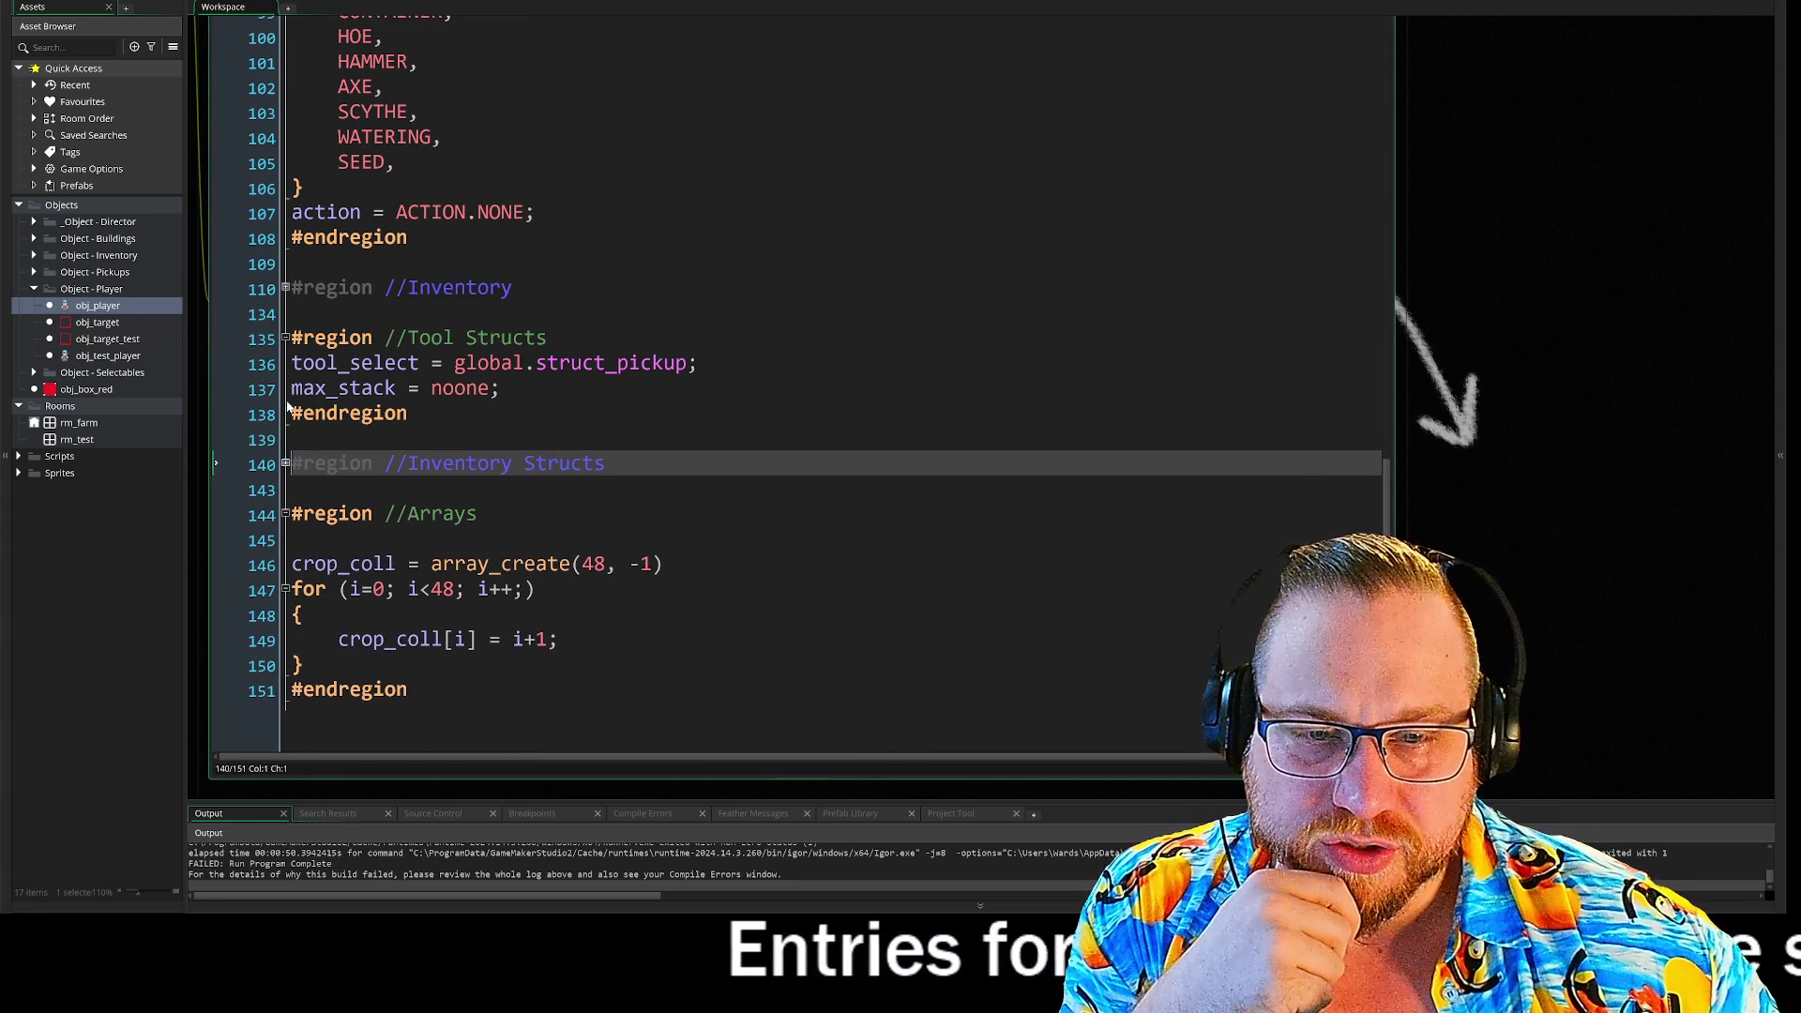
pyautogui.click(285, 464)
pyautogui.click(286, 289)
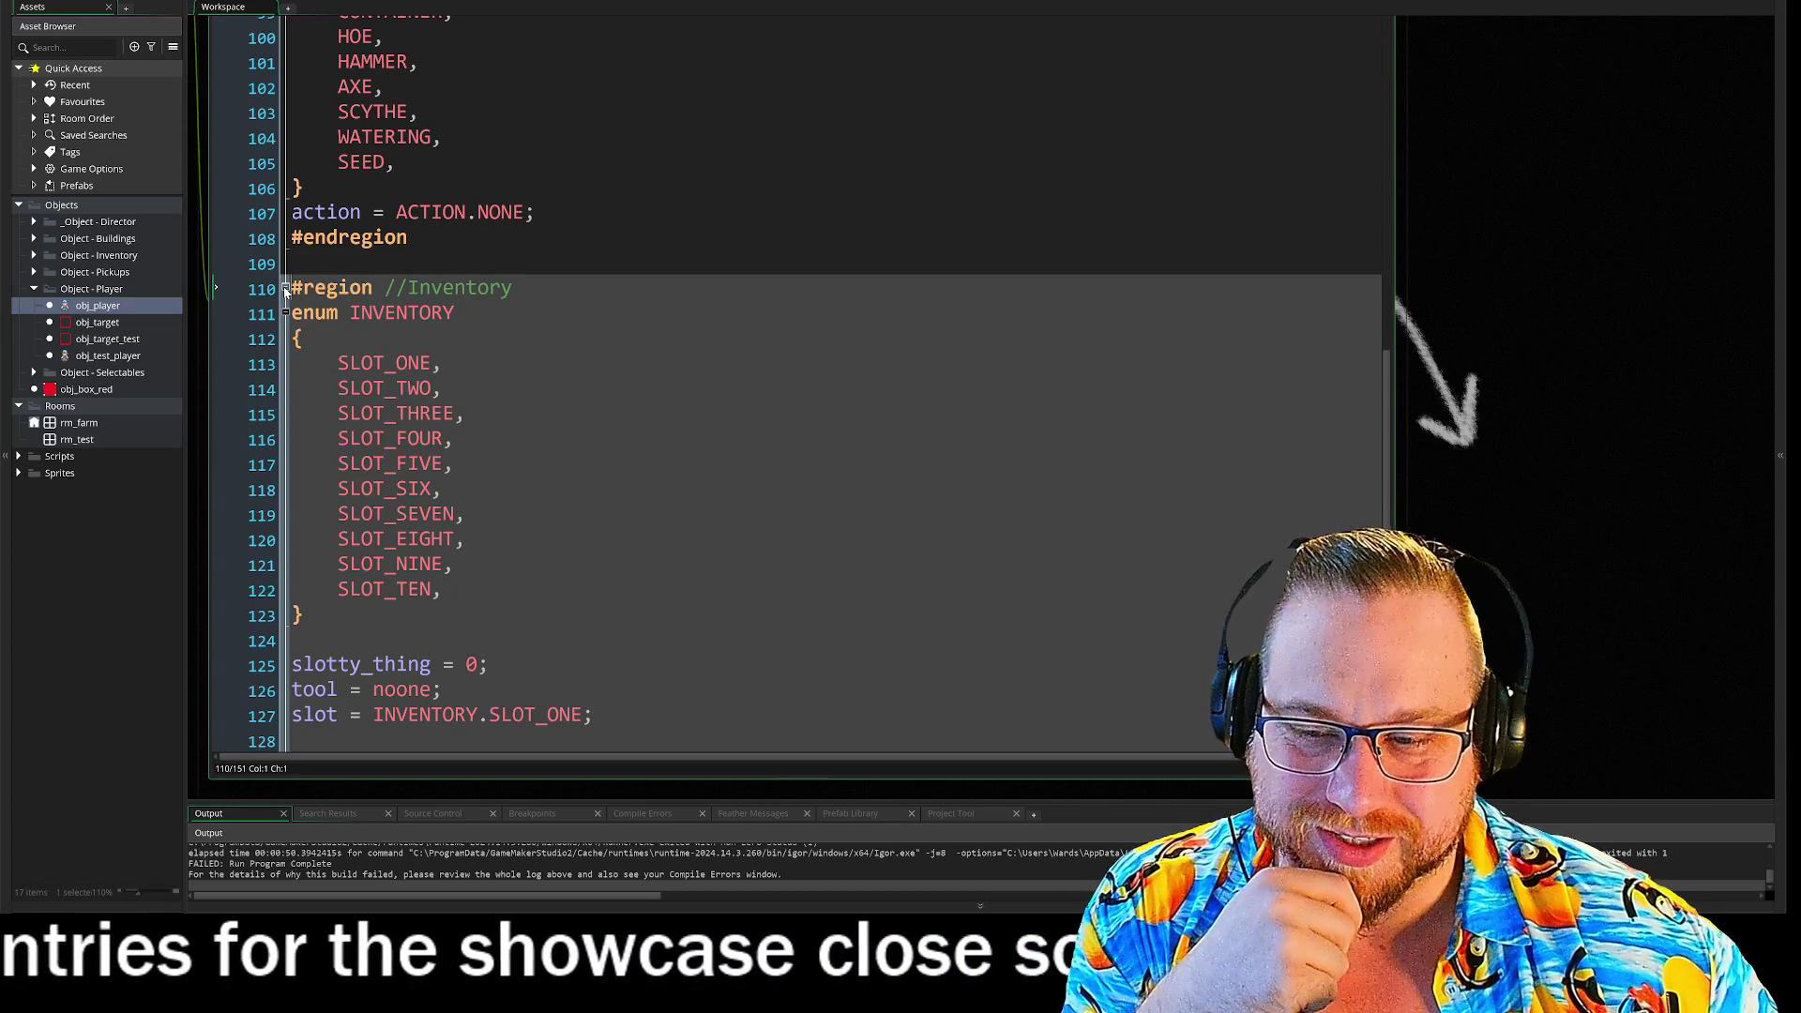
pyautogui.click(285, 289)
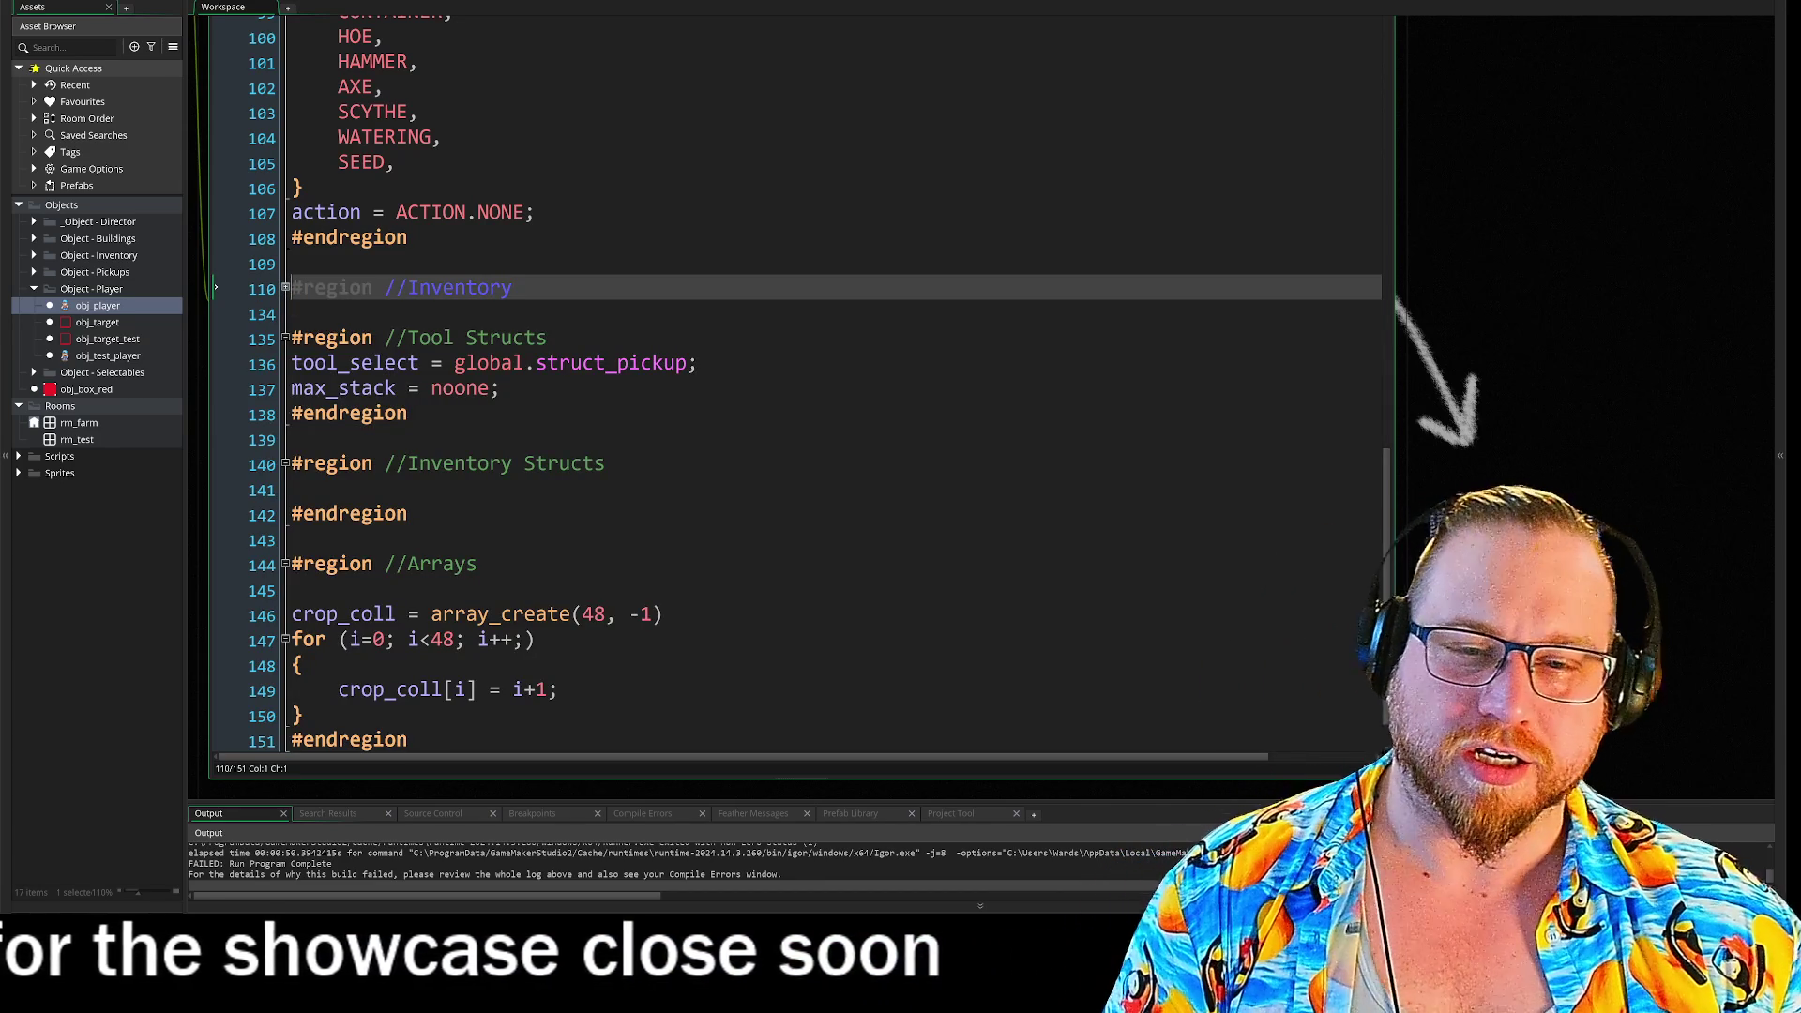
# - Restore the code editor into the workspace with Ctrl+Enter
pyautogui.hotkey('ctrl', 'Return')
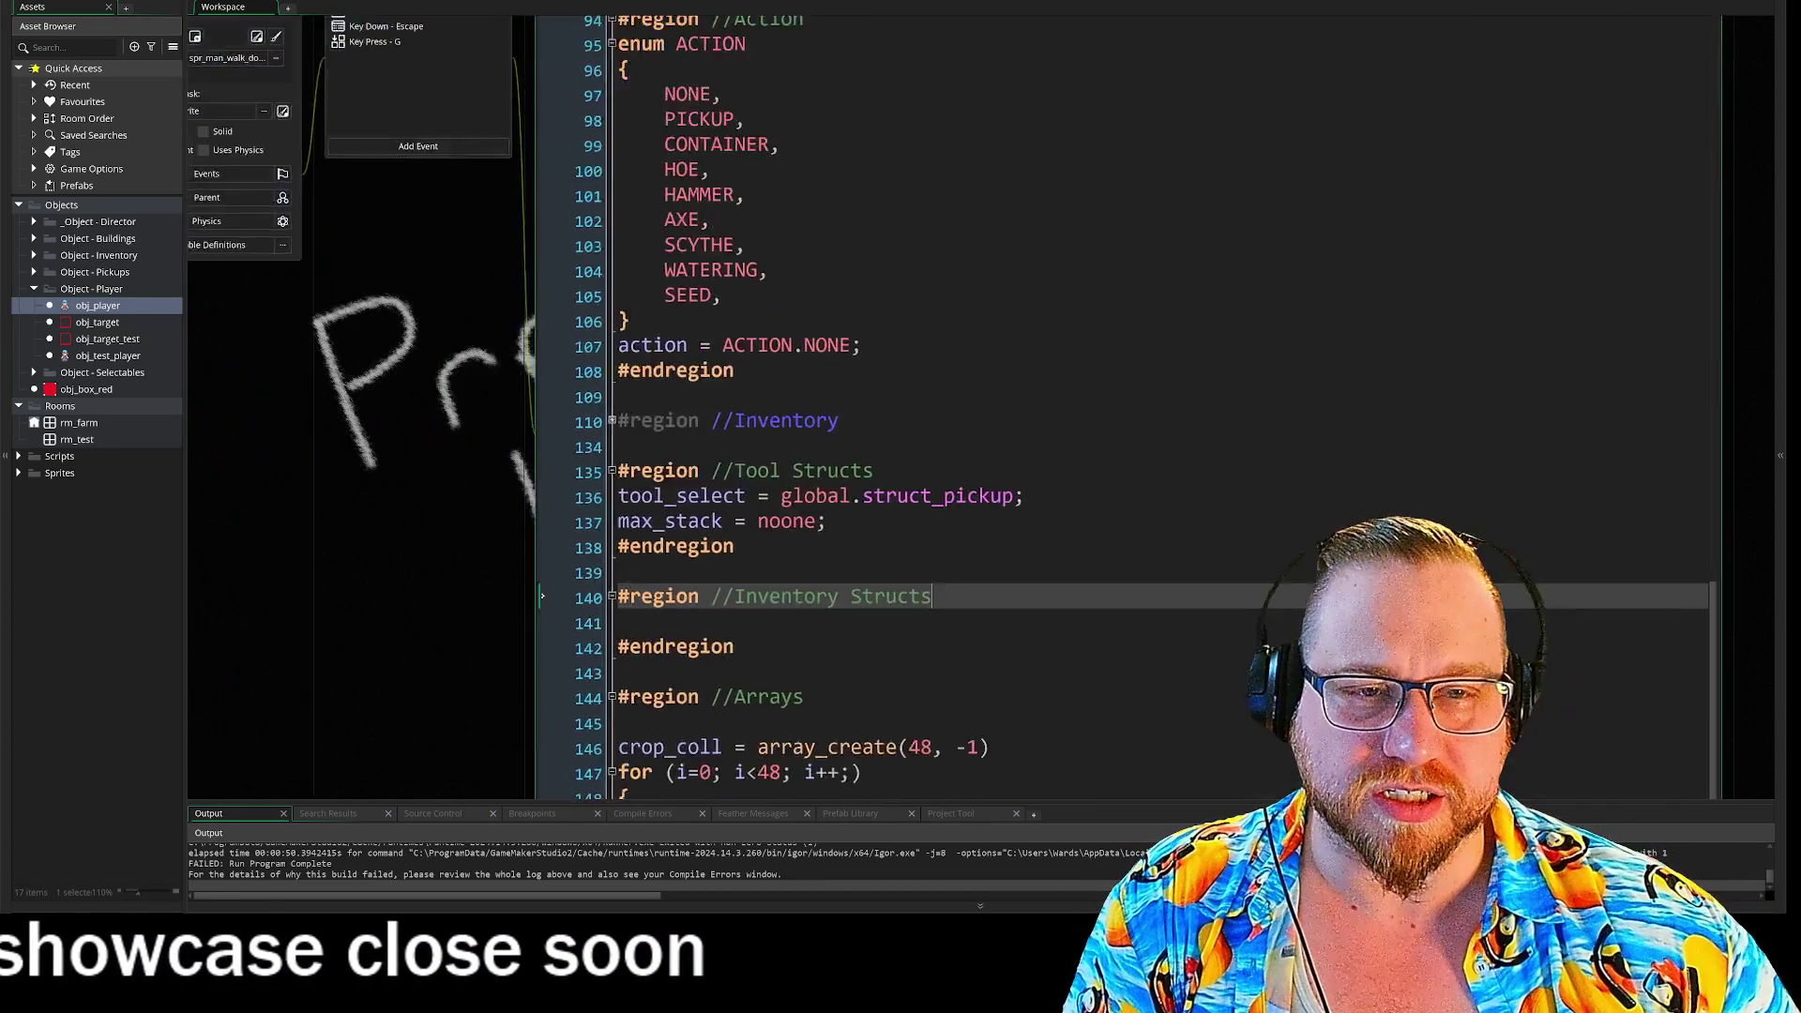
pyautogui.scroll(3, 1051, 460)
pyautogui.scroll(7, 1055, 460)
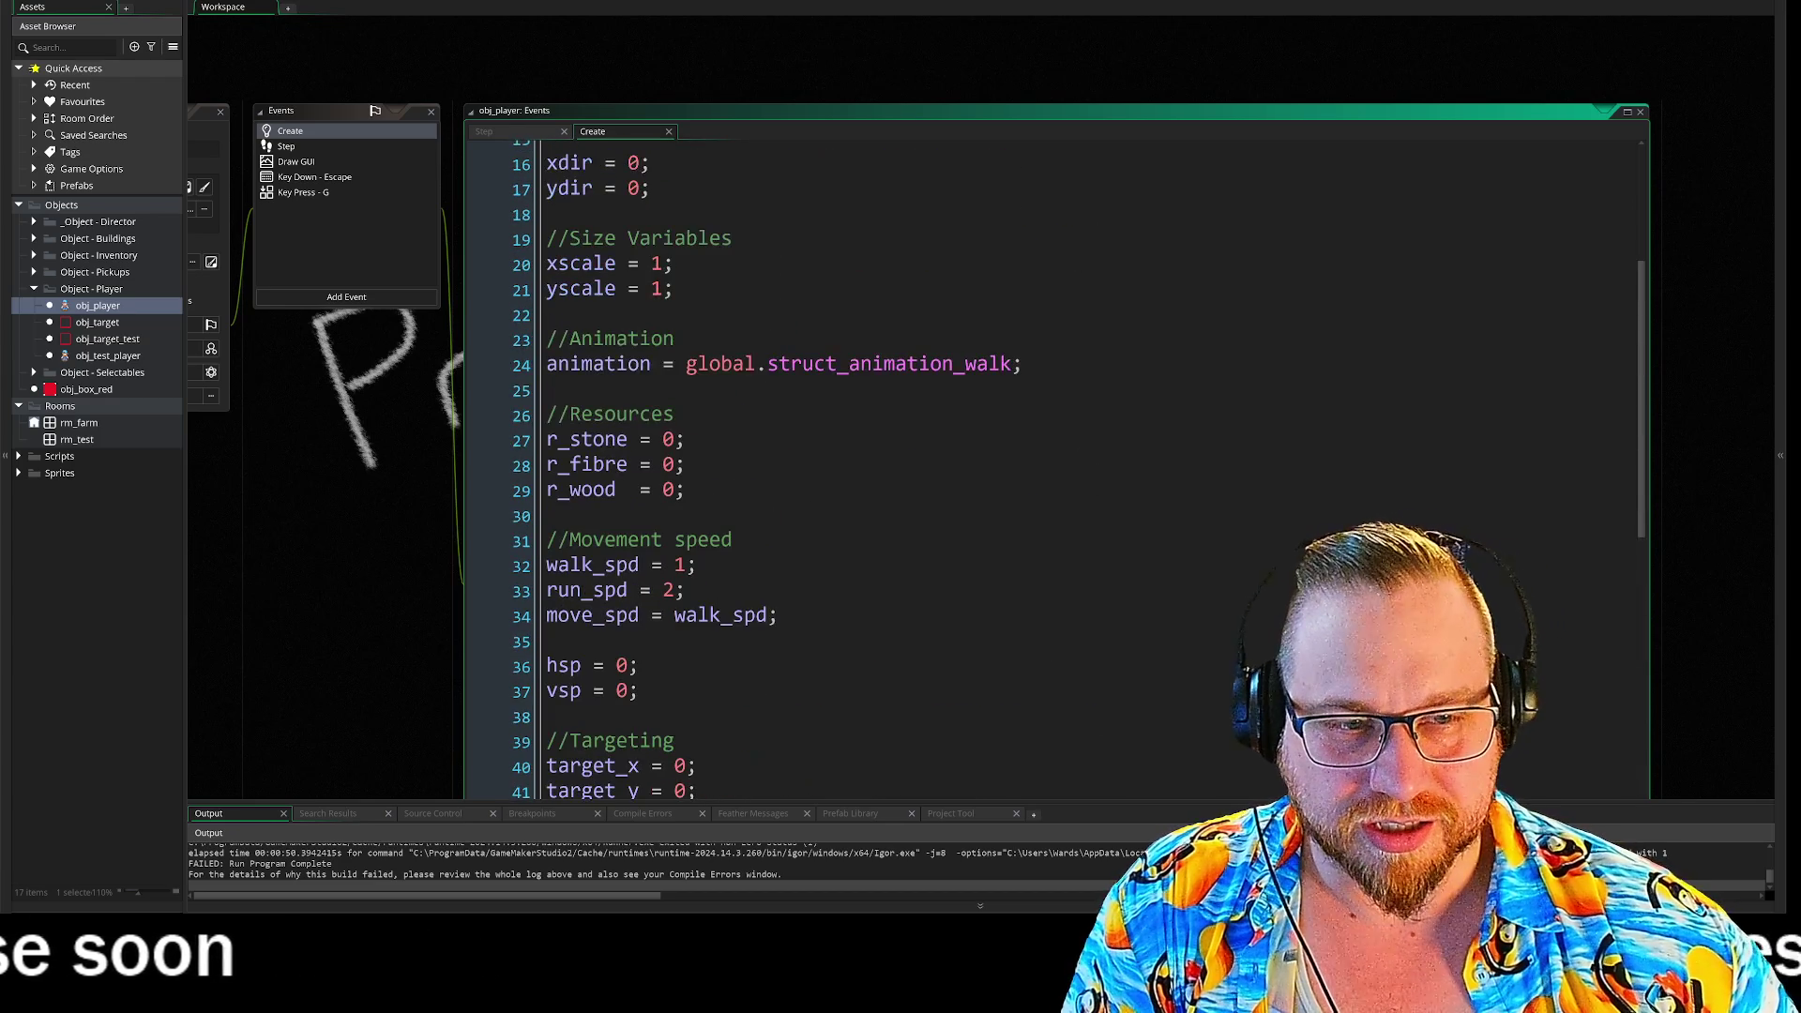
pyautogui.scroll(3, 1055, 460)
pyautogui.scroll(-10, 1055, 460)
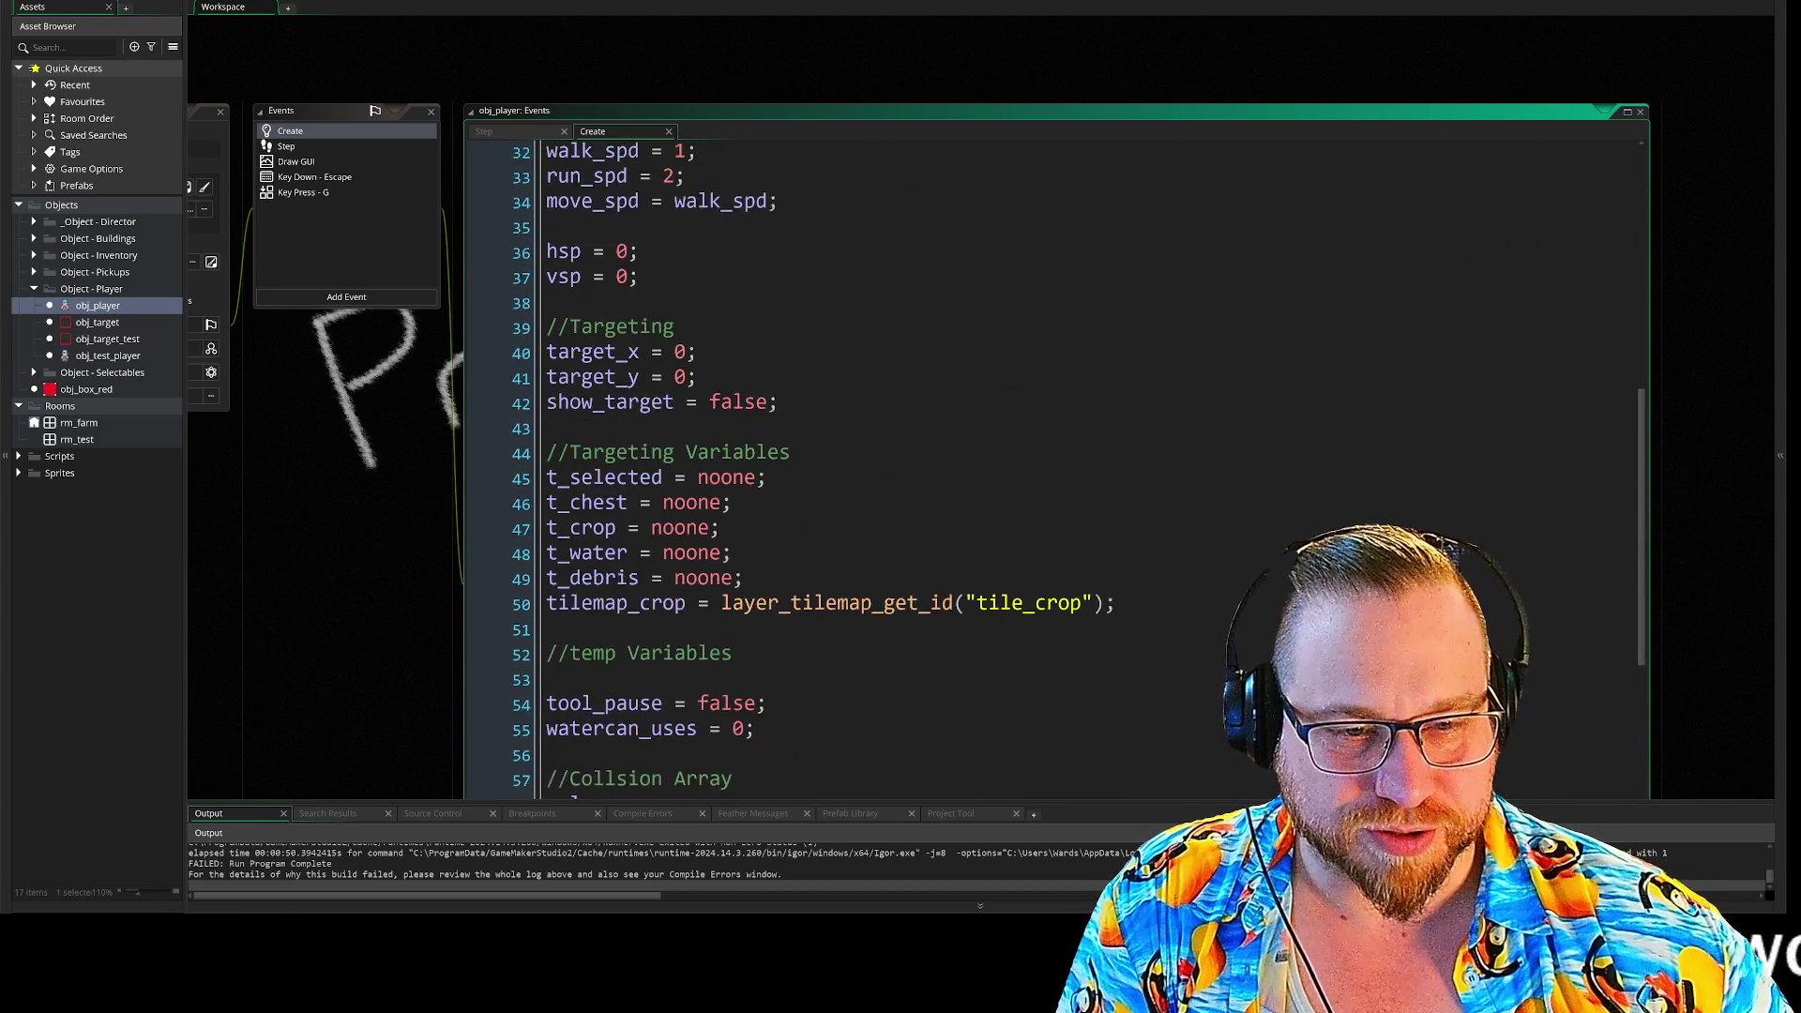
pyautogui.scroll(-10, 1055, 459)
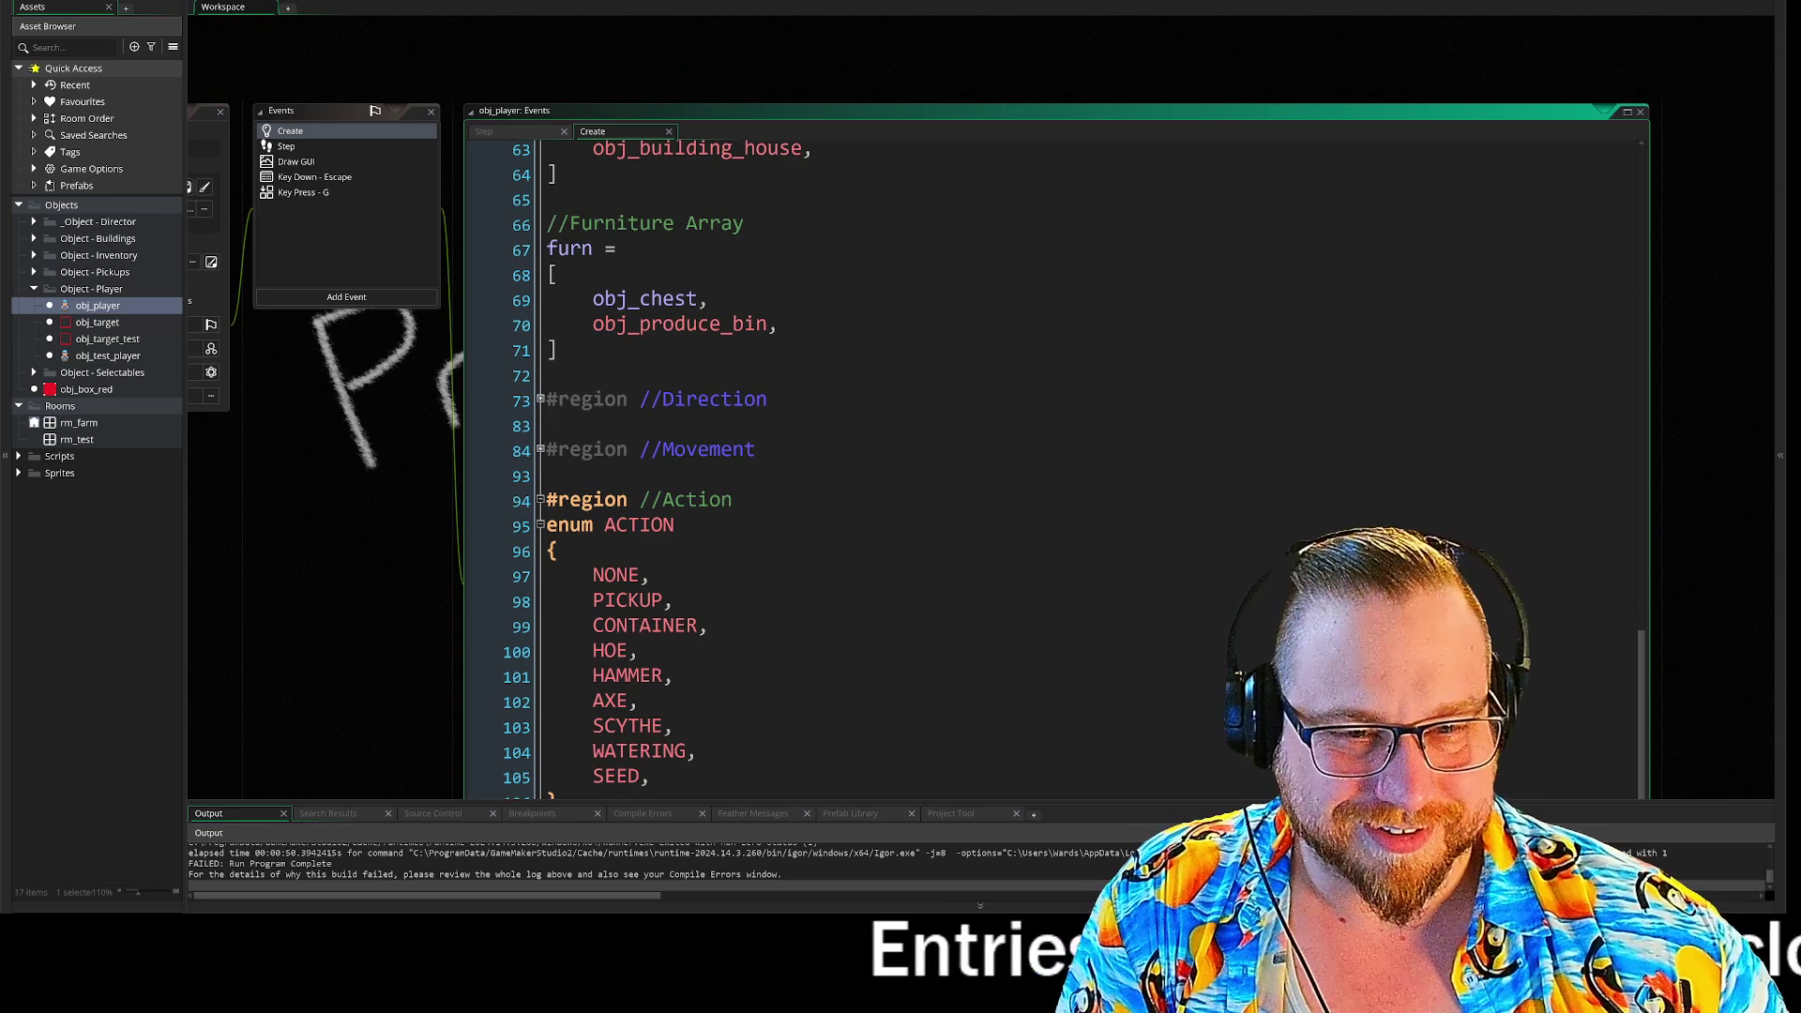
# - Peek inside the Movement, Direction and Inventory regions of obj_player's Create code
pyautogui.click(542, 452)
pyautogui.click(543, 186)
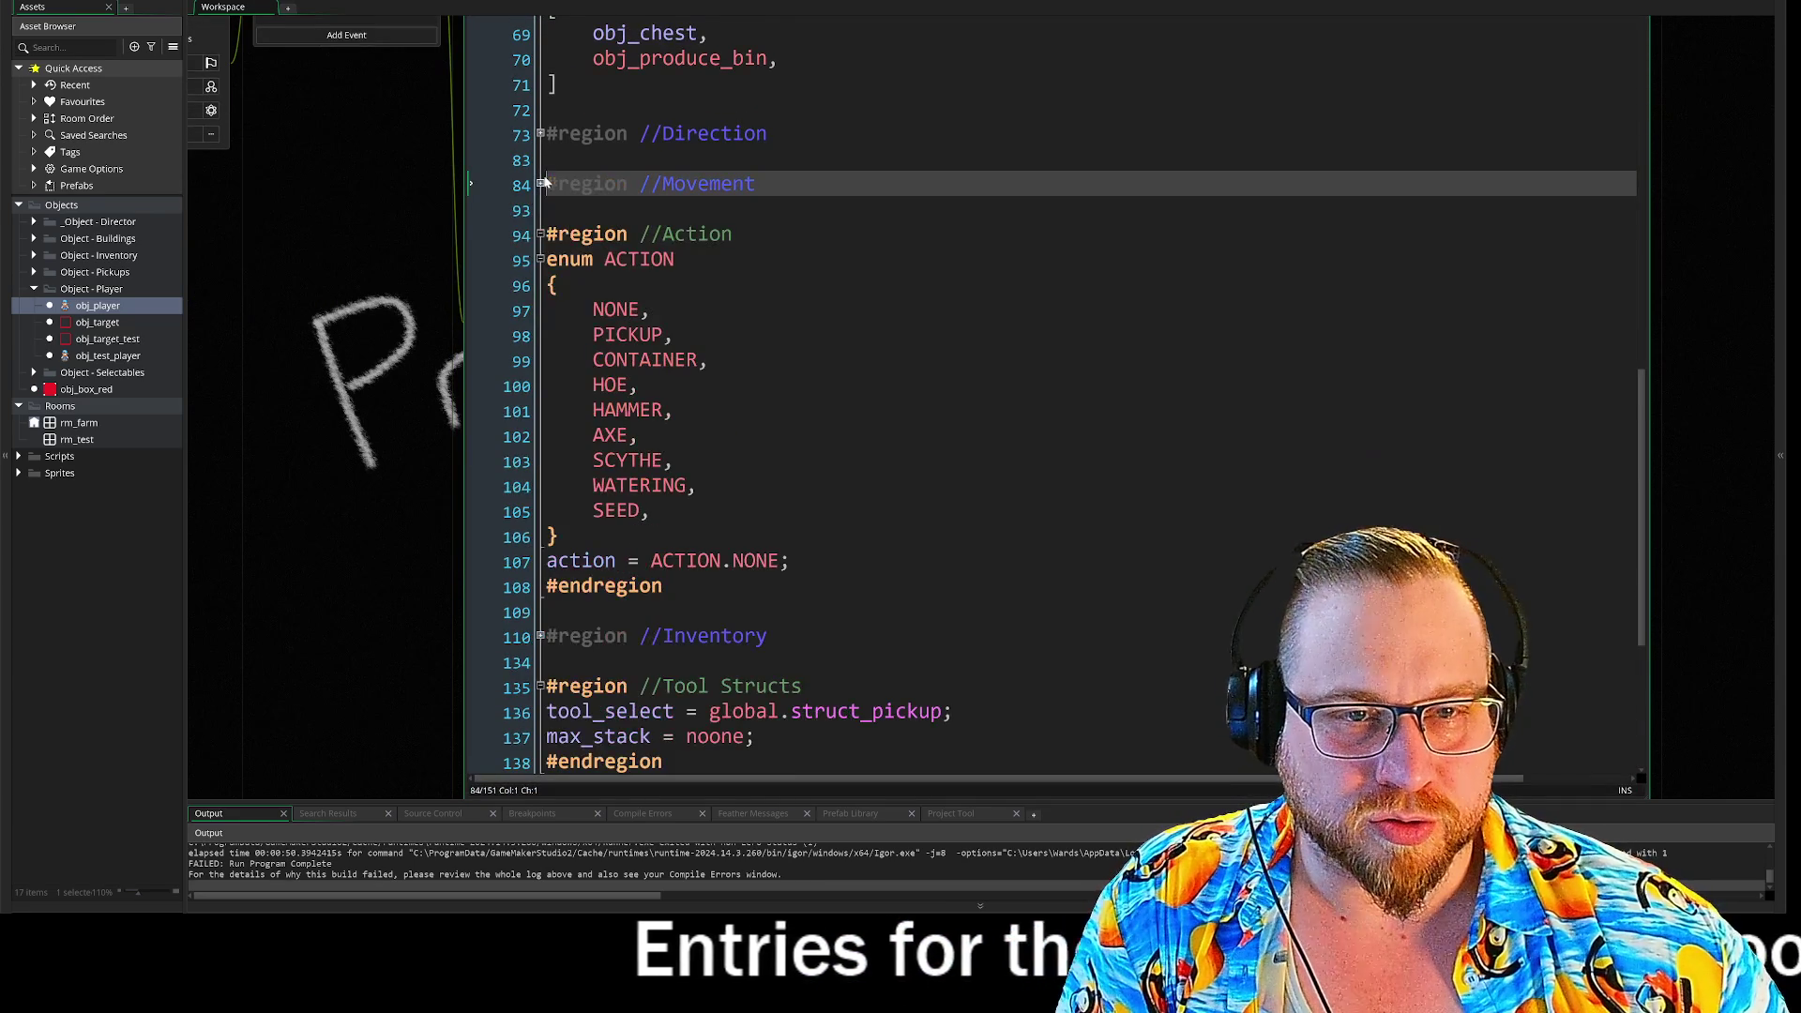
pyautogui.click(541, 134)
pyautogui.click(541, 134)
pyautogui.scroll(-10, 543, 139)
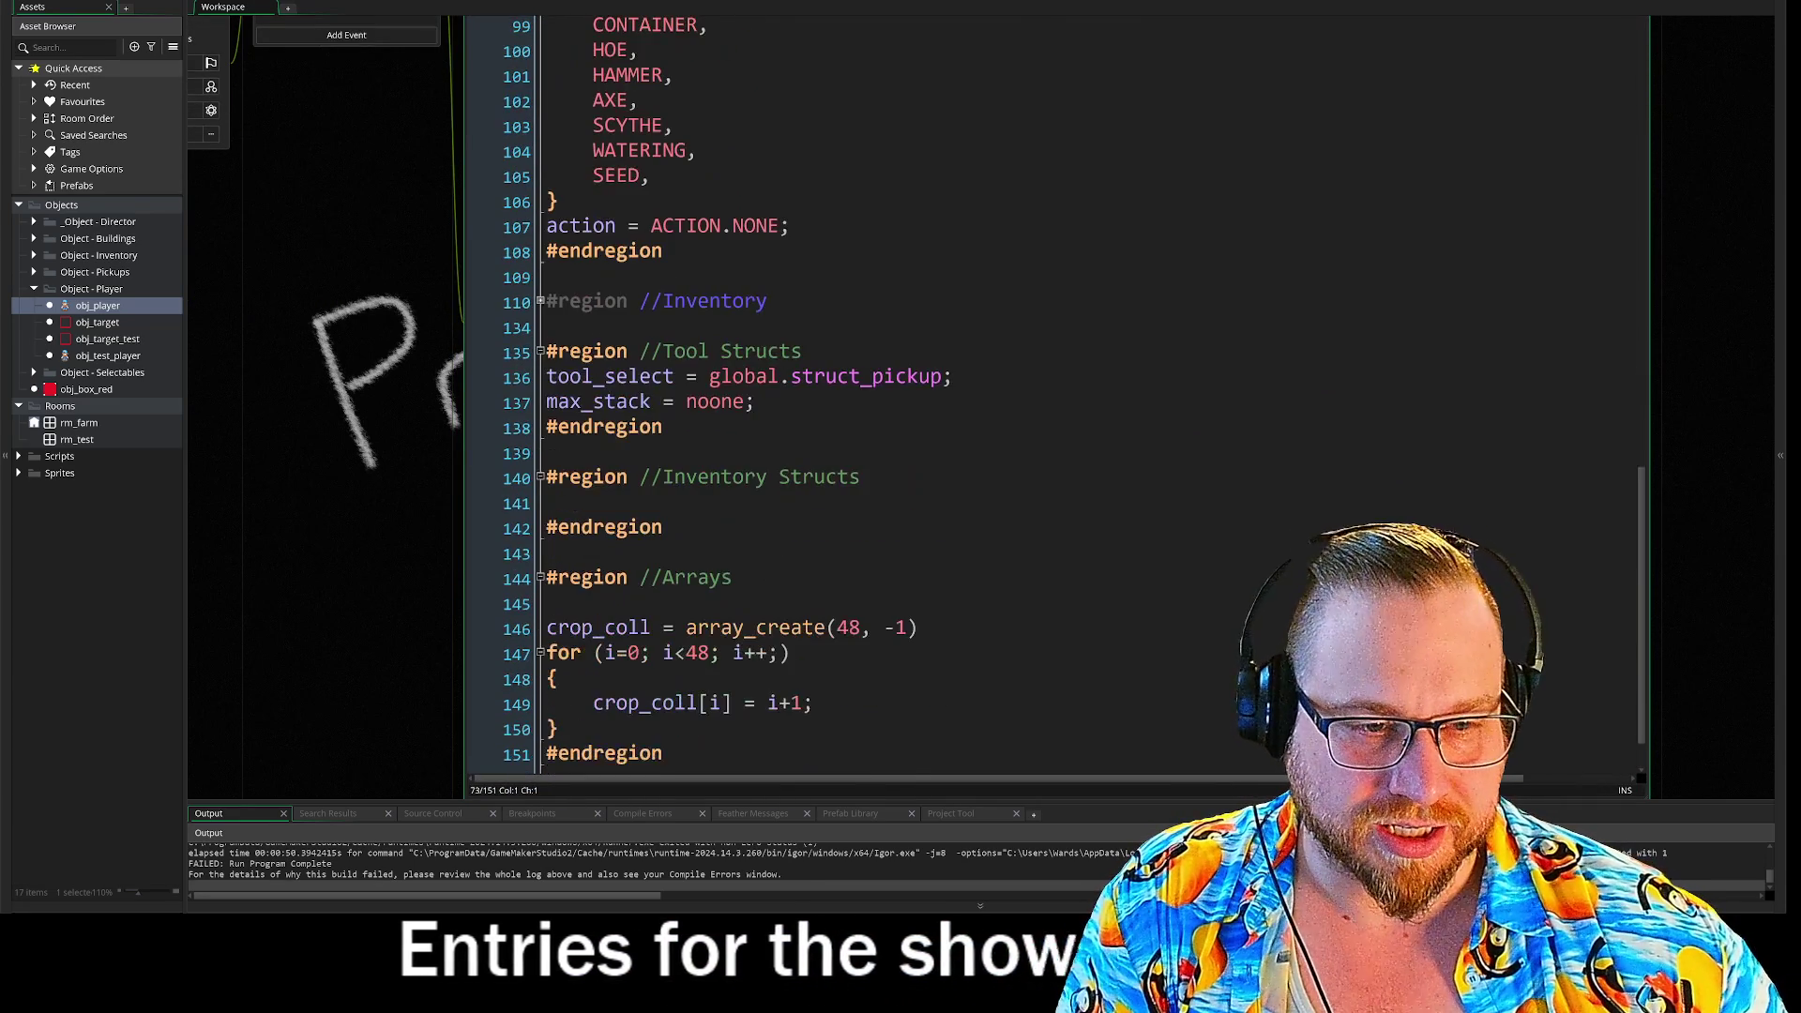
pyautogui.click(541, 302)
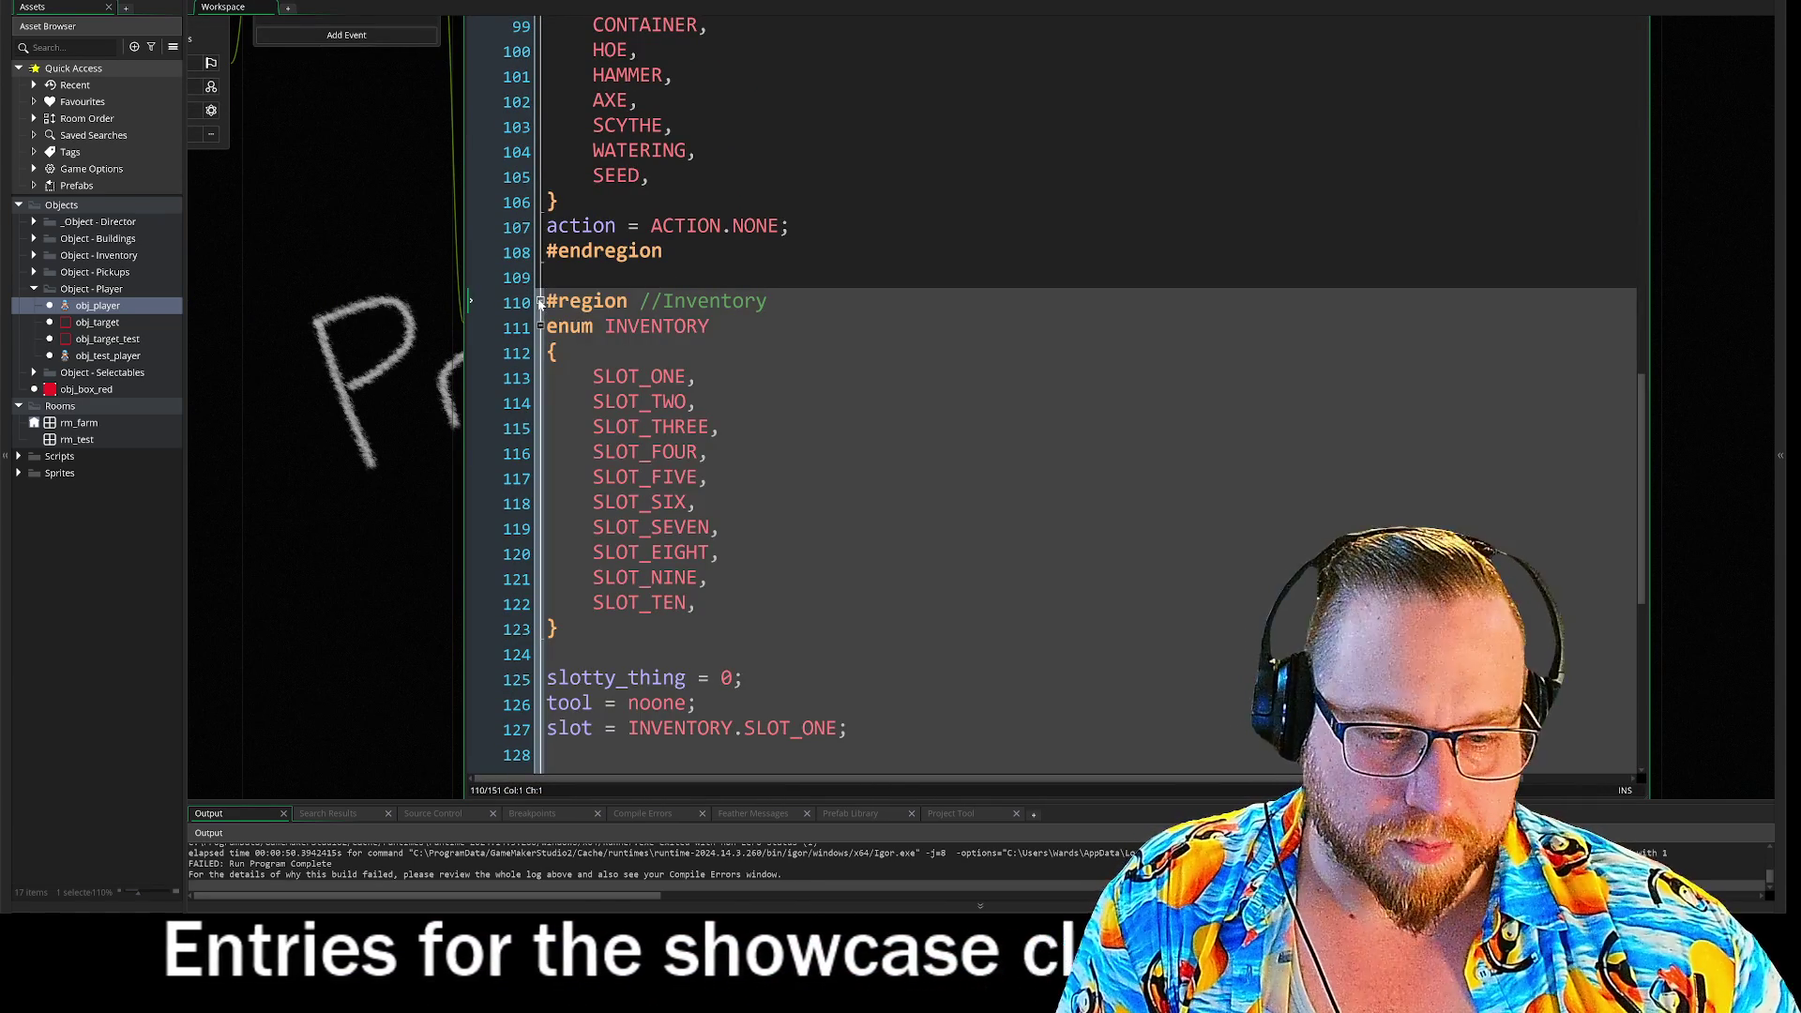
pyautogui.scroll(-2, 542, 302)
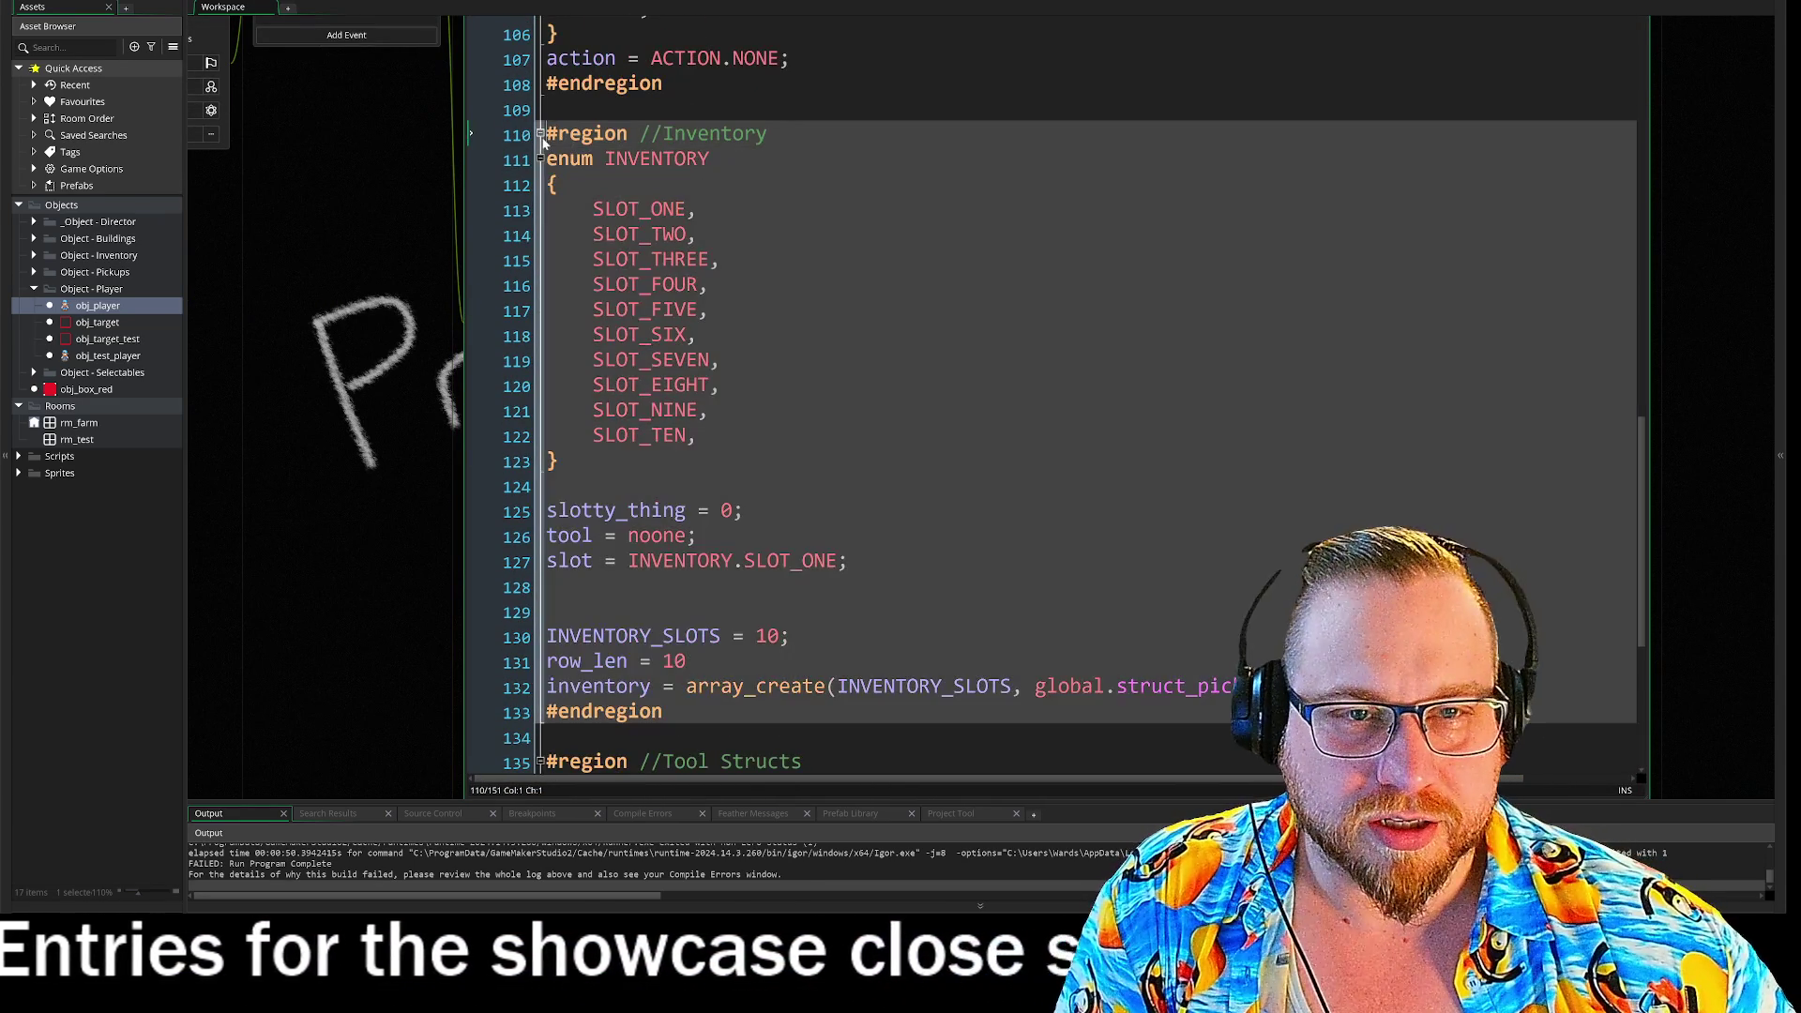
pyautogui.click(542, 135)
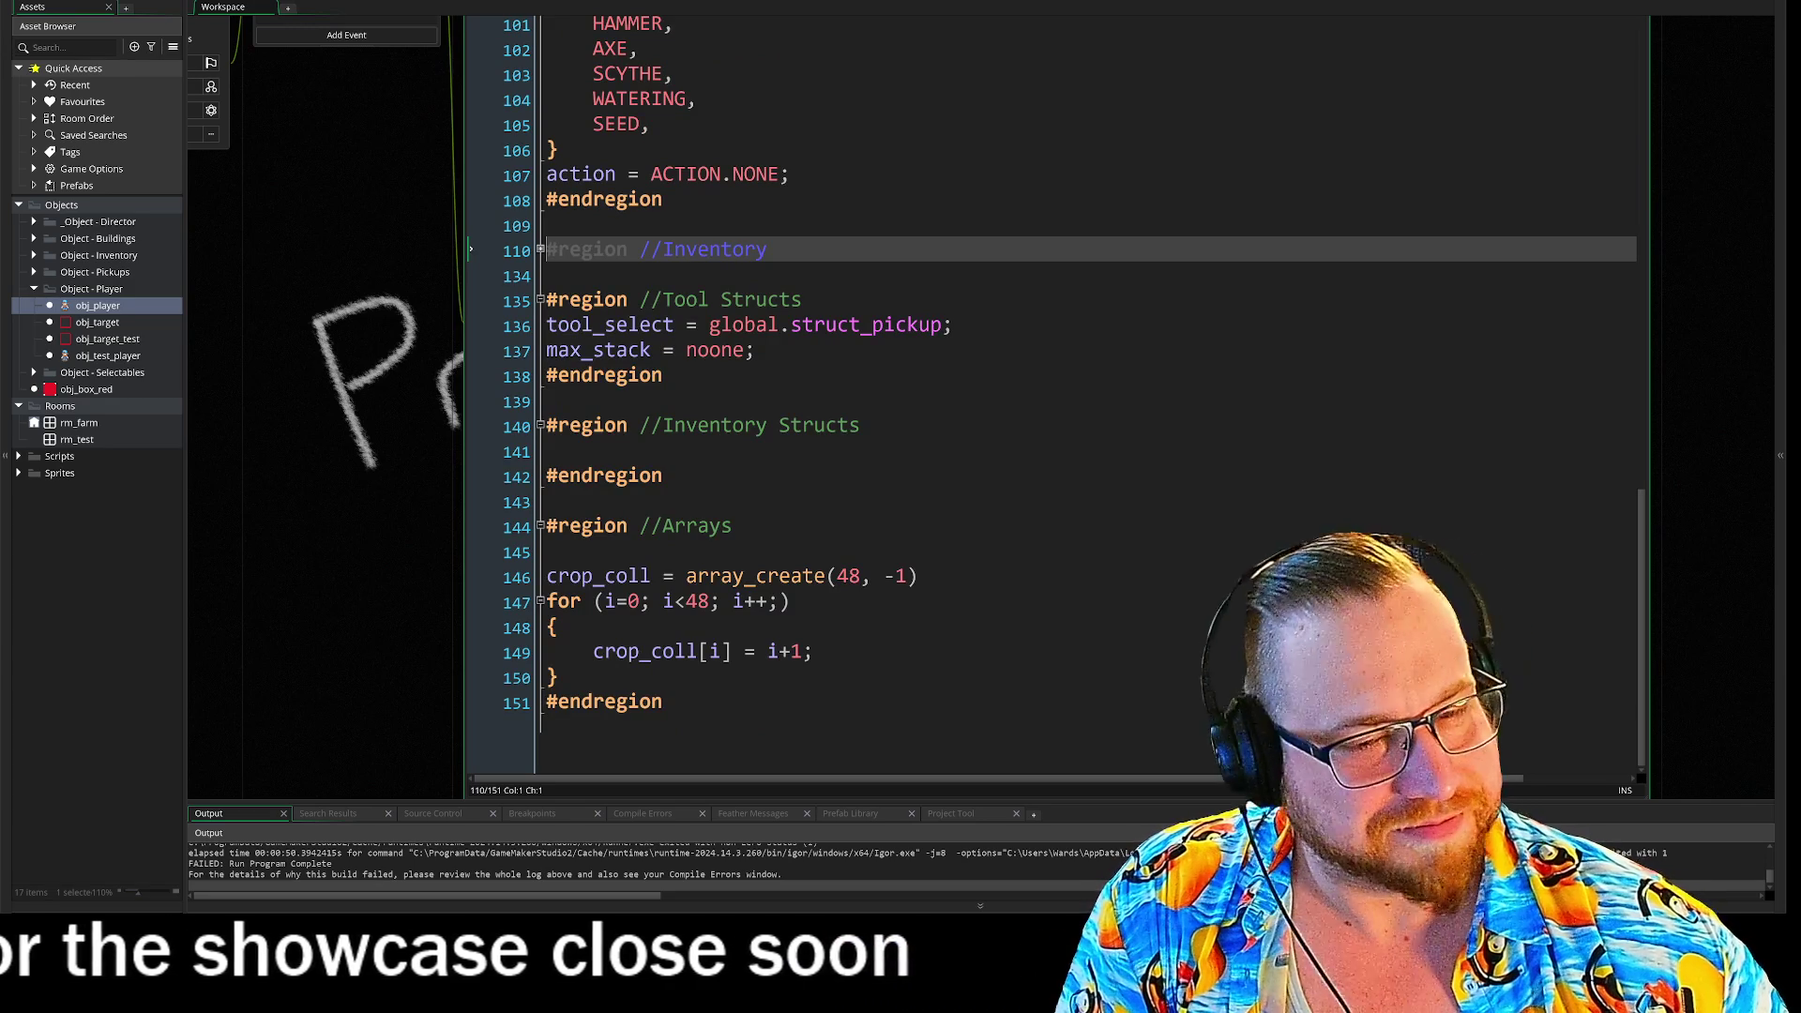
# - Fold the Inventory Structs, Arrays, Tool Structs and Action regions
pyautogui.click(541, 427)
pyautogui.click(541, 527)
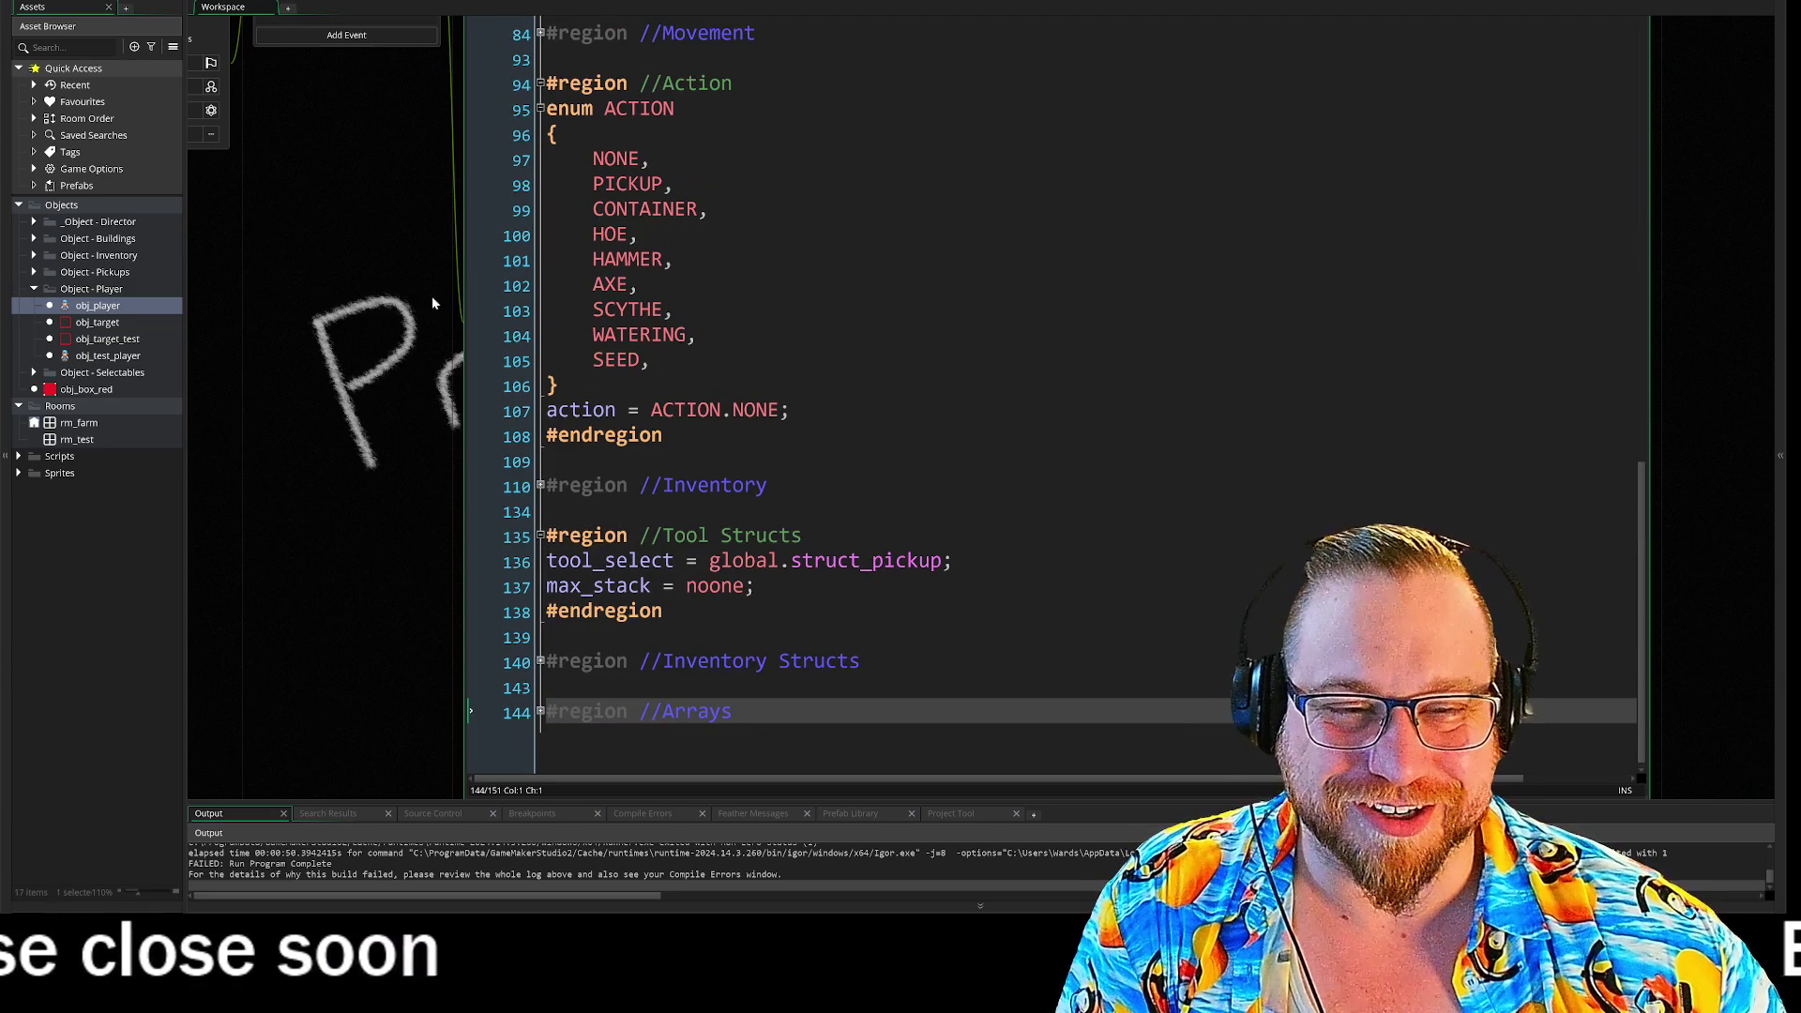
pyautogui.click(540, 534)
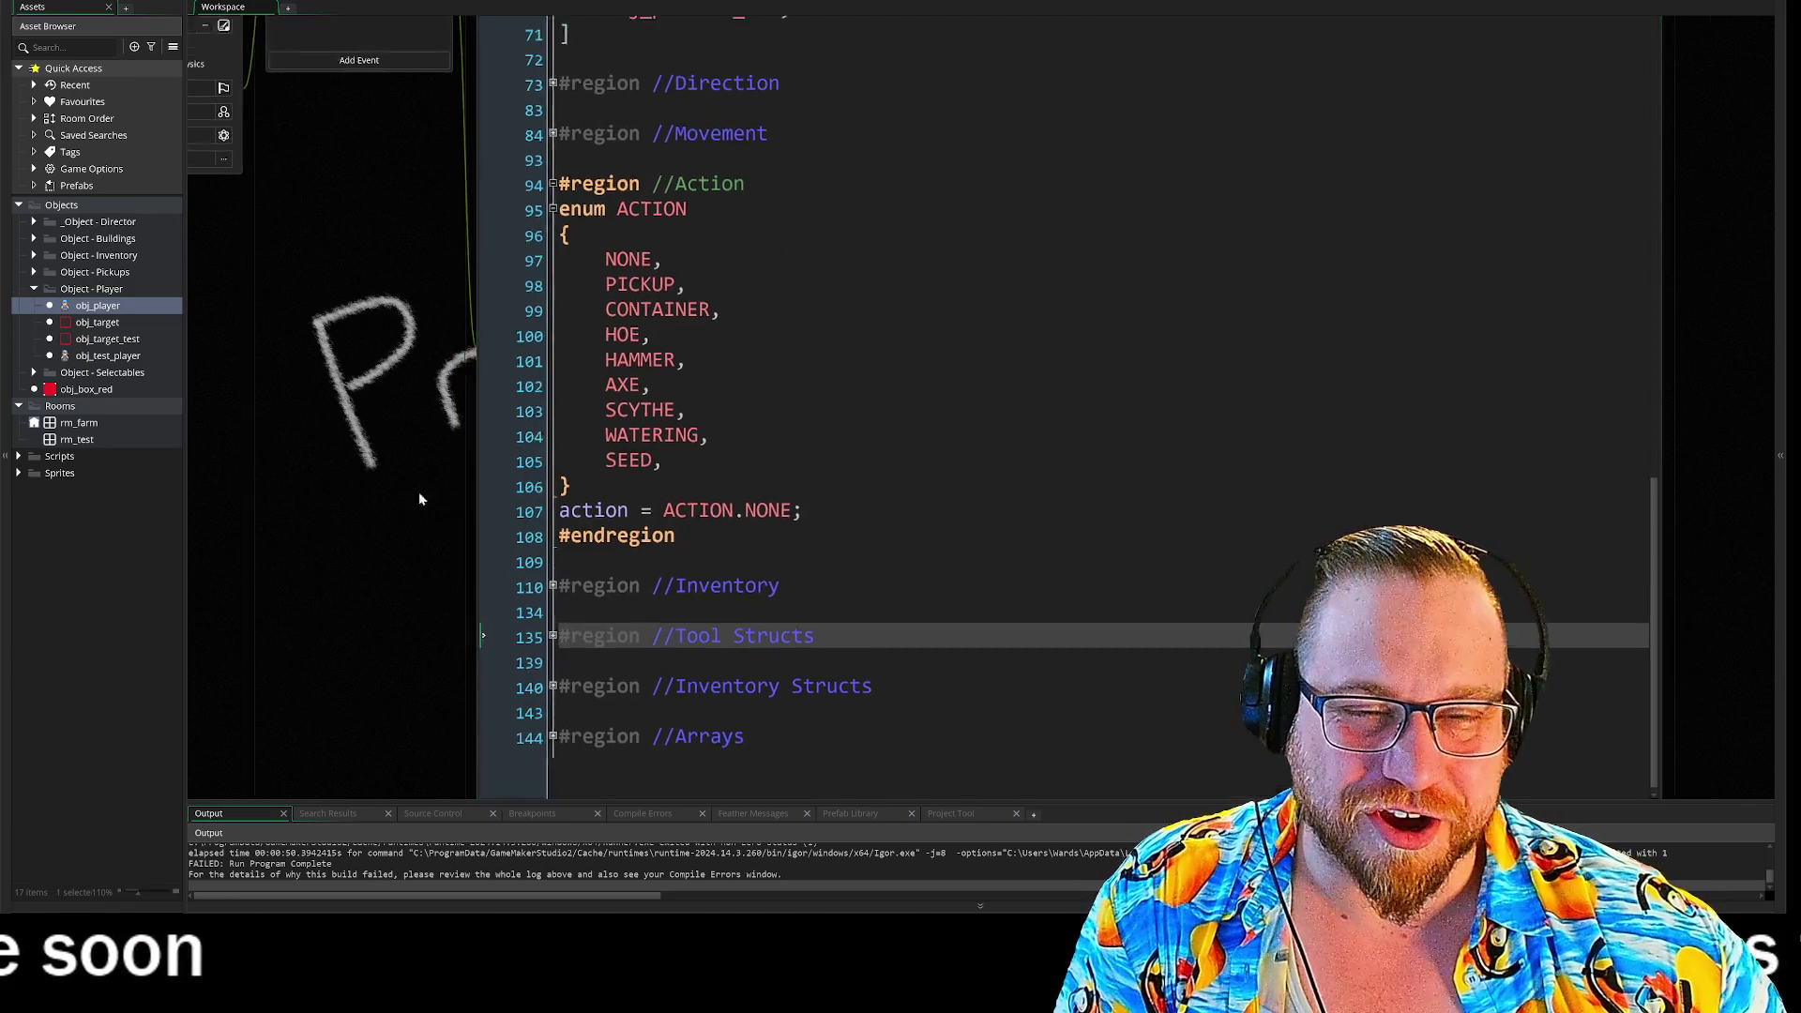
pyautogui.click(664, 379)
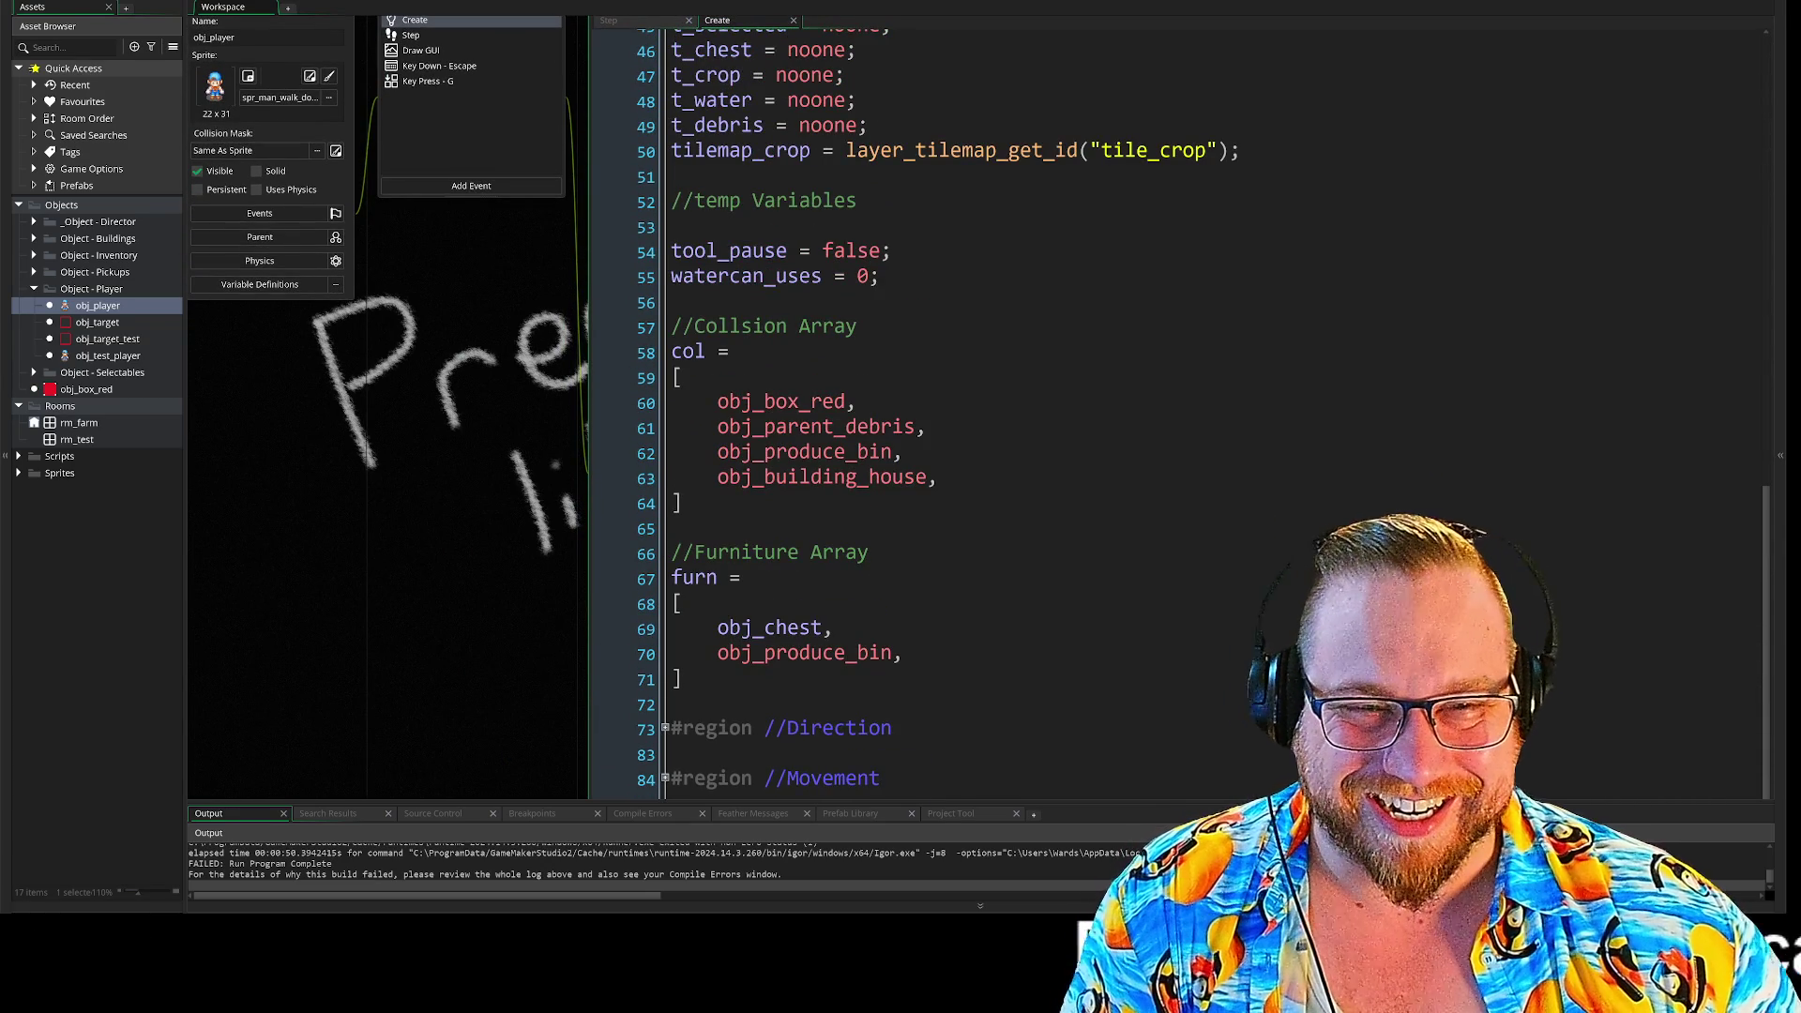
# - Check obj_player's Step event code, then return to its Create event code
pyautogui.scroll(3, 938, 413)
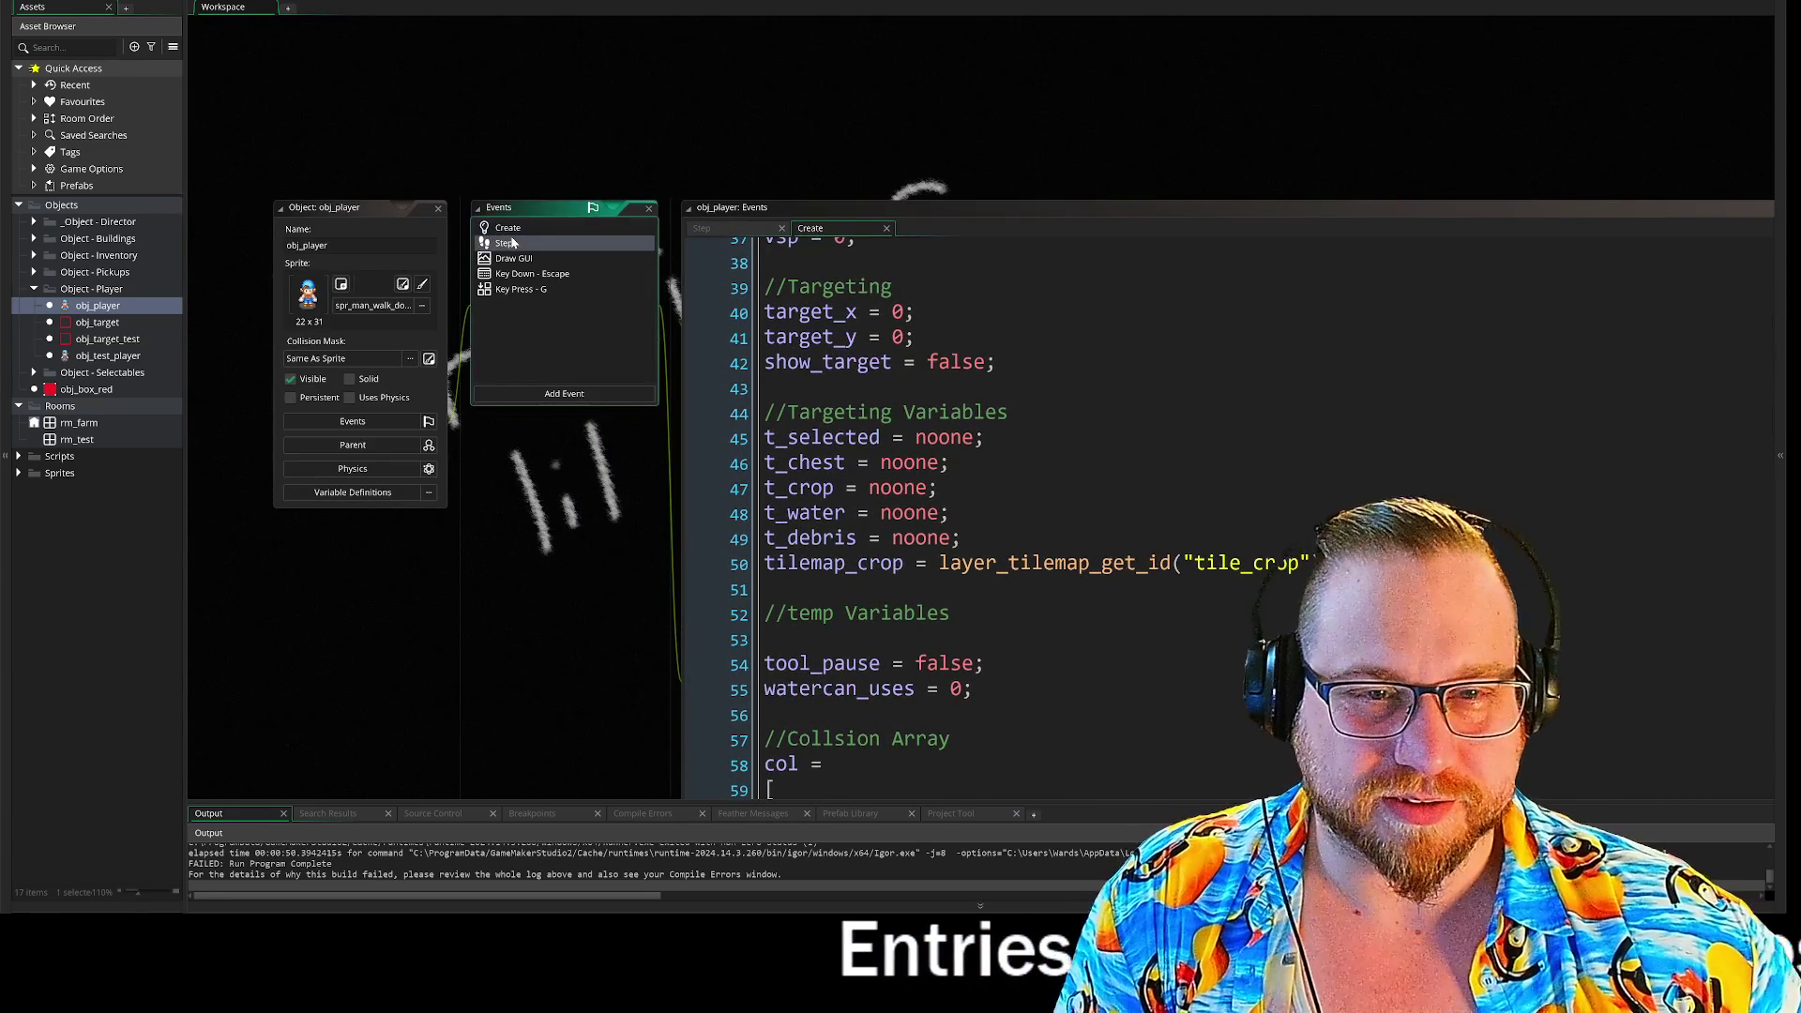
pyautogui.click(512, 243)
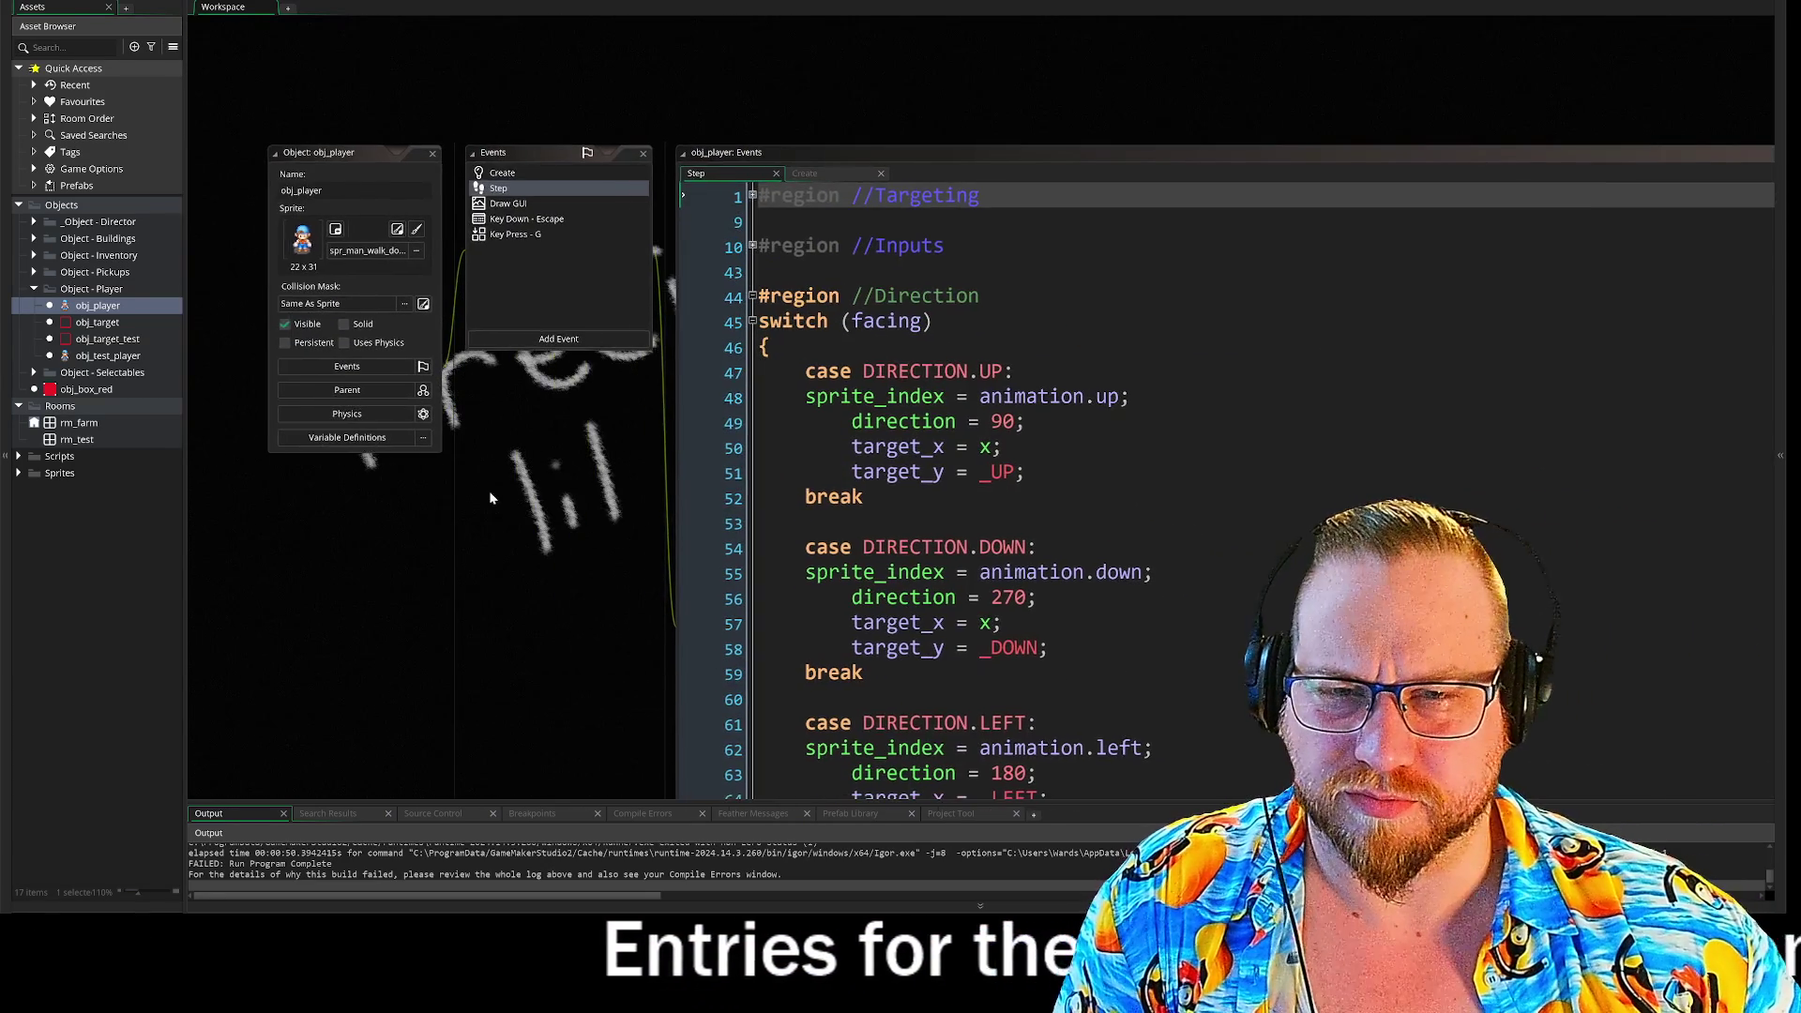
pyautogui.click(505, 174)
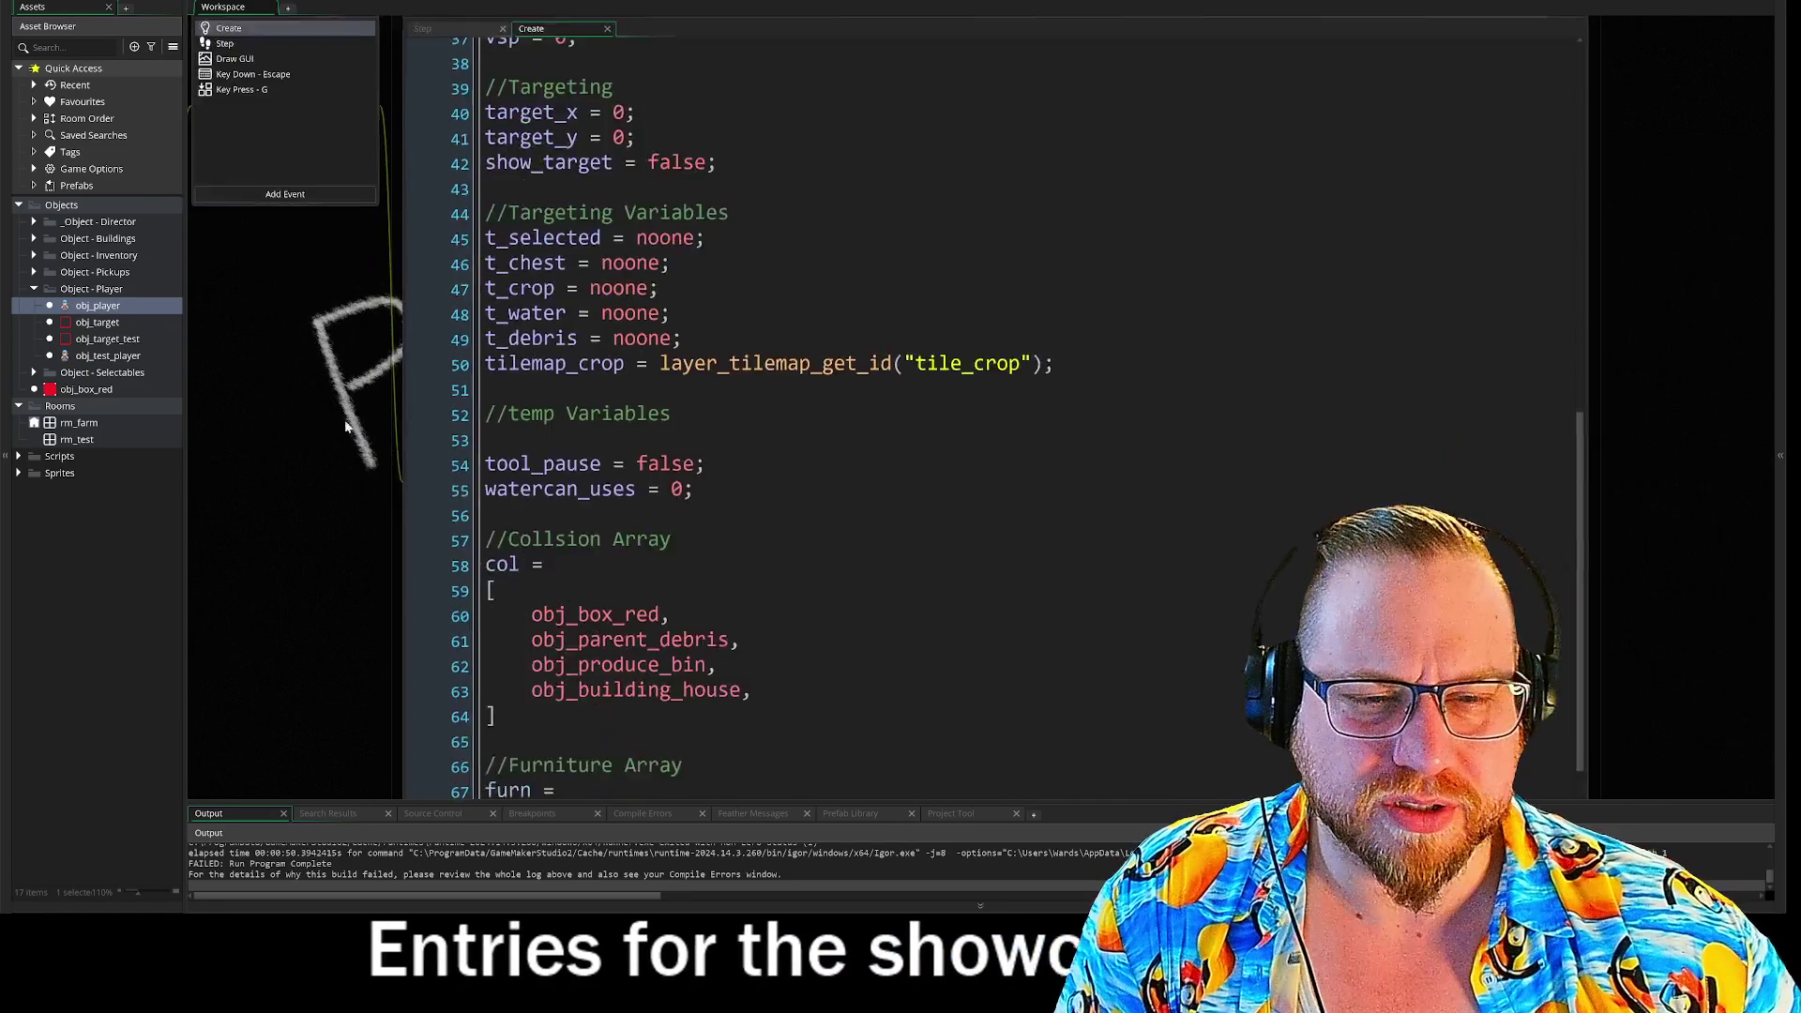
pyautogui.scroll(-7, 713, 563)
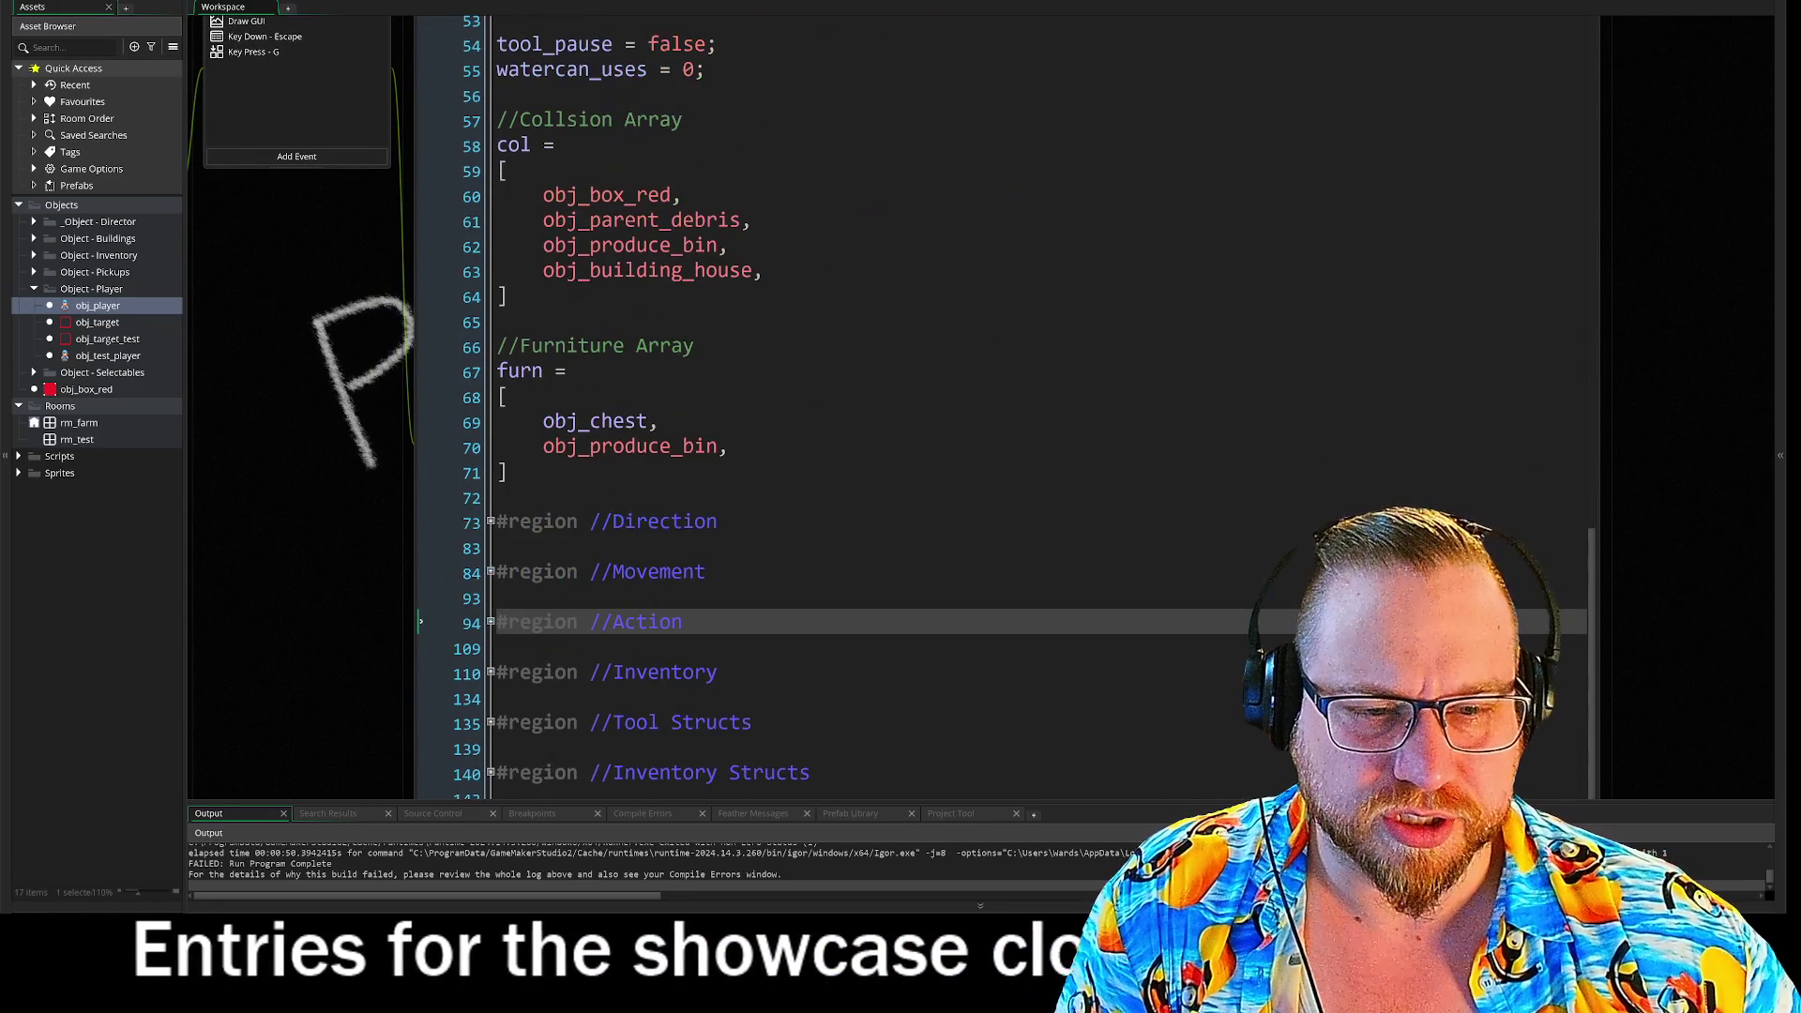
pyautogui.scroll(-3, 332, 575)
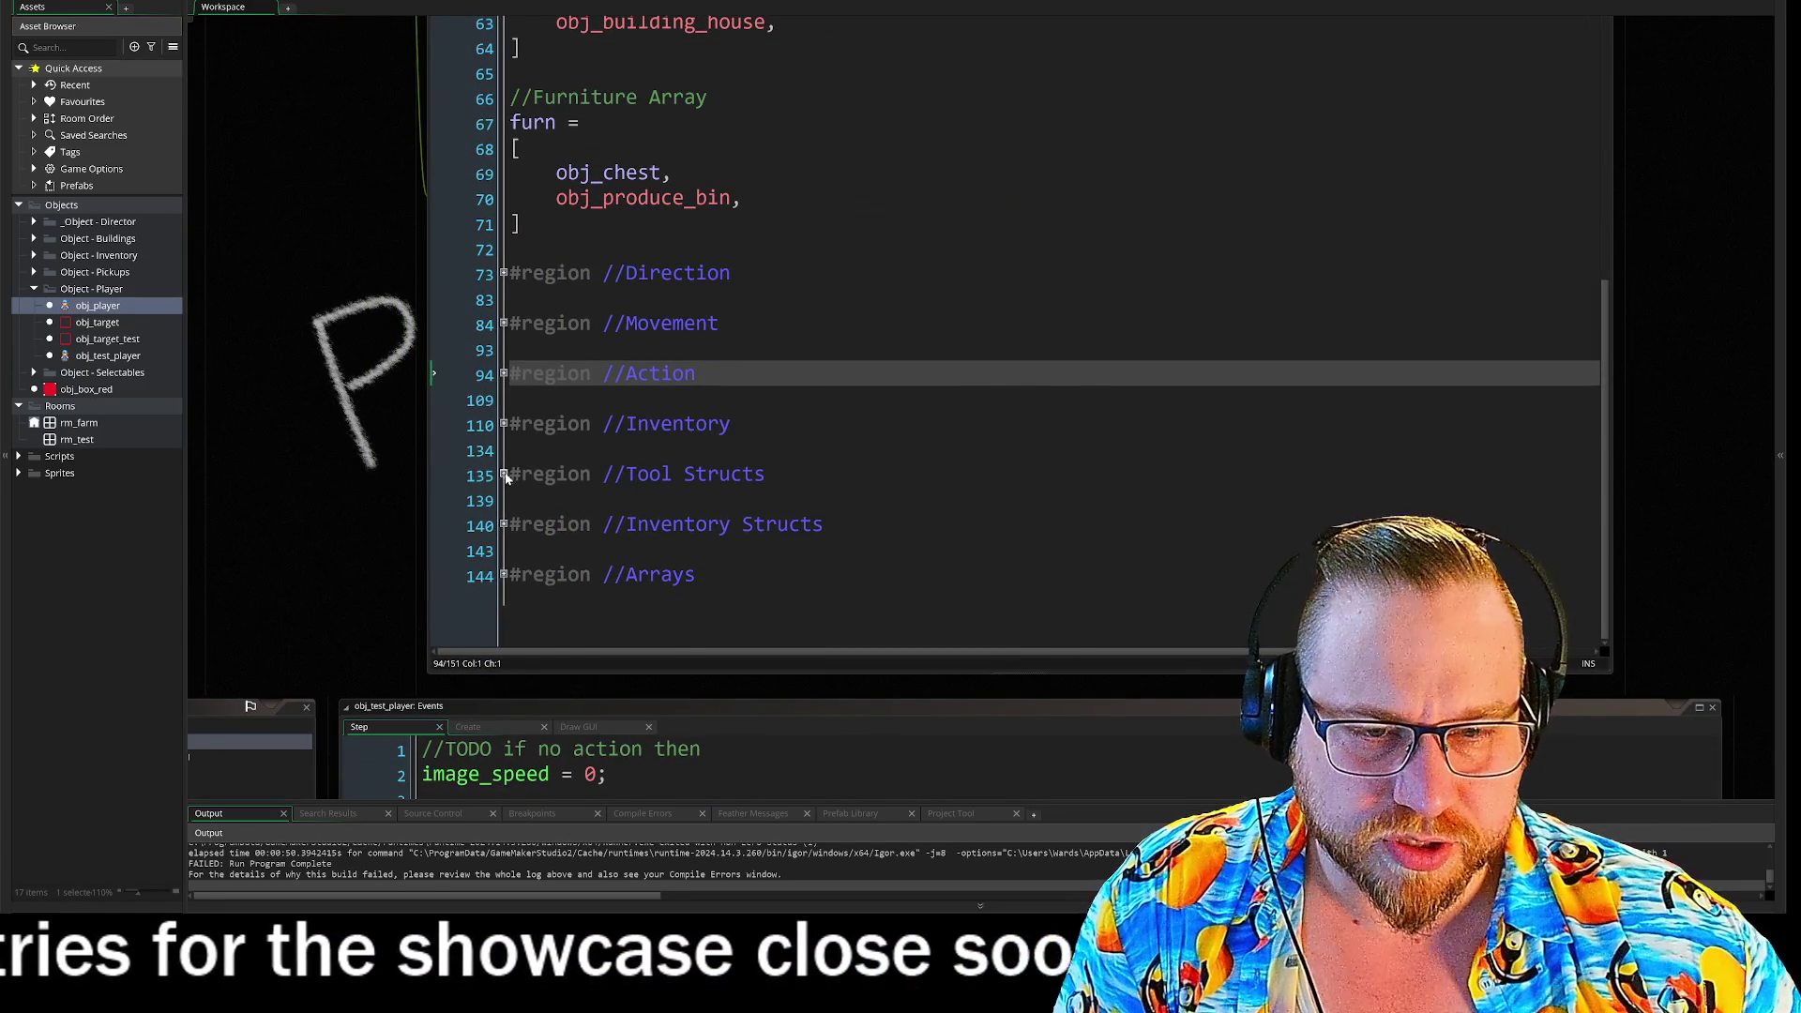
# - Unfold the Tool Structs, Inventory Structs and Arrays regions to reveal the crop_coll setup
pyautogui.click(490, 473)
pyautogui.scroll(-3, 413, 443)
pyautogui.scroll(-1, 506, 300)
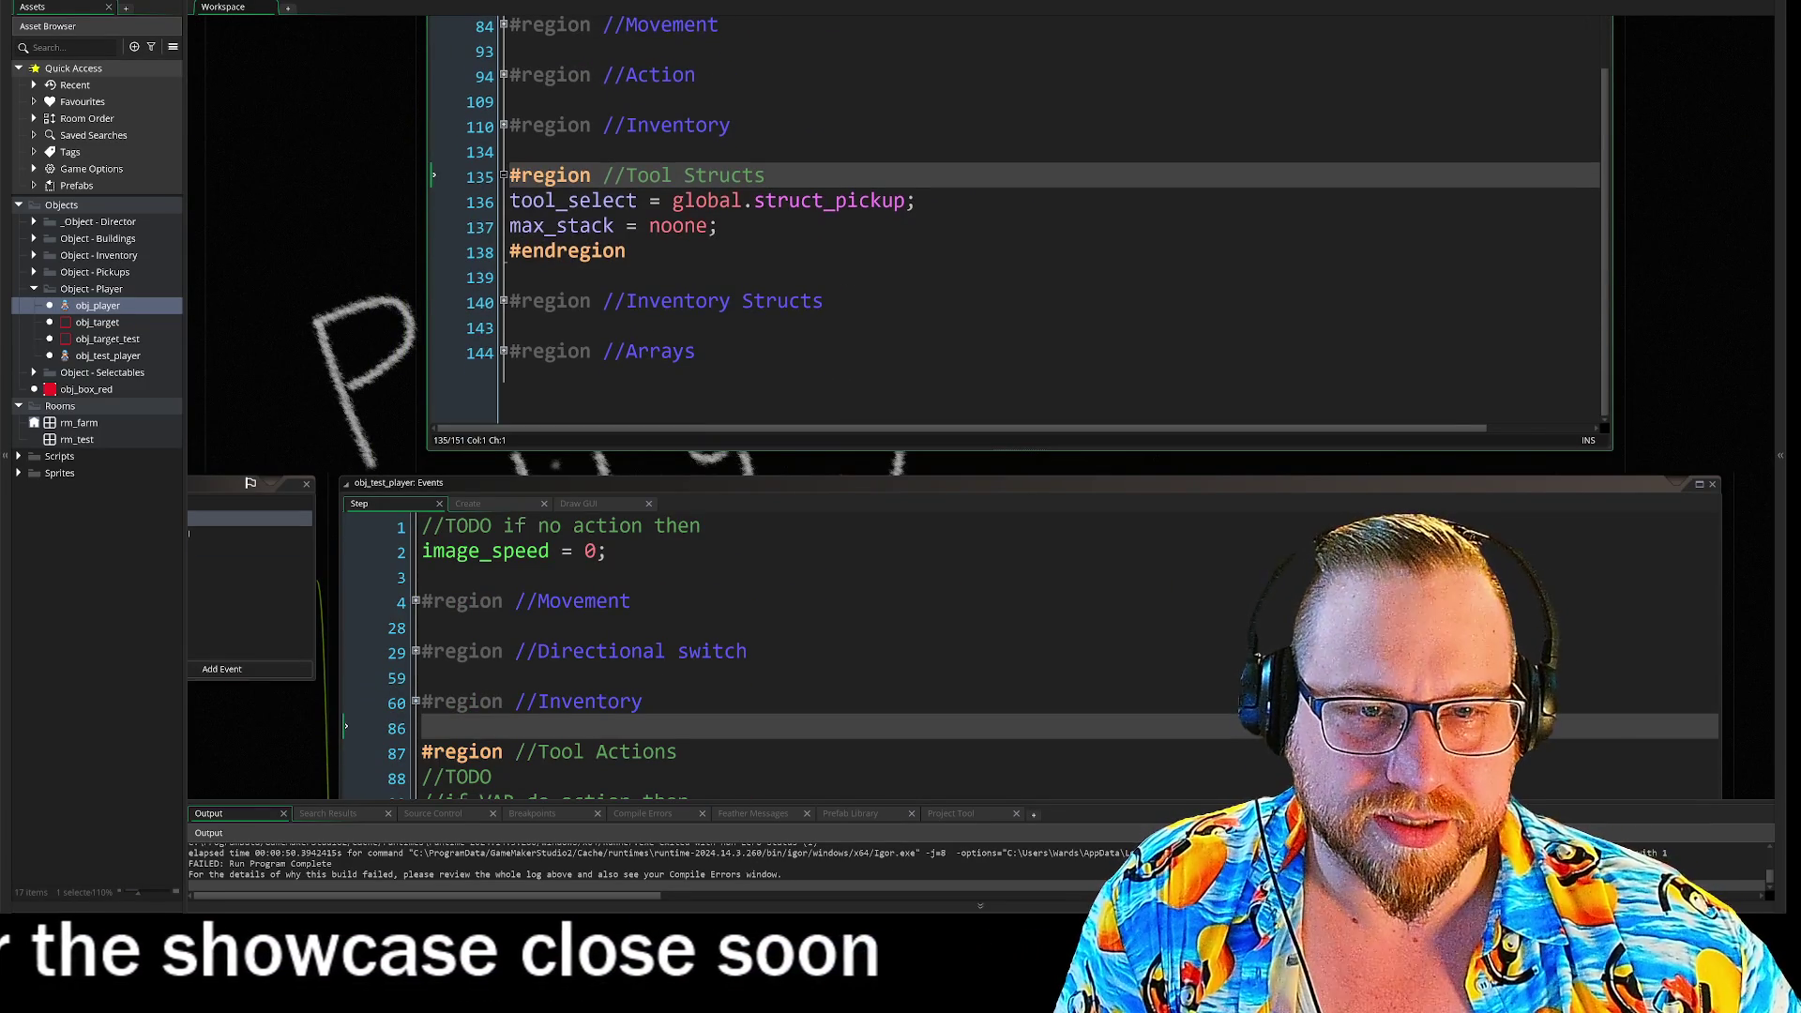
pyautogui.click(503, 301)
pyautogui.scroll(-2, 385, 298)
pyautogui.scroll(3, 385, 298)
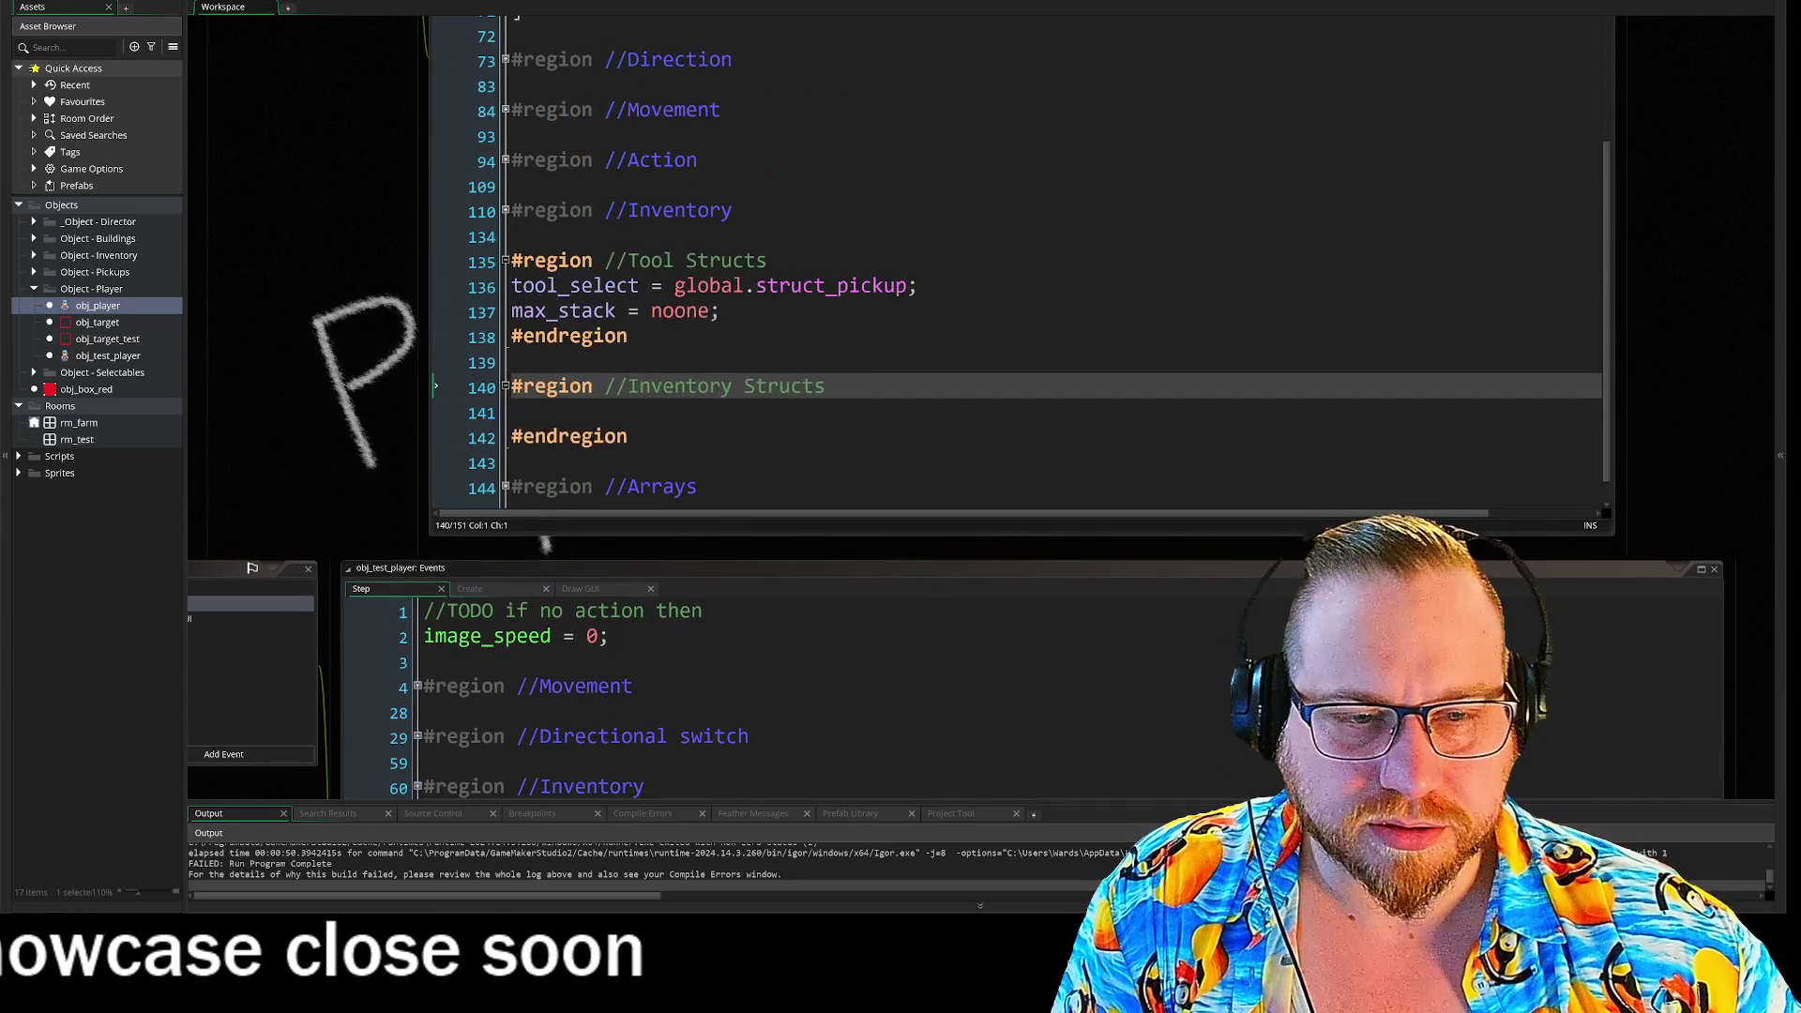
pyautogui.scroll(-1, 657, 281)
pyautogui.click(504, 447)
pyautogui.scroll(1, 544, 544)
pyautogui.scroll(-2, 544, 516)
pyautogui.scroll(2, 356, 394)
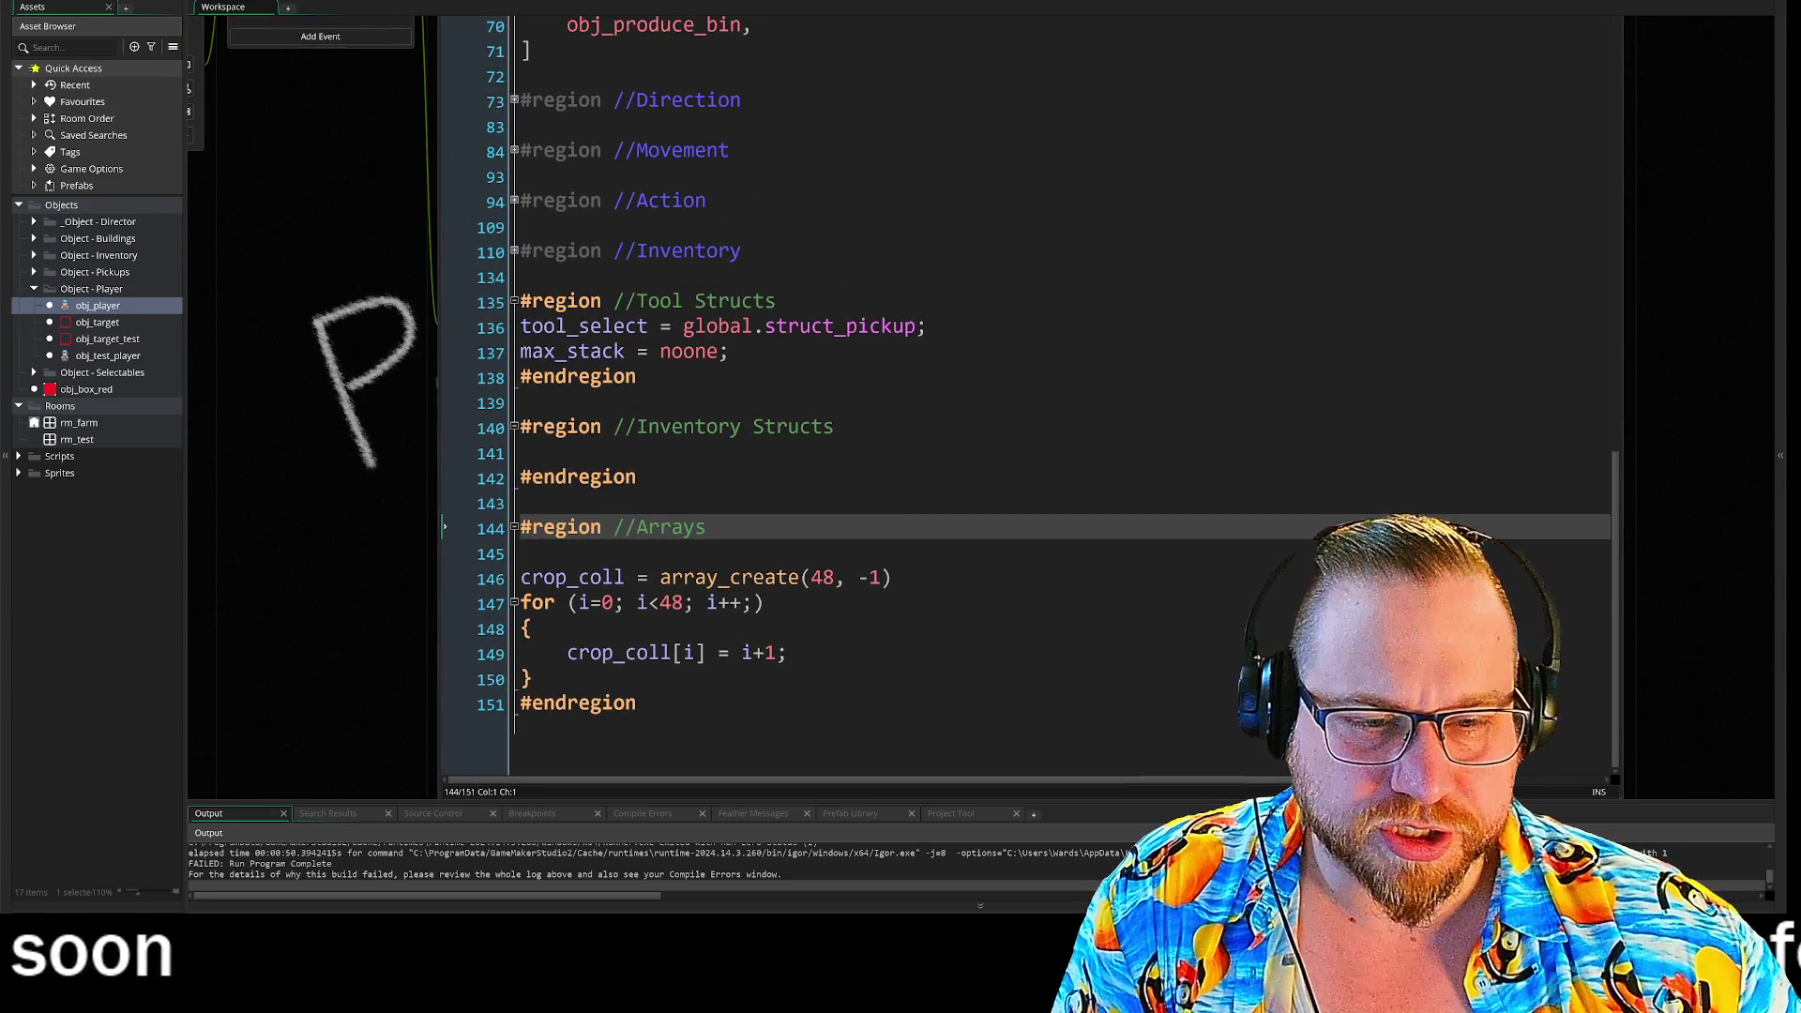
# - Select the crop_coll line, then peek into and refold the Inventory, Action, Movement and Direction regions
pyautogui.moveTo(542, 588); pyautogui.dragTo(685, 587)
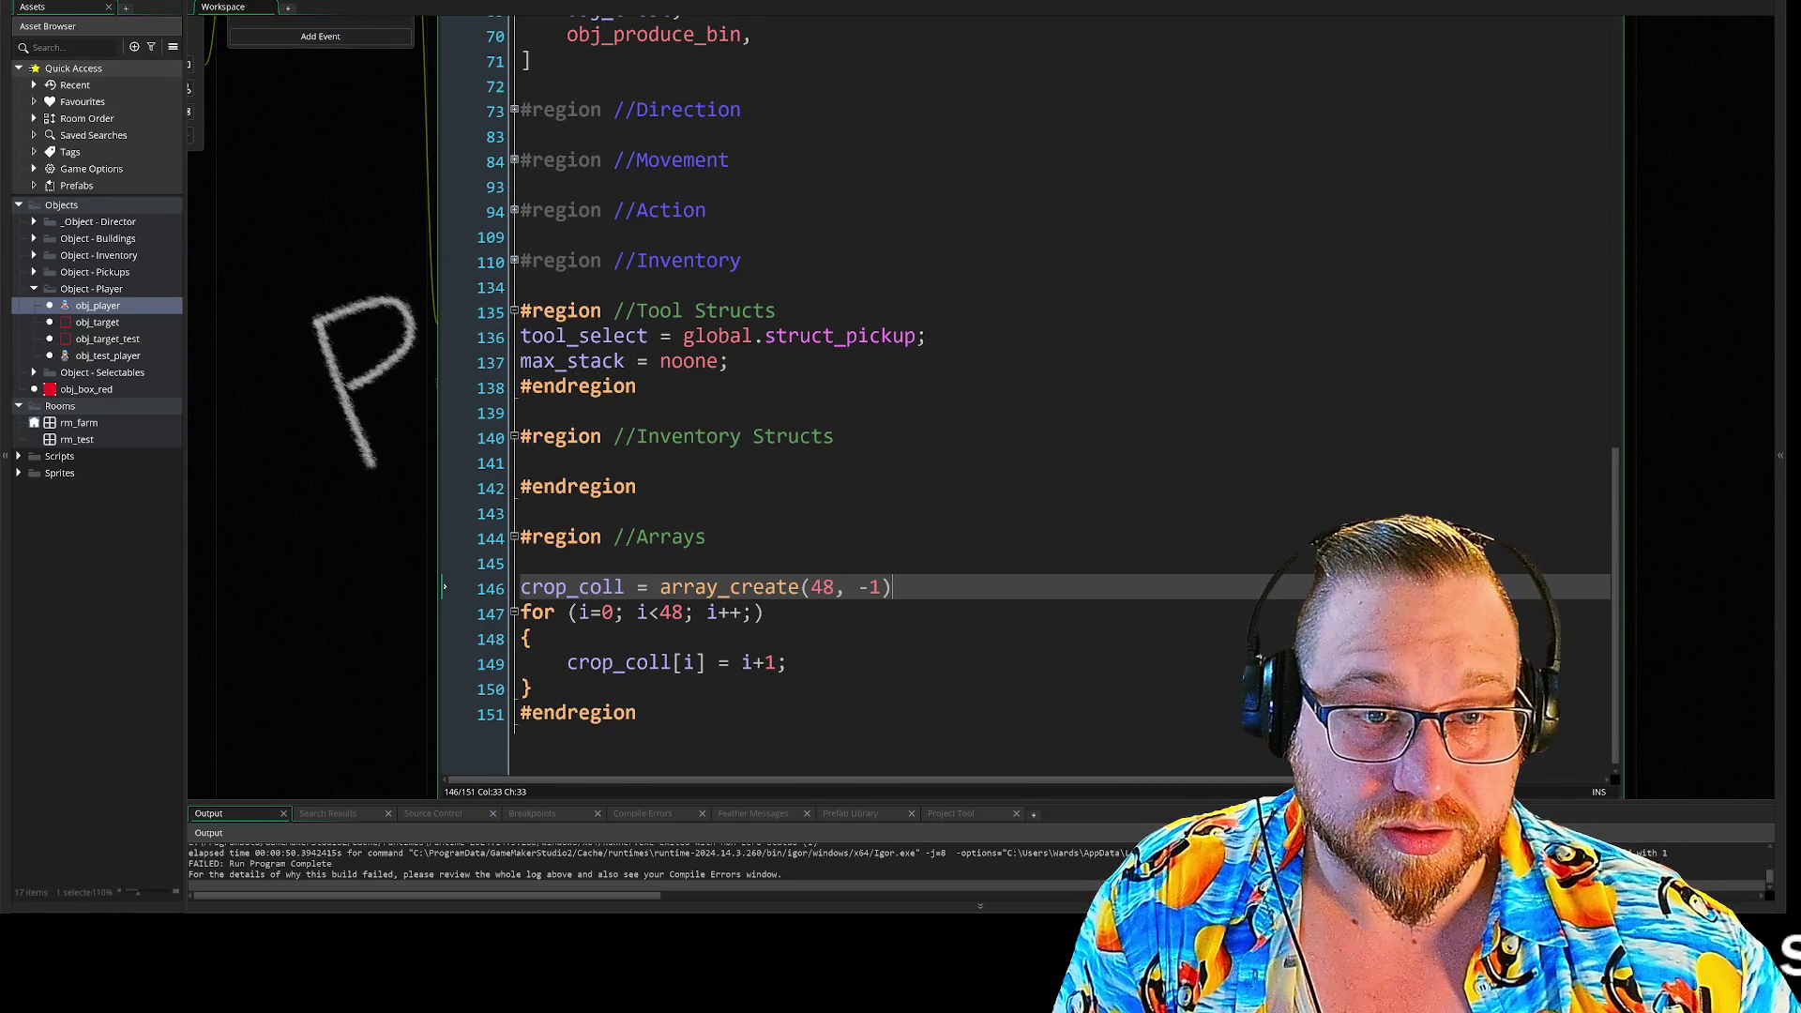
pyautogui.click(514, 262)
pyautogui.scroll(-5, 517, 264)
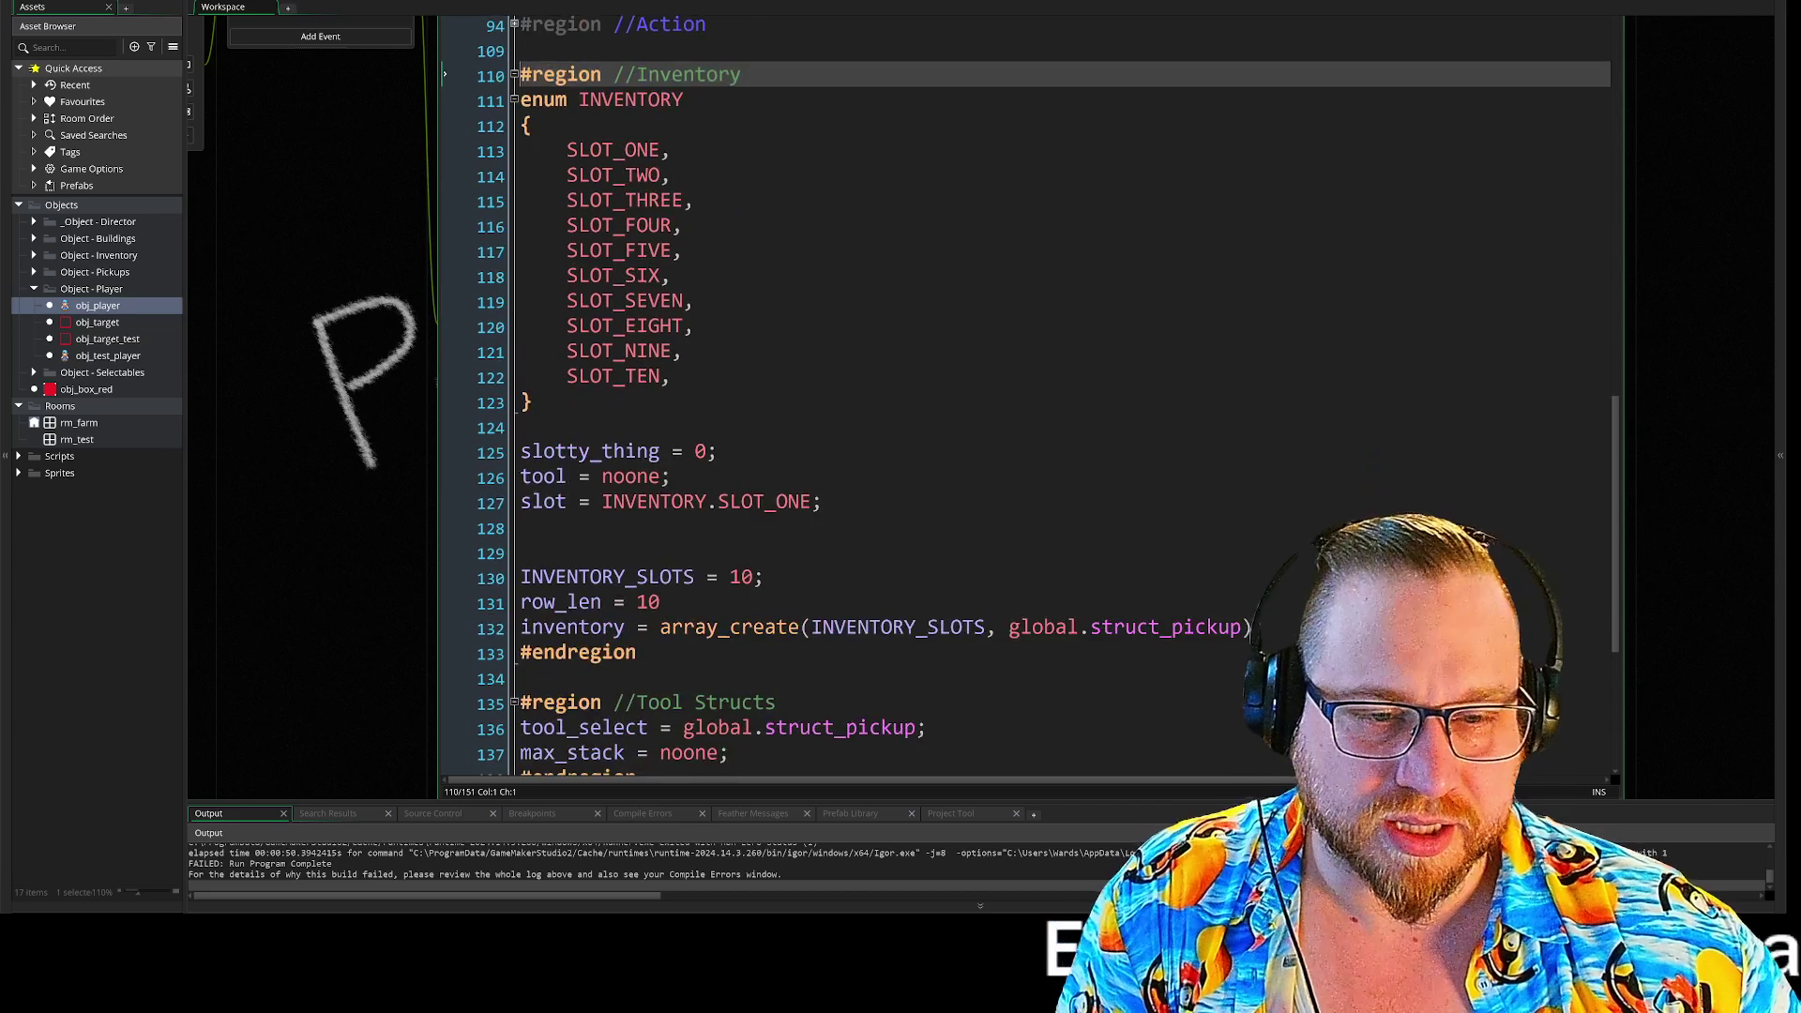
pyautogui.scroll(3, 938, 404)
pyautogui.click(514, 185)
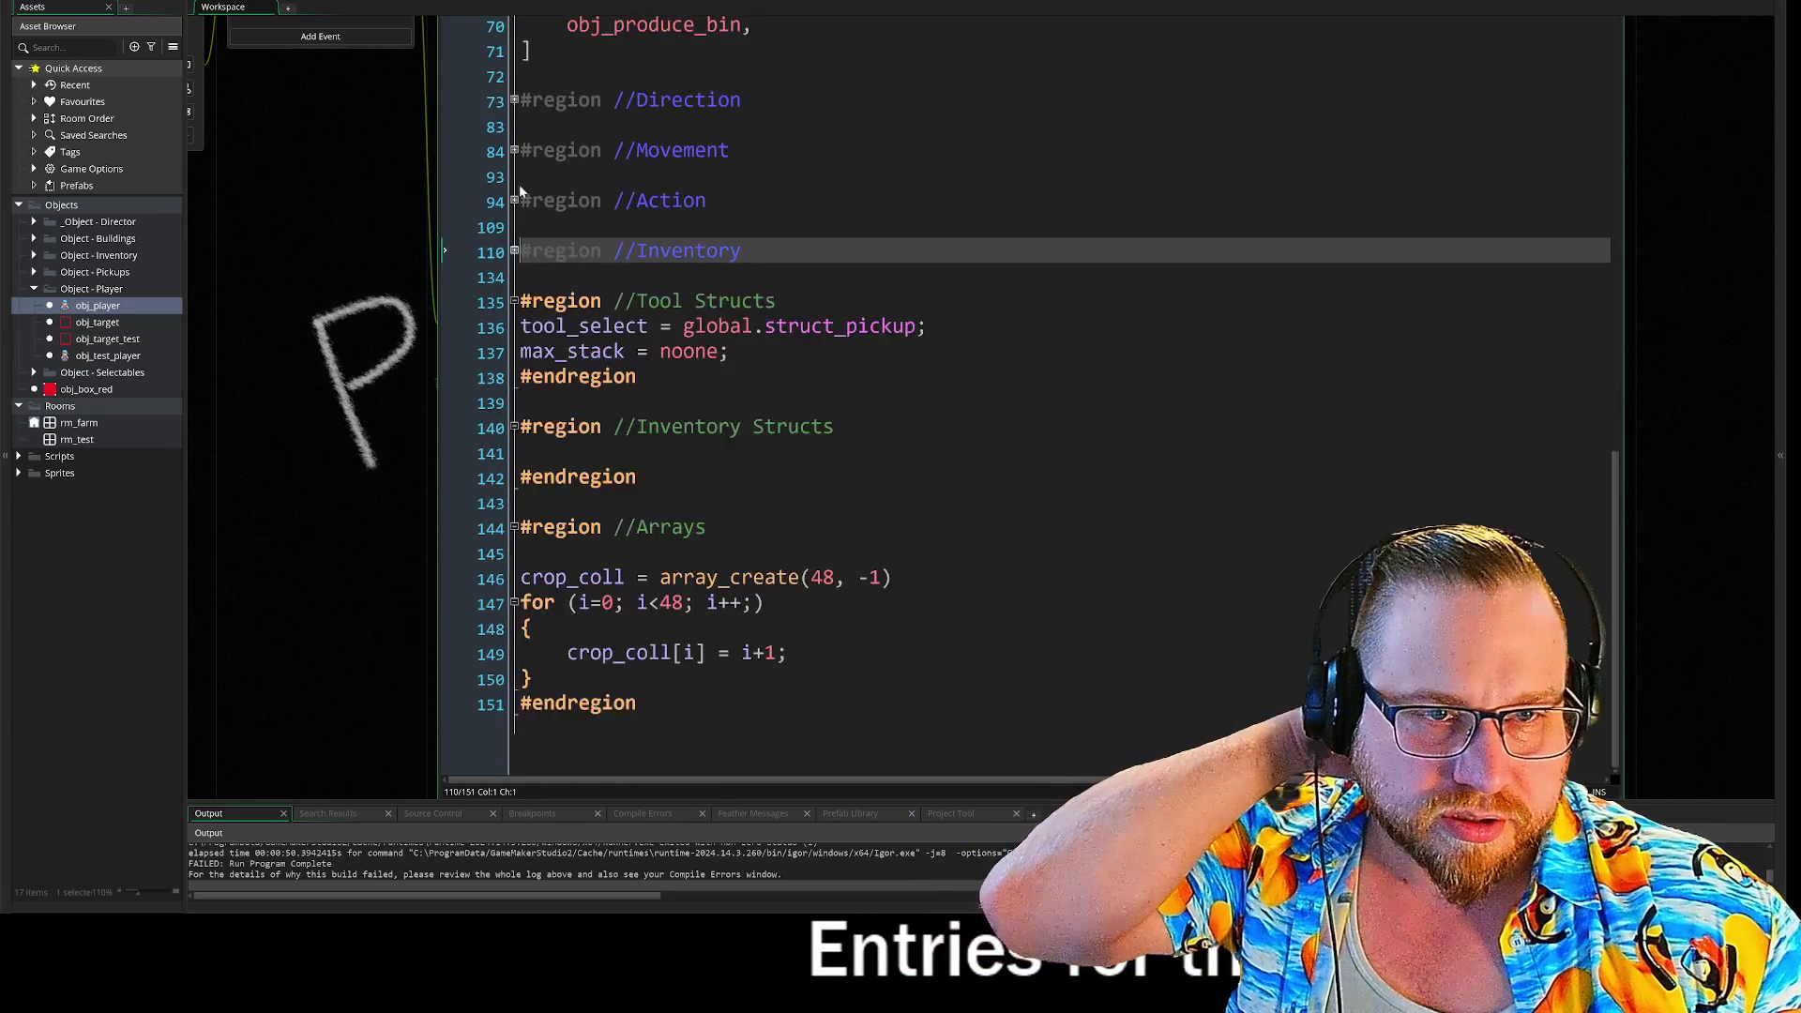
pyautogui.click(514, 219)
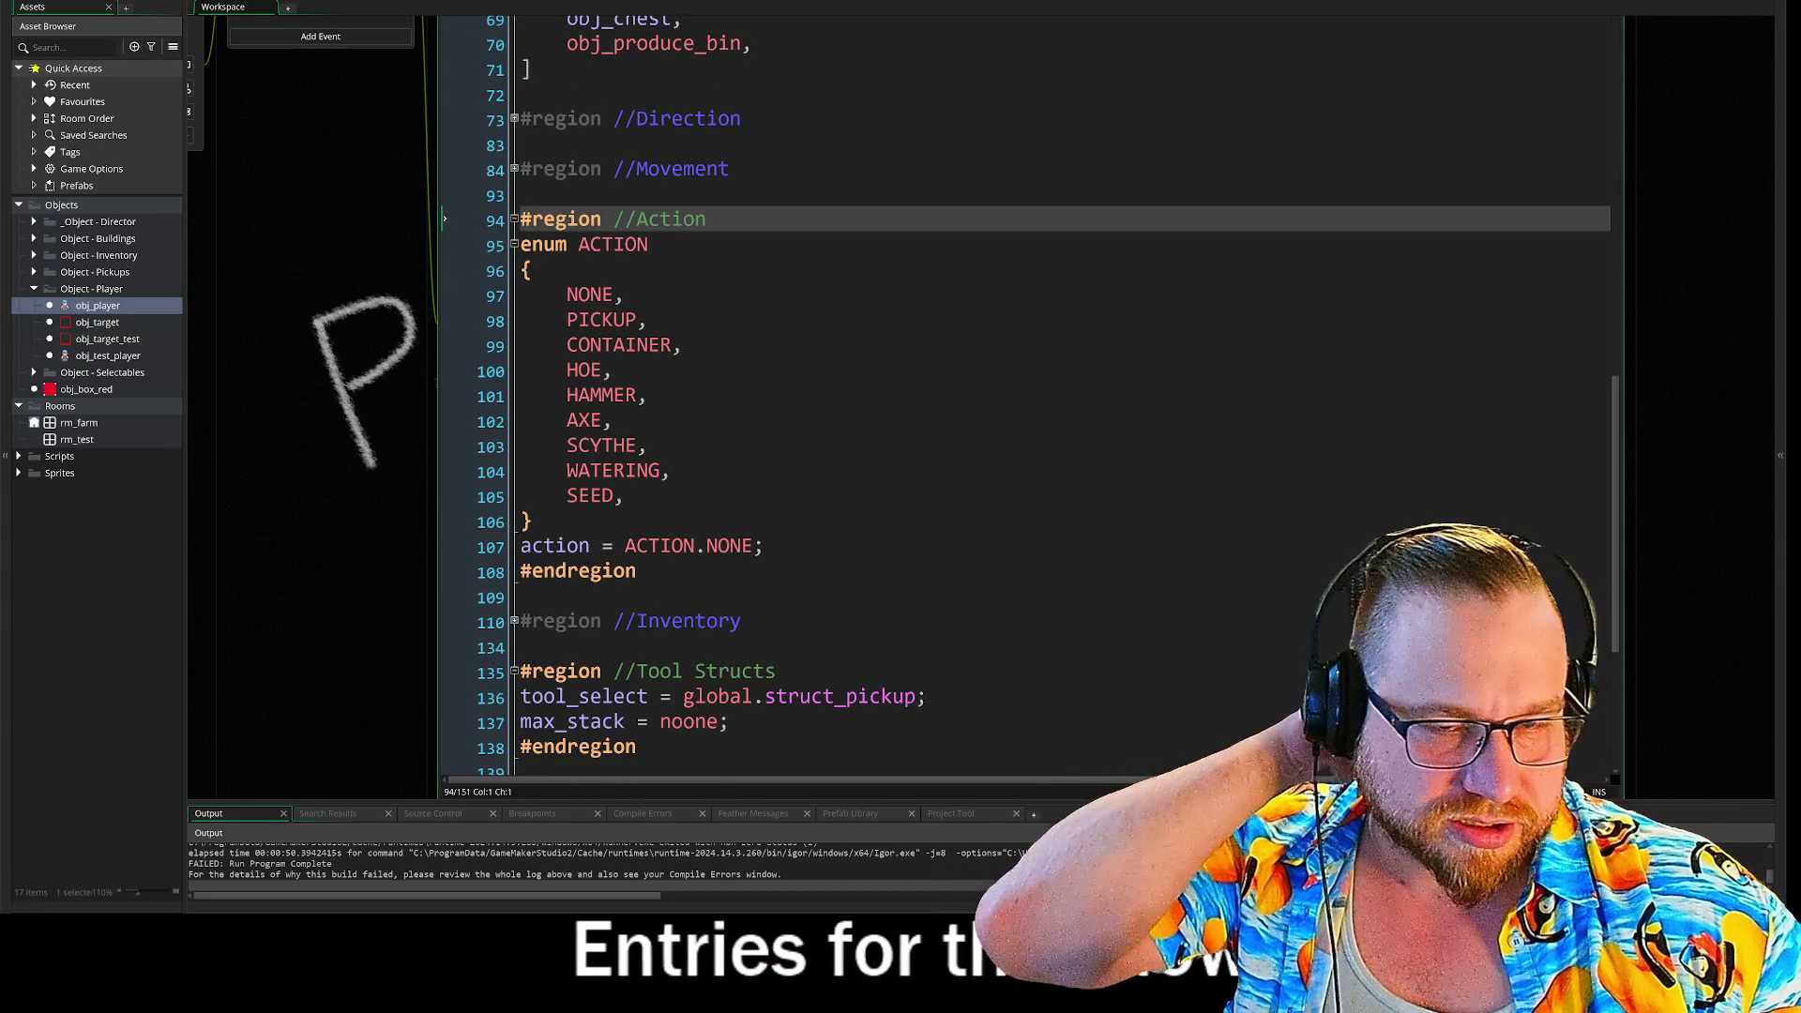
pyautogui.click(514, 219)
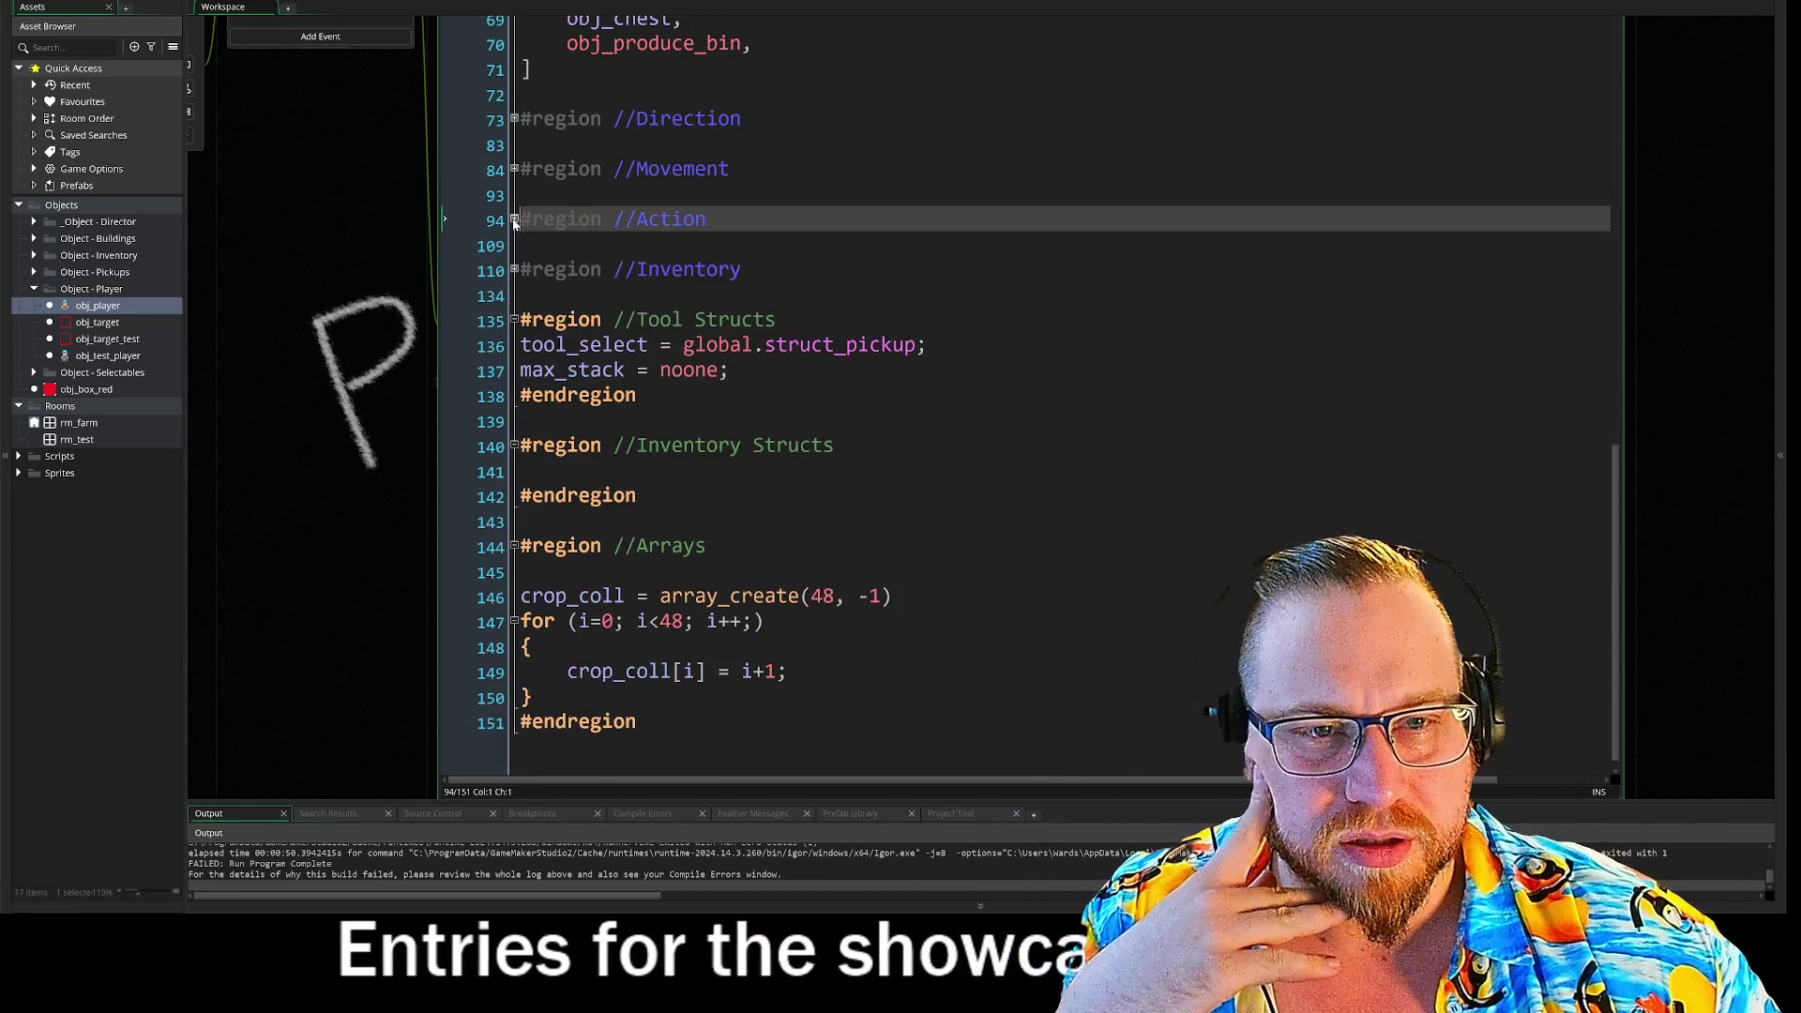
pyautogui.click(514, 169)
pyautogui.click(514, 169)
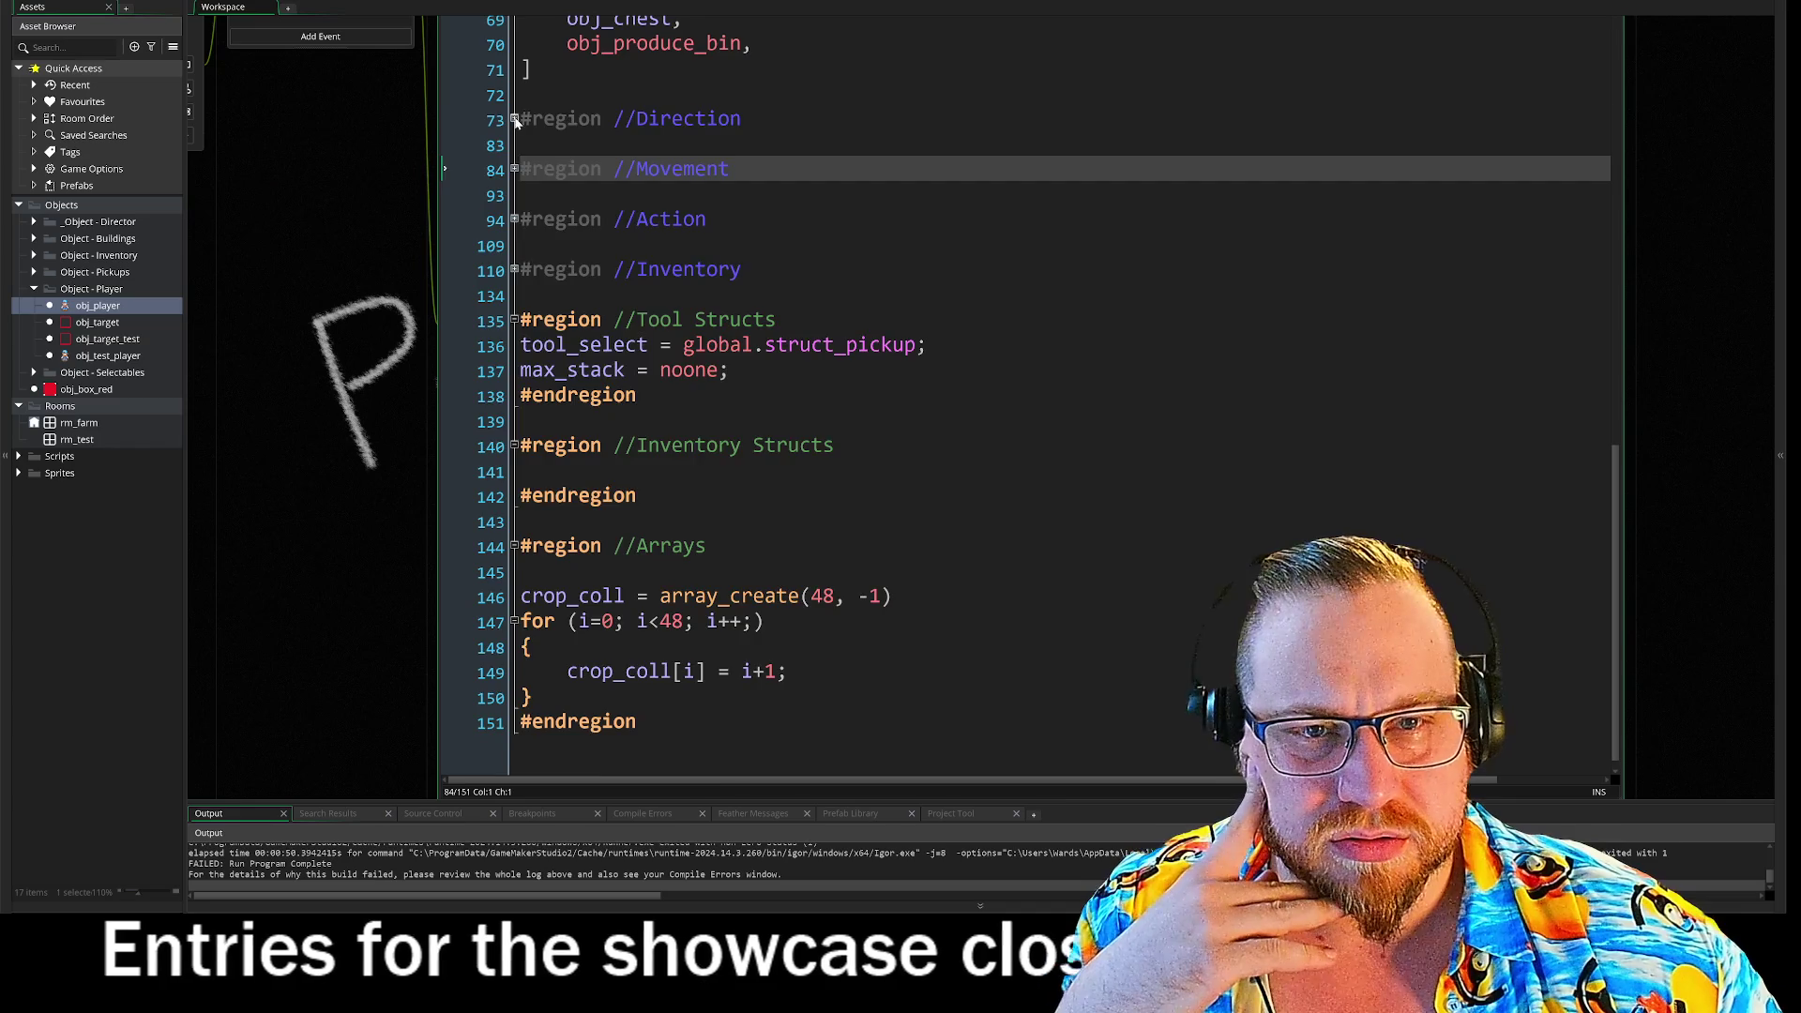
pyautogui.click(514, 119)
pyautogui.click(514, 119)
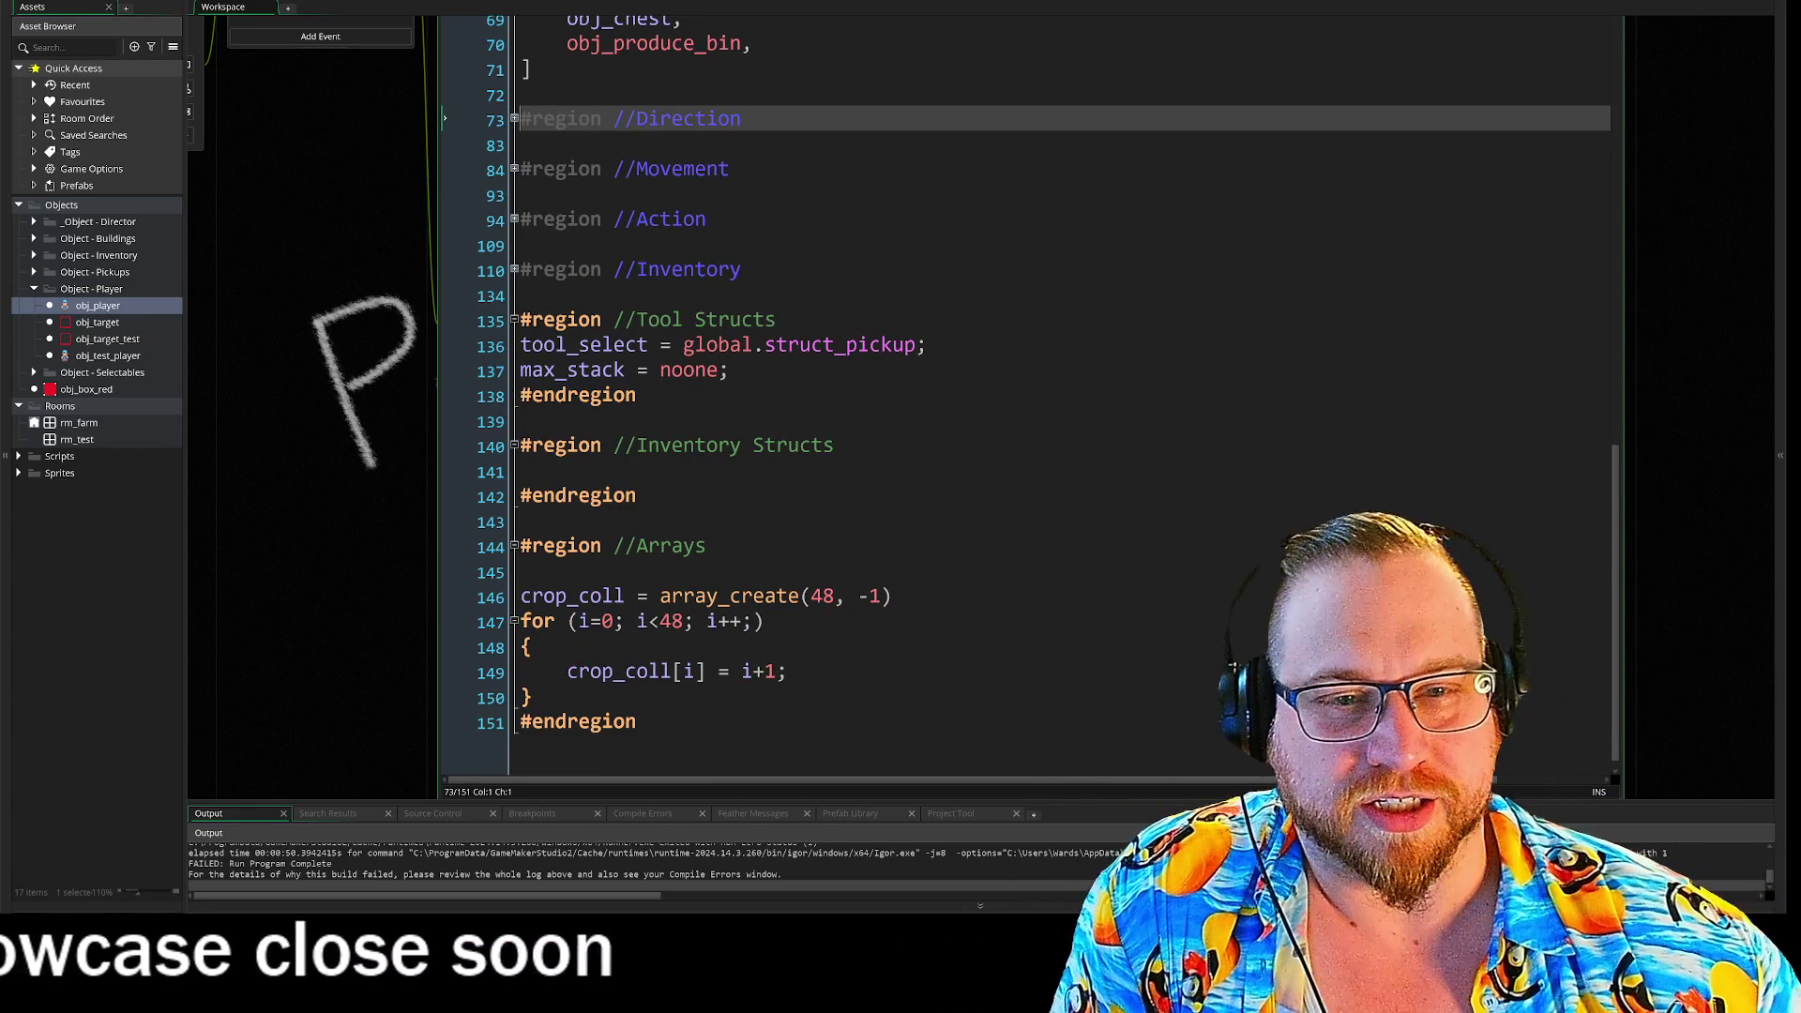
# - Fold the Tool Structs, Inventory Structs and Arrays regions
pyautogui.click(514, 320)
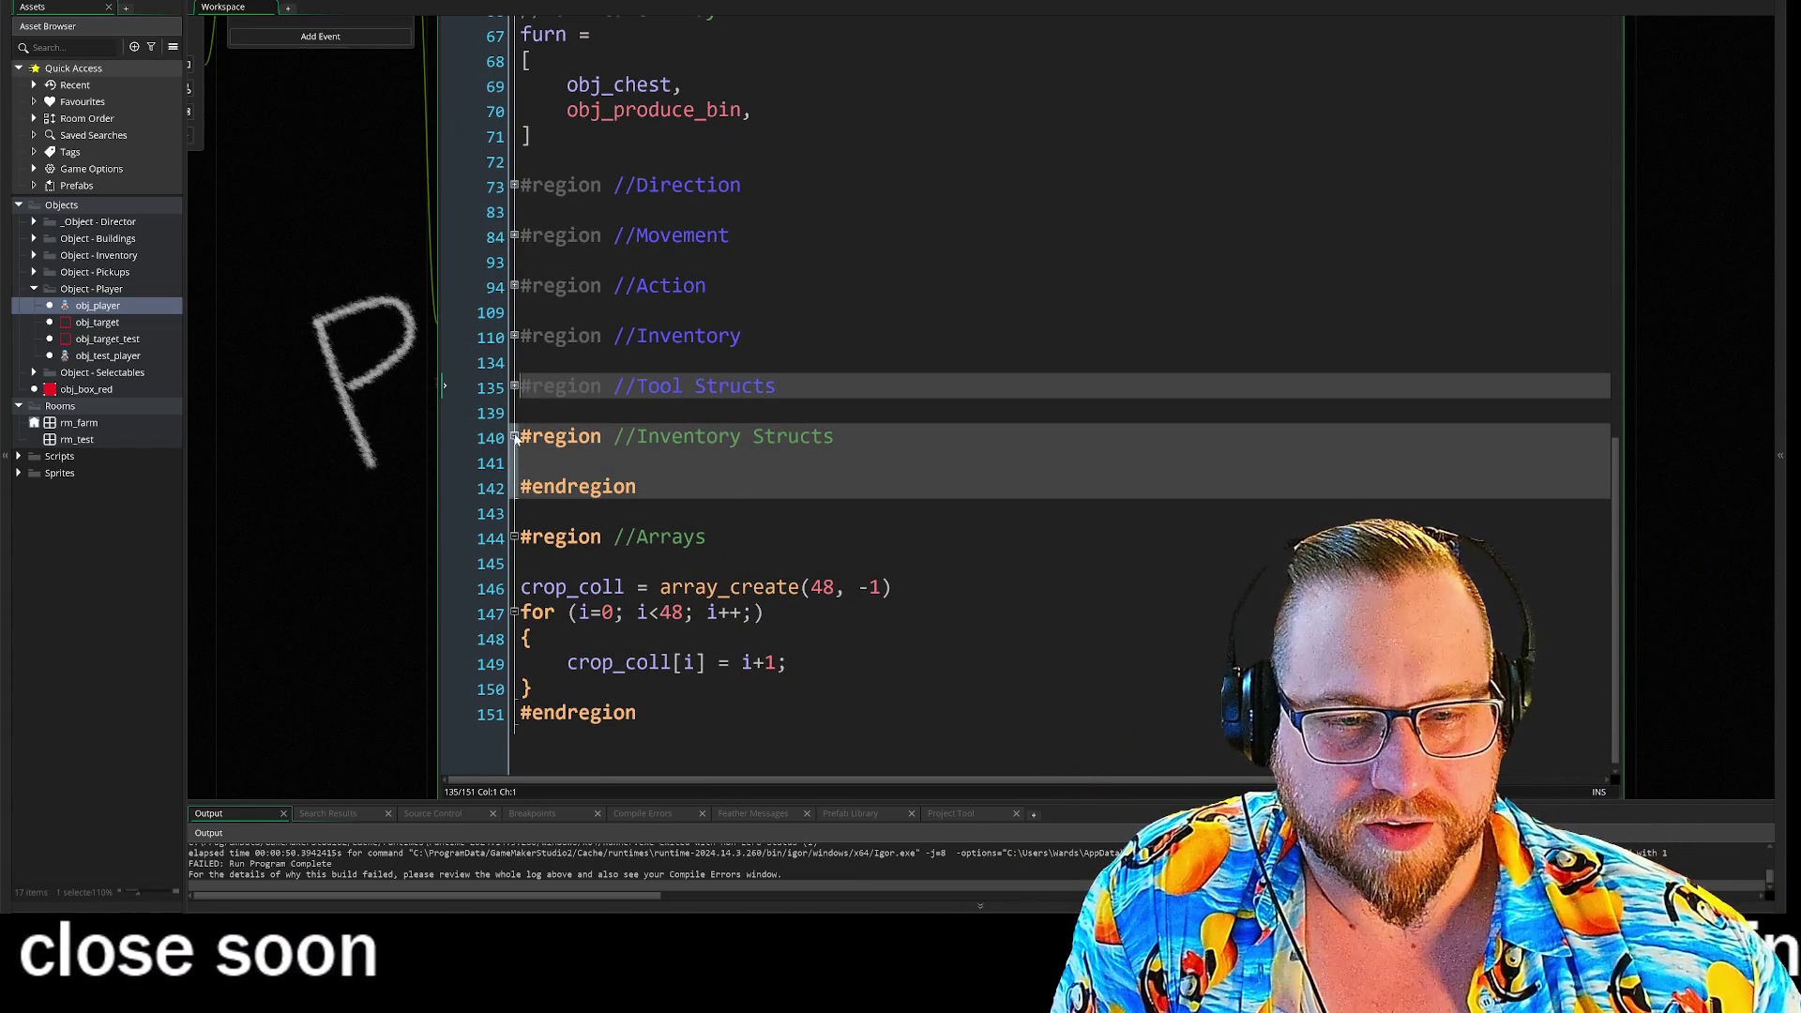
pyautogui.click(514, 438)
pyautogui.click(514, 537)
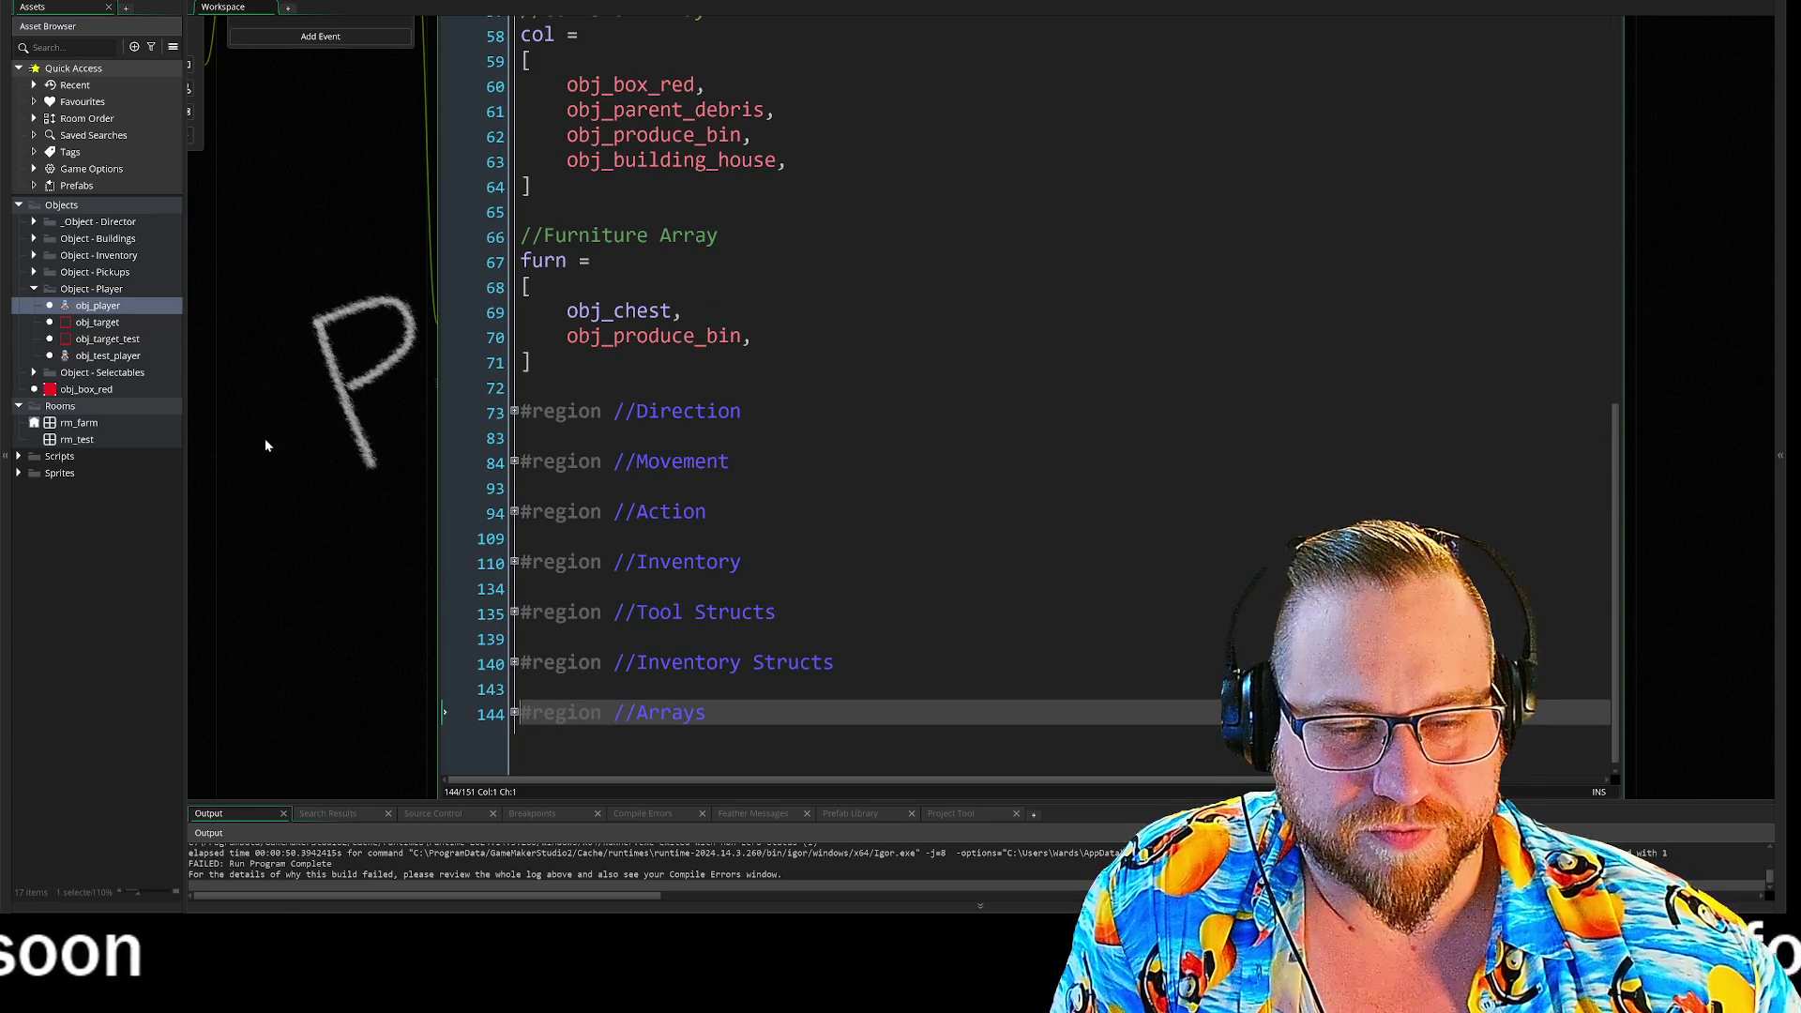
pyautogui.press('Up')
pyautogui.press('Up')
pyautogui.press('Up')
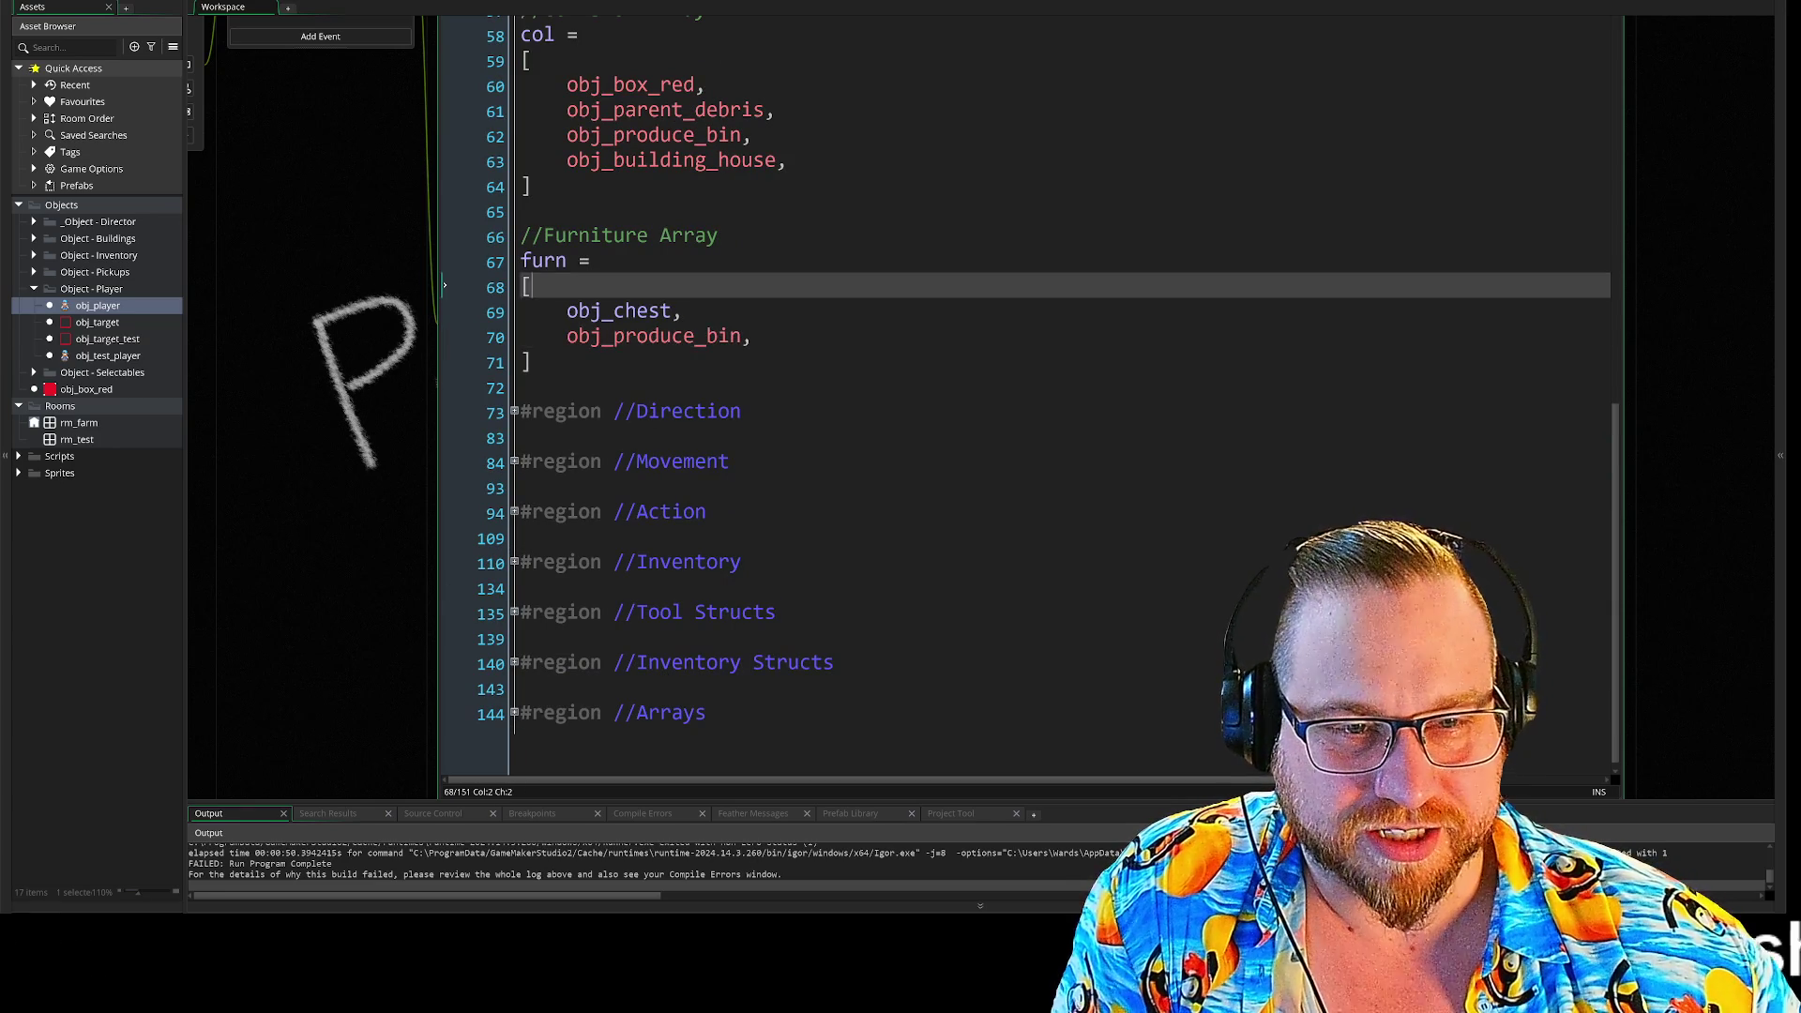
pyautogui.press('Down')
pyautogui.press('End')
pyautogui.press('Left')
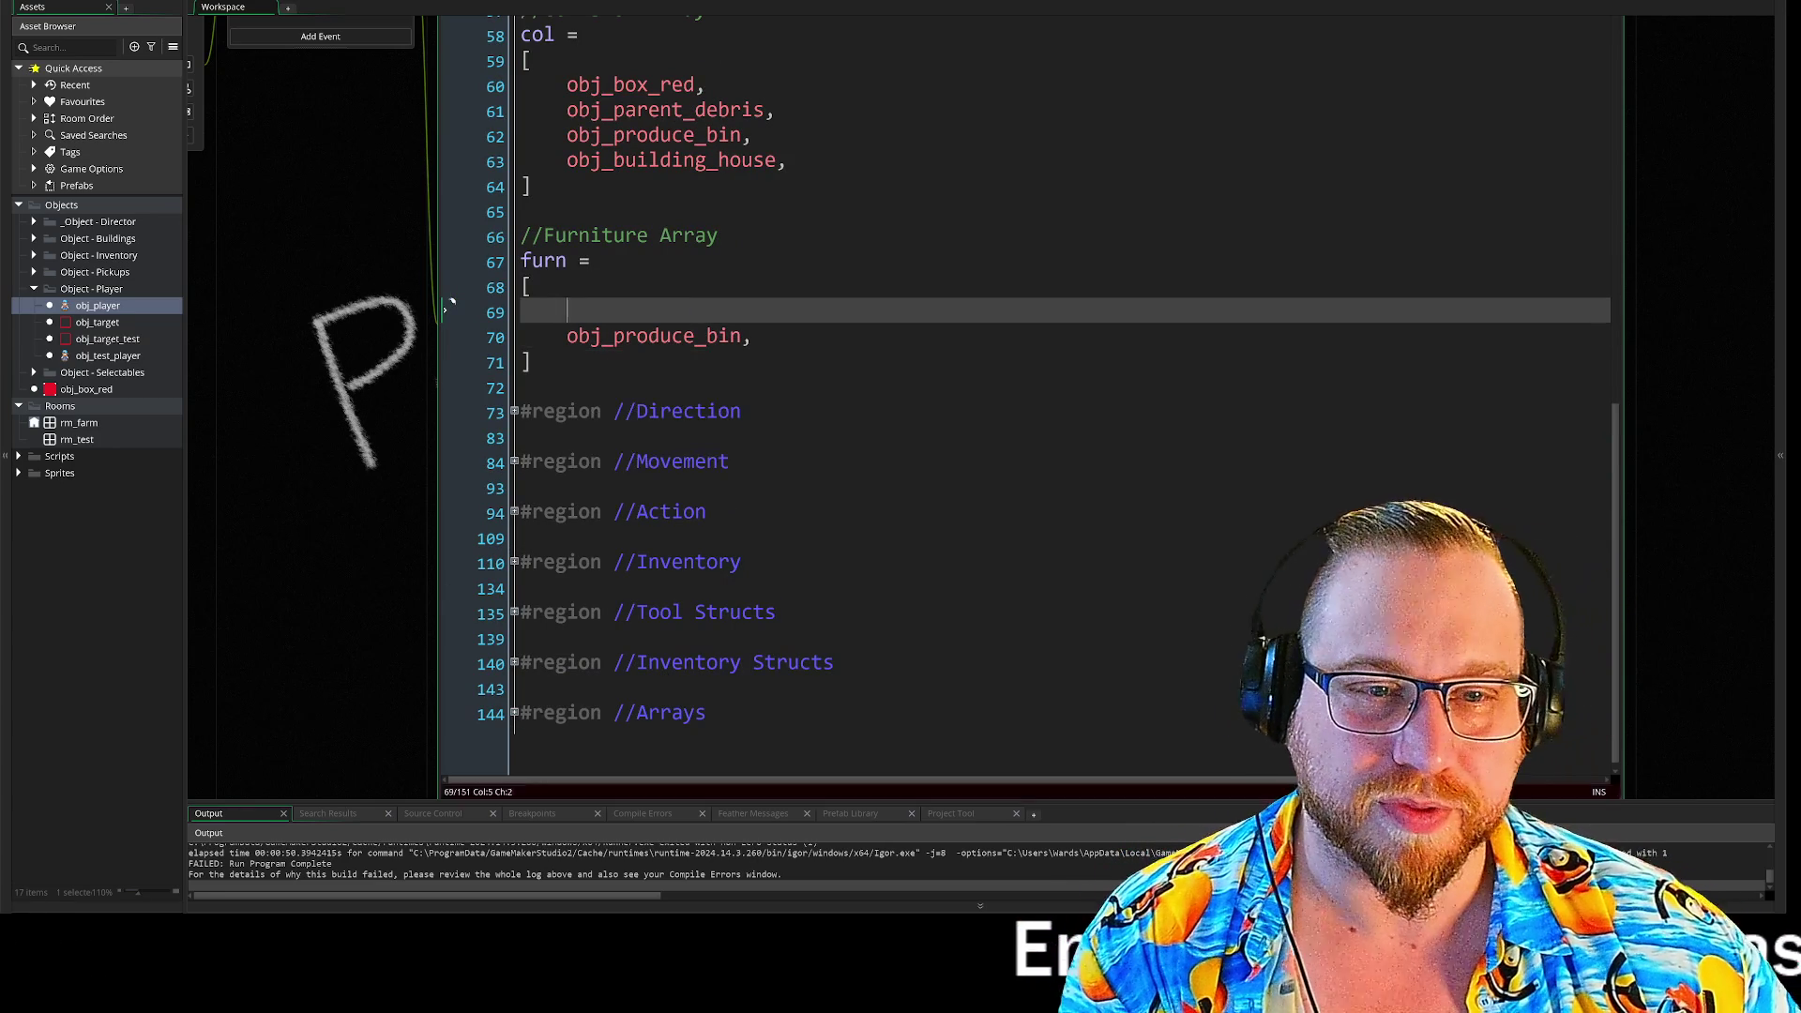
pyautogui.scroll(5, 1031, 469)
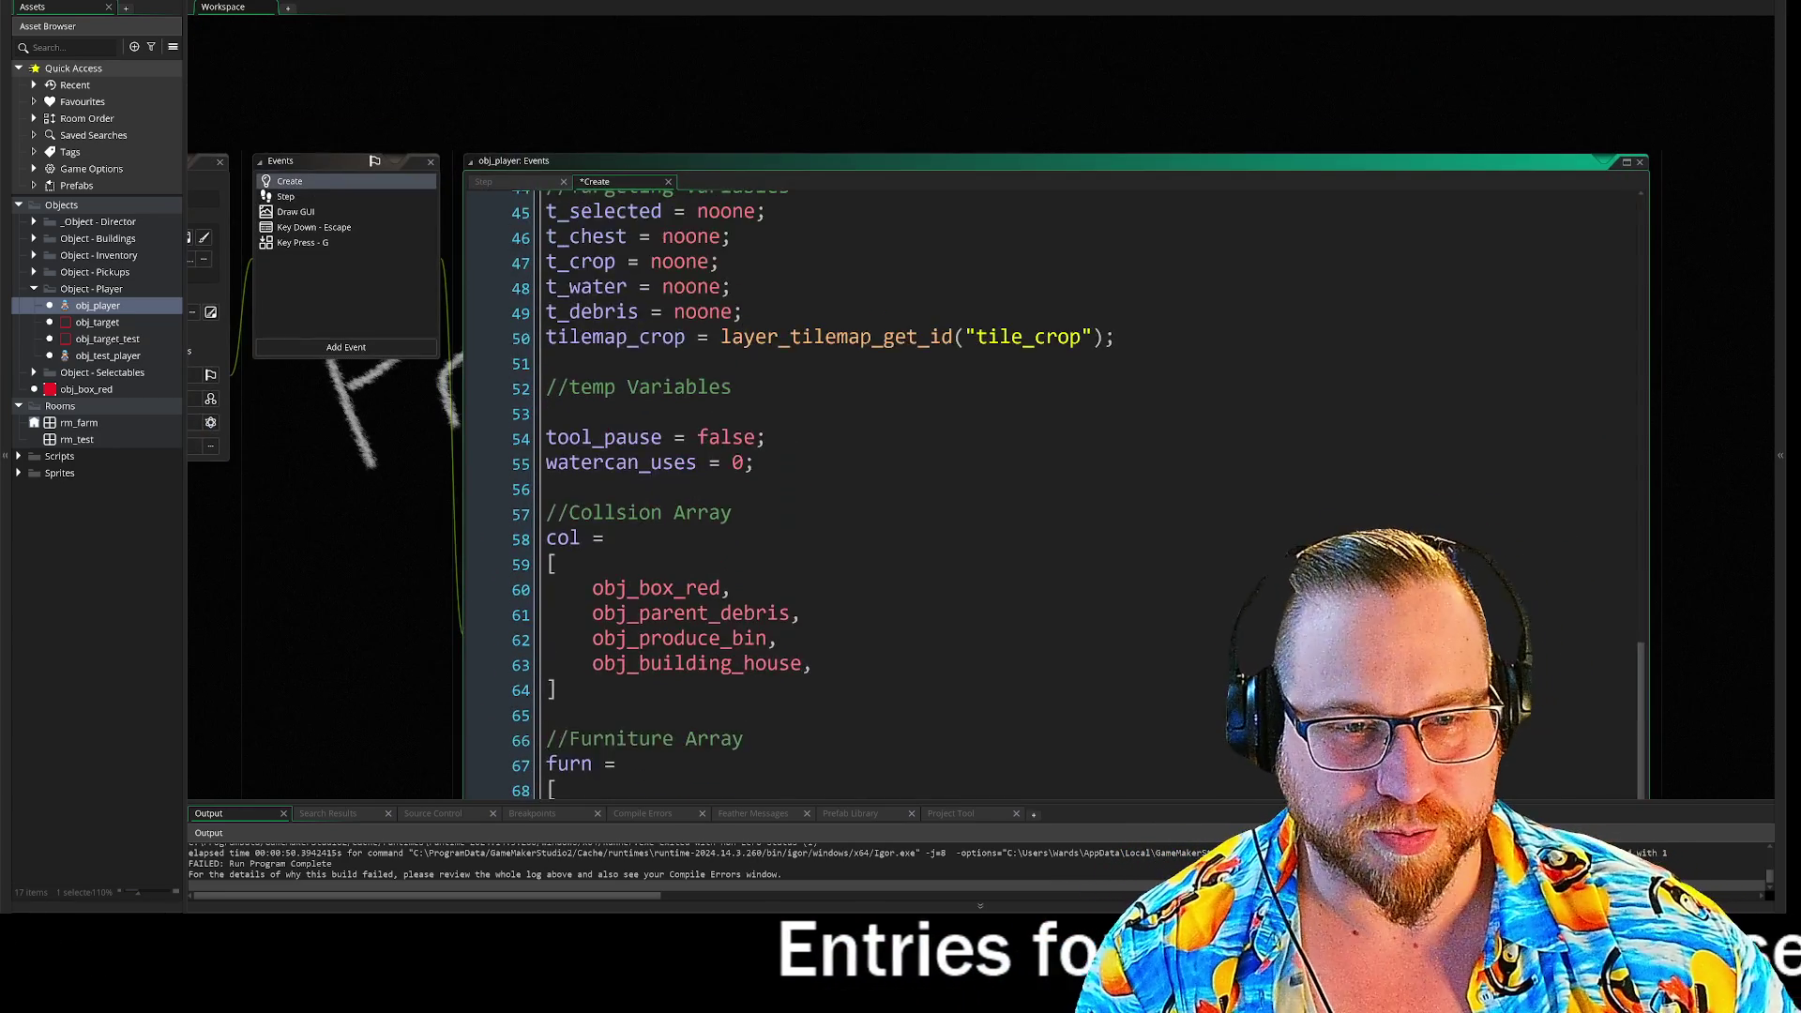
pyautogui.scroll(-2, 1032, 469)
pyautogui.click(768, 712)
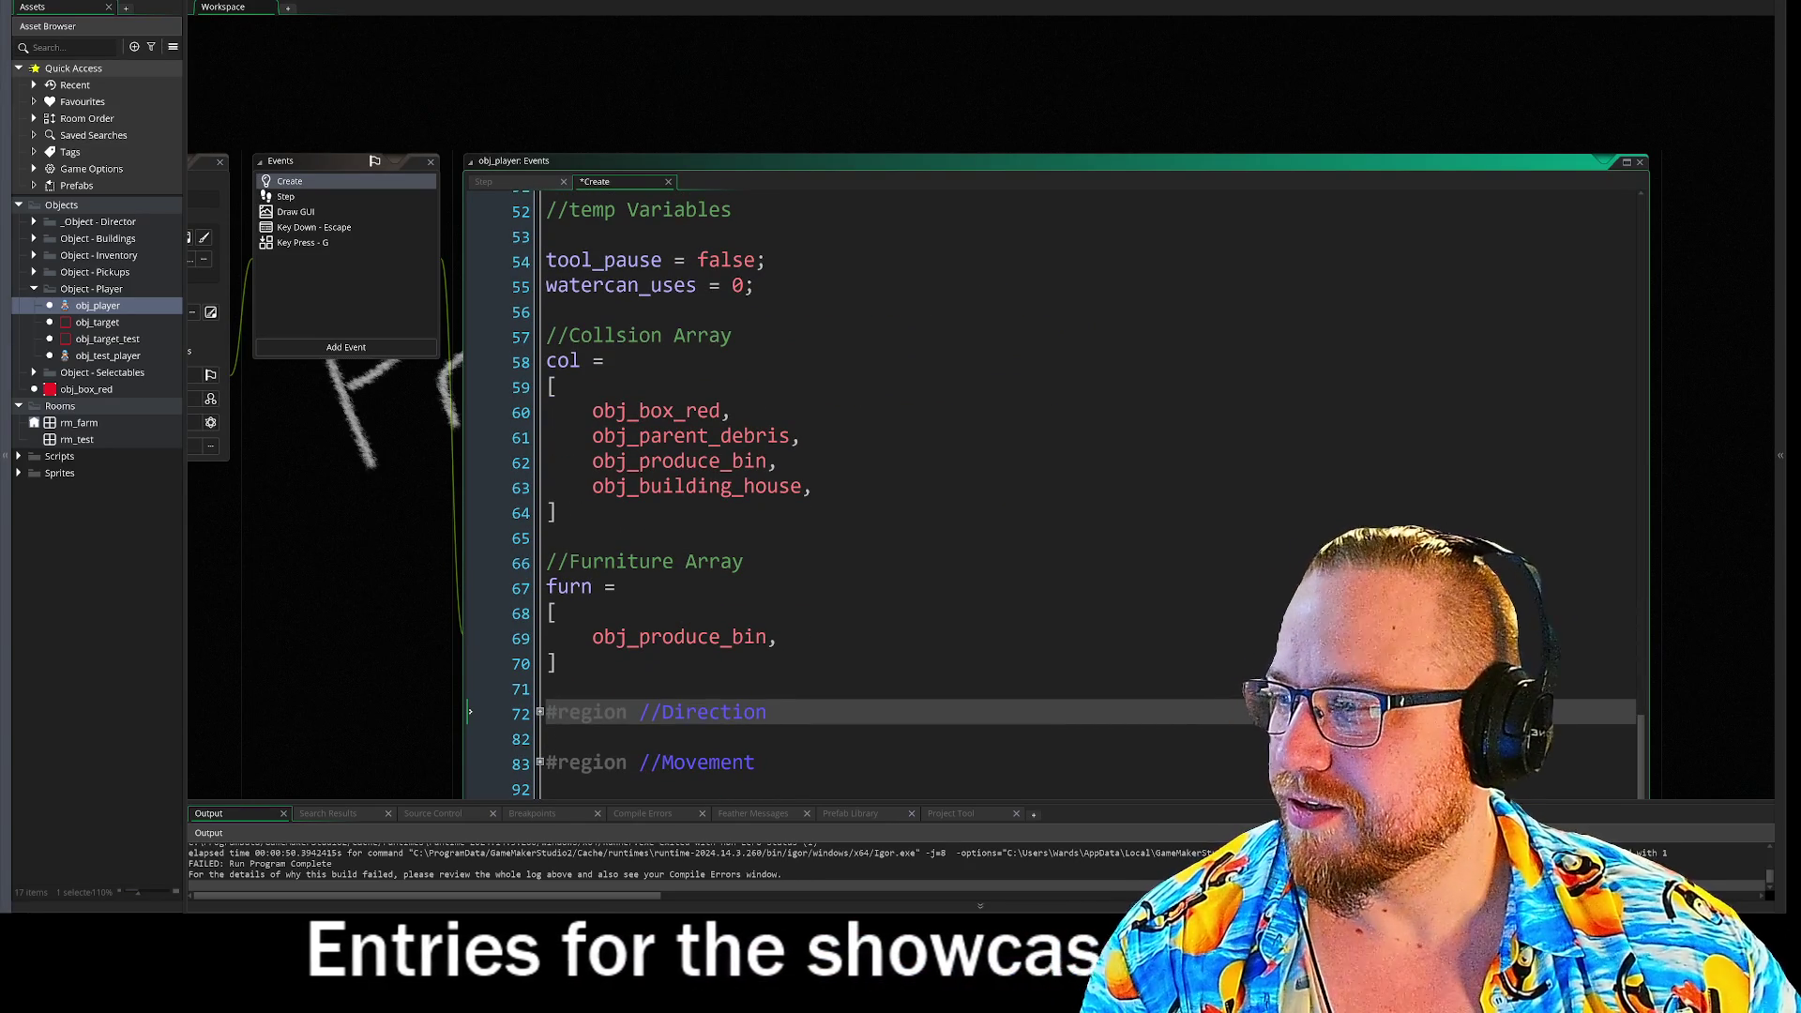
pyautogui.hscroll(-3, 474, 576)
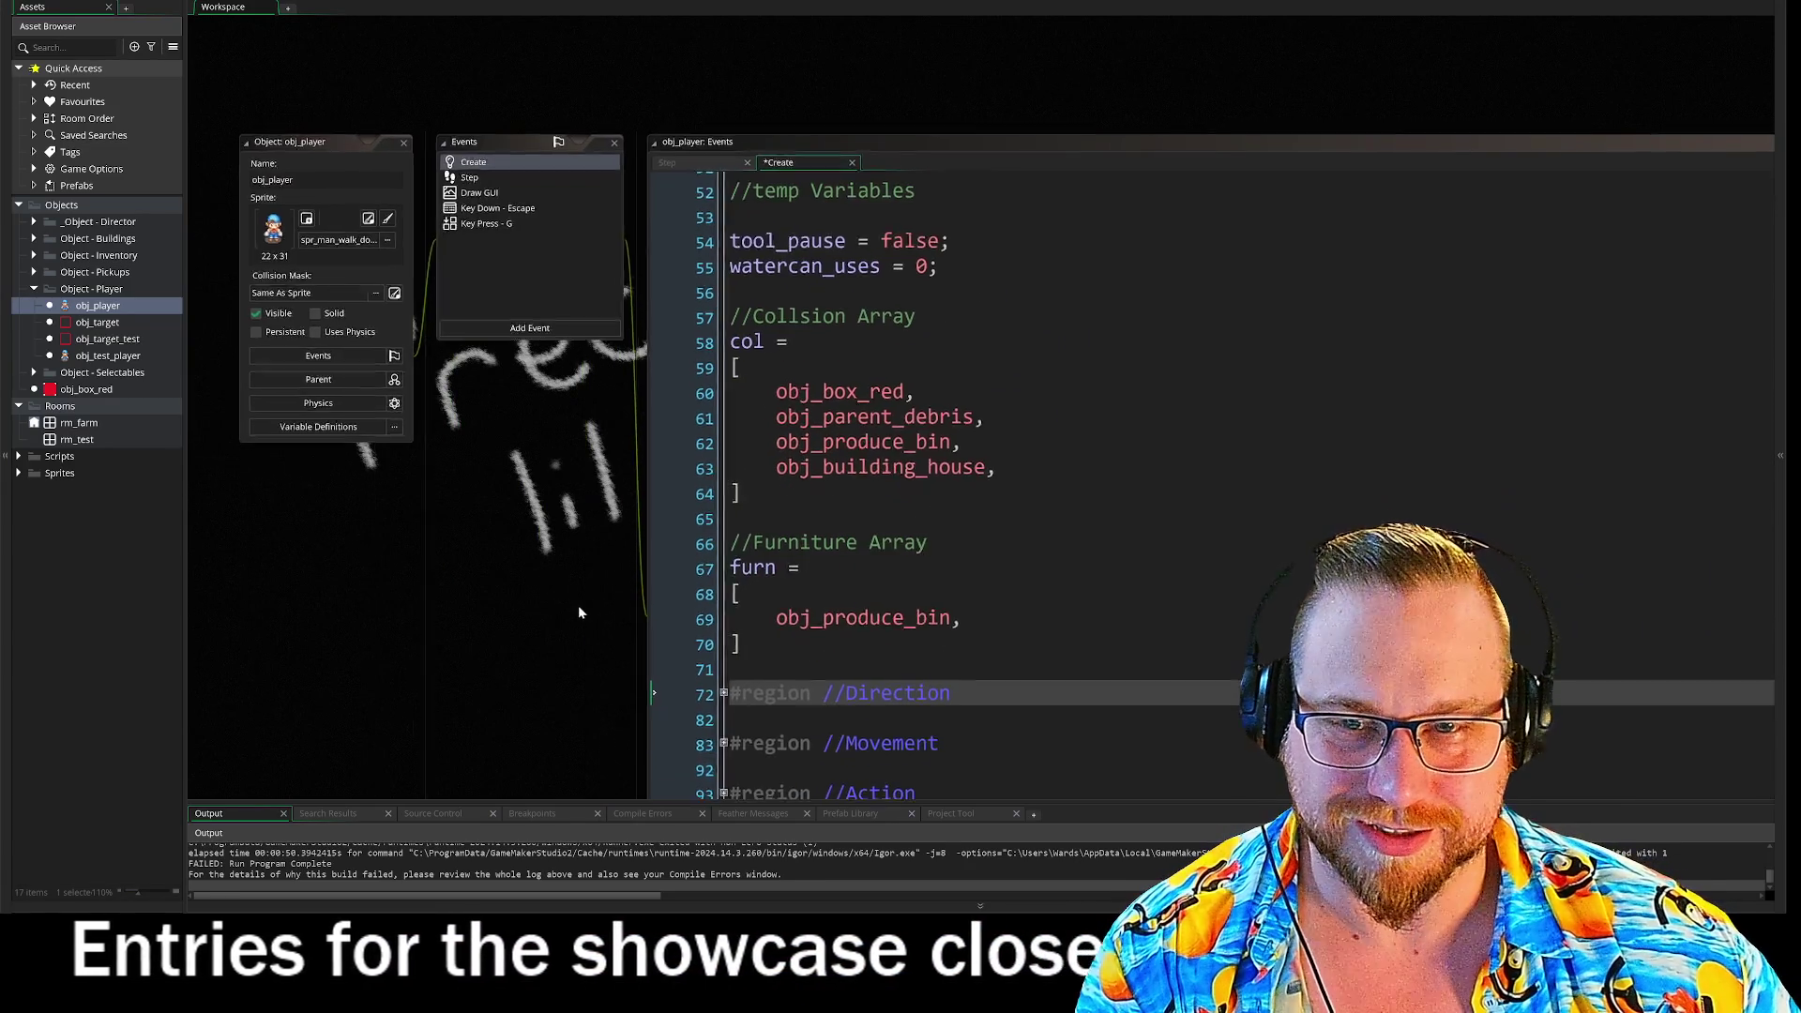
pyautogui.doubleClick(112, 357)
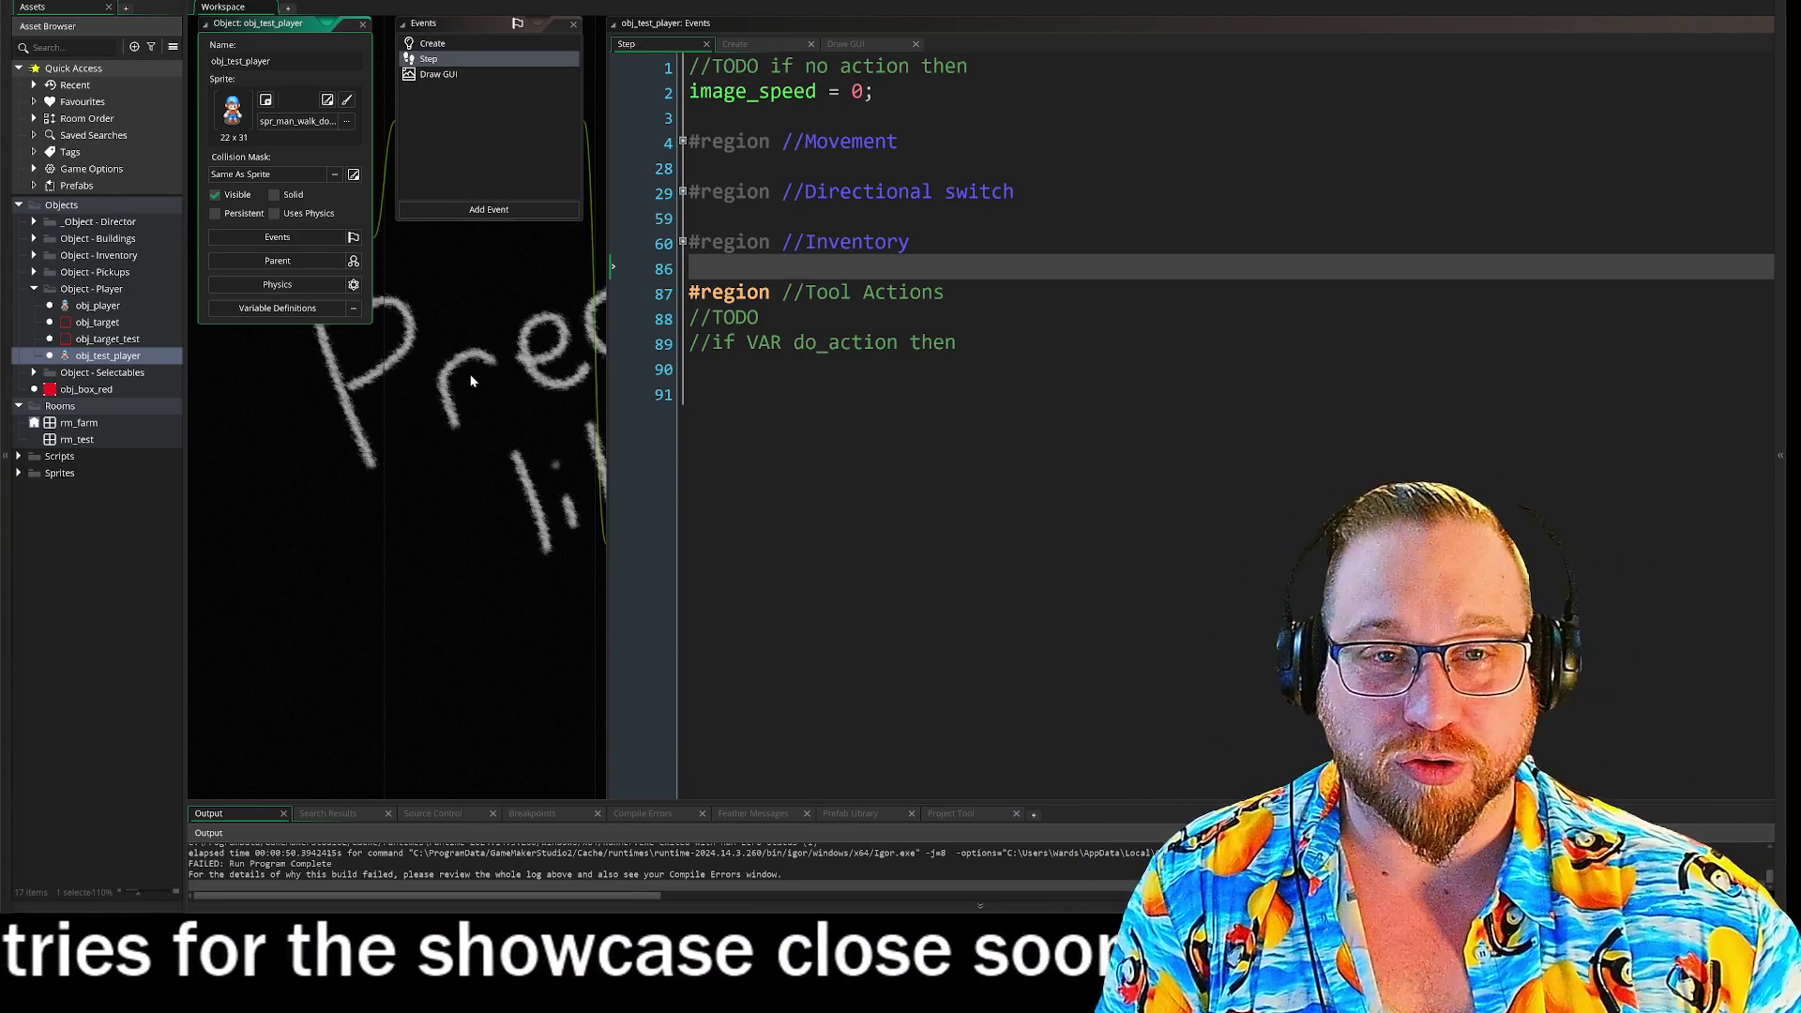
pyautogui.scroll(-1, 516, 368)
# - Resize the obj_test_player code editor wider and shorter by dragging its edges
pyautogui.scroll(-6, 528, 372)
pyautogui.hscroll(3, 430, 482)
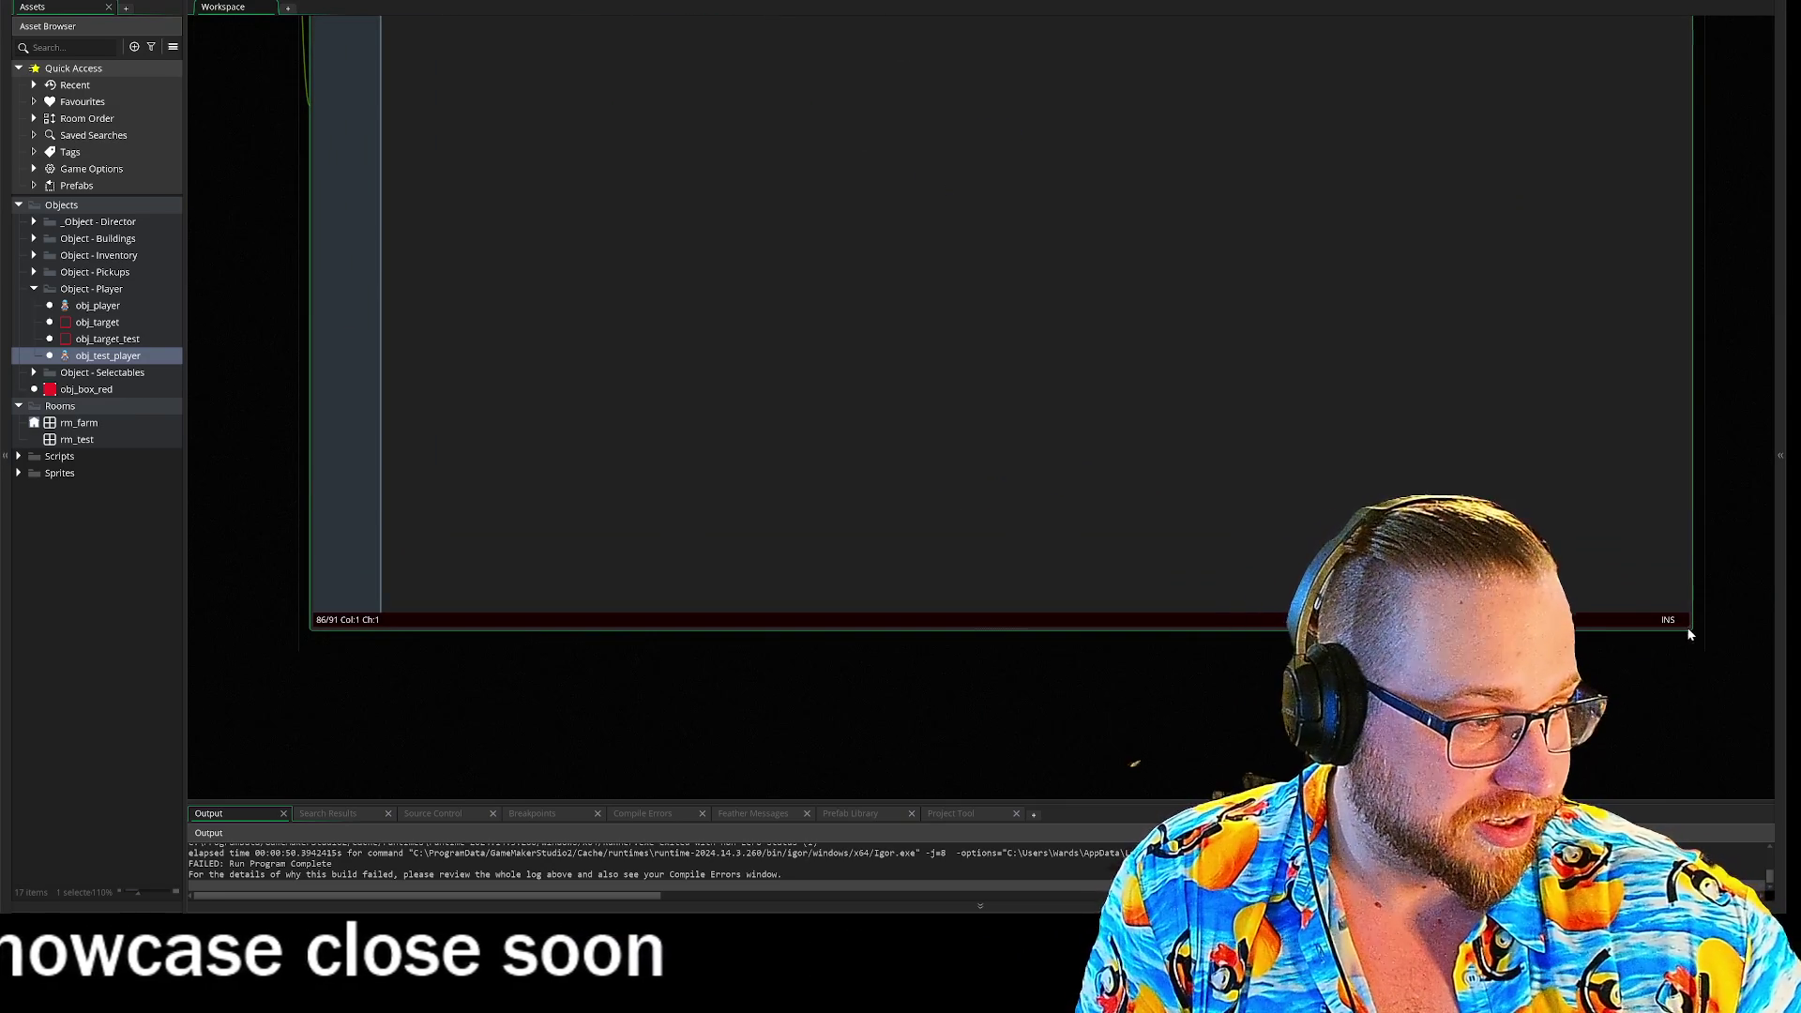
pyautogui.scroll(-3, 1669, 605)
pyautogui.scroll(5, 1600, 587)
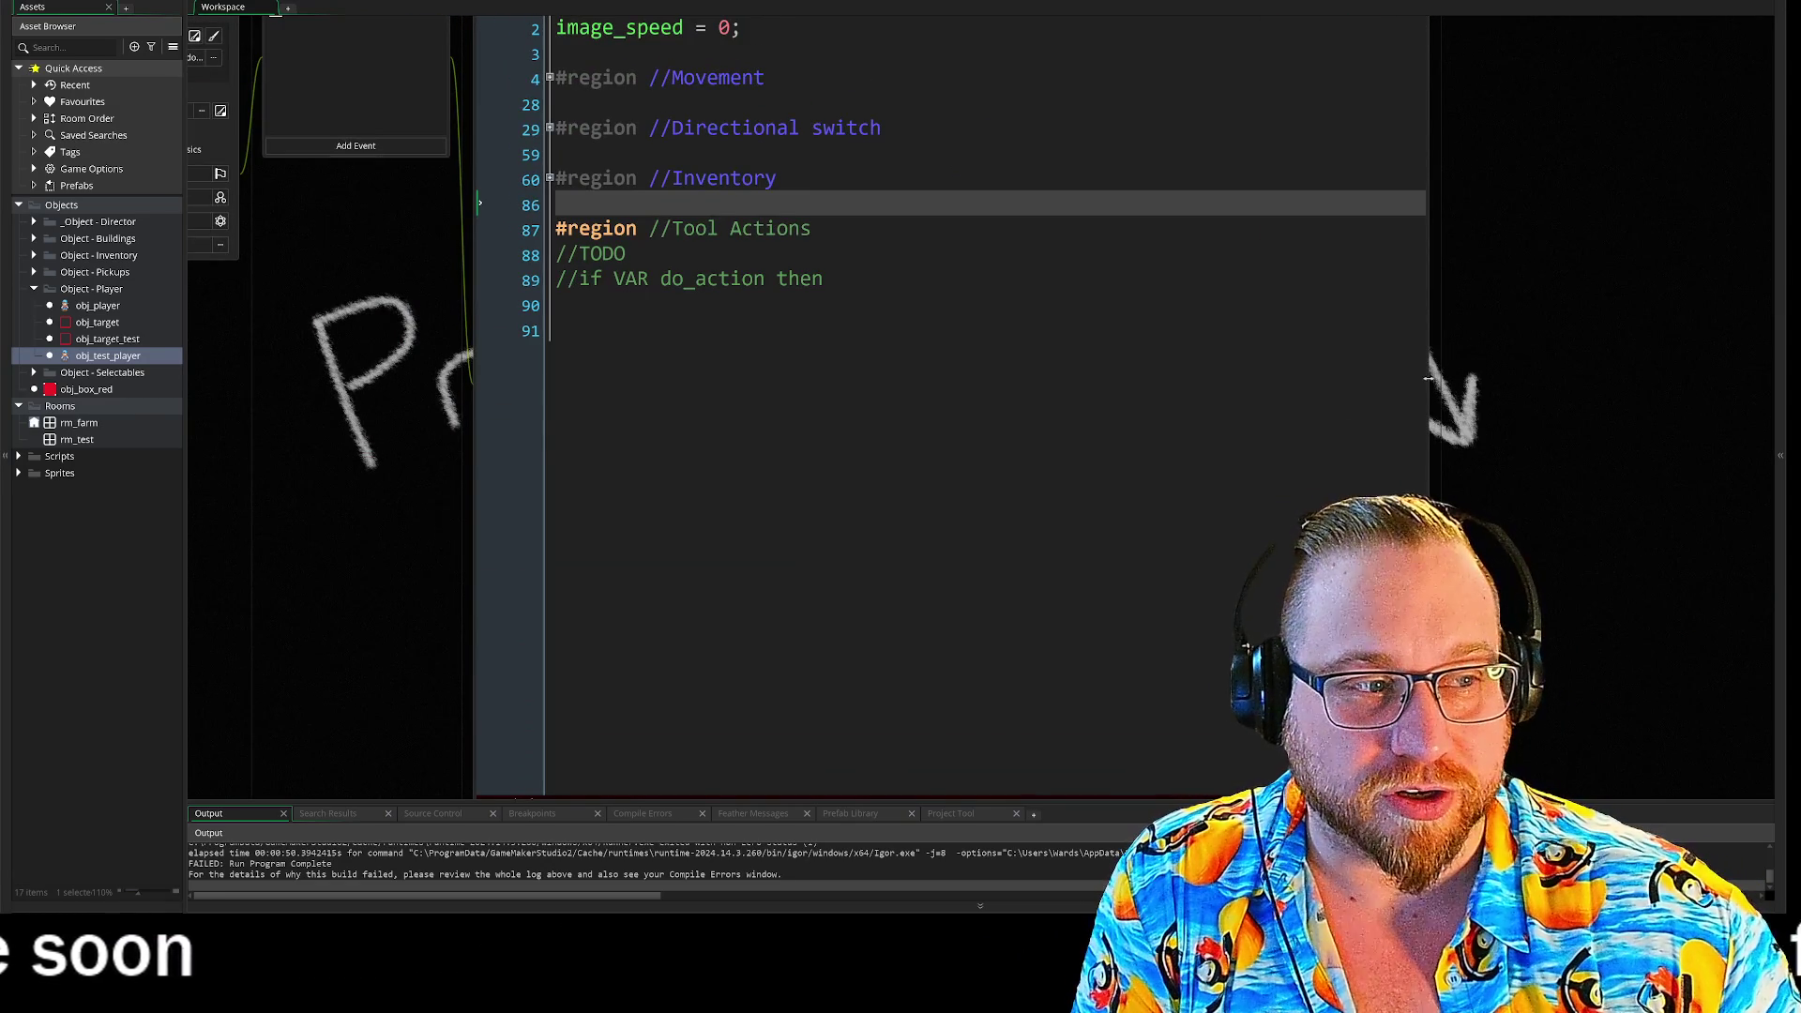
pyautogui.moveTo(1427, 378); pyautogui.dragTo(1135, 380)
pyautogui.scroll(-1, 1324, 439)
pyautogui.moveTo(1132, 460); pyautogui.dragTo(1404, 477)
pyautogui.moveTo(1197, 689)
pyautogui.mouseDown()
pyautogui.moveTo(1149, 533)
pyautogui.moveTo(1152, 363)
pyautogui.mouseUp()
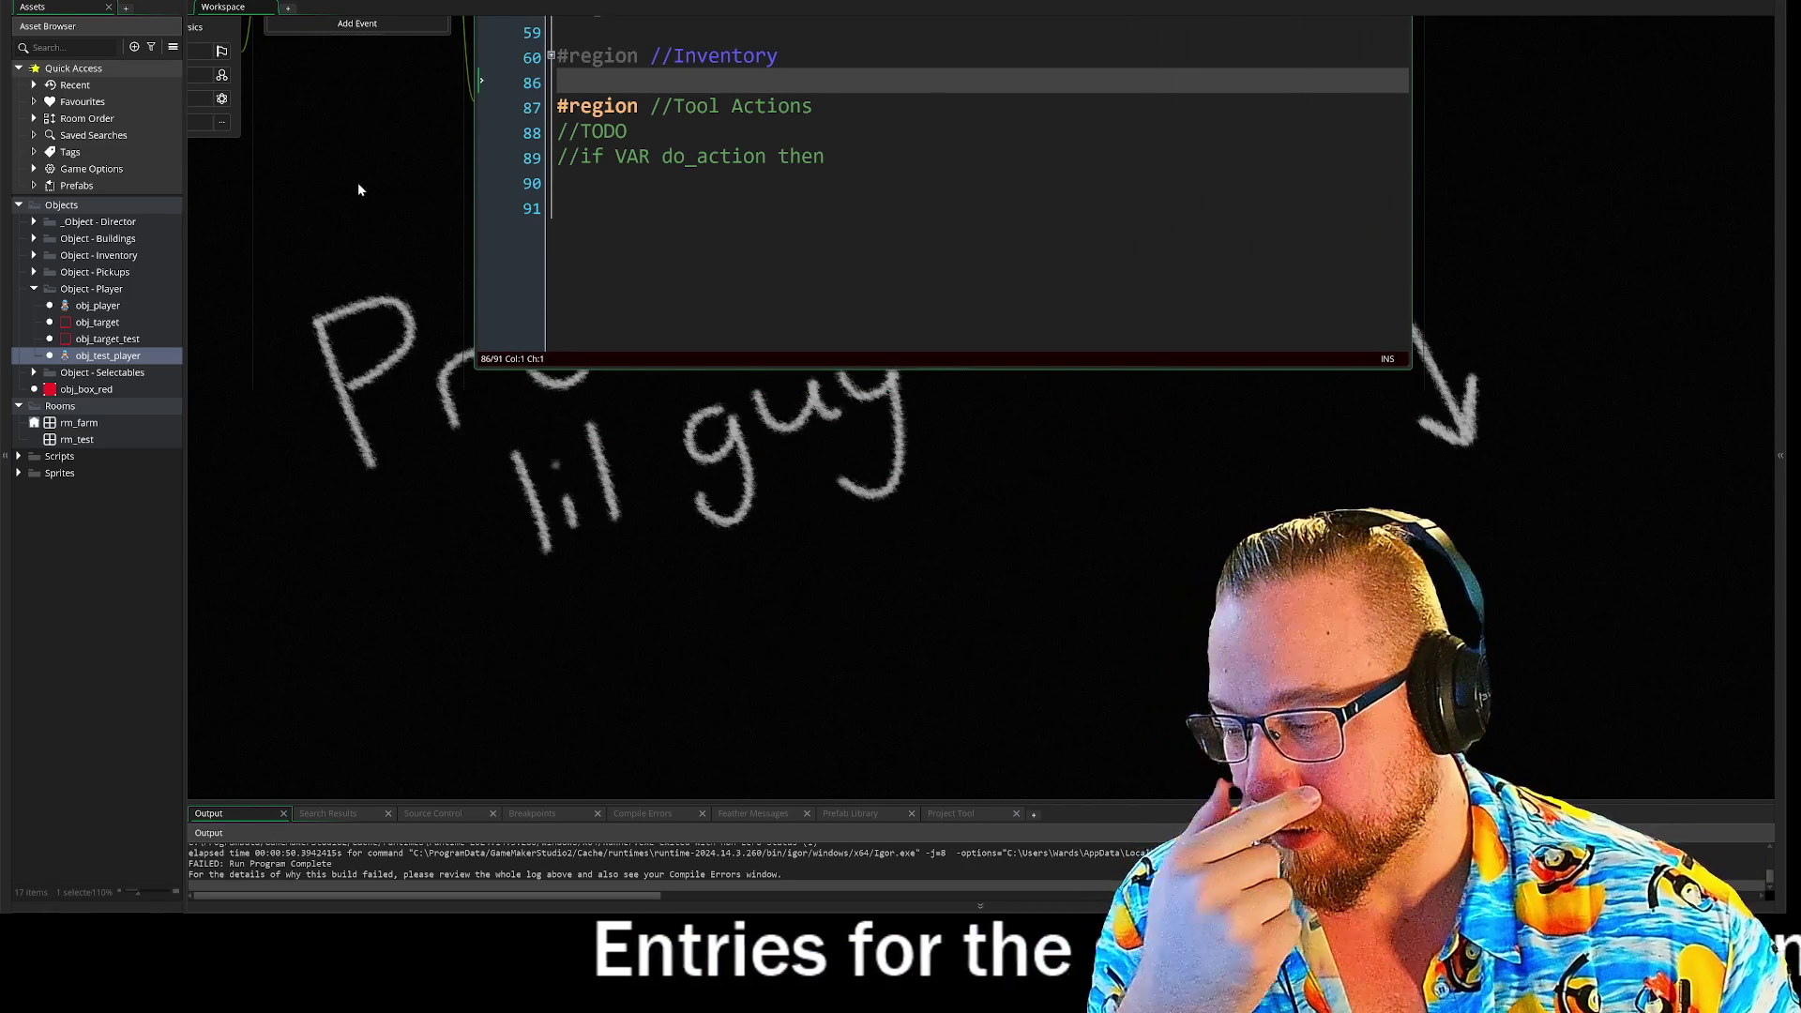
# - Scroll the workspace up to obj_player's Create code with its collision and furniture arrays
pyautogui.scroll(5, 357, 188)
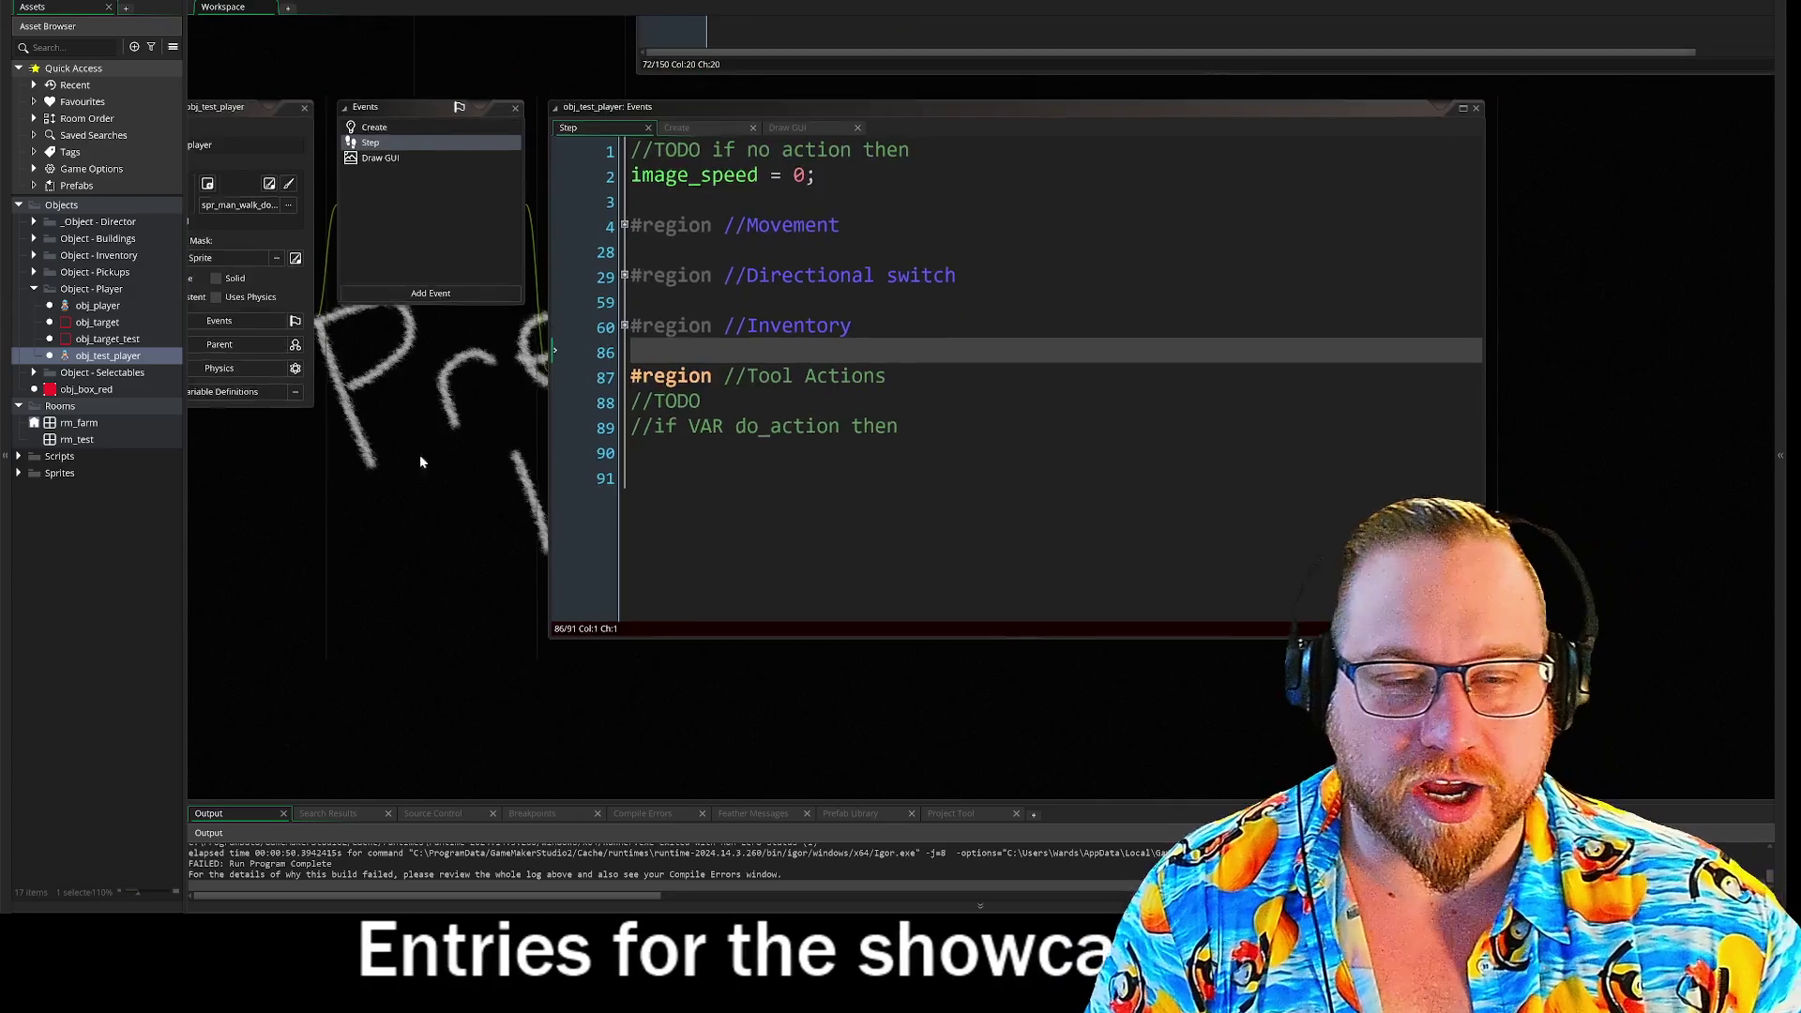
pyautogui.scroll(2, 555, 189)
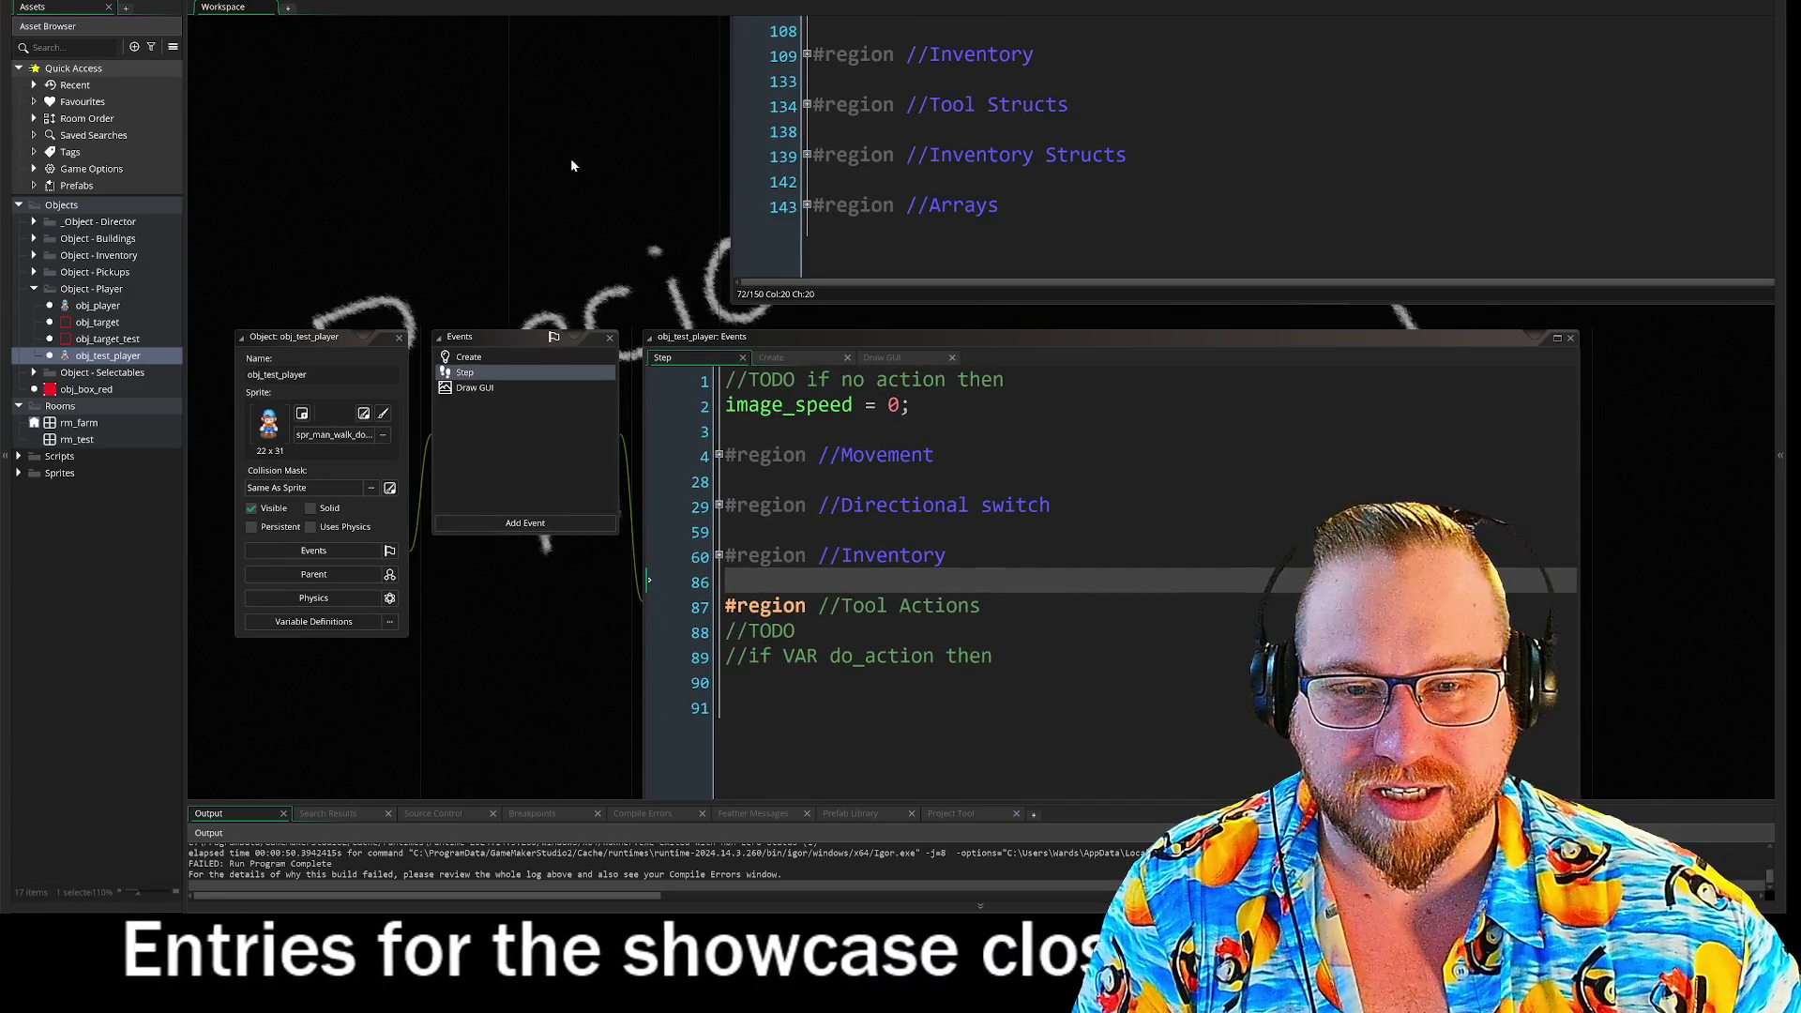
pyautogui.scroll(8, 589, 225)
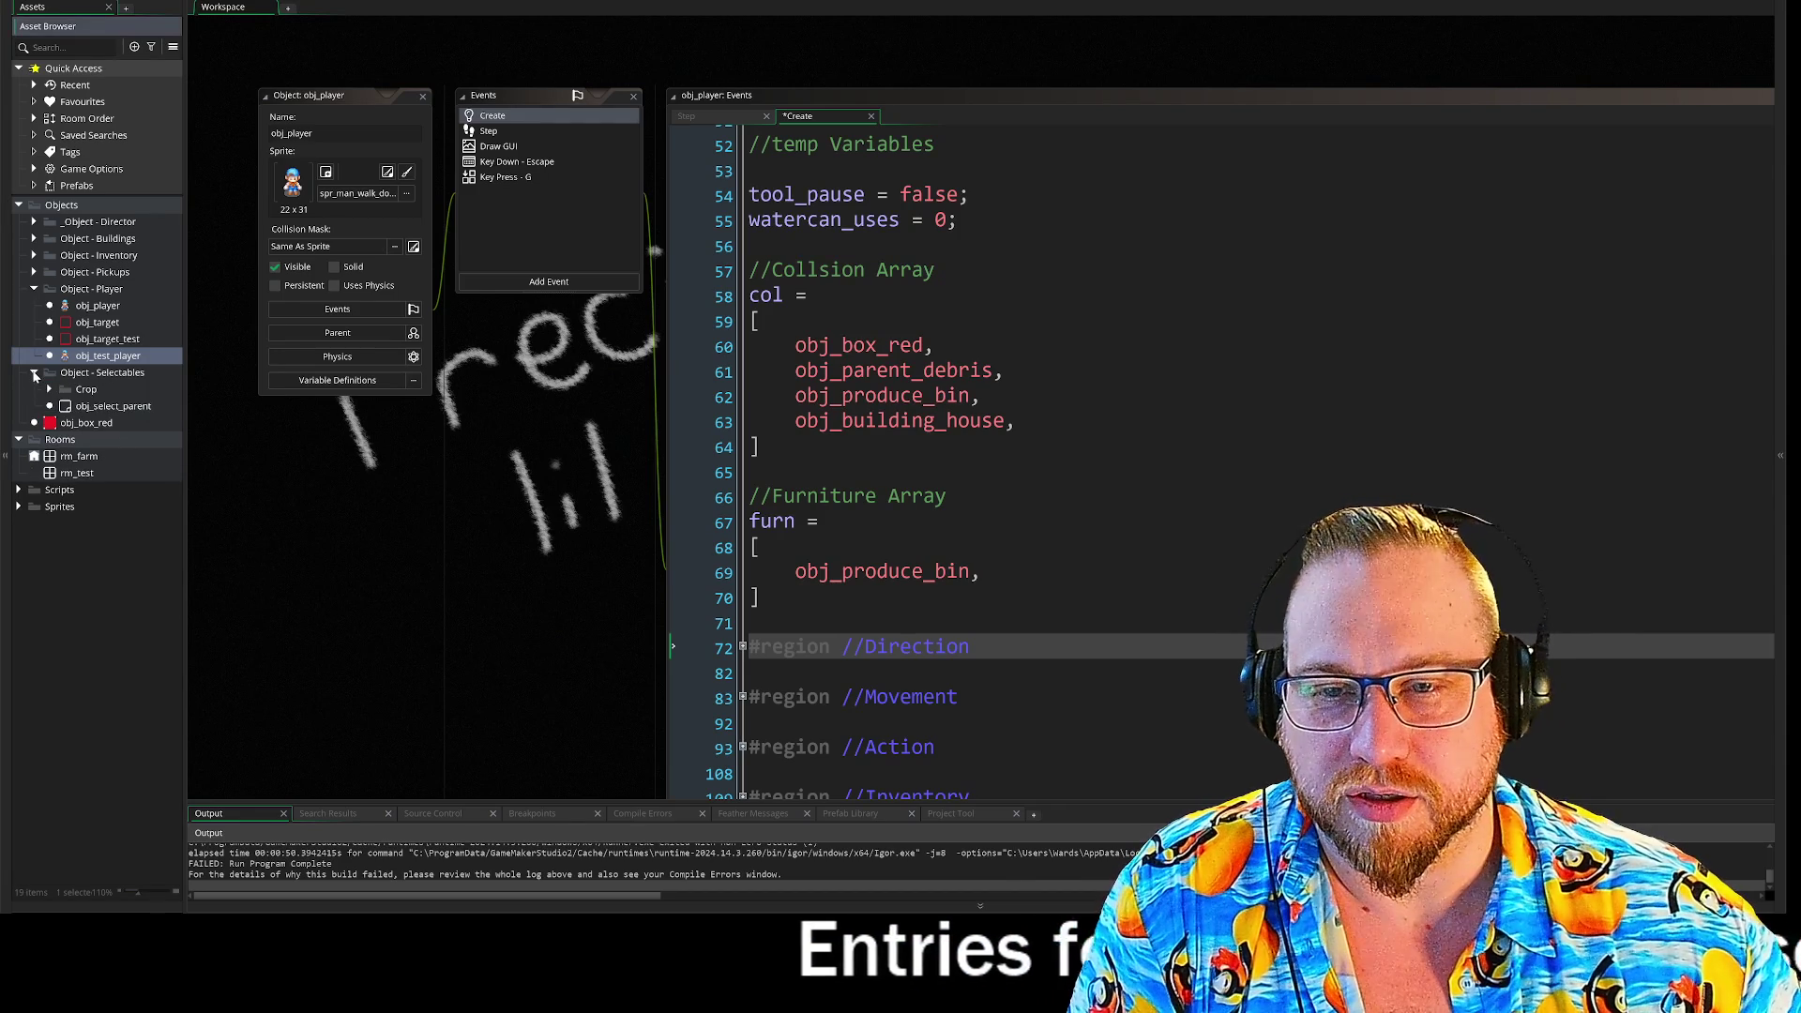
# - Expand the Crop folder under Object - Selectables to list obj_crop and obj_soil
pyautogui.click(50, 391)
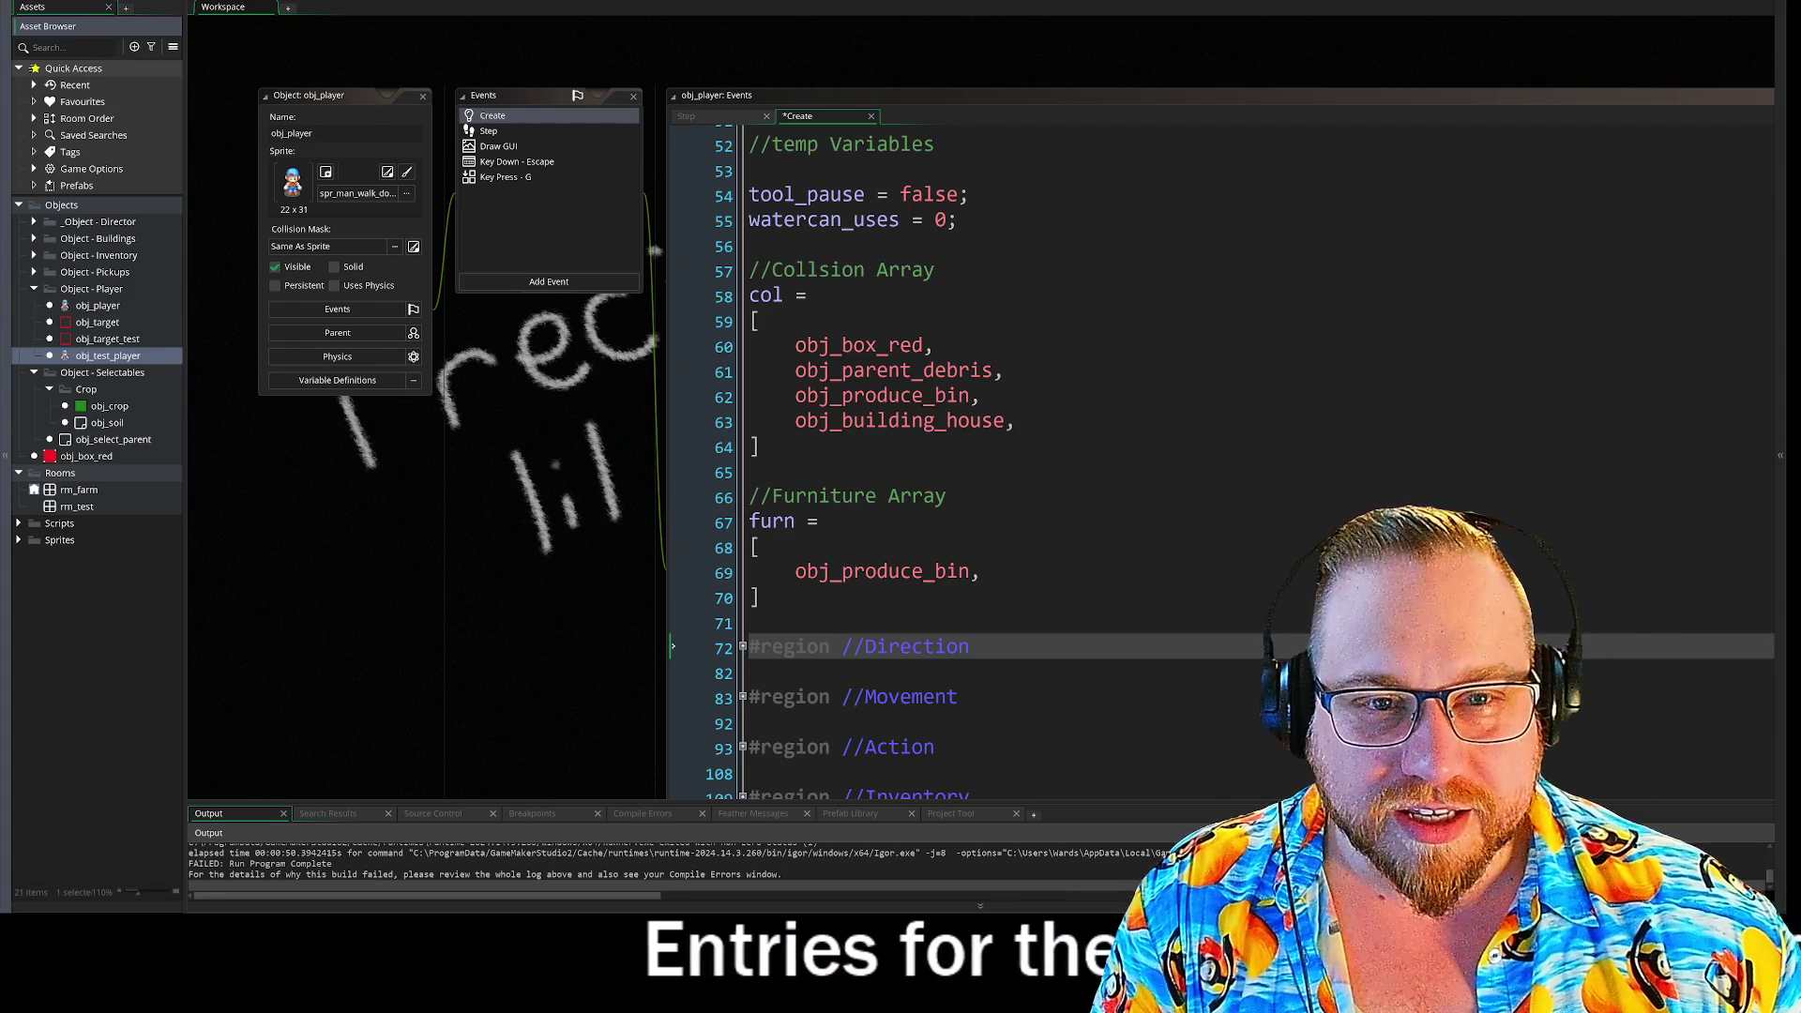
# - View obj_player's Step and Draw GUI events, then scroll to obj_test_player's Step code
pyautogui.click(507, 131)
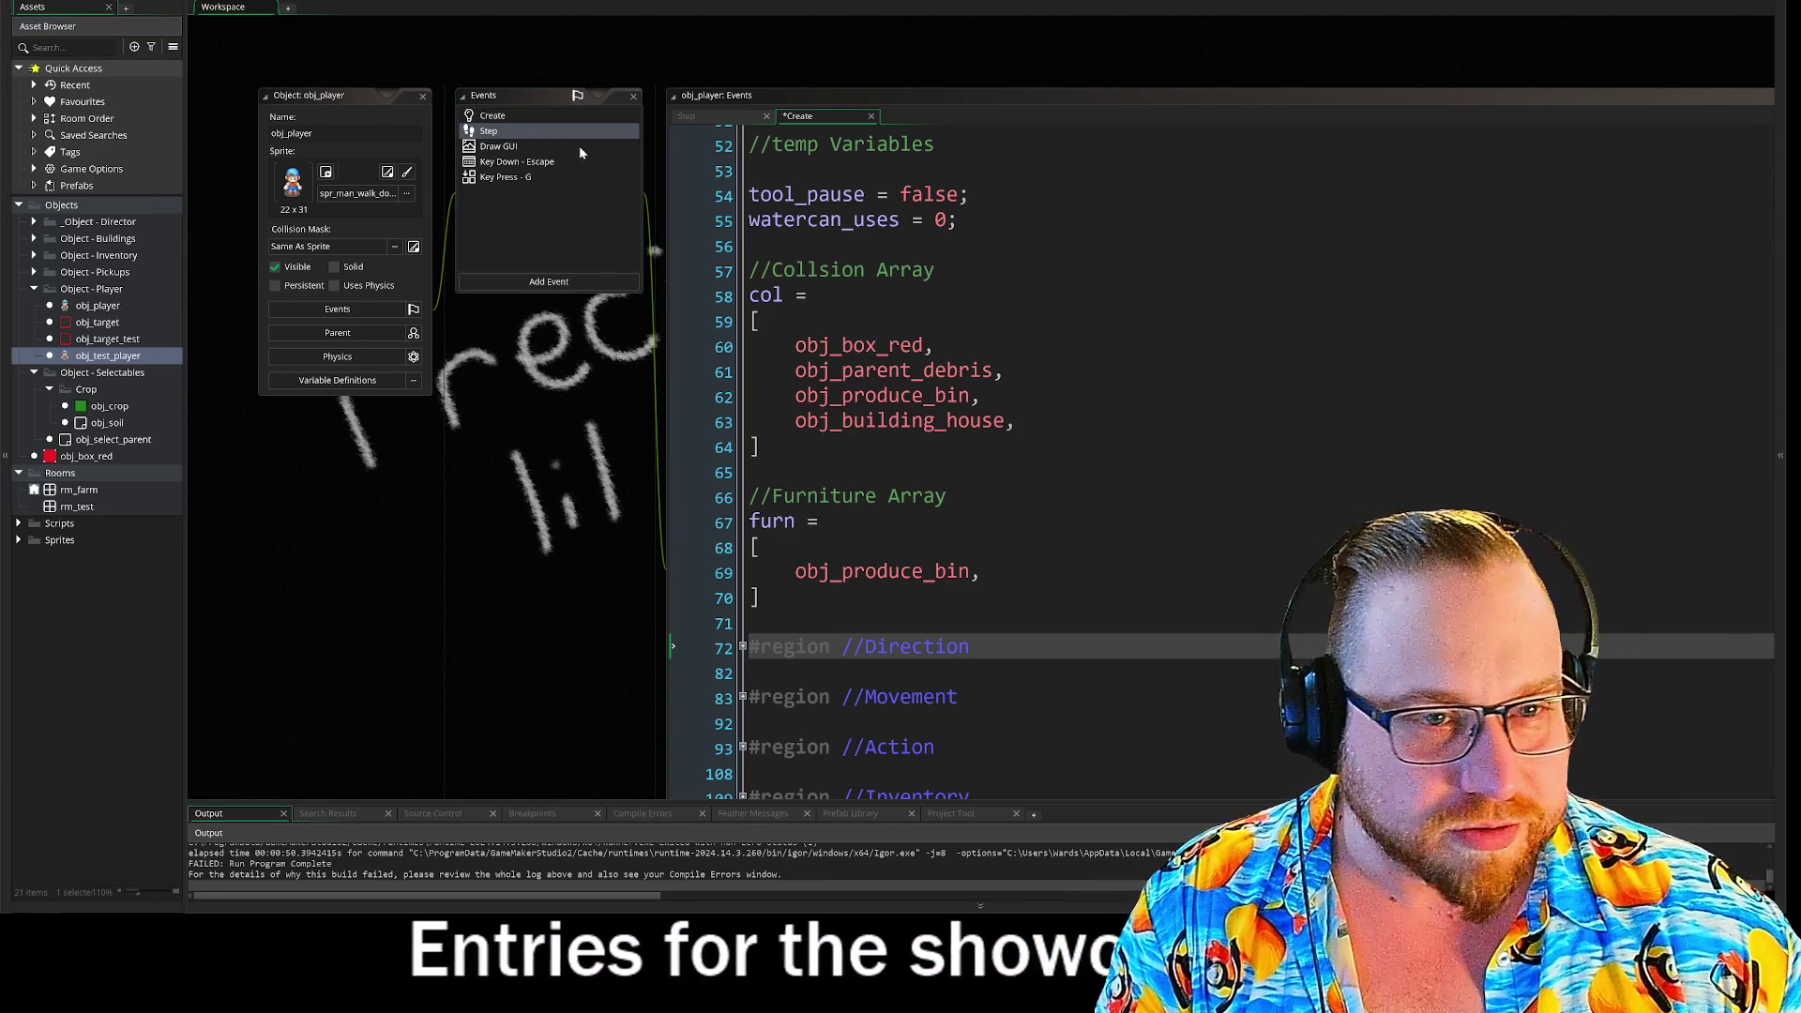
pyautogui.click(526, 148)
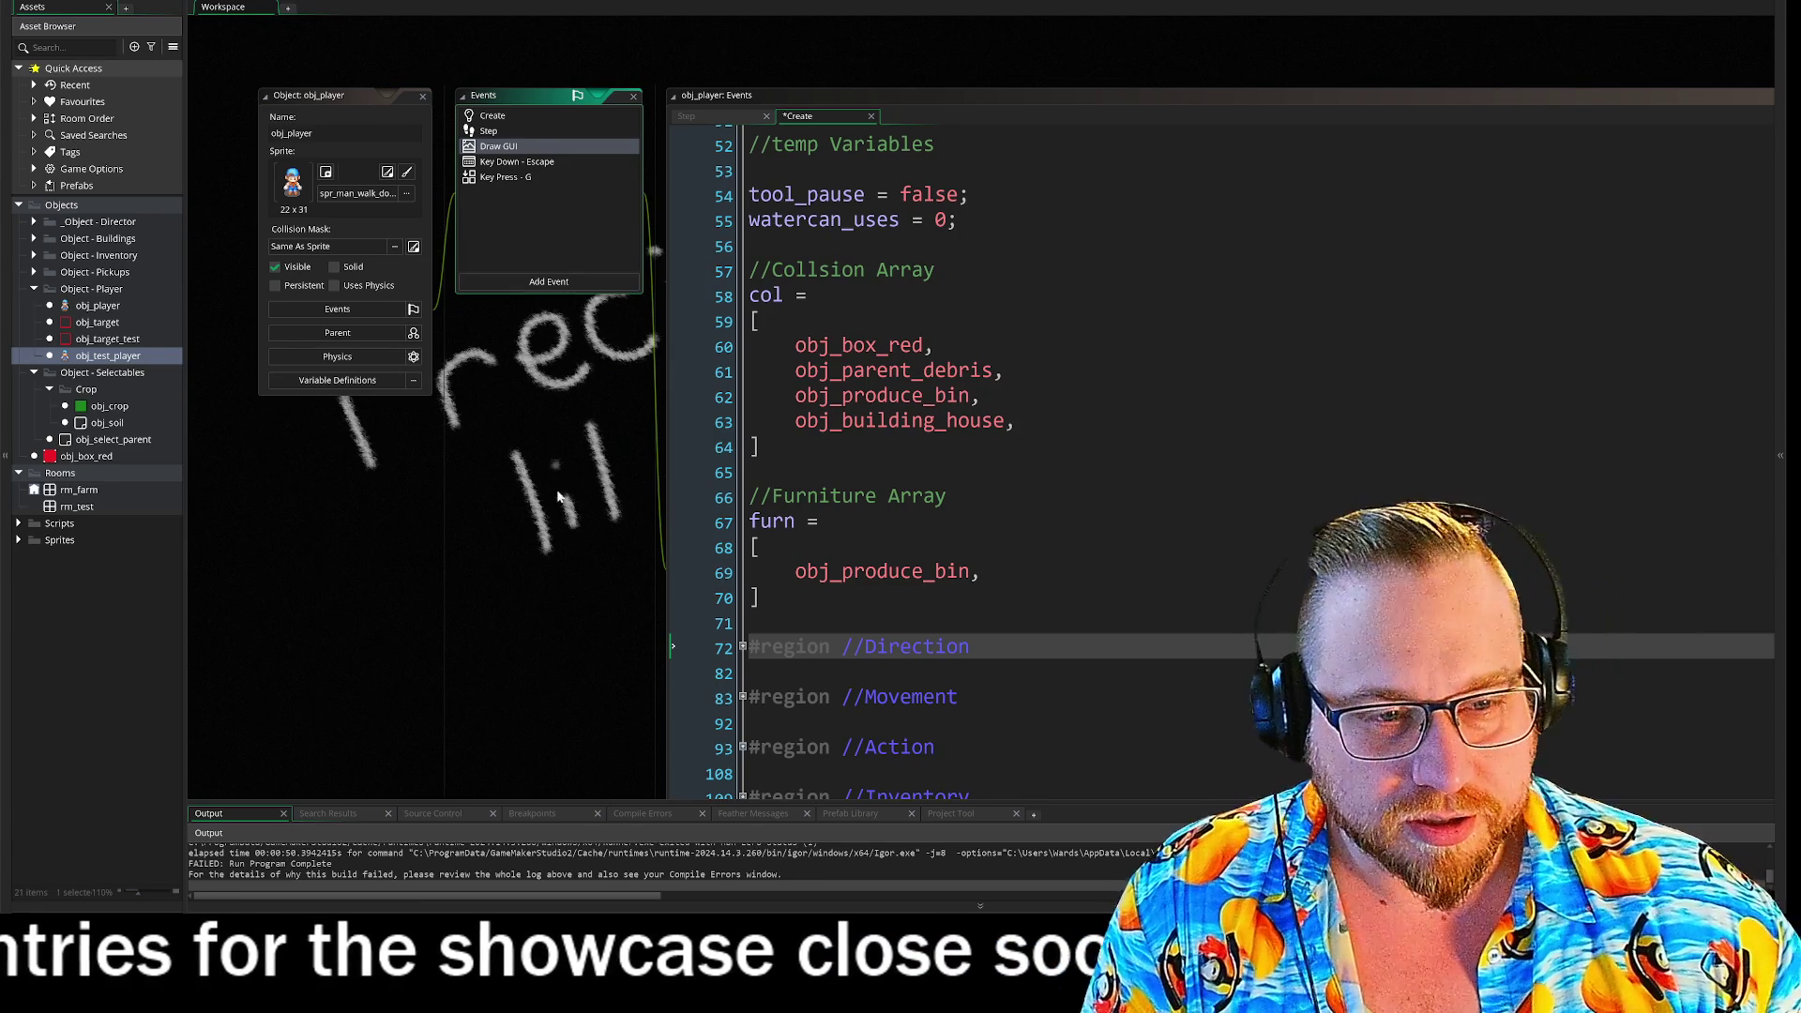
pyautogui.scroll(-5, 553, 394)
pyautogui.scroll(-3, 538, 291)
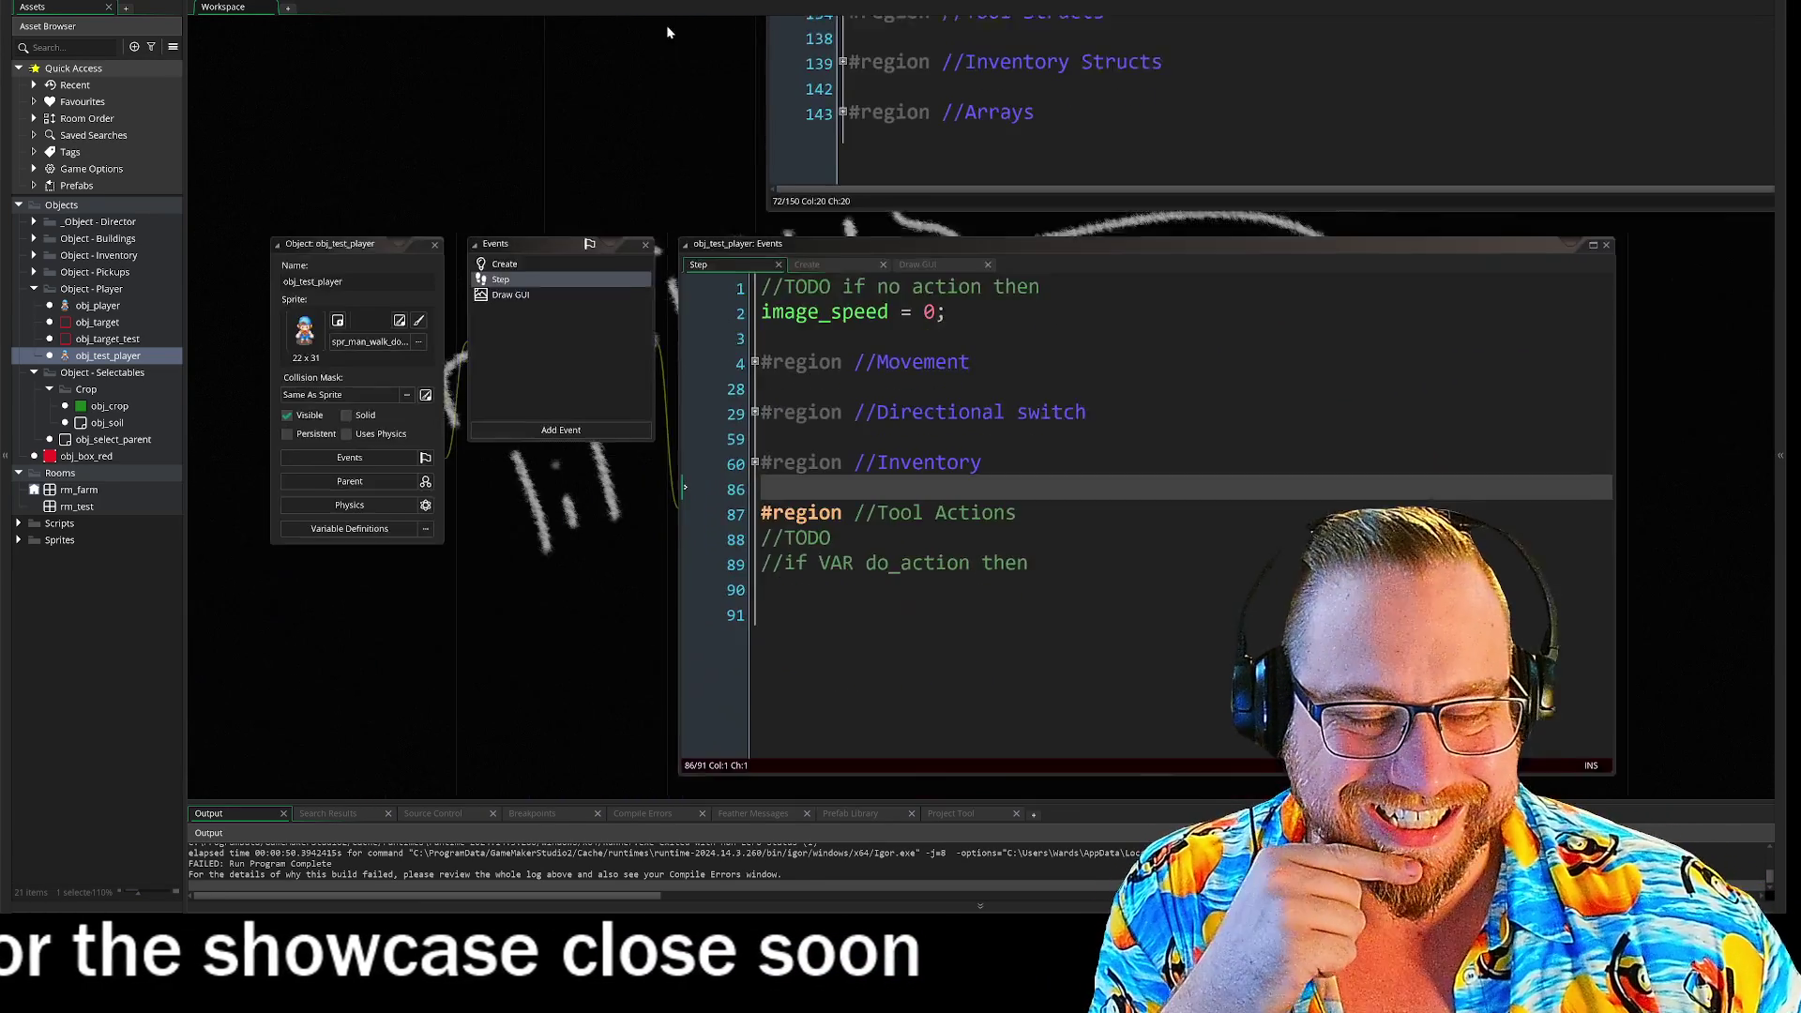
pyautogui.scroll(8, 591, 319)
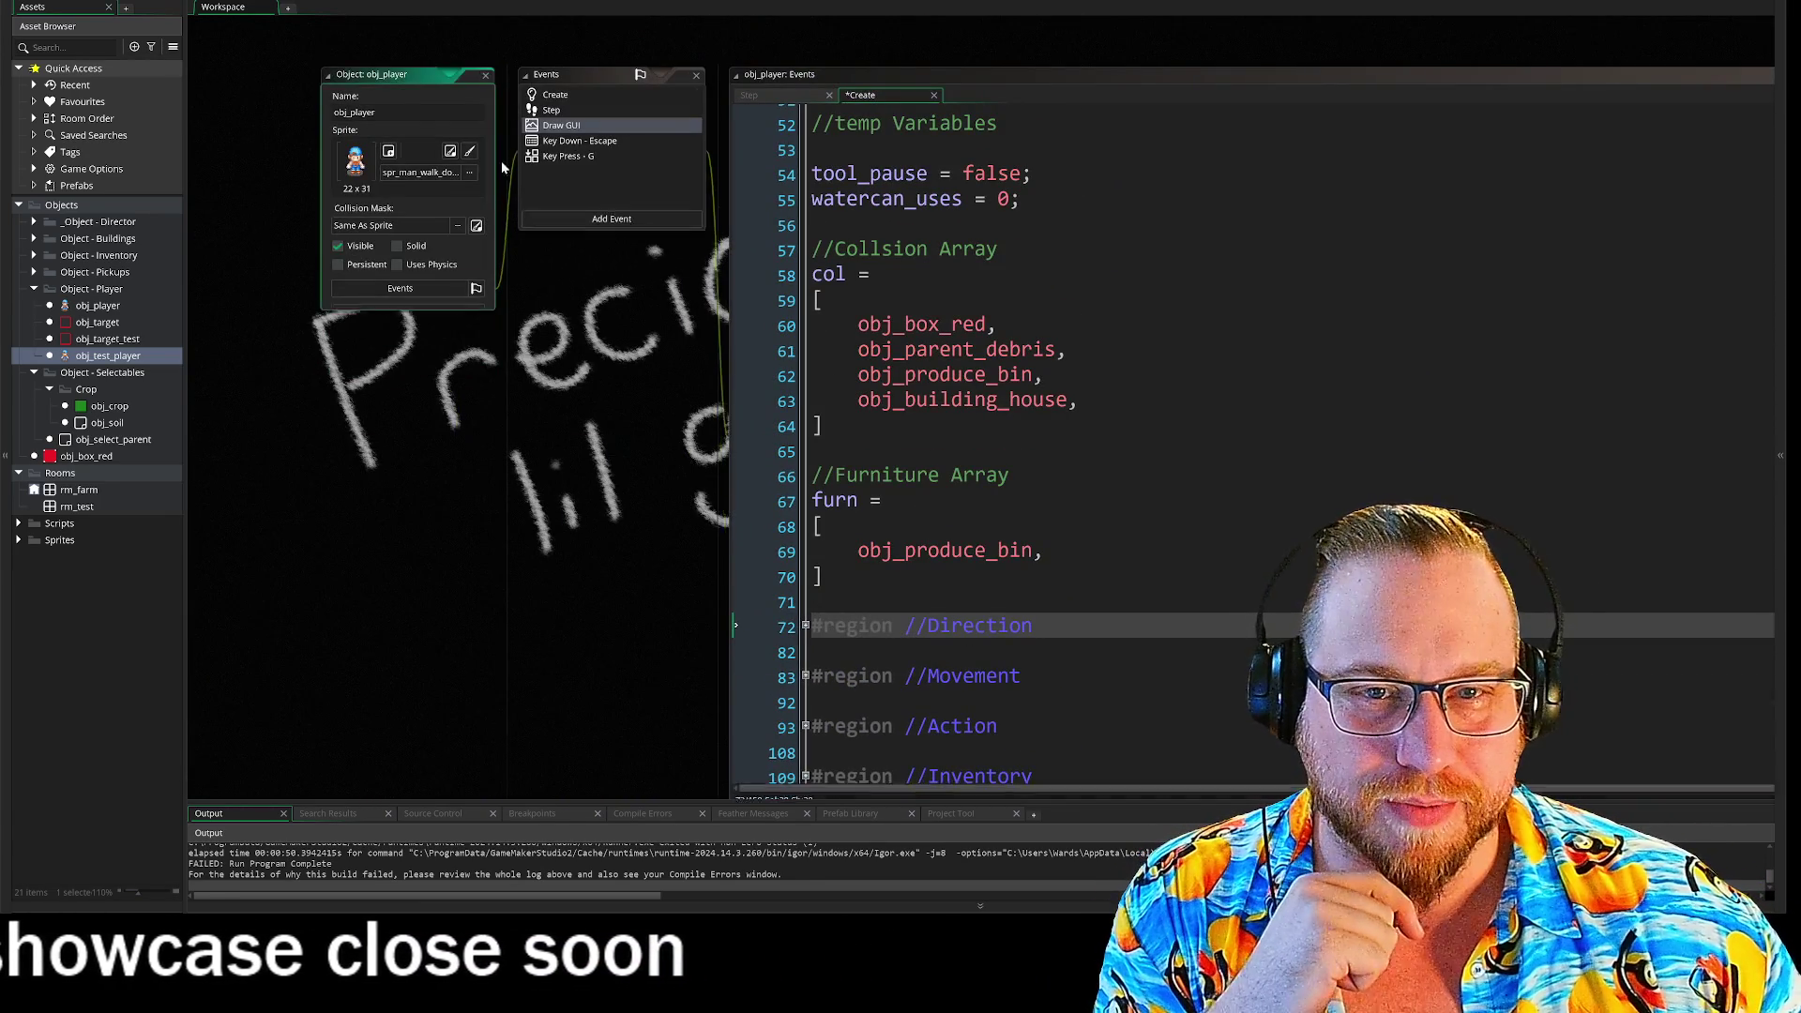
pyautogui.scroll(-7, 591, 132)
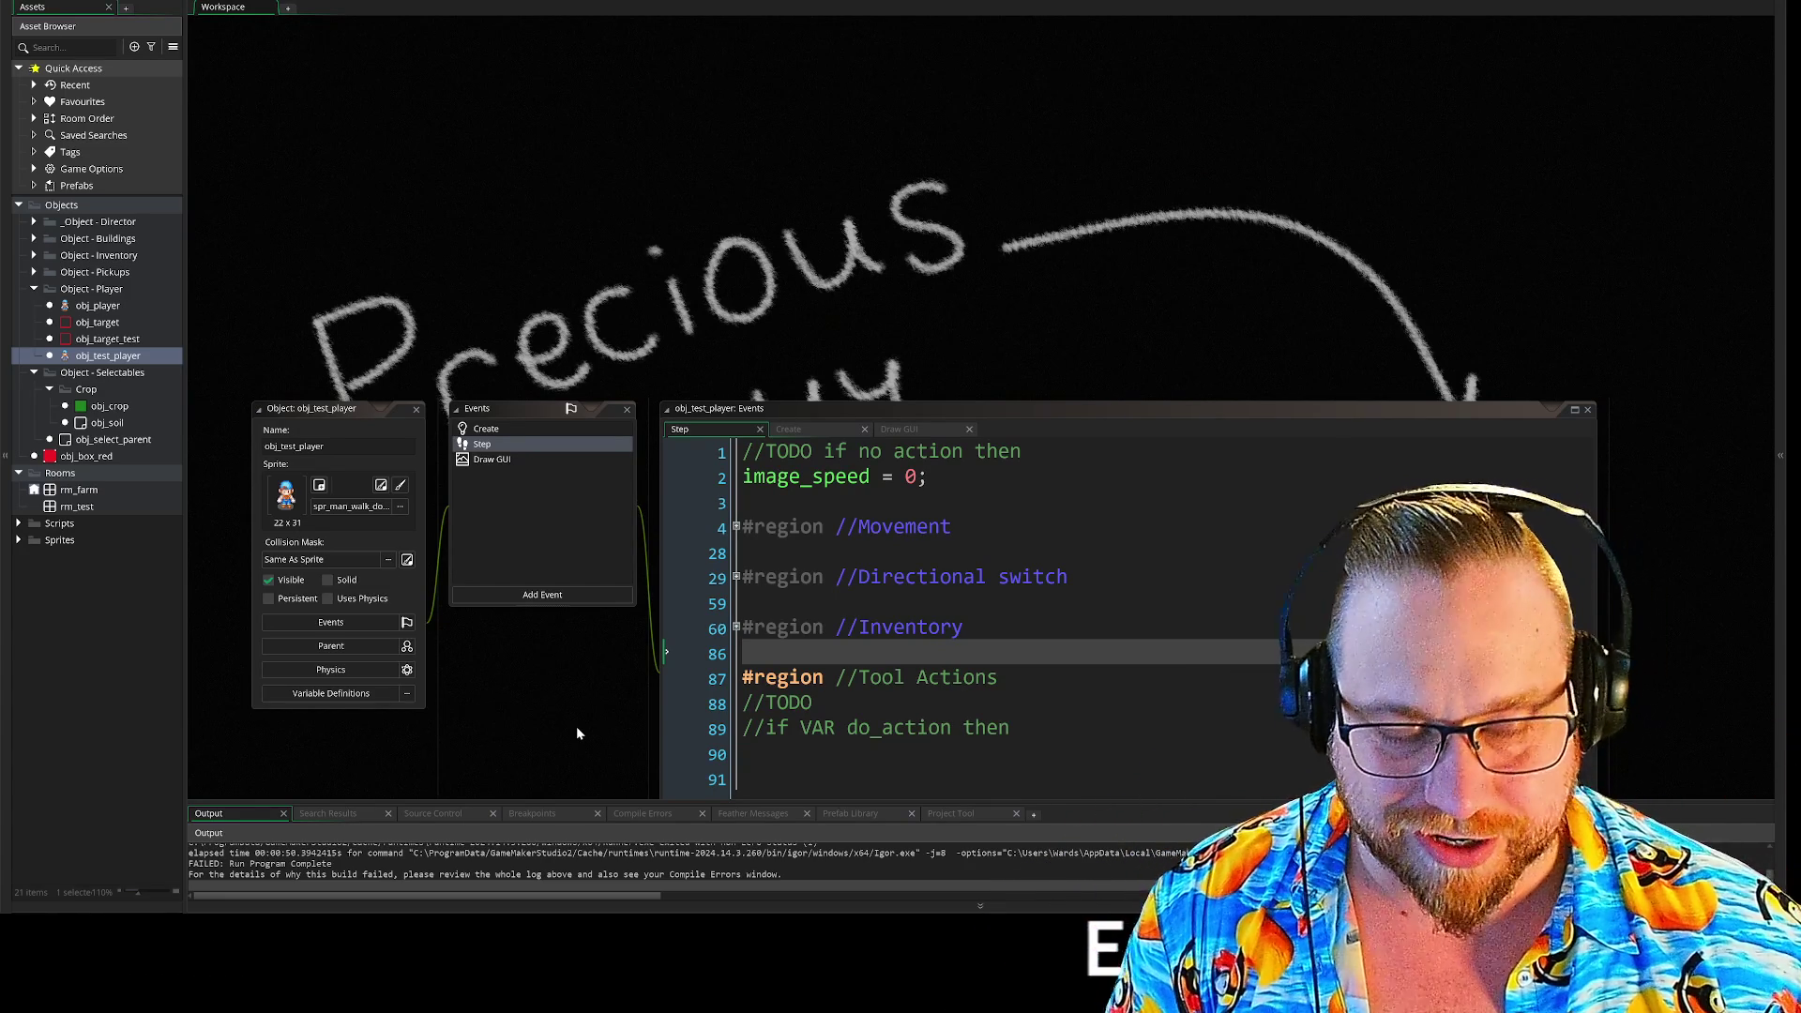
pyautogui.scroll(-5, 508, 487)
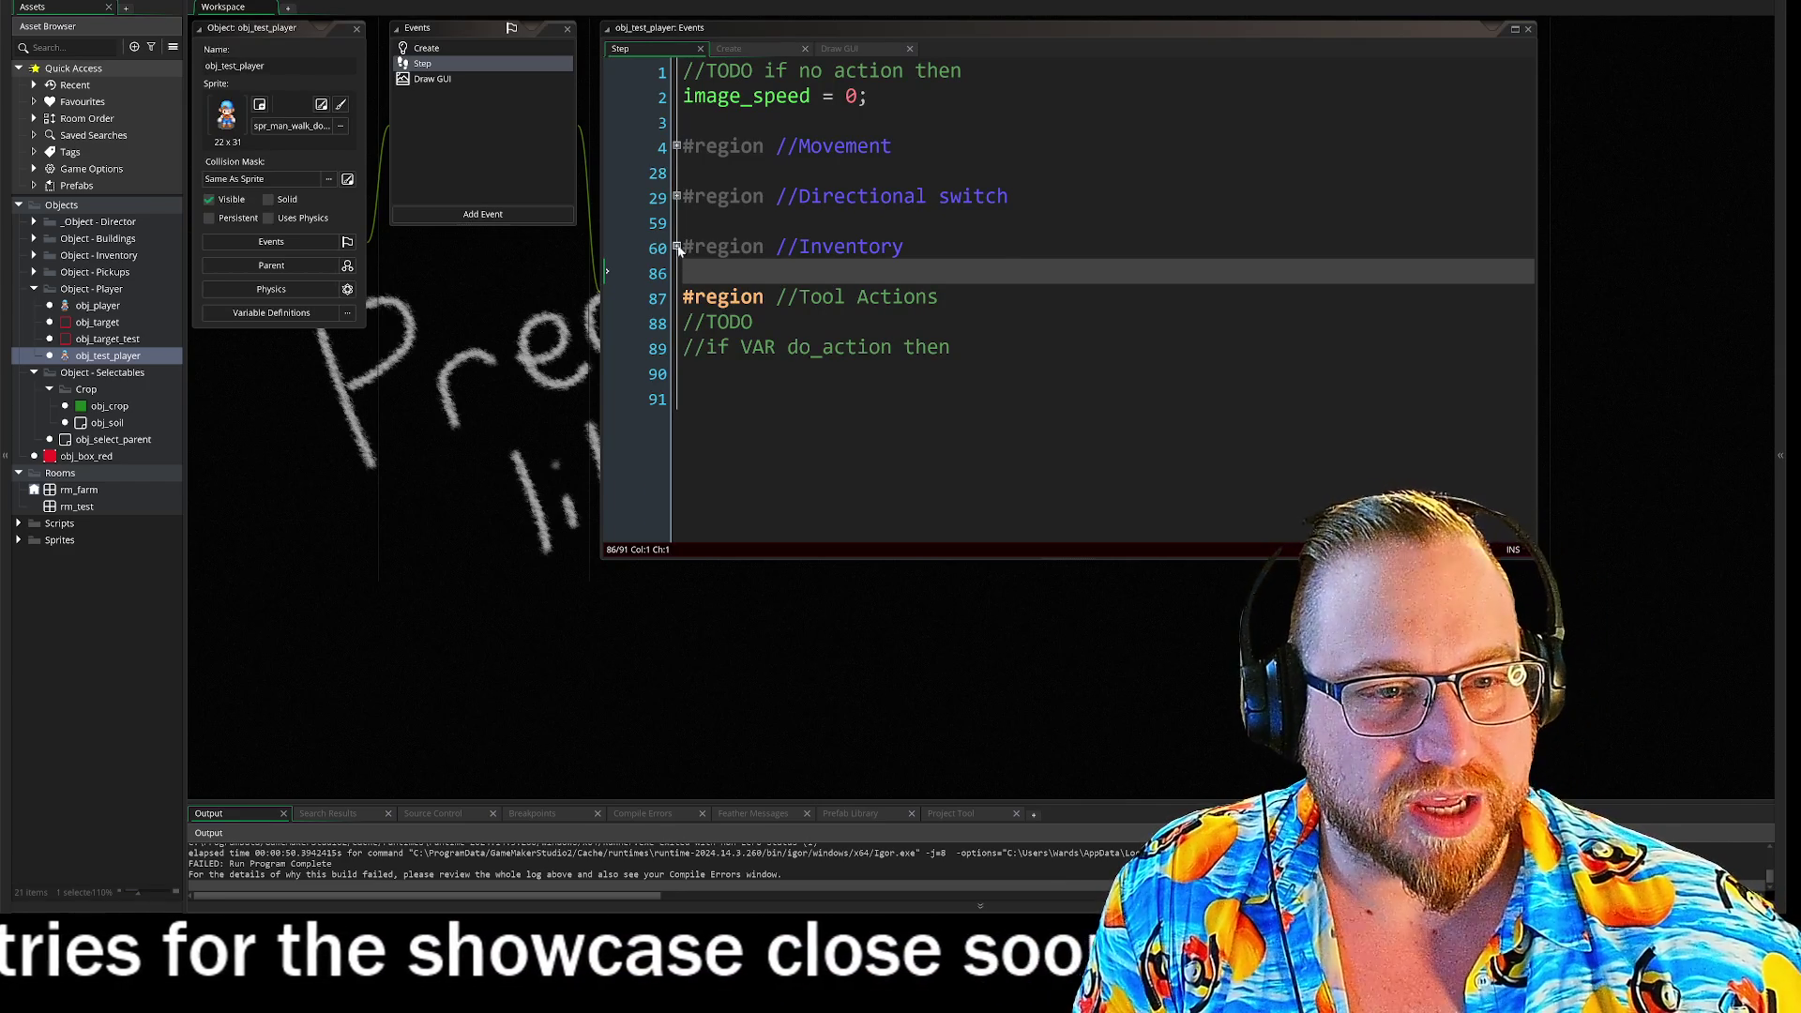
# - Unfold and refold the Inventory region, then open obj_crop's Step event code
pyautogui.click(676, 246)
pyautogui.click(676, 247)
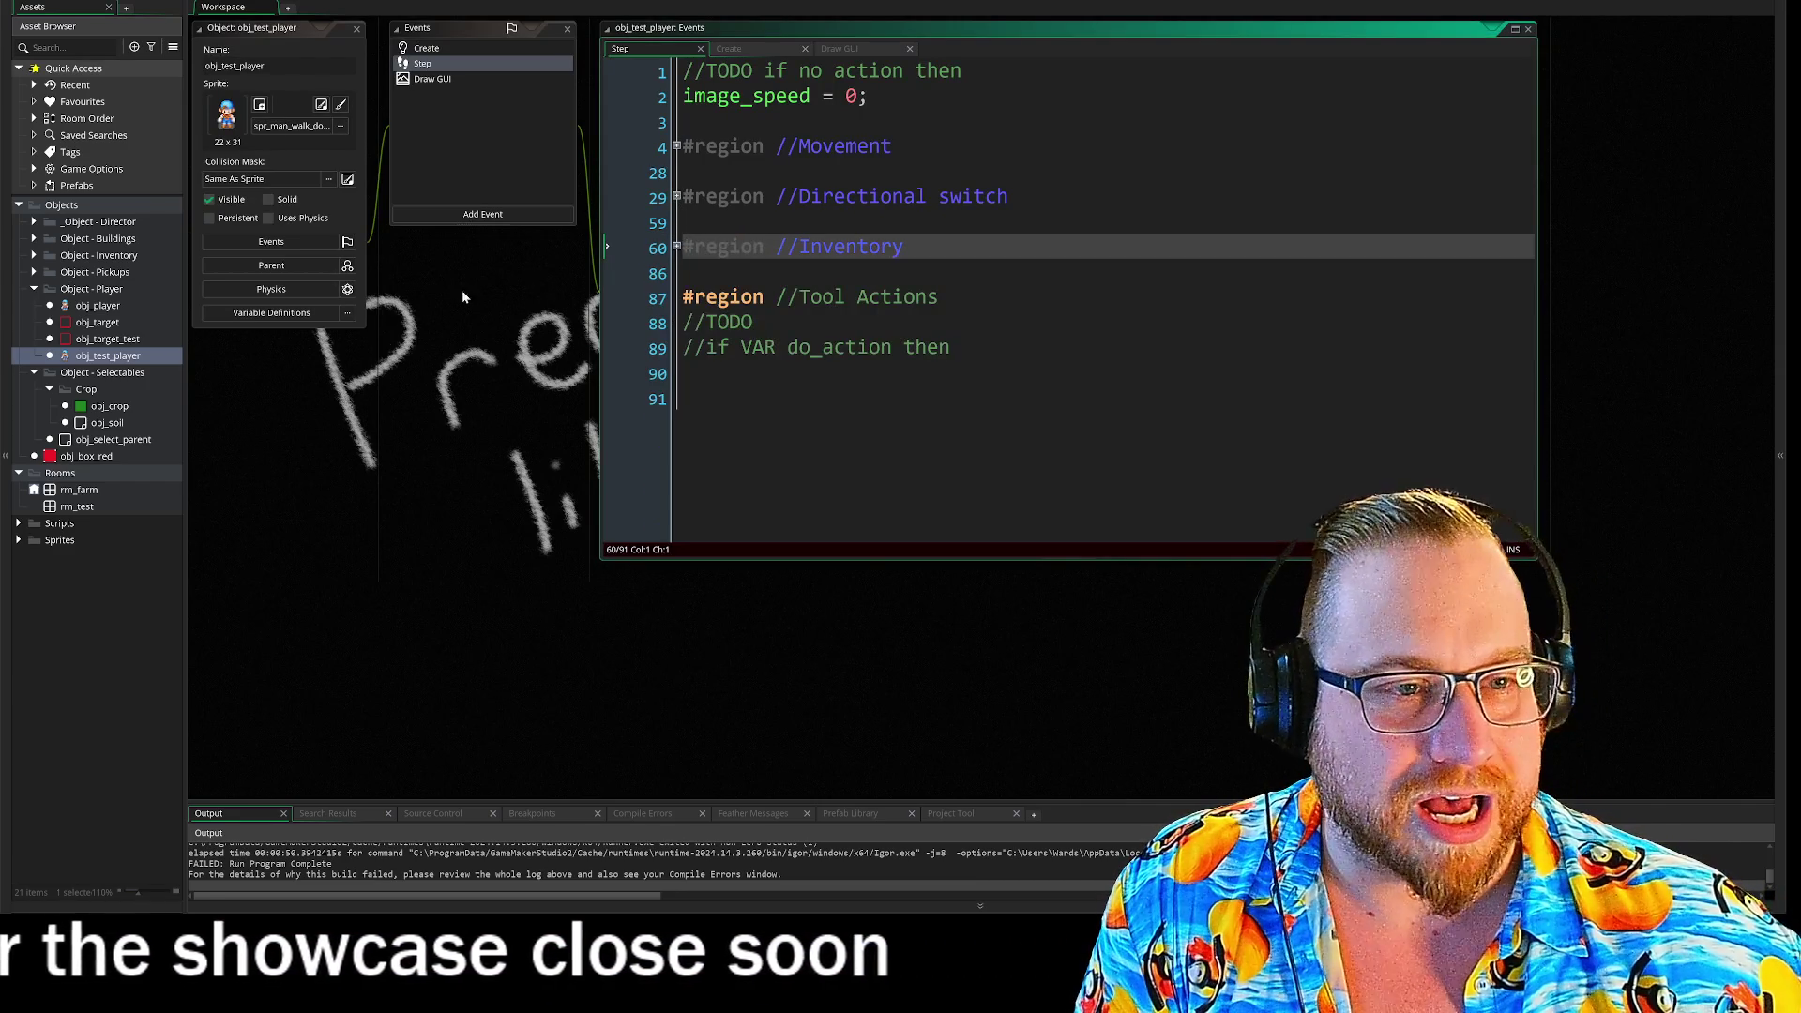
pyautogui.doubleClick(105, 406)
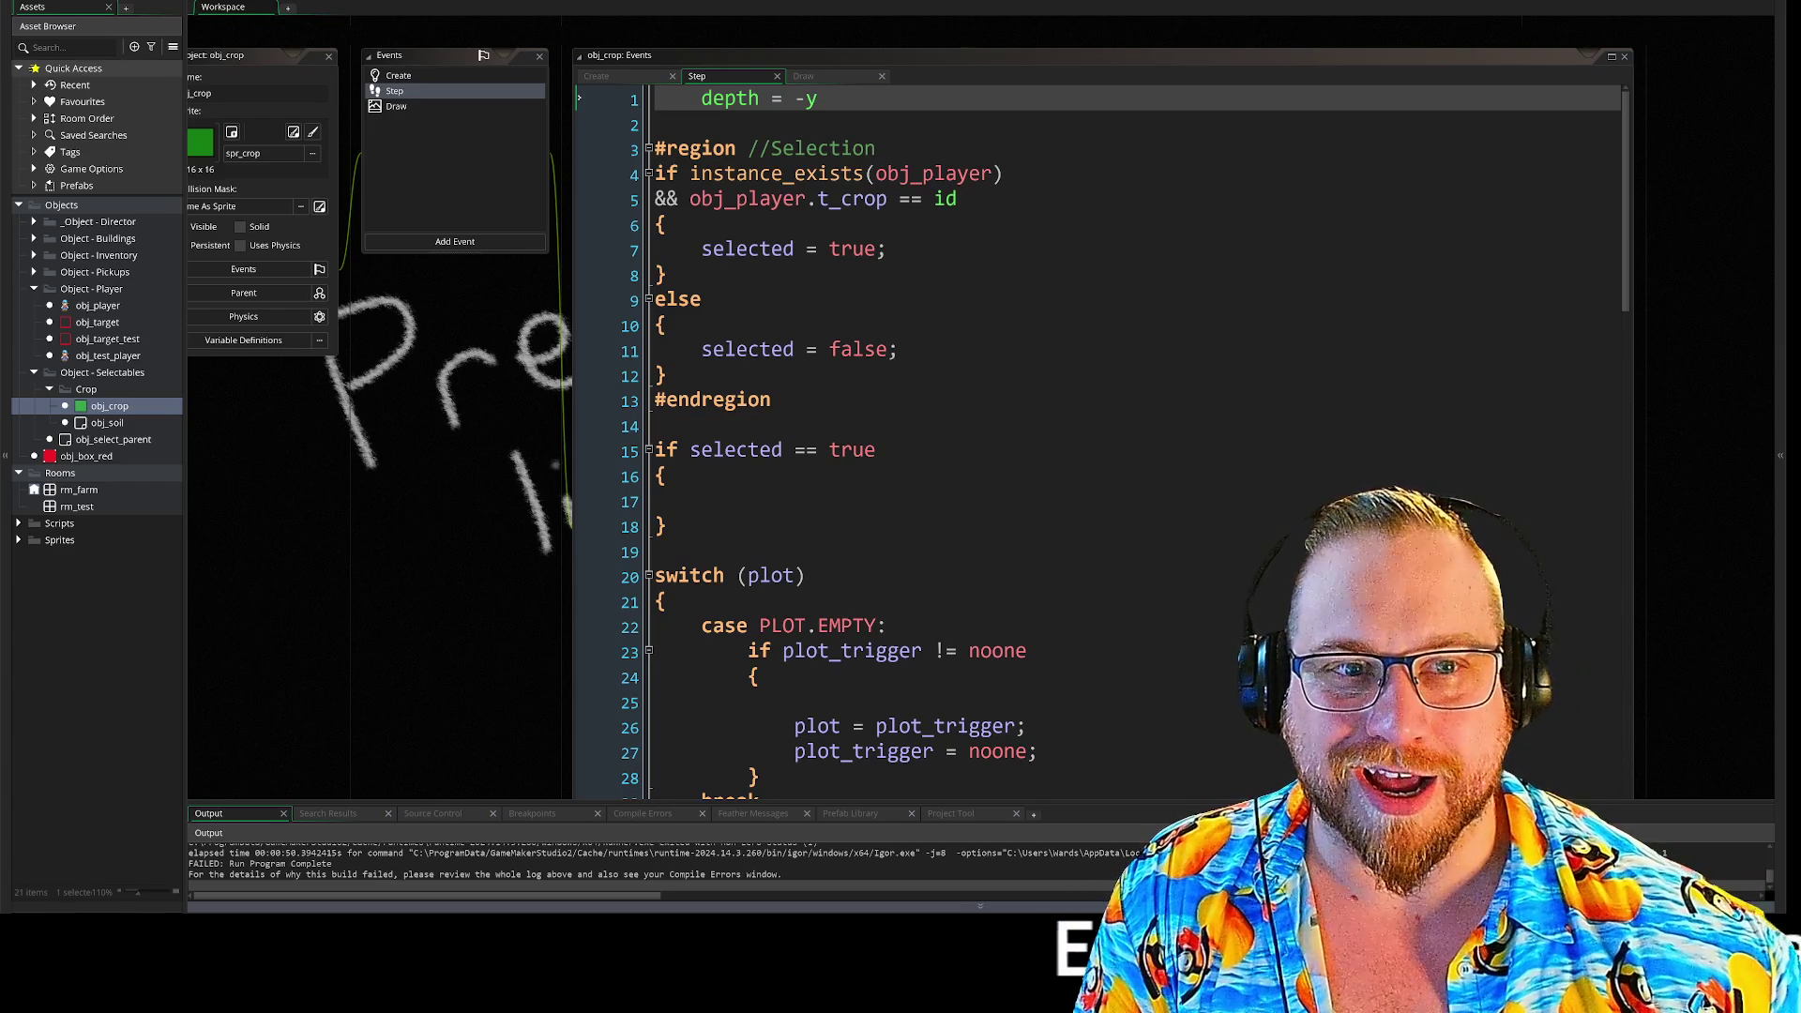
# - Open the obj_select_parent object briefly, then close it
pyautogui.doubleClick(94, 440)
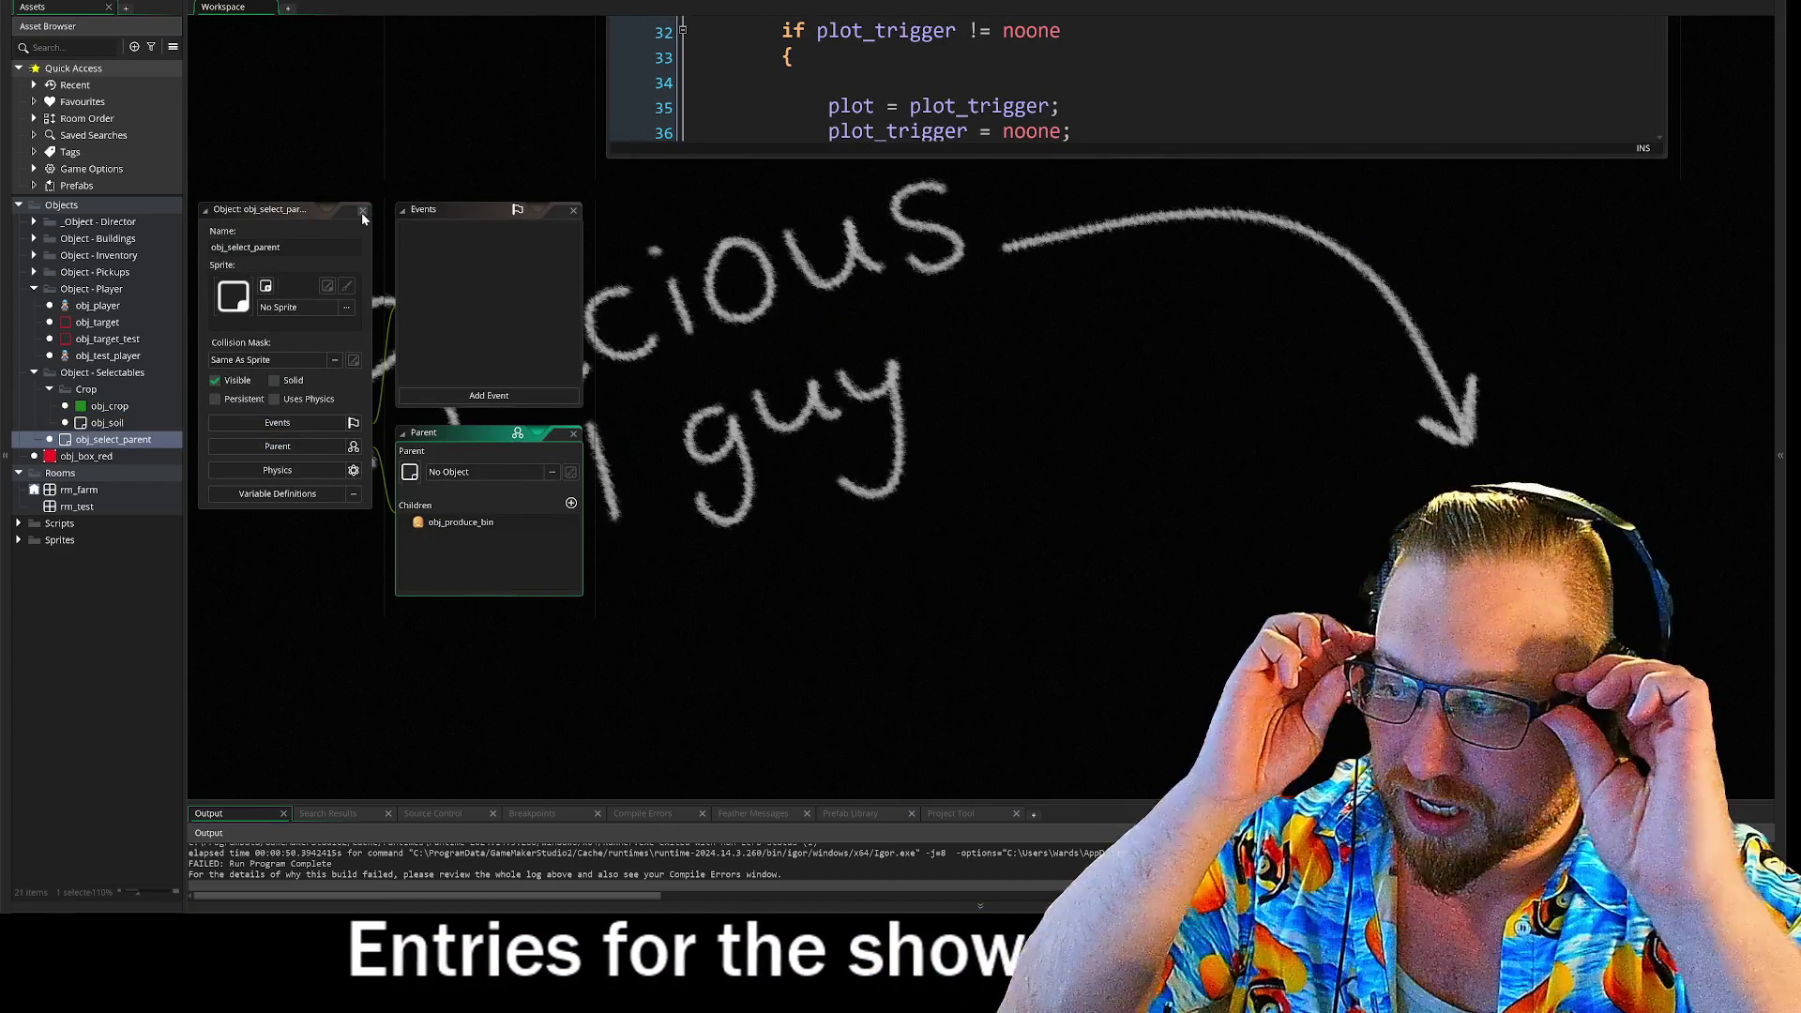
pyautogui.click(362, 212)
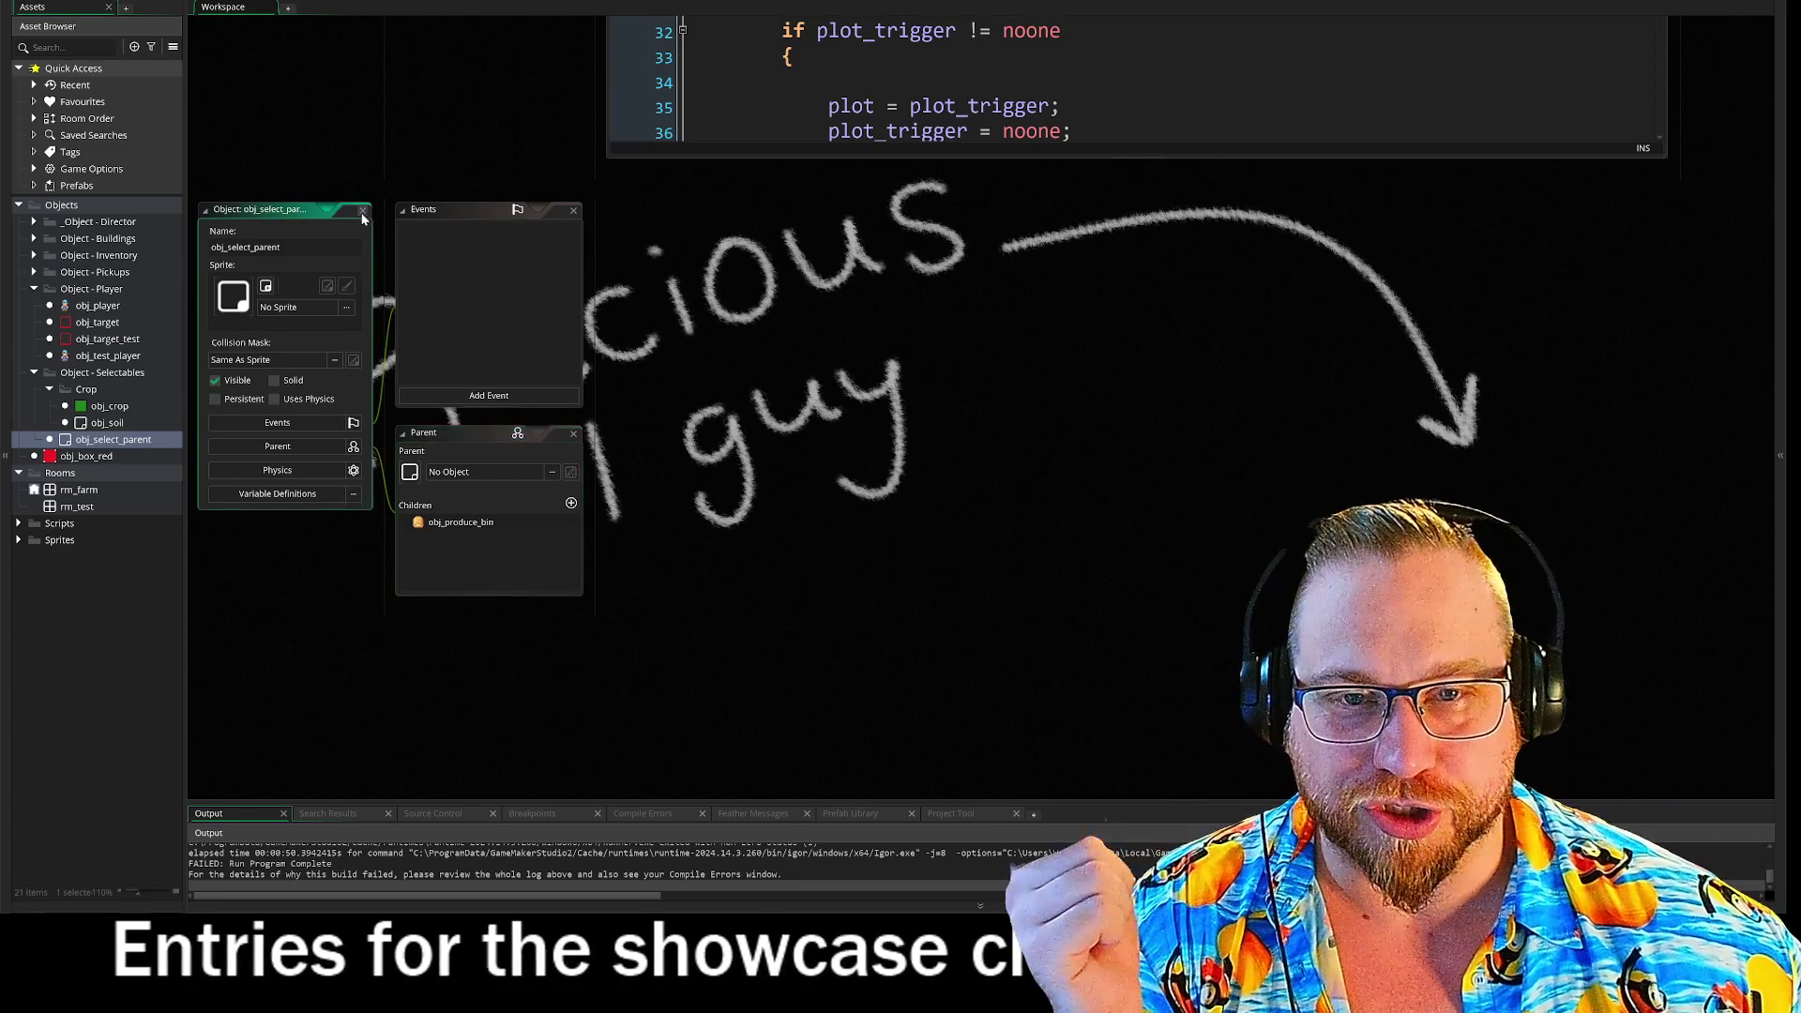
pyautogui.scroll(5, 514, 402)
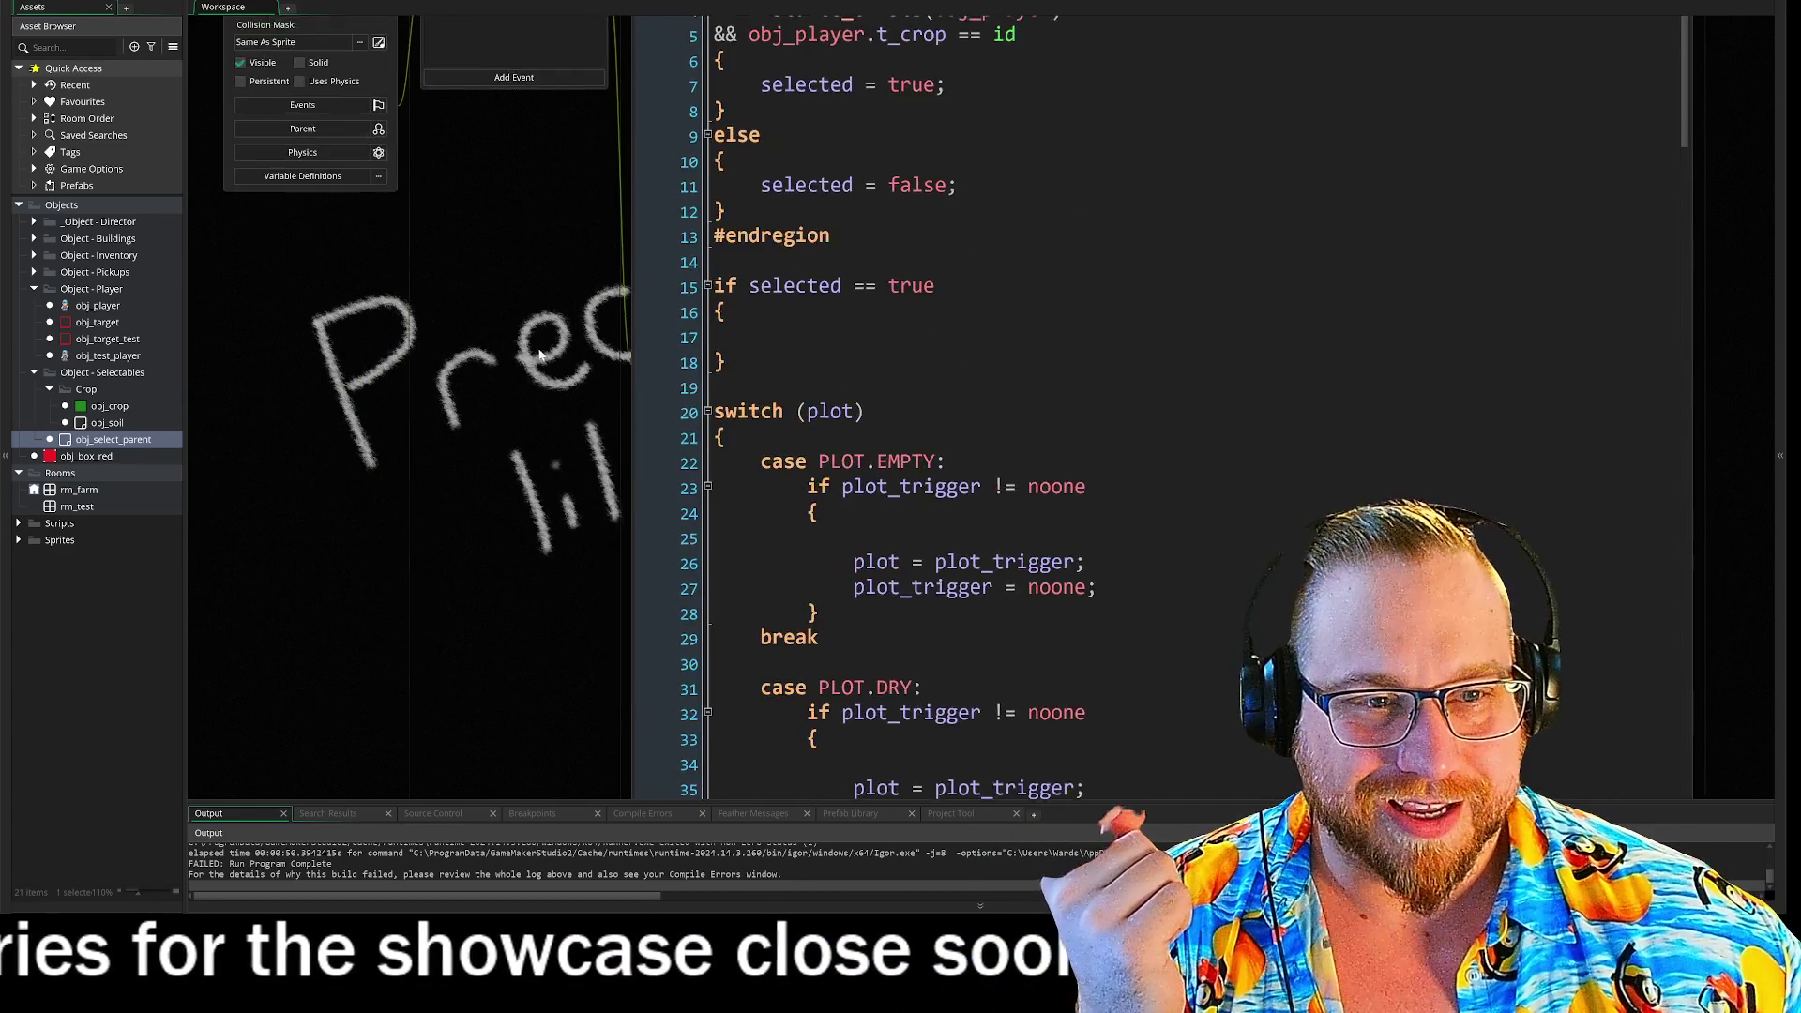
pyautogui.scroll(-3, 486, 313)
pyautogui.scroll(-4, 1106, 366)
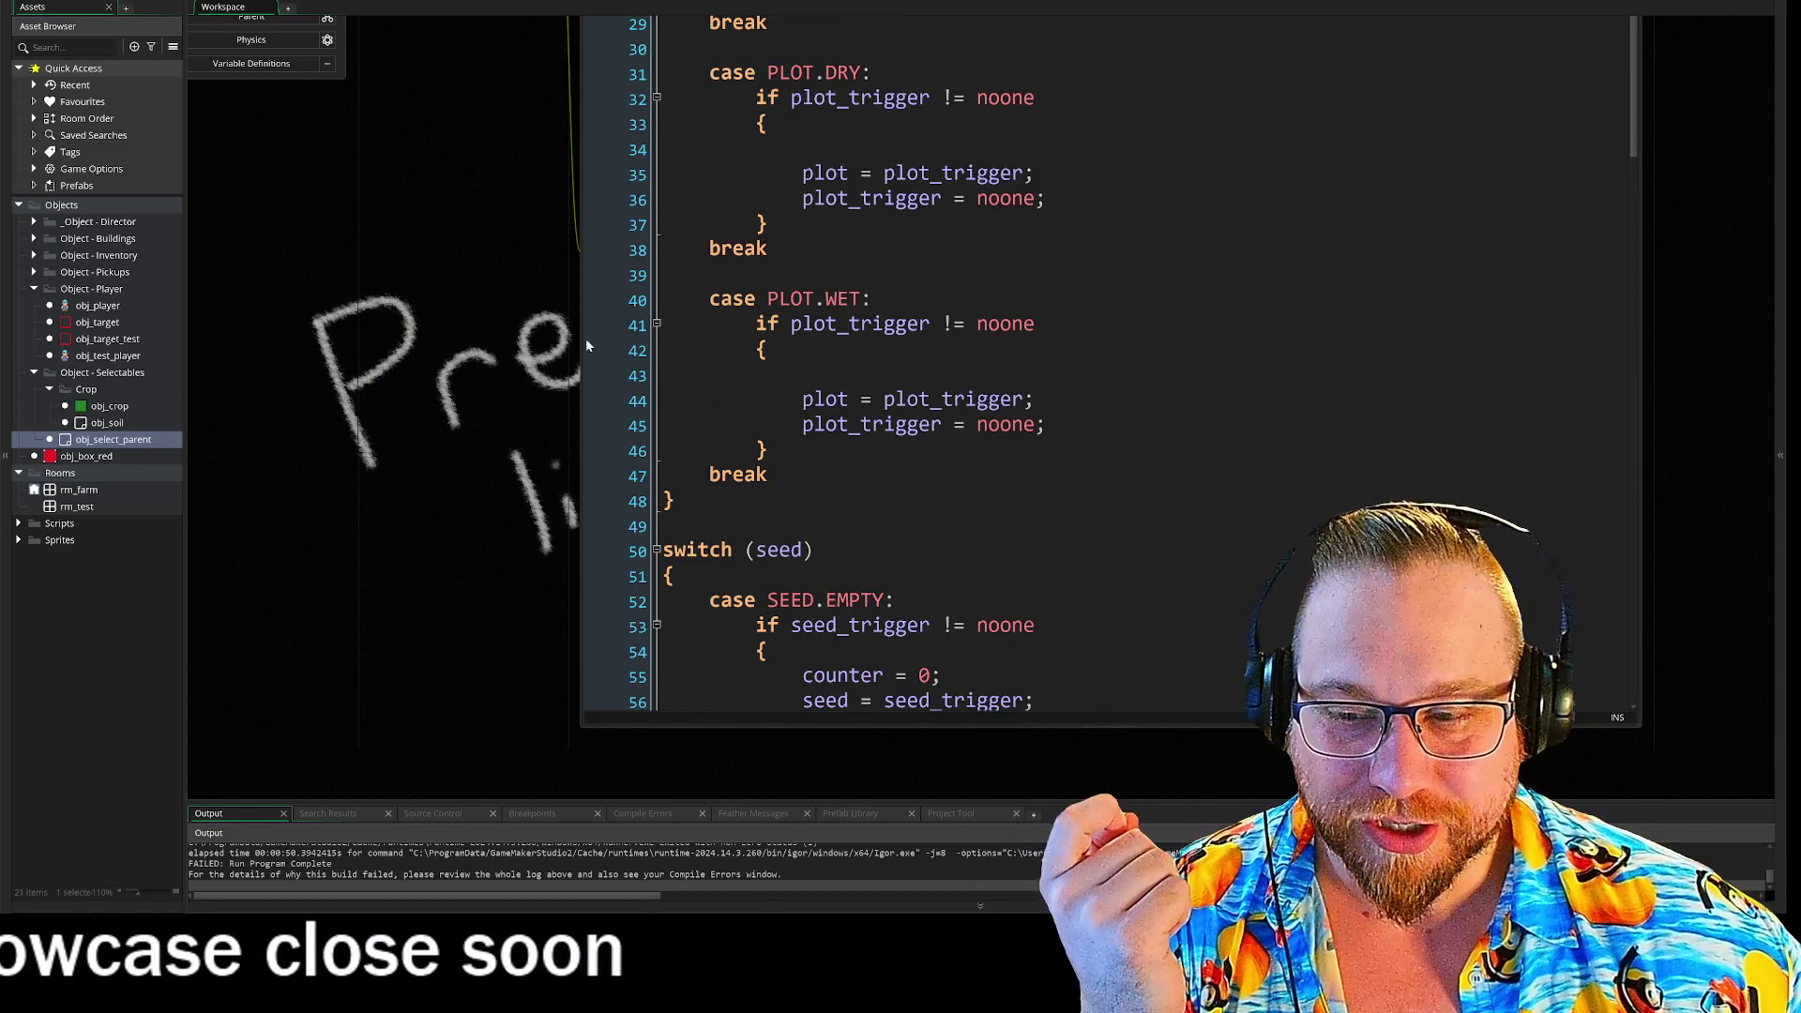
pyautogui.scroll(3, 527, 234)
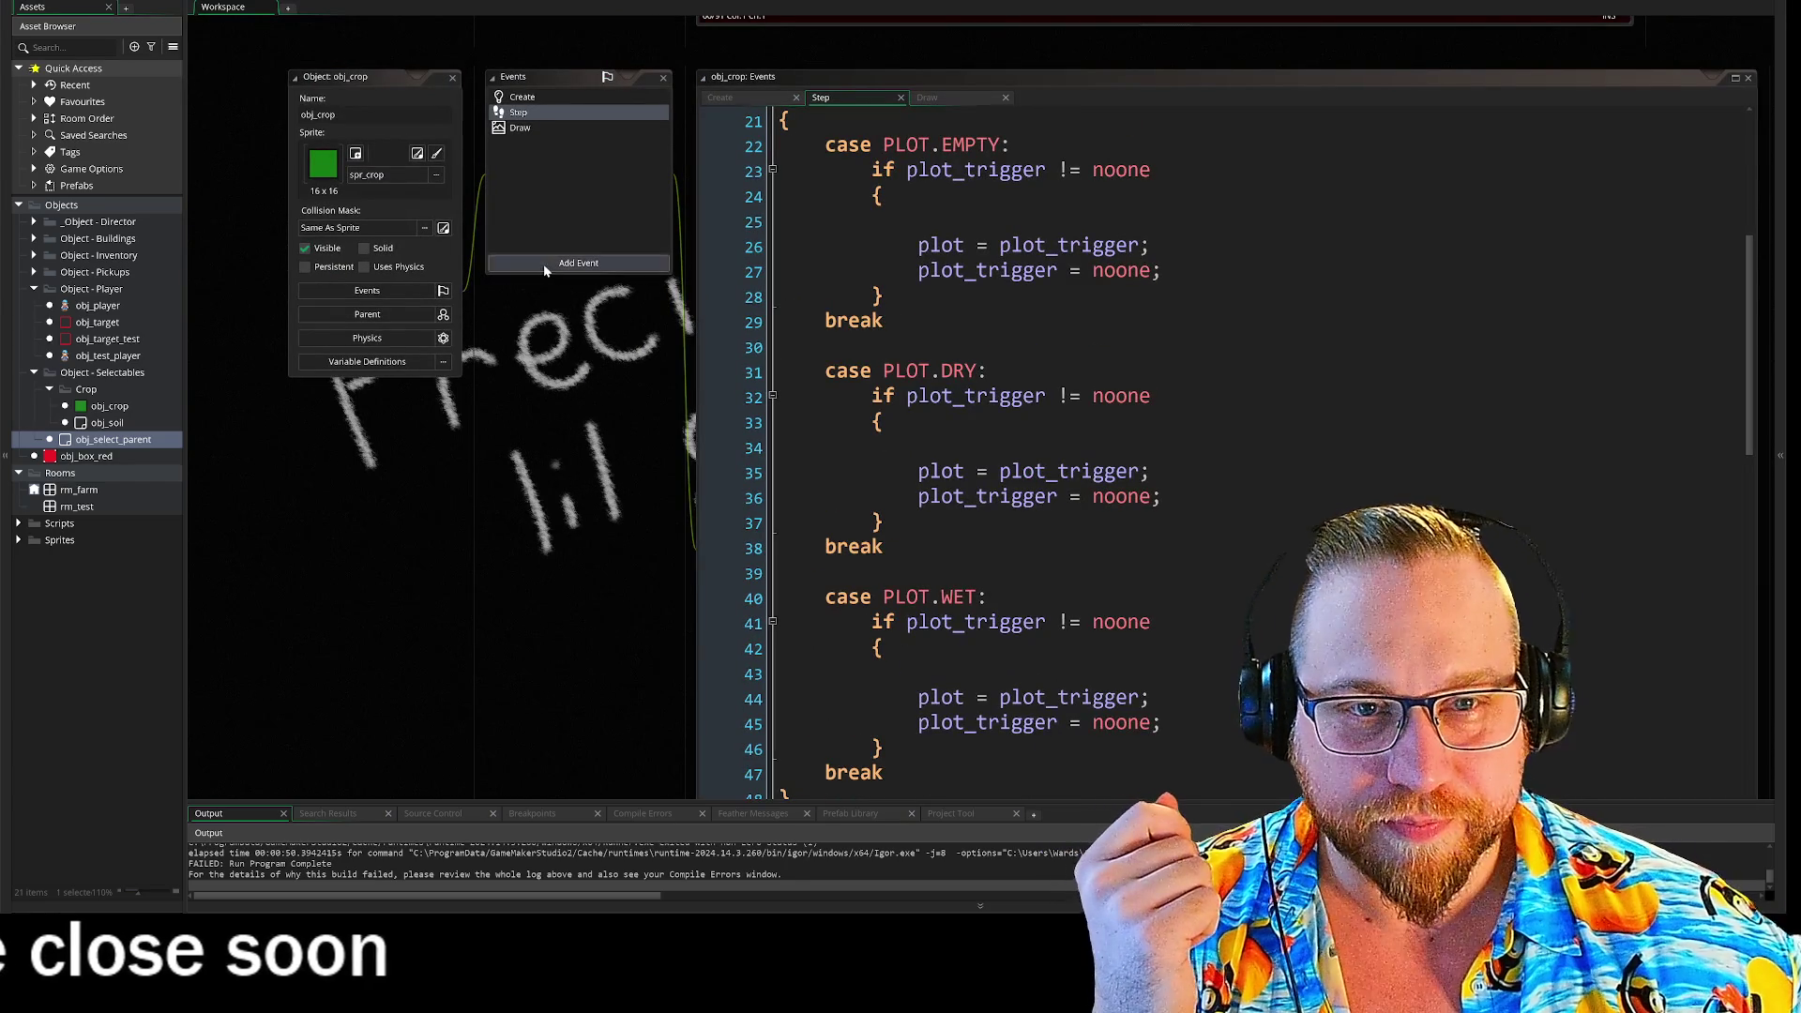
# - Check obj_crop's Draw and Create code, then open the obj_soil object
pyautogui.click(526, 131)
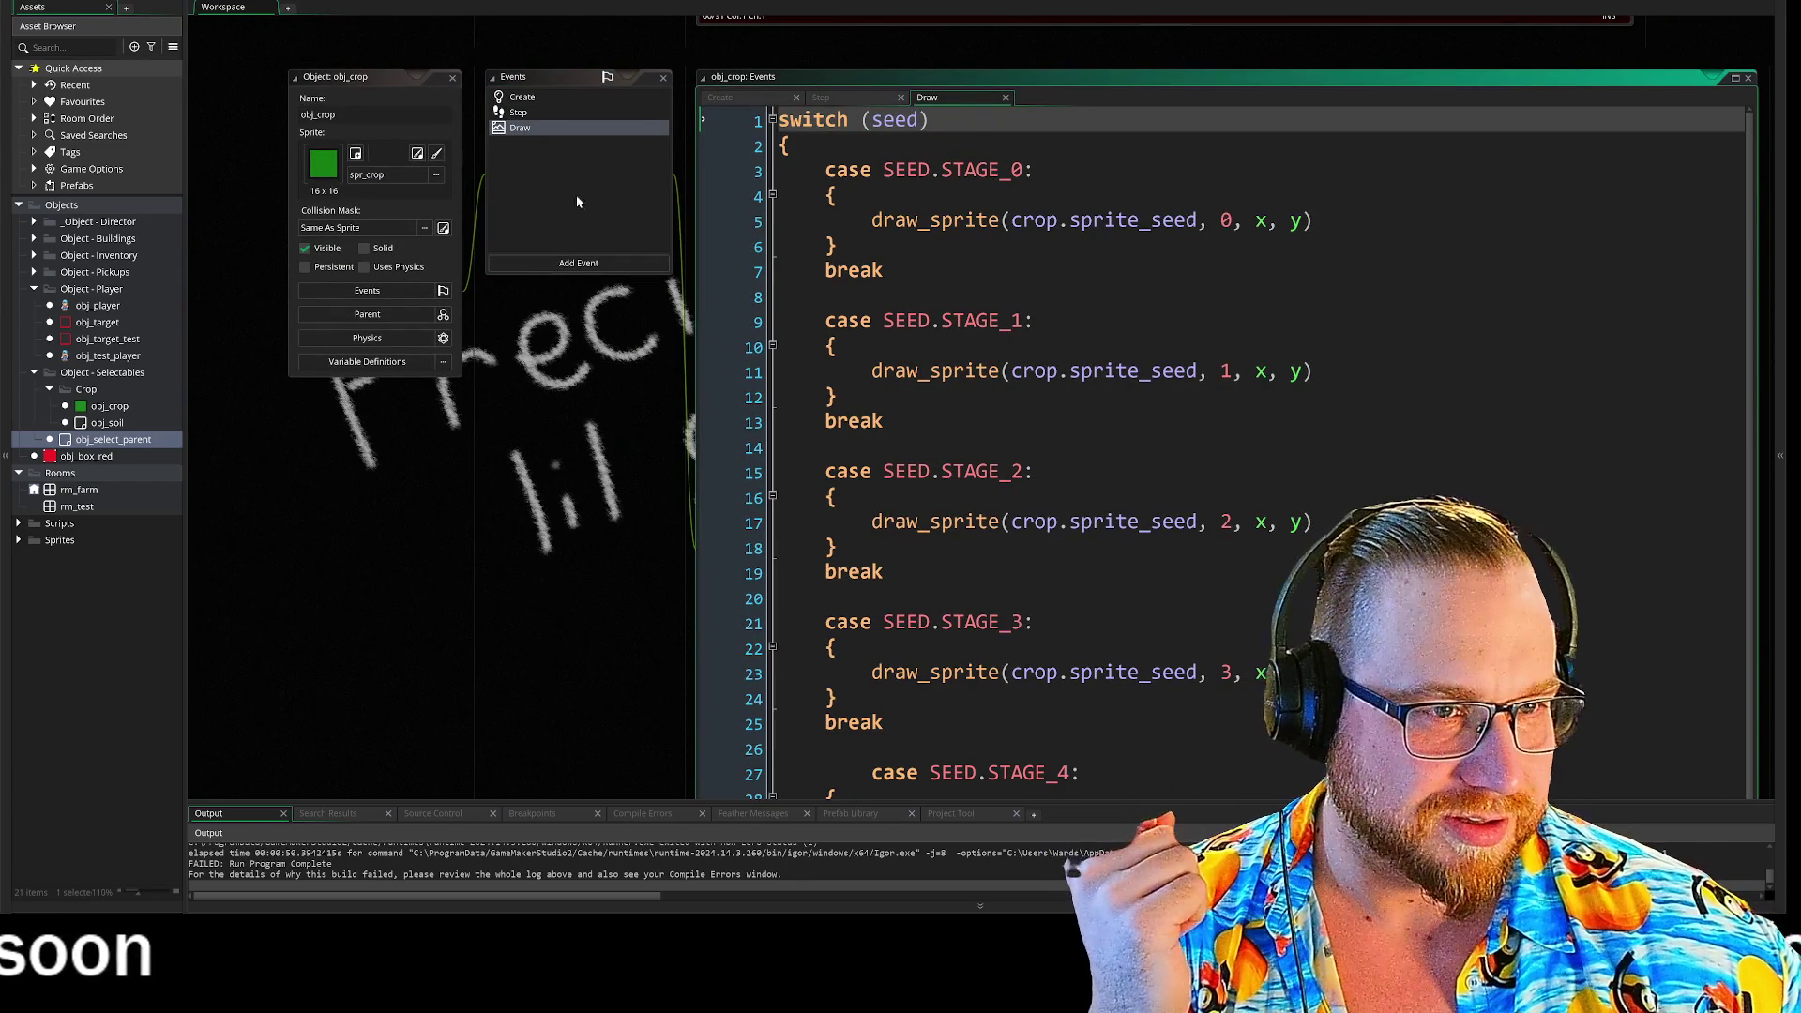
pyautogui.click(525, 98)
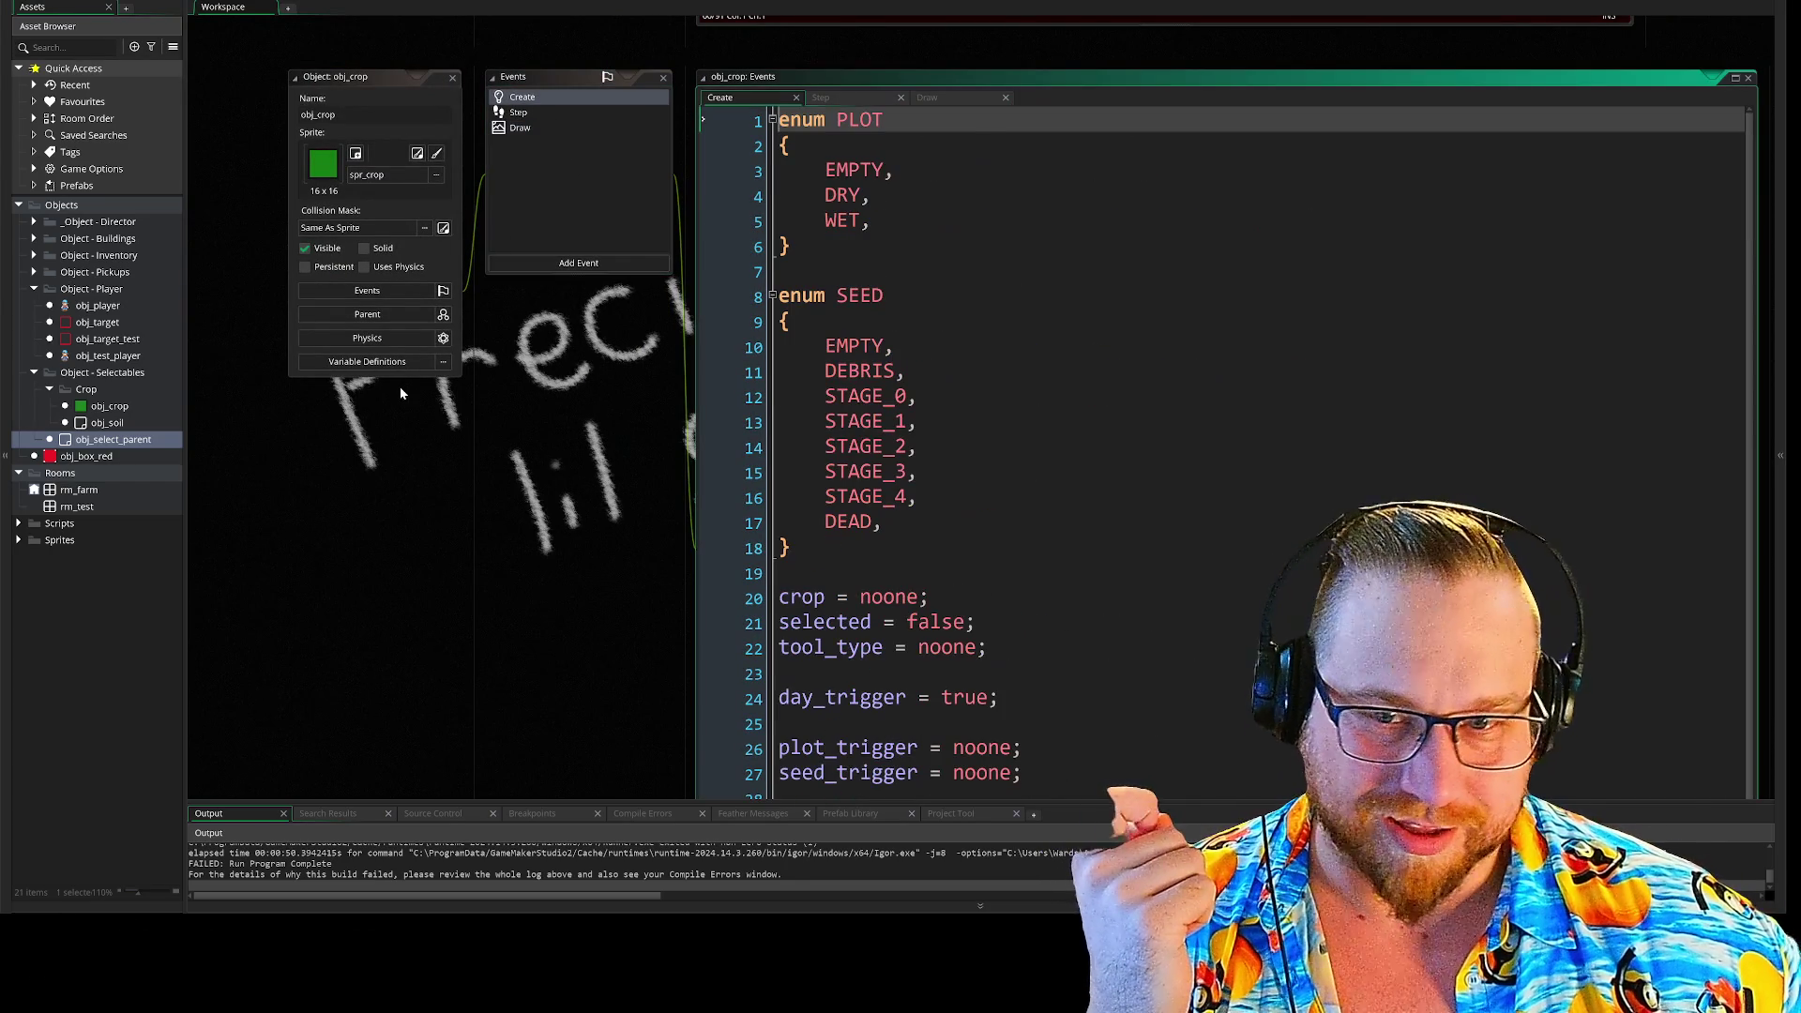
pyautogui.doubleClick(108, 422)
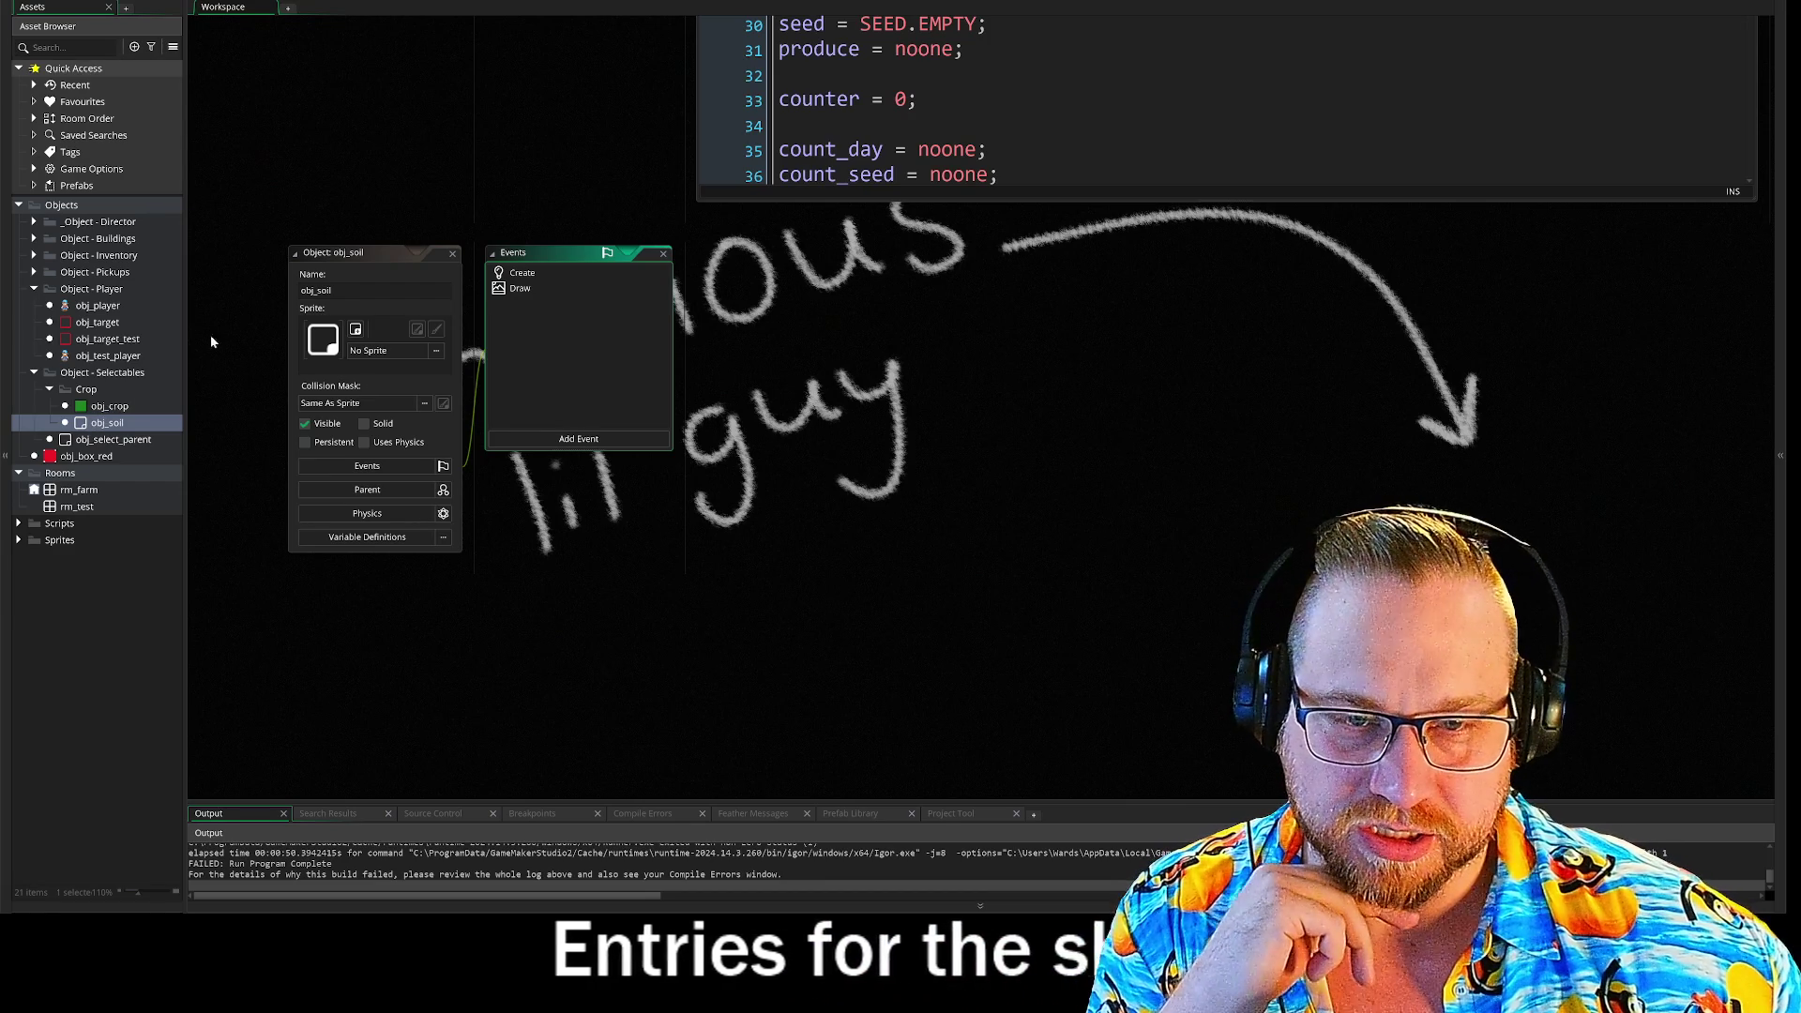
# - Review obj_soil's Create and Draw code, which draws spr_crop_wet and spr_crop_outline
pyautogui.doubleClick(514, 289)
pyautogui.doubleClick(524, 273)
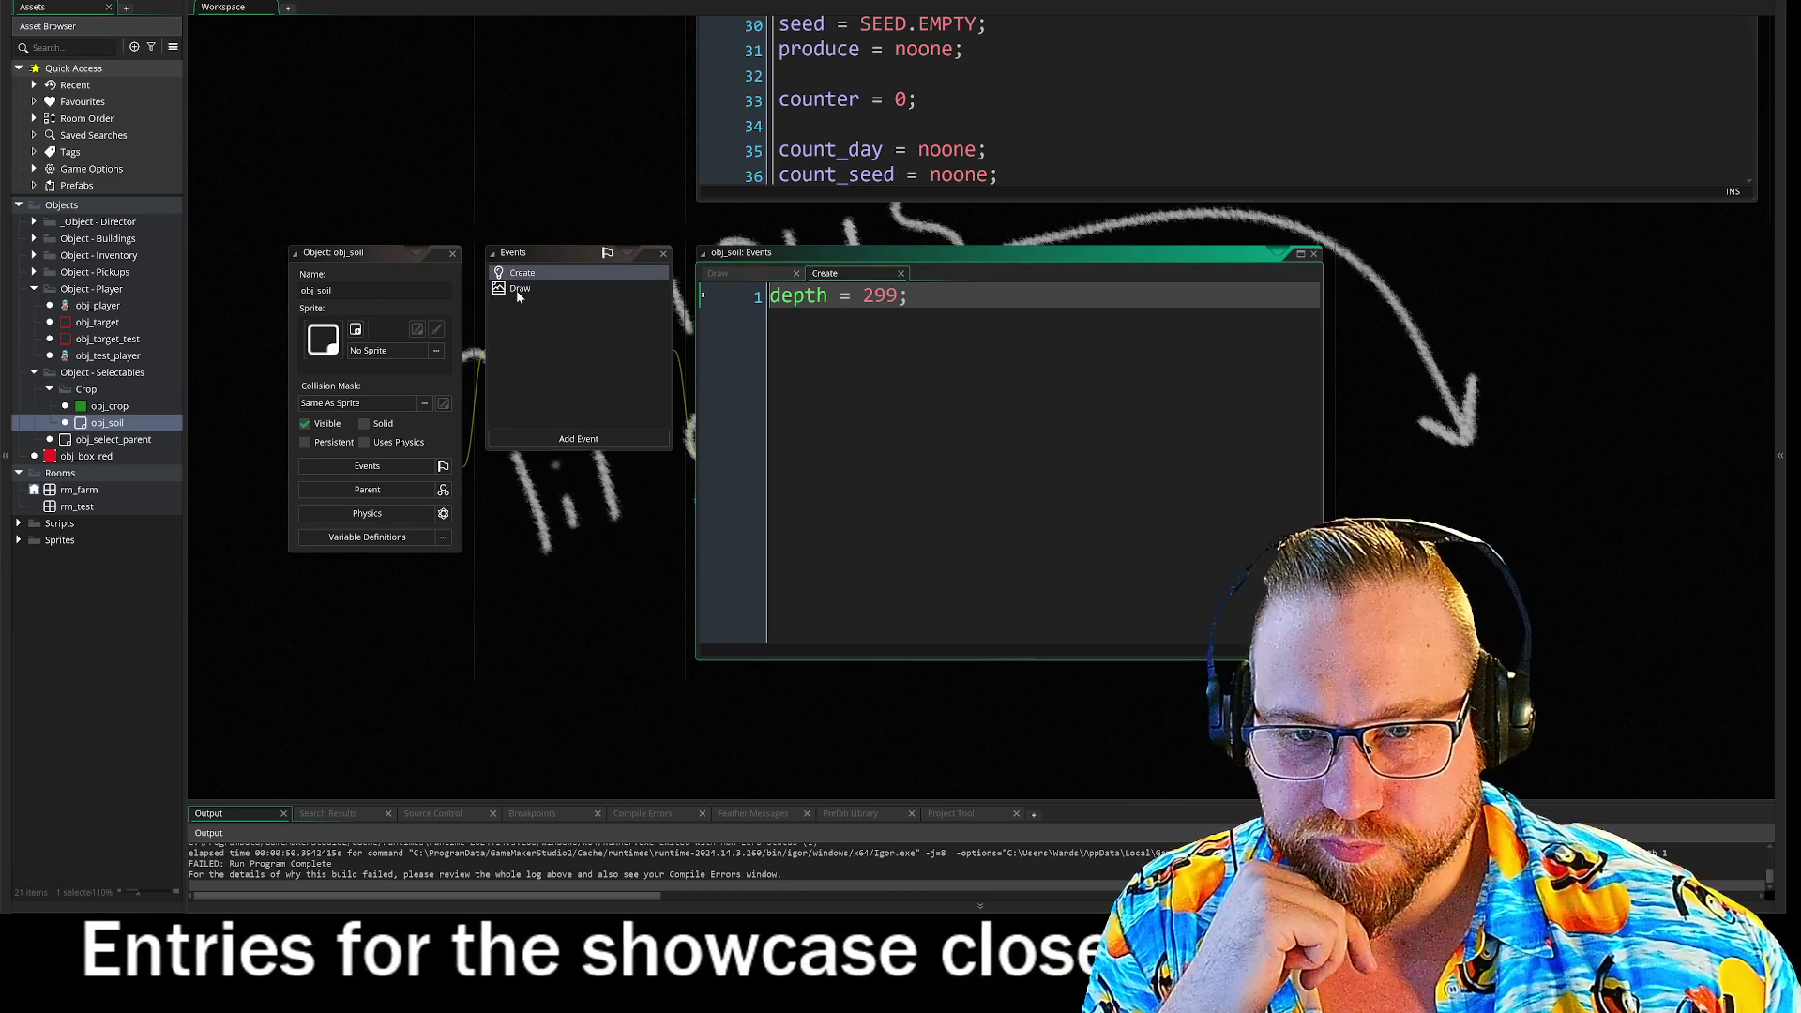
pyautogui.click(515, 290)
pyautogui.scroll(-2, 1008, 460)
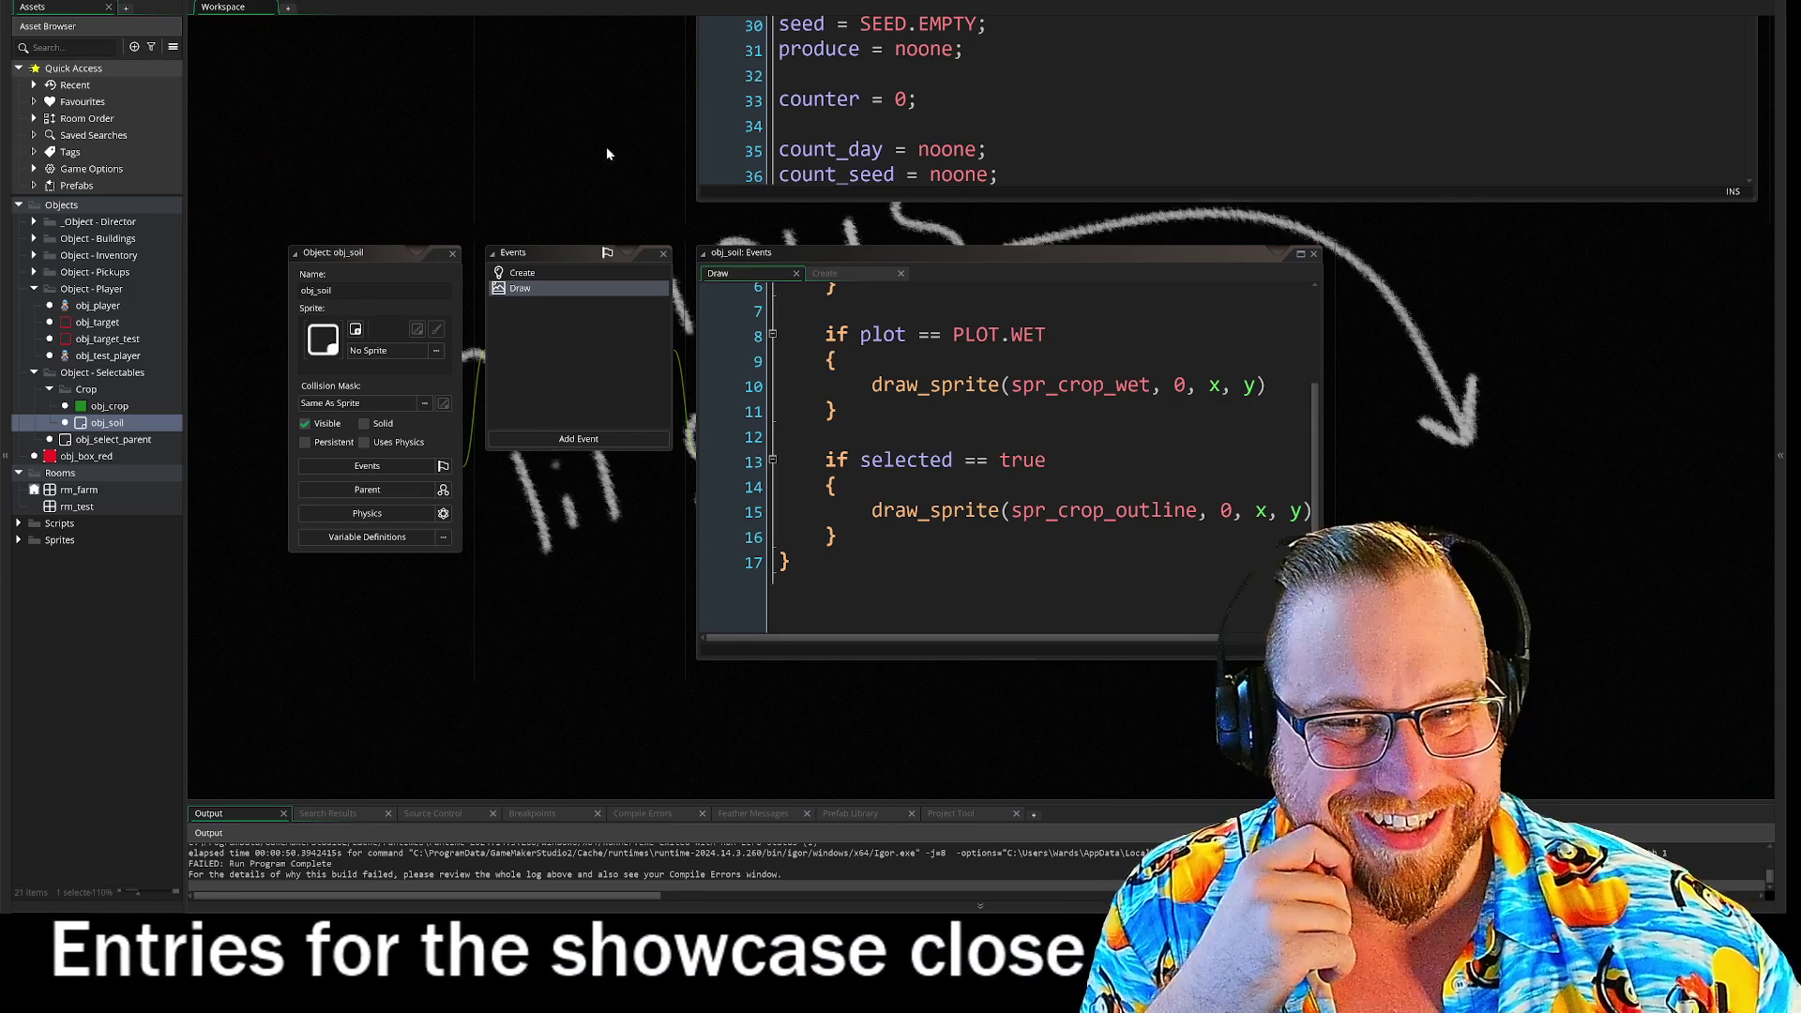
pyautogui.click(539, 272)
pyautogui.click(538, 291)
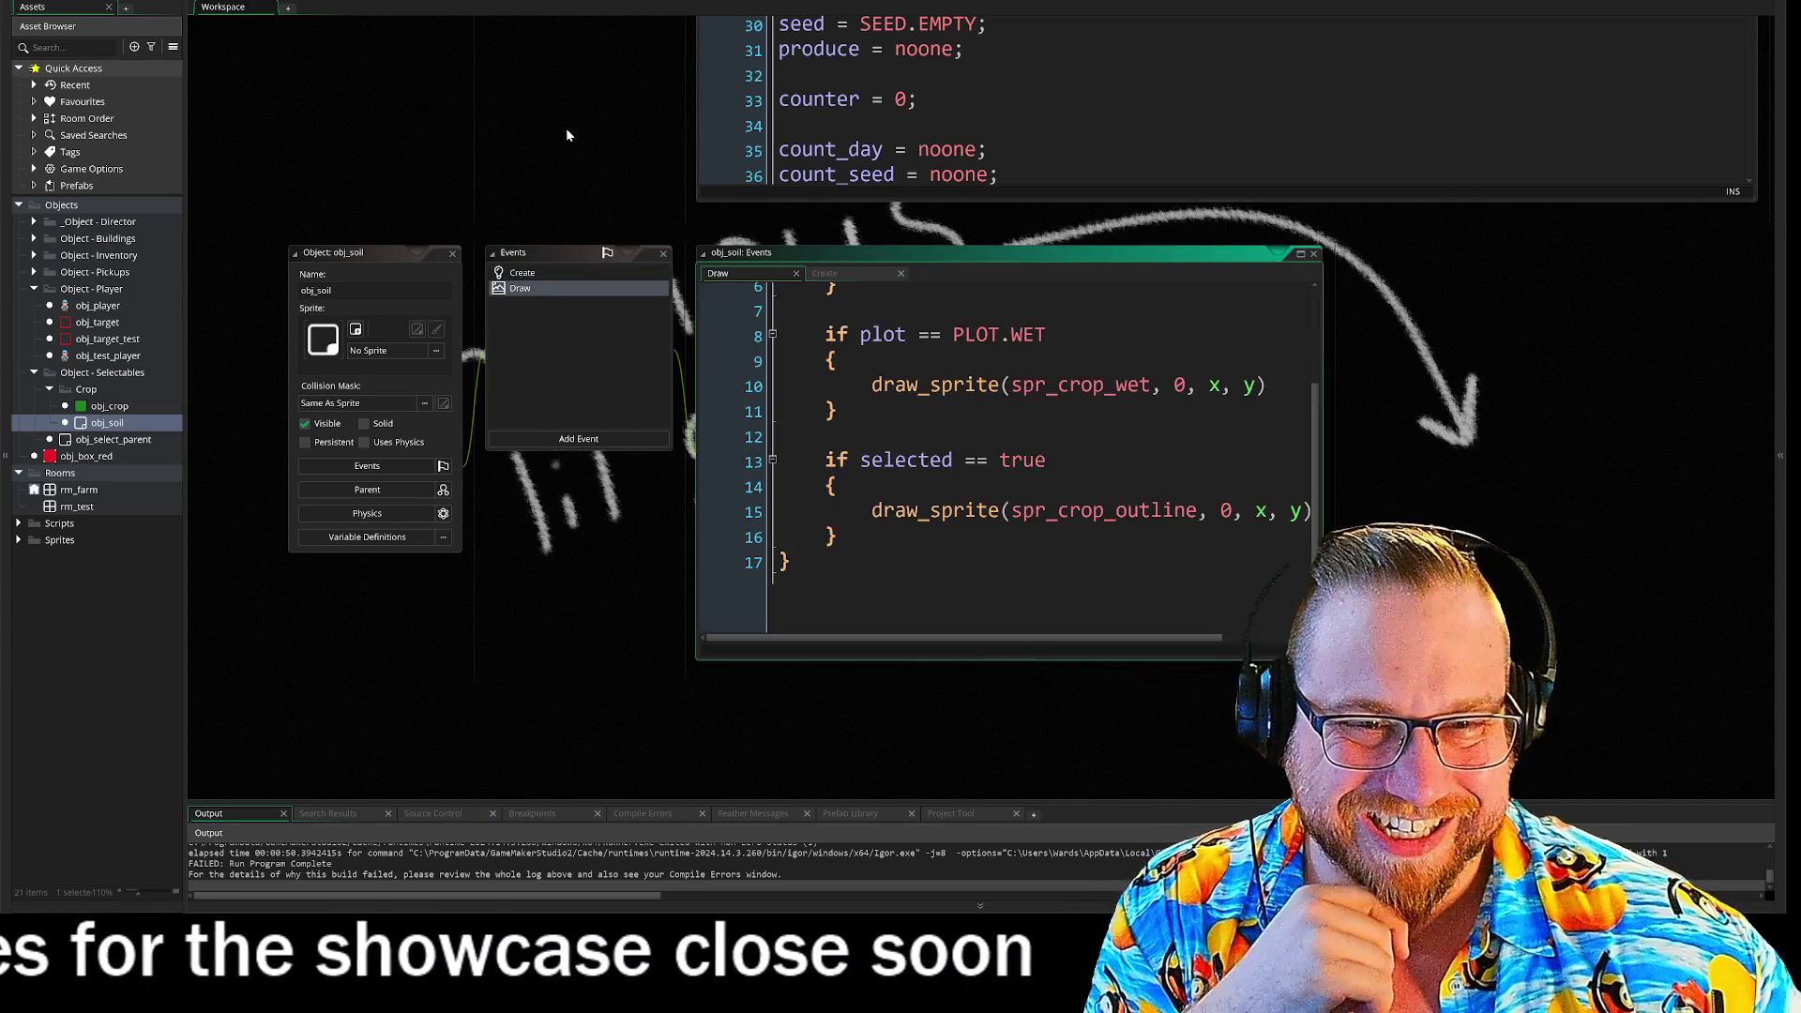
pyautogui.scroll(7, 522, 188)
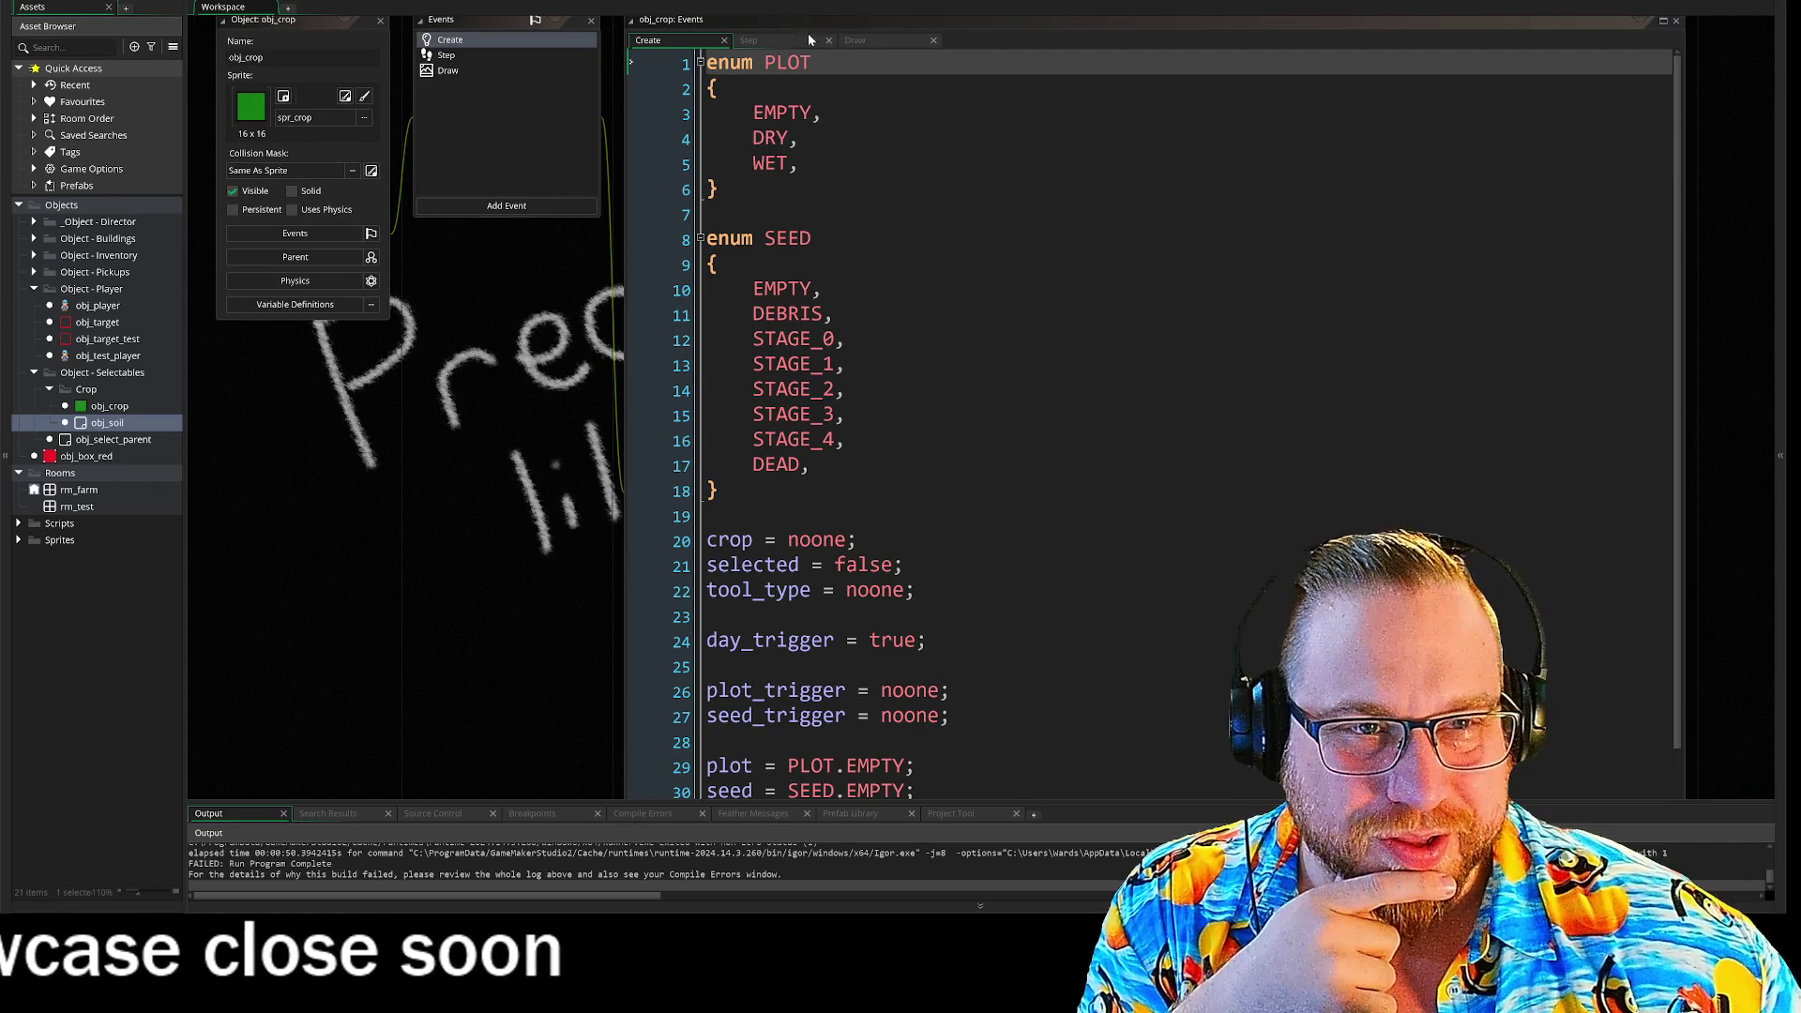
# - Unindent the depth = -y line in obj_crop's Step event, then bring up its Draw event
pyautogui.click(777, 41)
pyautogui.scroll(-8, 1153, 422)
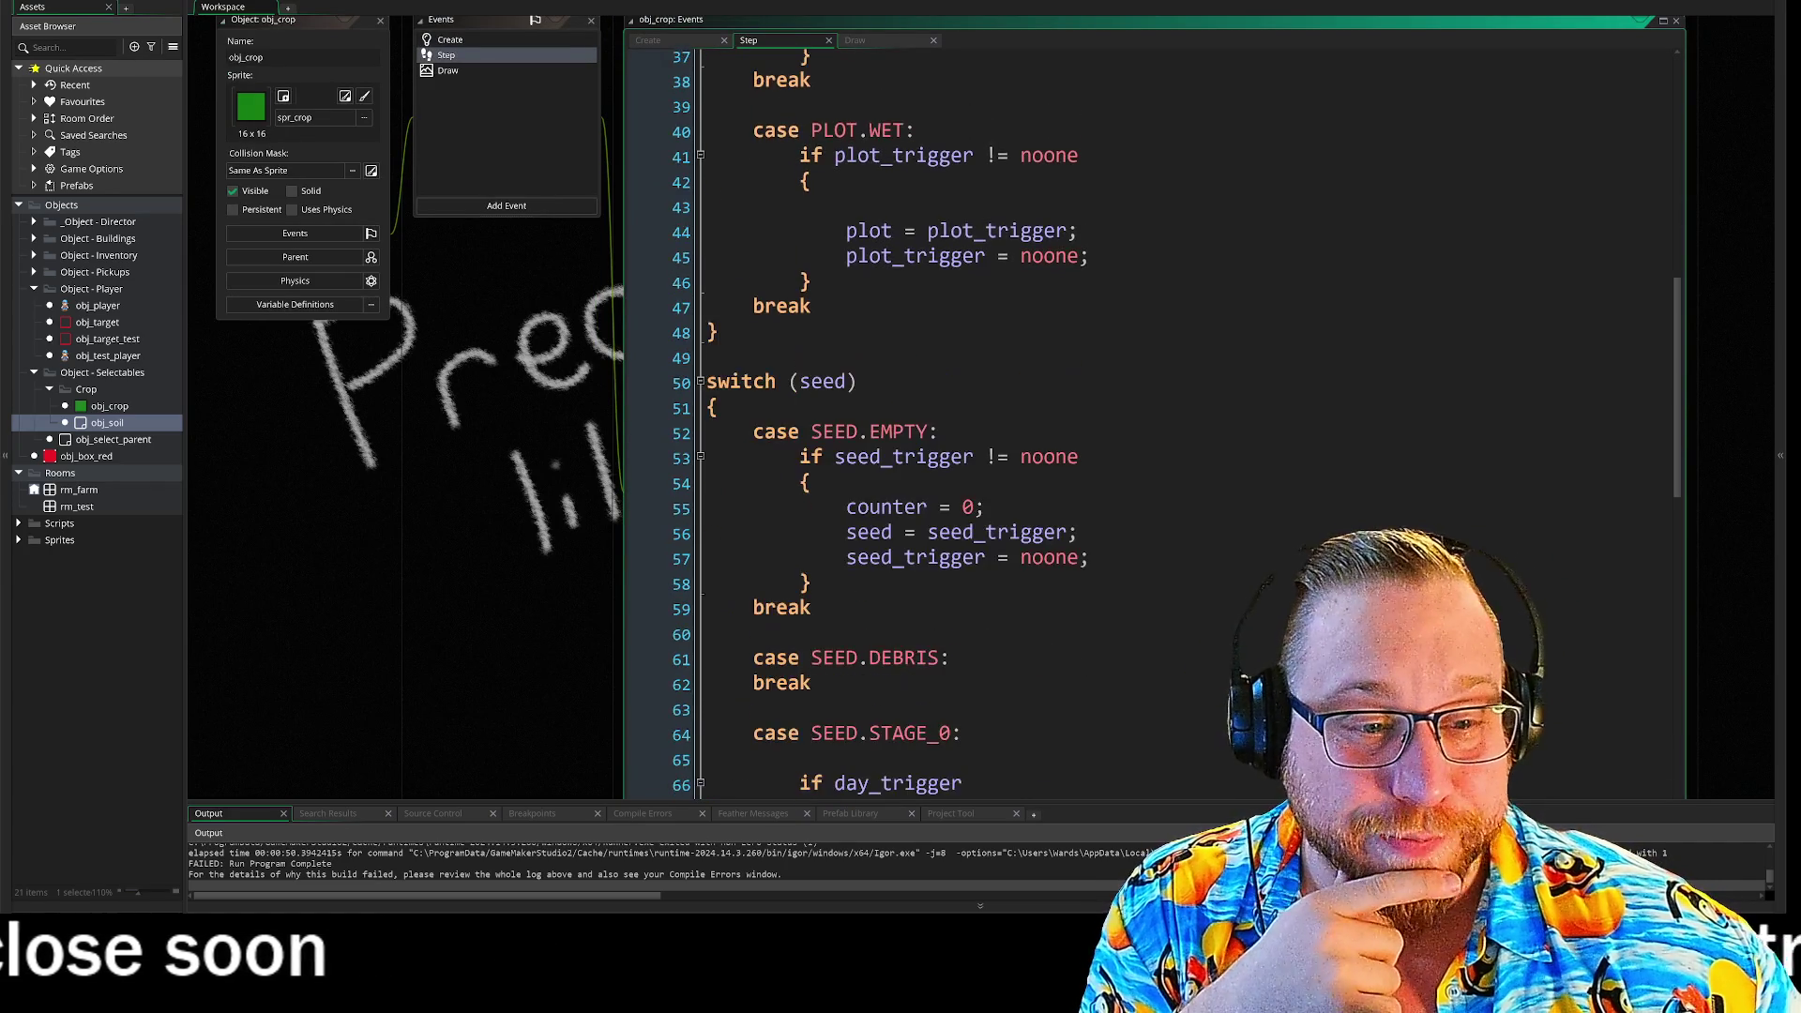
pyautogui.scroll(-15, 1173, 422)
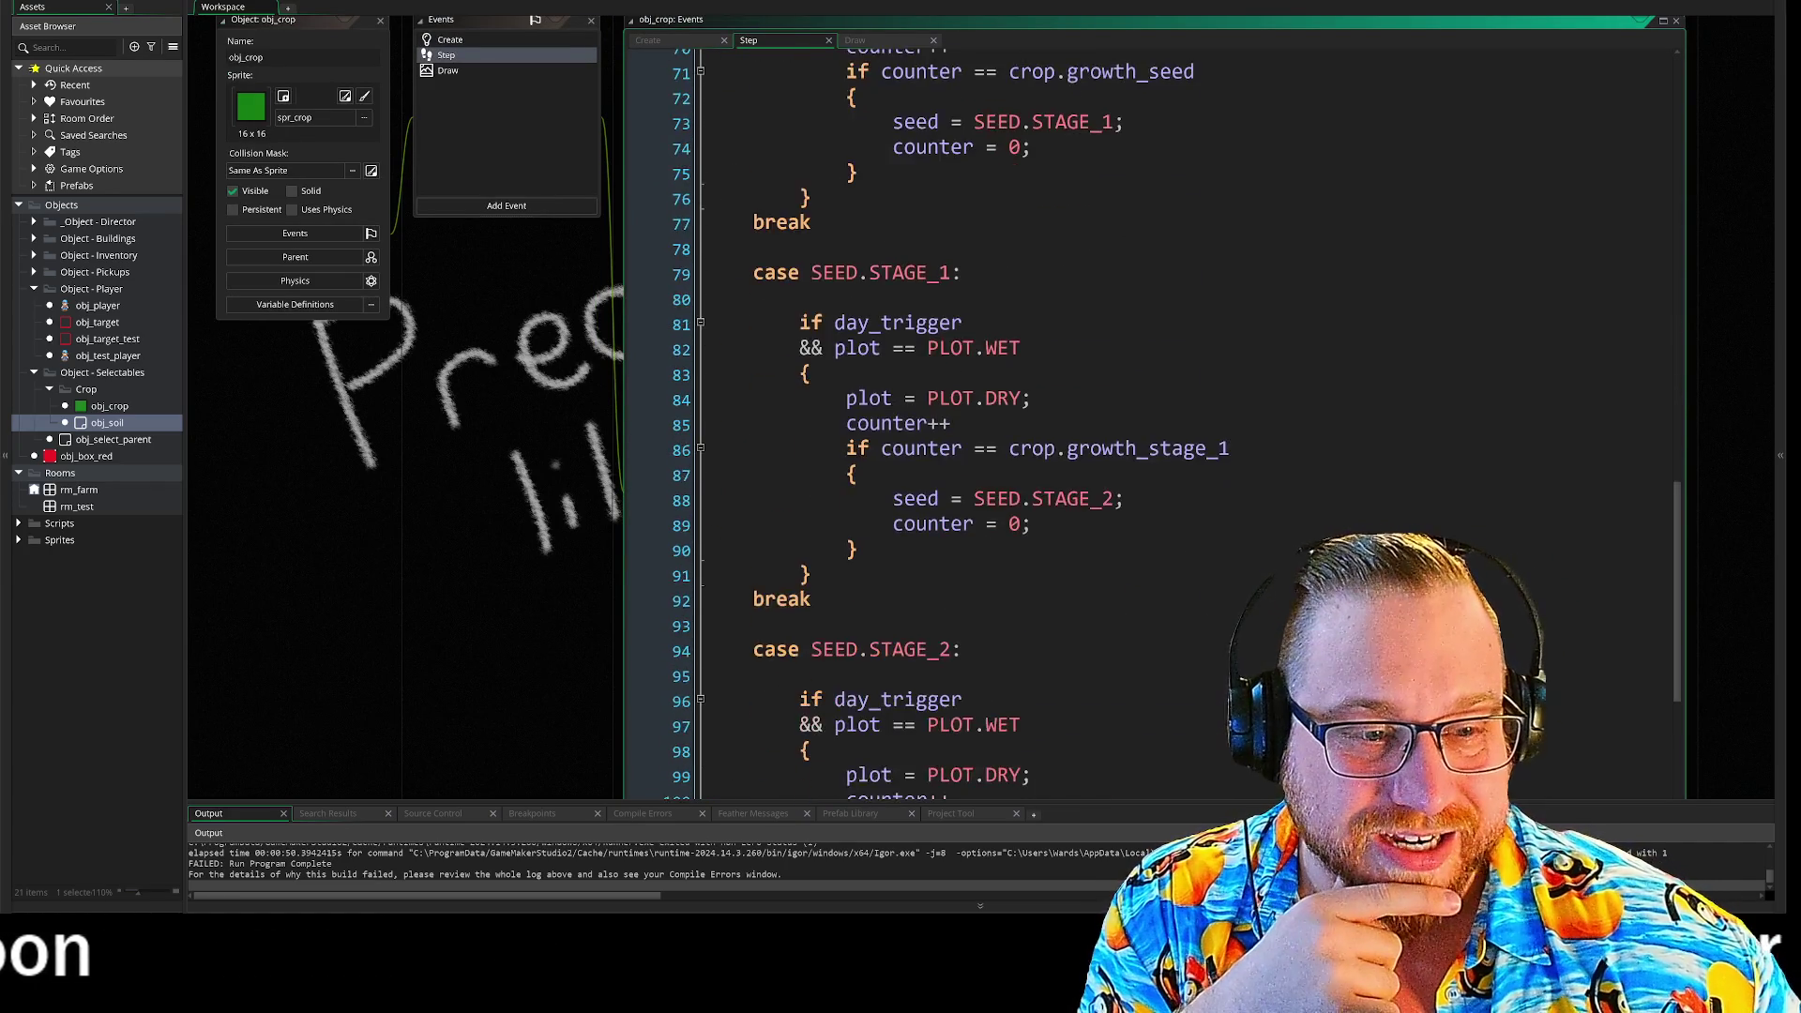
pyautogui.scroll(-10, 1154, 422)
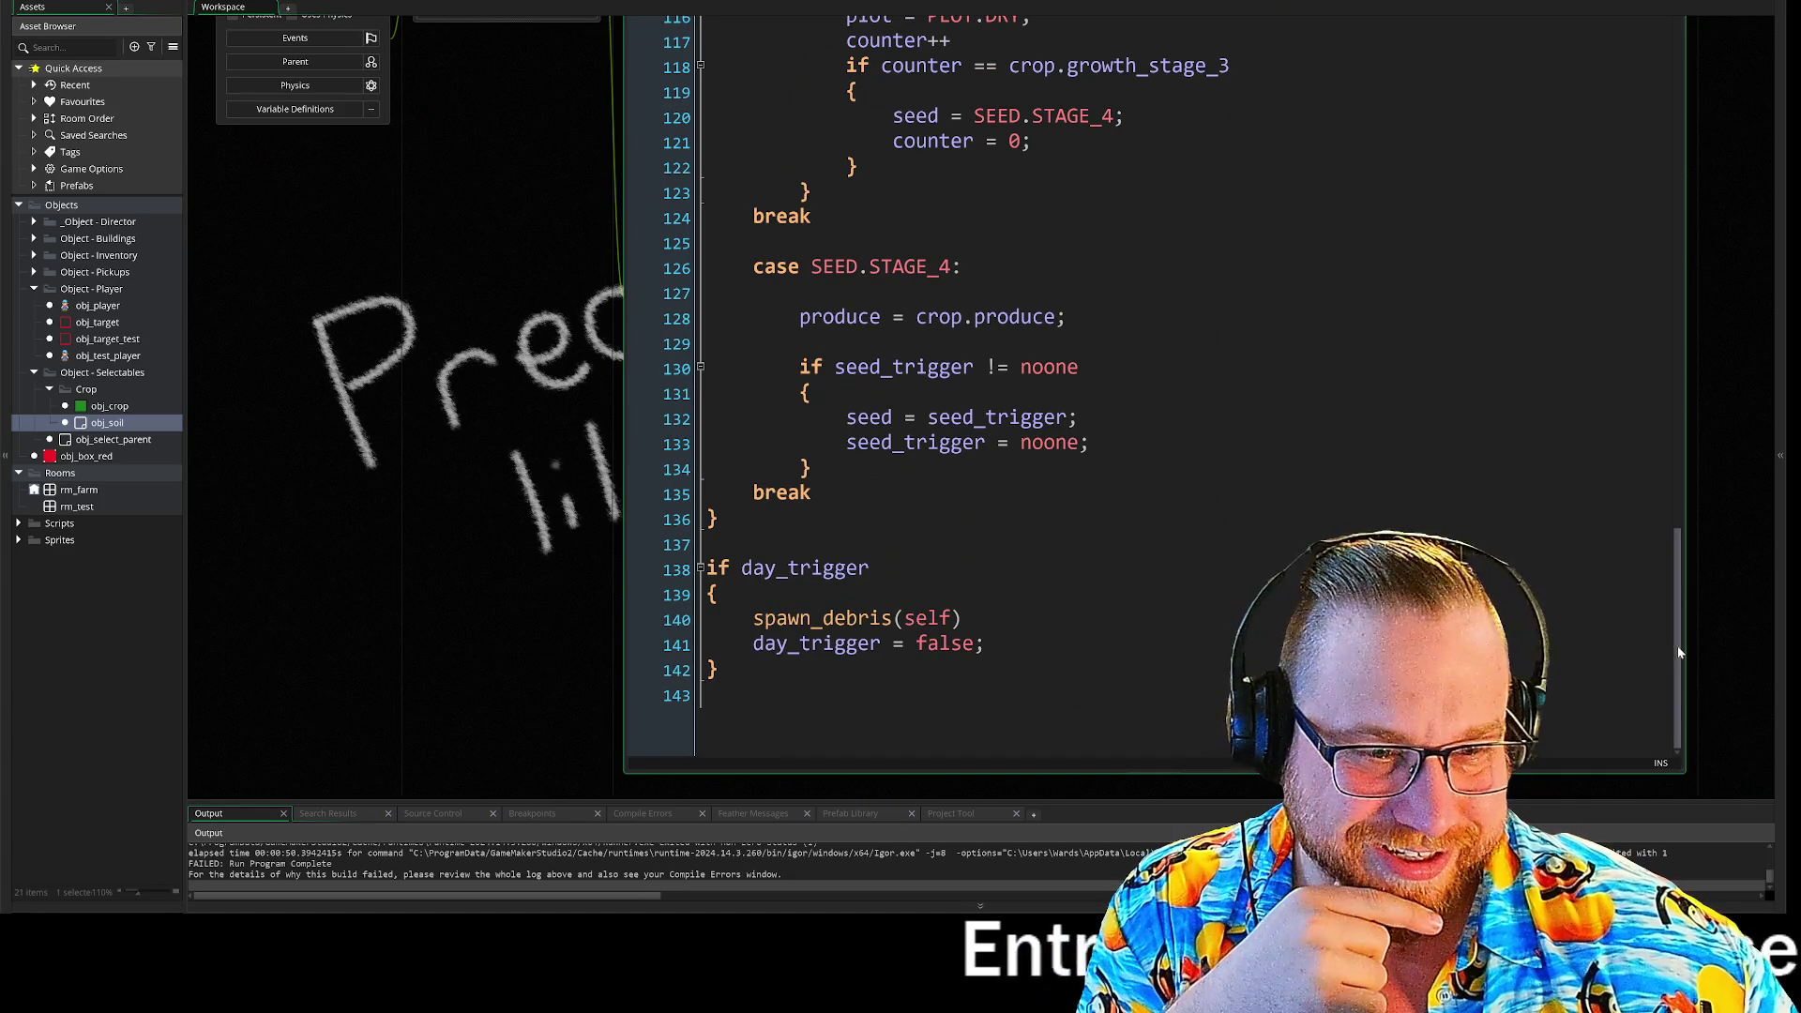
pyautogui.moveTo(1677, 645); pyautogui.dragTo(1658, 57)
pyautogui.scroll(5, 938, 423)
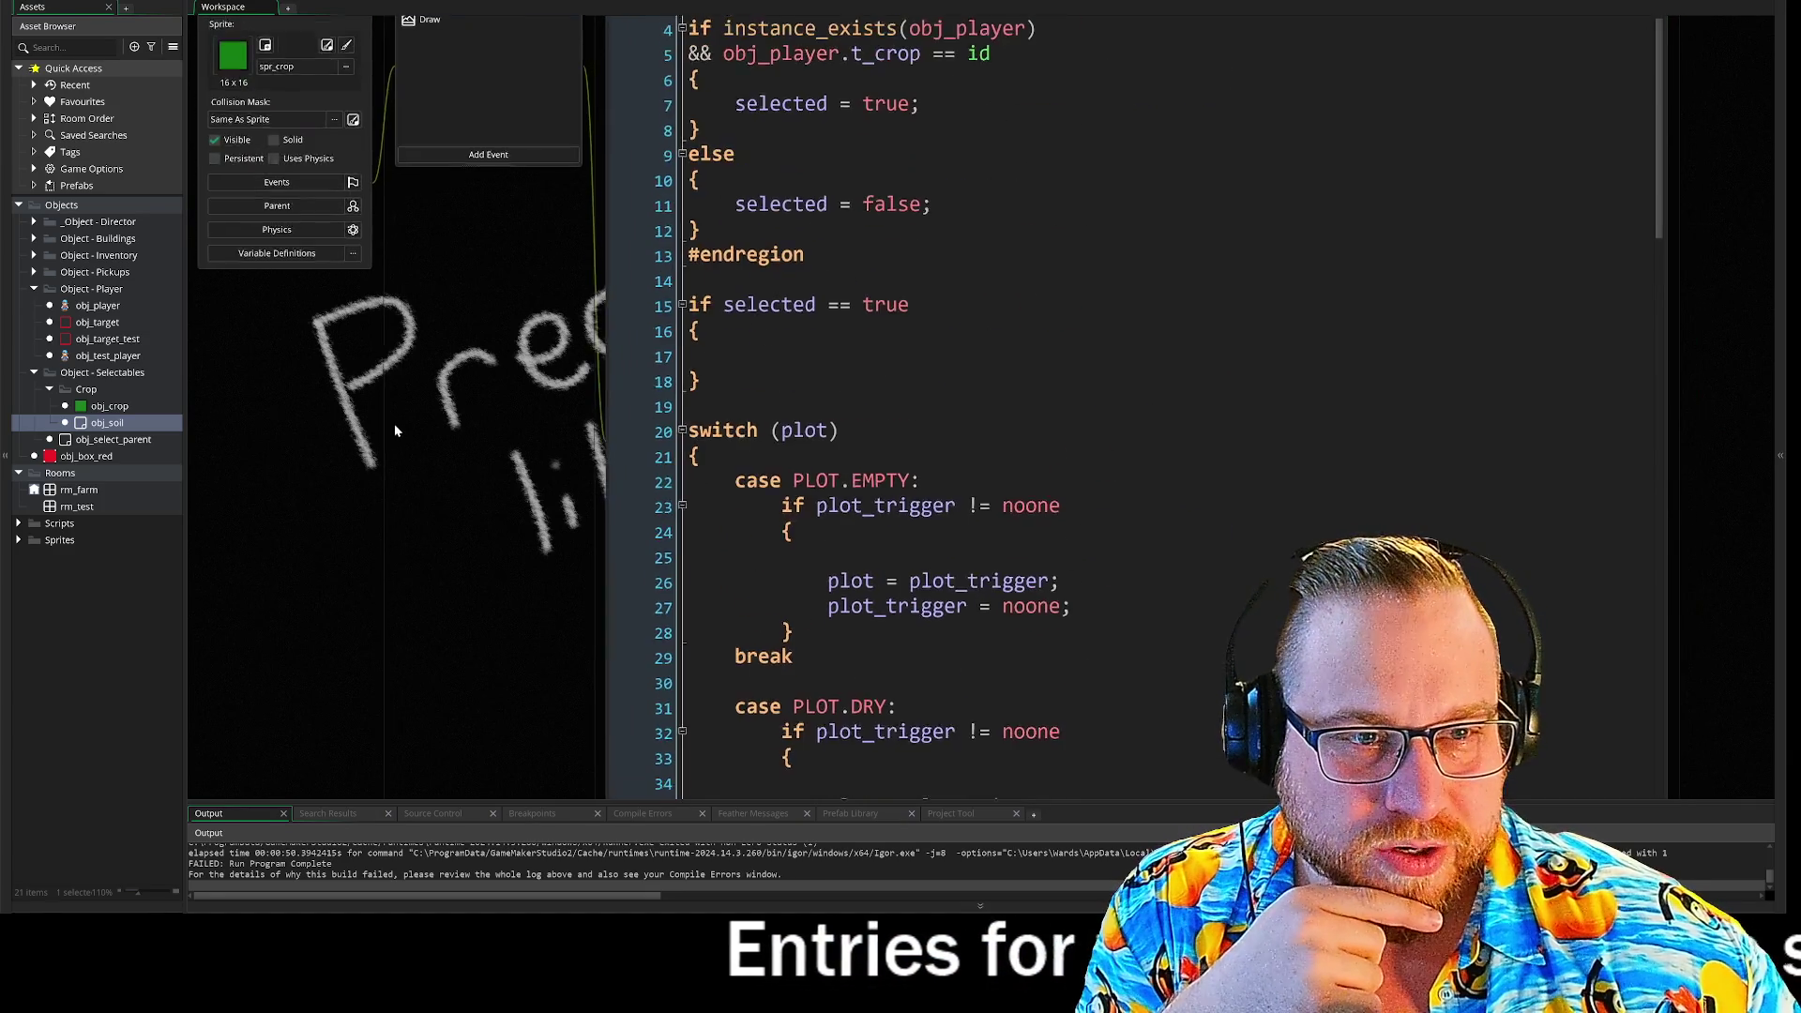
pyautogui.scroll(3, 550, 464)
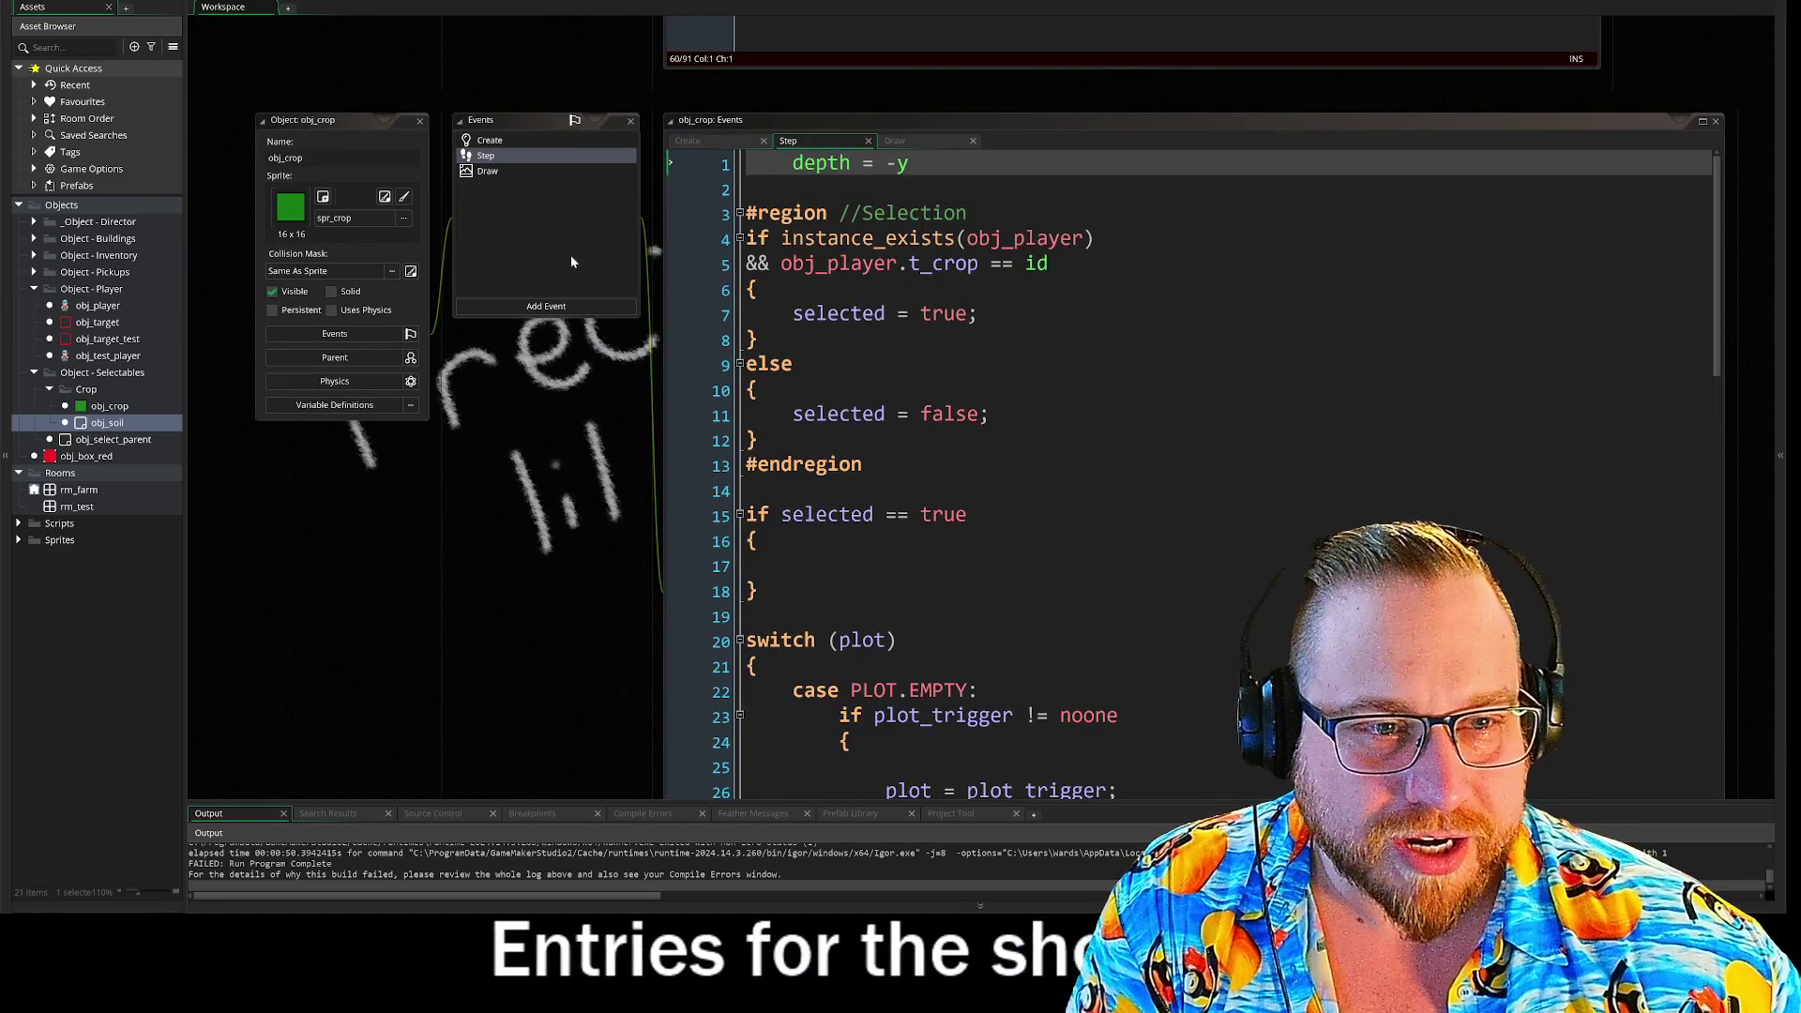
pyautogui.press('BackSpace')
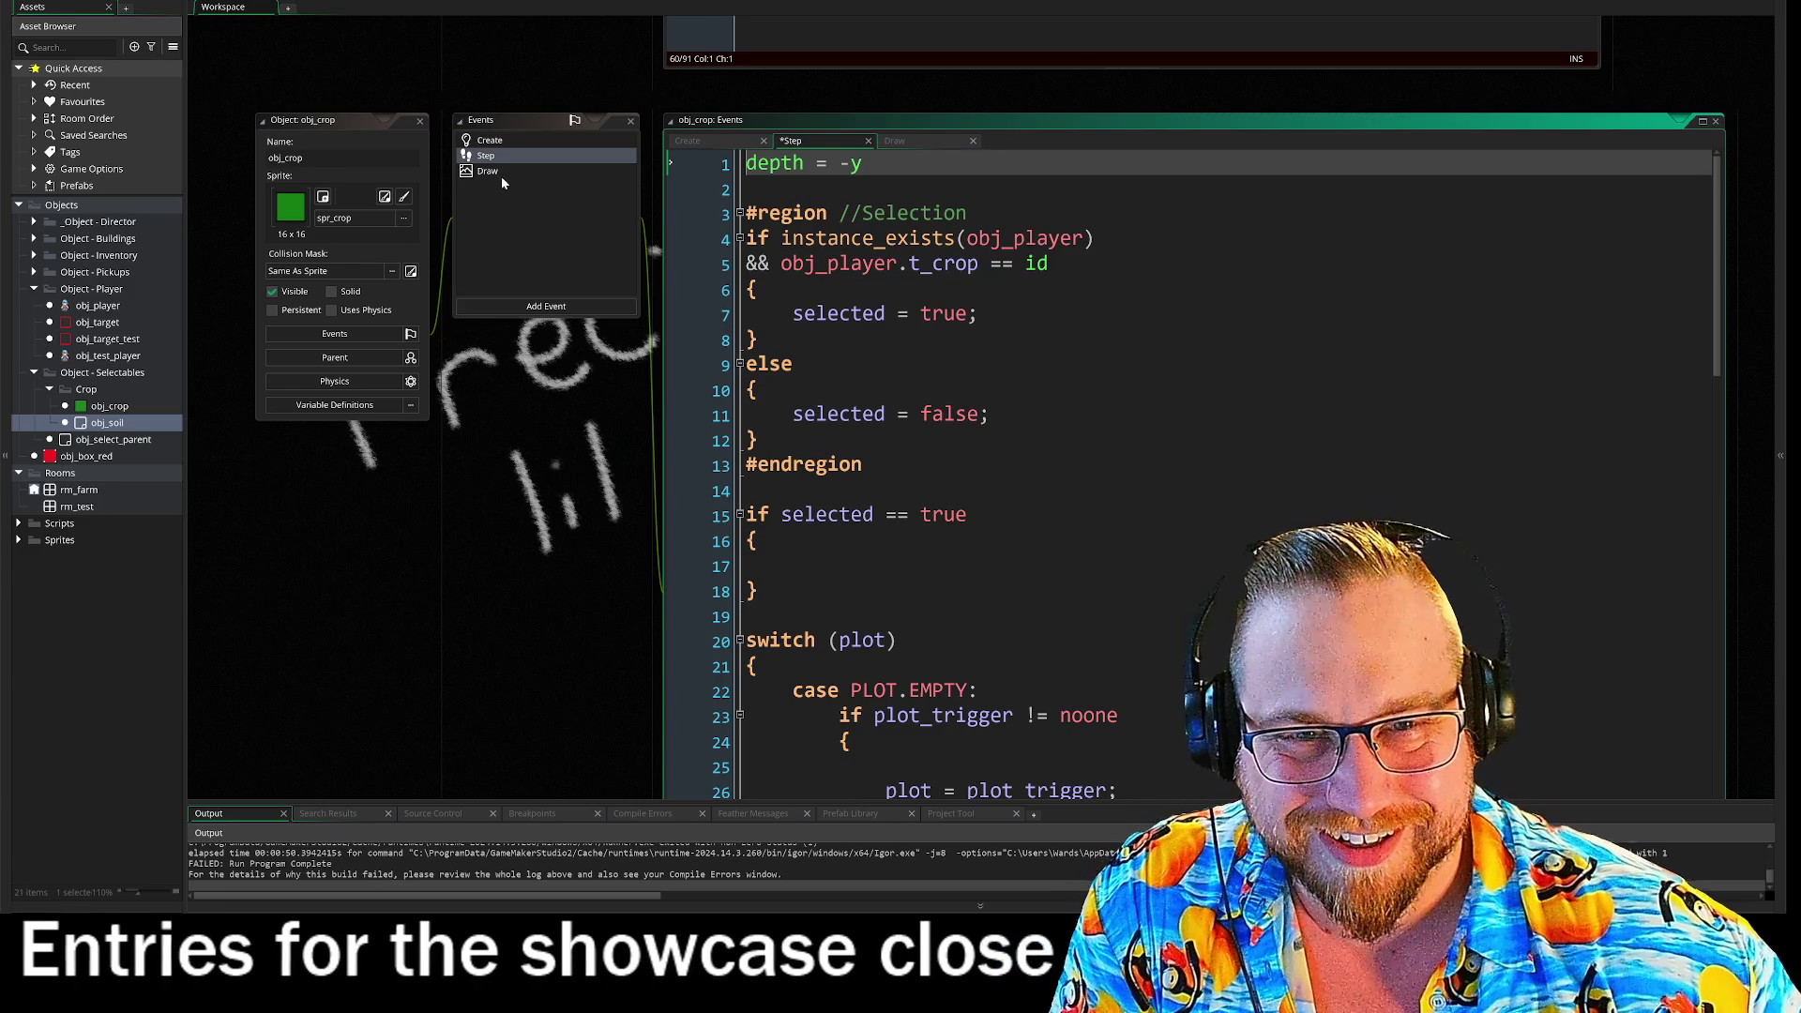
pyautogui.click(503, 173)
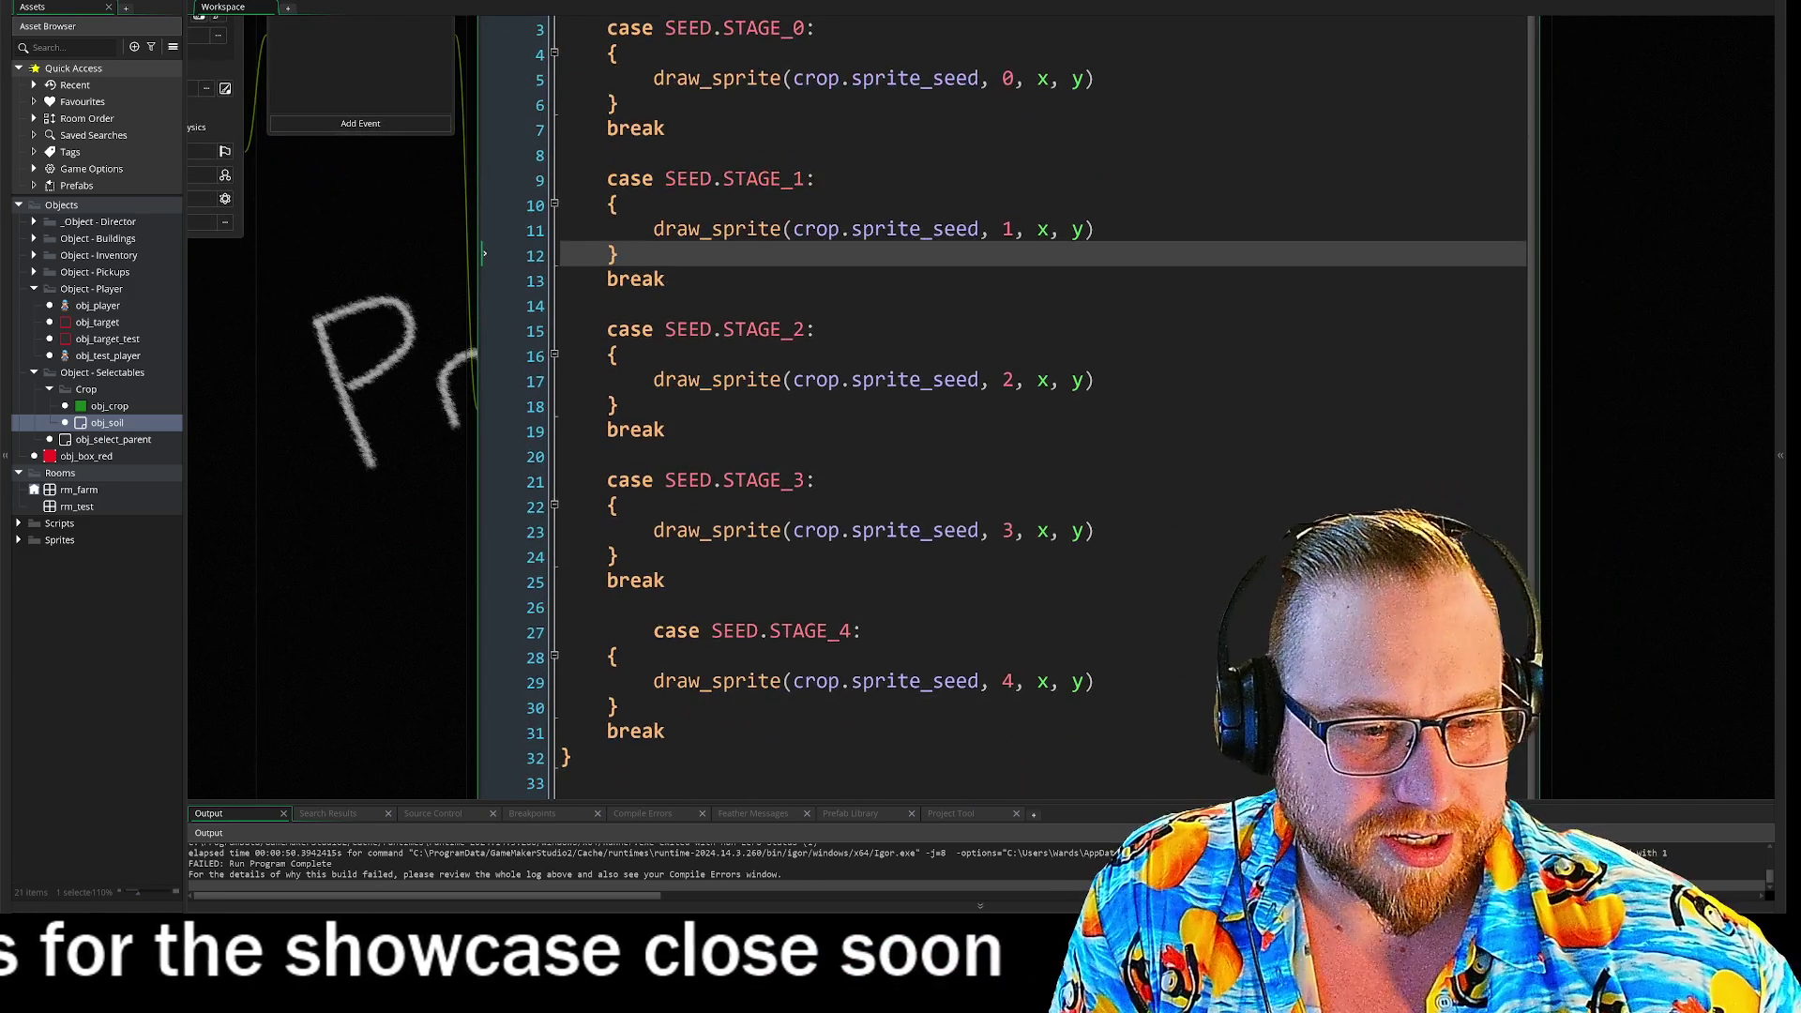
# - Show obj_crop's Create code and inspect the instance_create_layer call on line 39
pyautogui.click(721, 353)
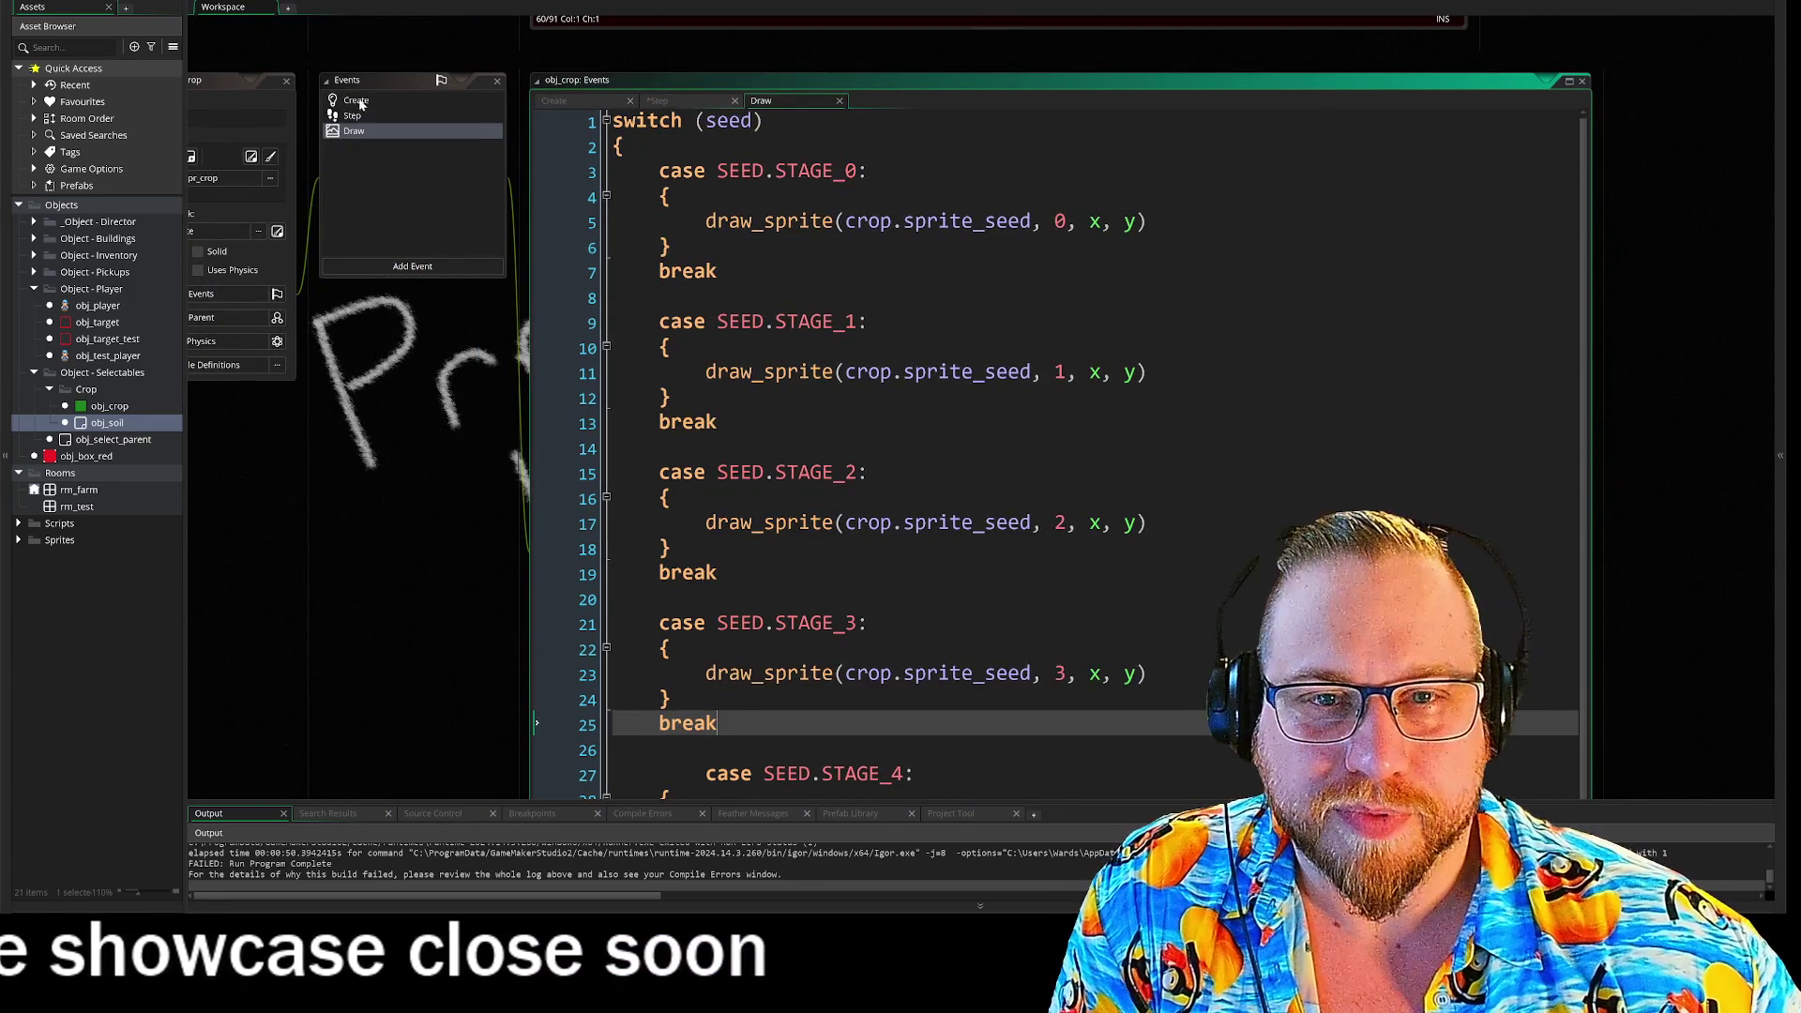
pyautogui.click(356, 101)
pyautogui.moveTo(441, 411)
pyautogui.mouseDown()
pyautogui.moveTo(570, 428)
pyautogui.moveTo(500, 358)
pyautogui.mouseUp()
pyautogui.scroll(-3, 938, 423)
pyautogui.moveTo(570, 539); pyautogui.dragTo(575, 375)
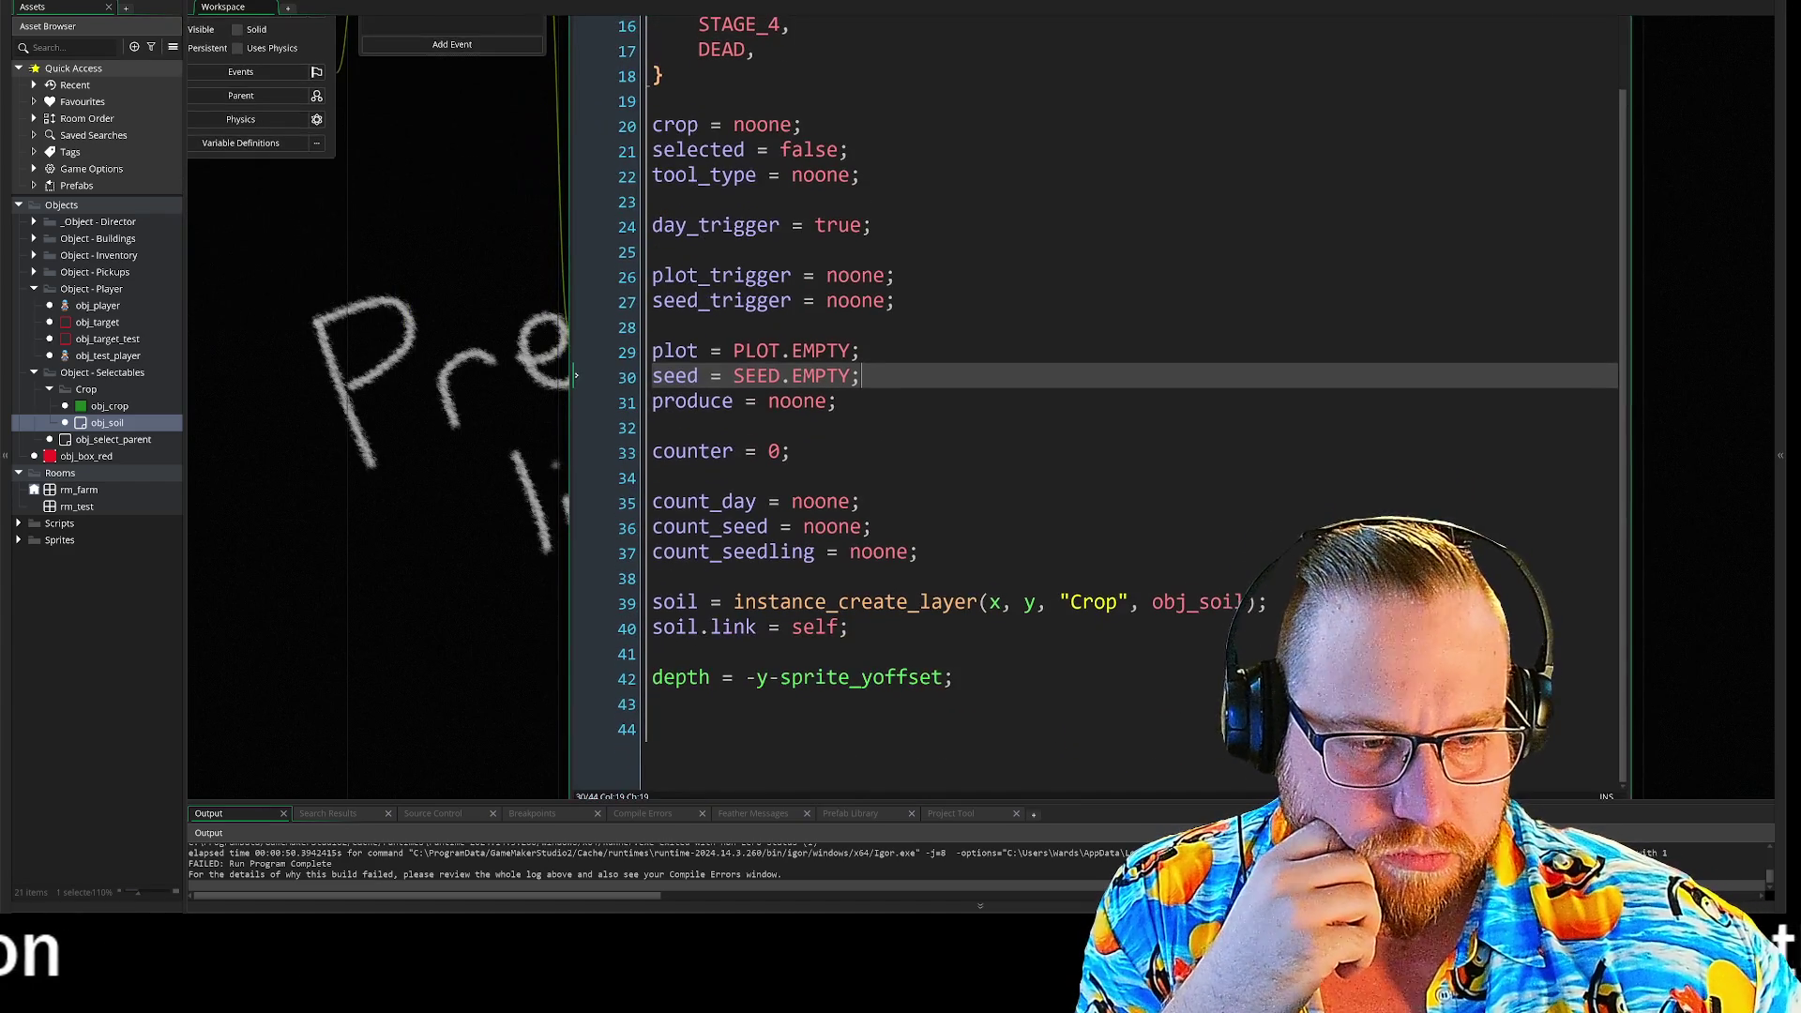
pyautogui.click(1170, 602)
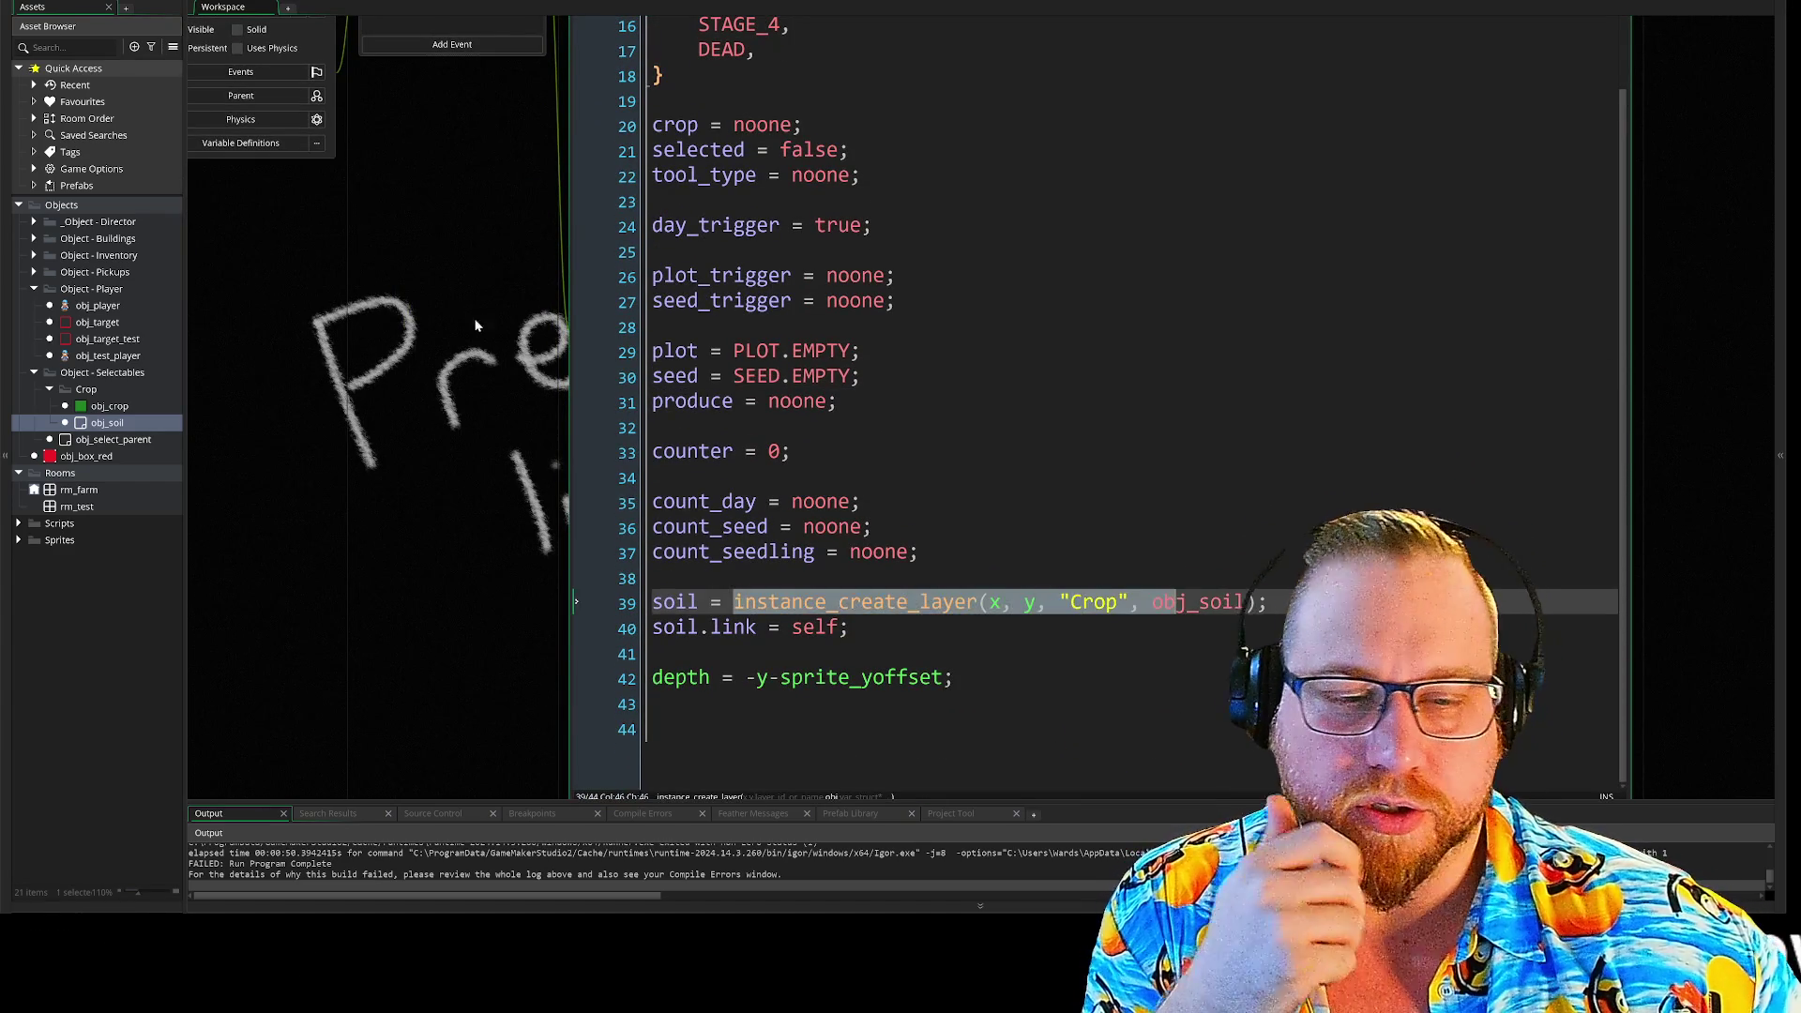
pyautogui.moveTo(444, 226); pyautogui.dragTo(482, 344)
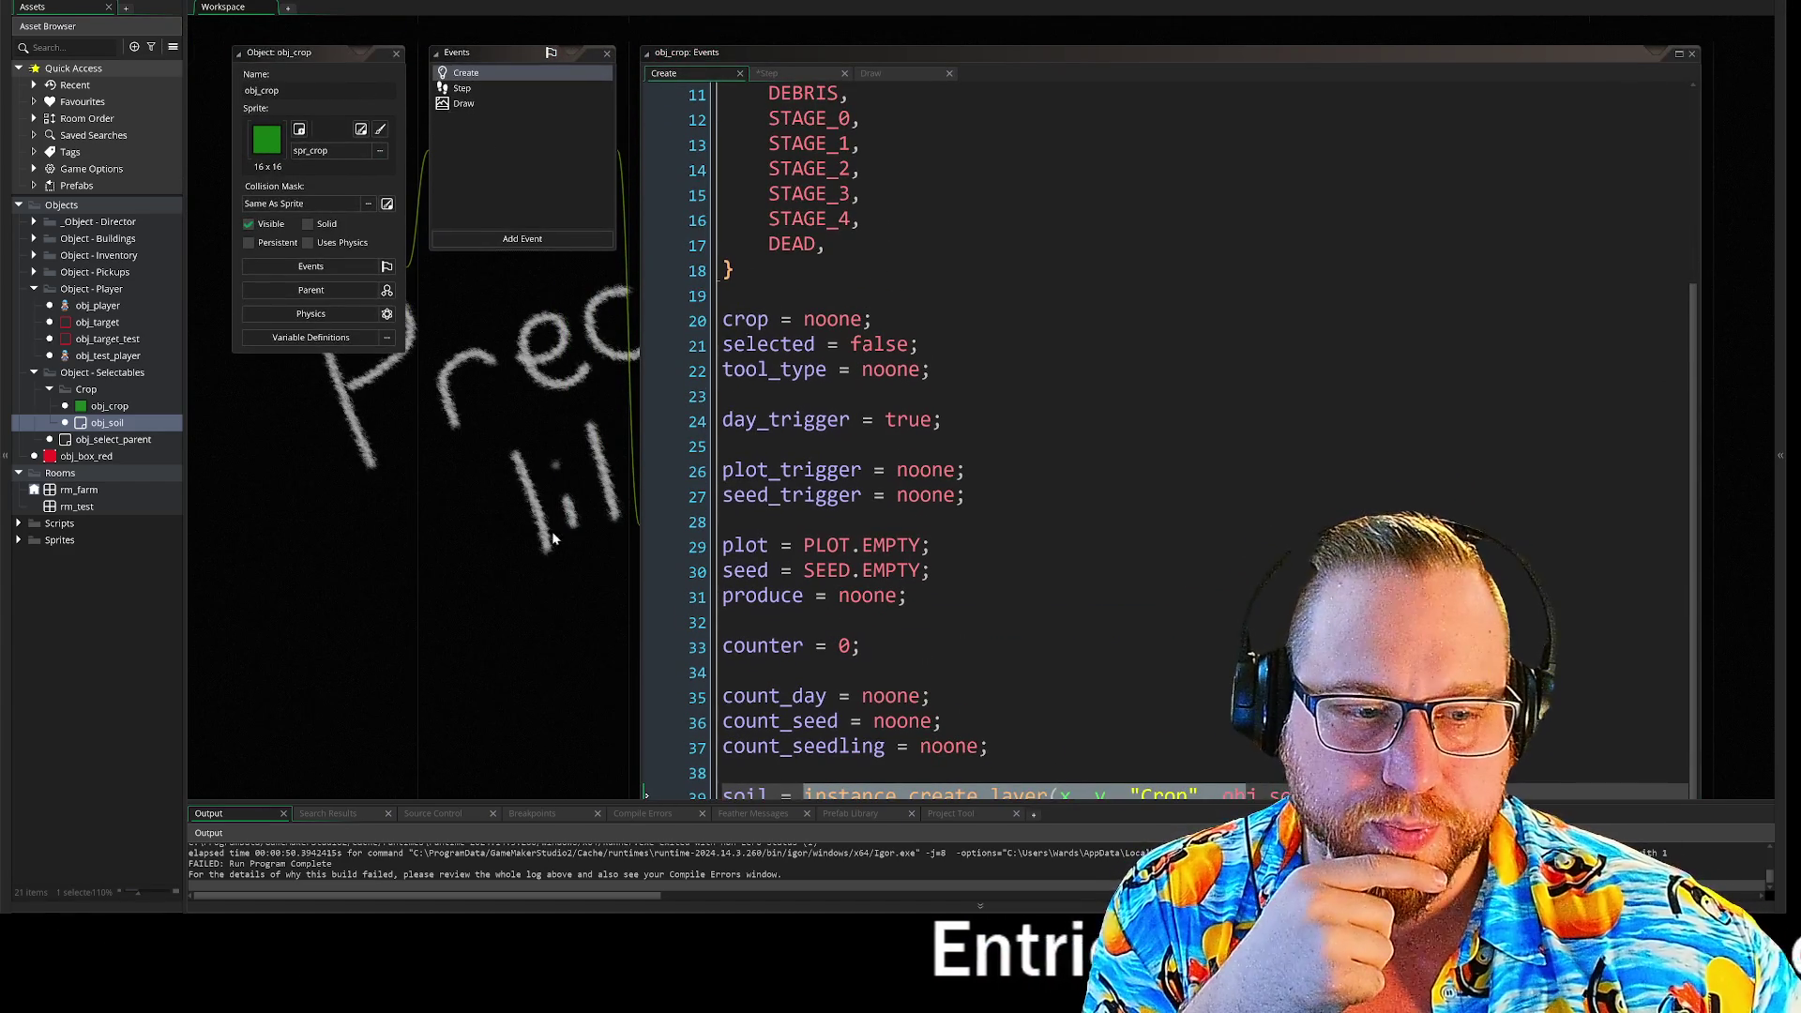
pyautogui.moveTo(559, 560); pyautogui.dragTo(542, 426)
pyautogui.press('Up')
pyautogui.press('Up')
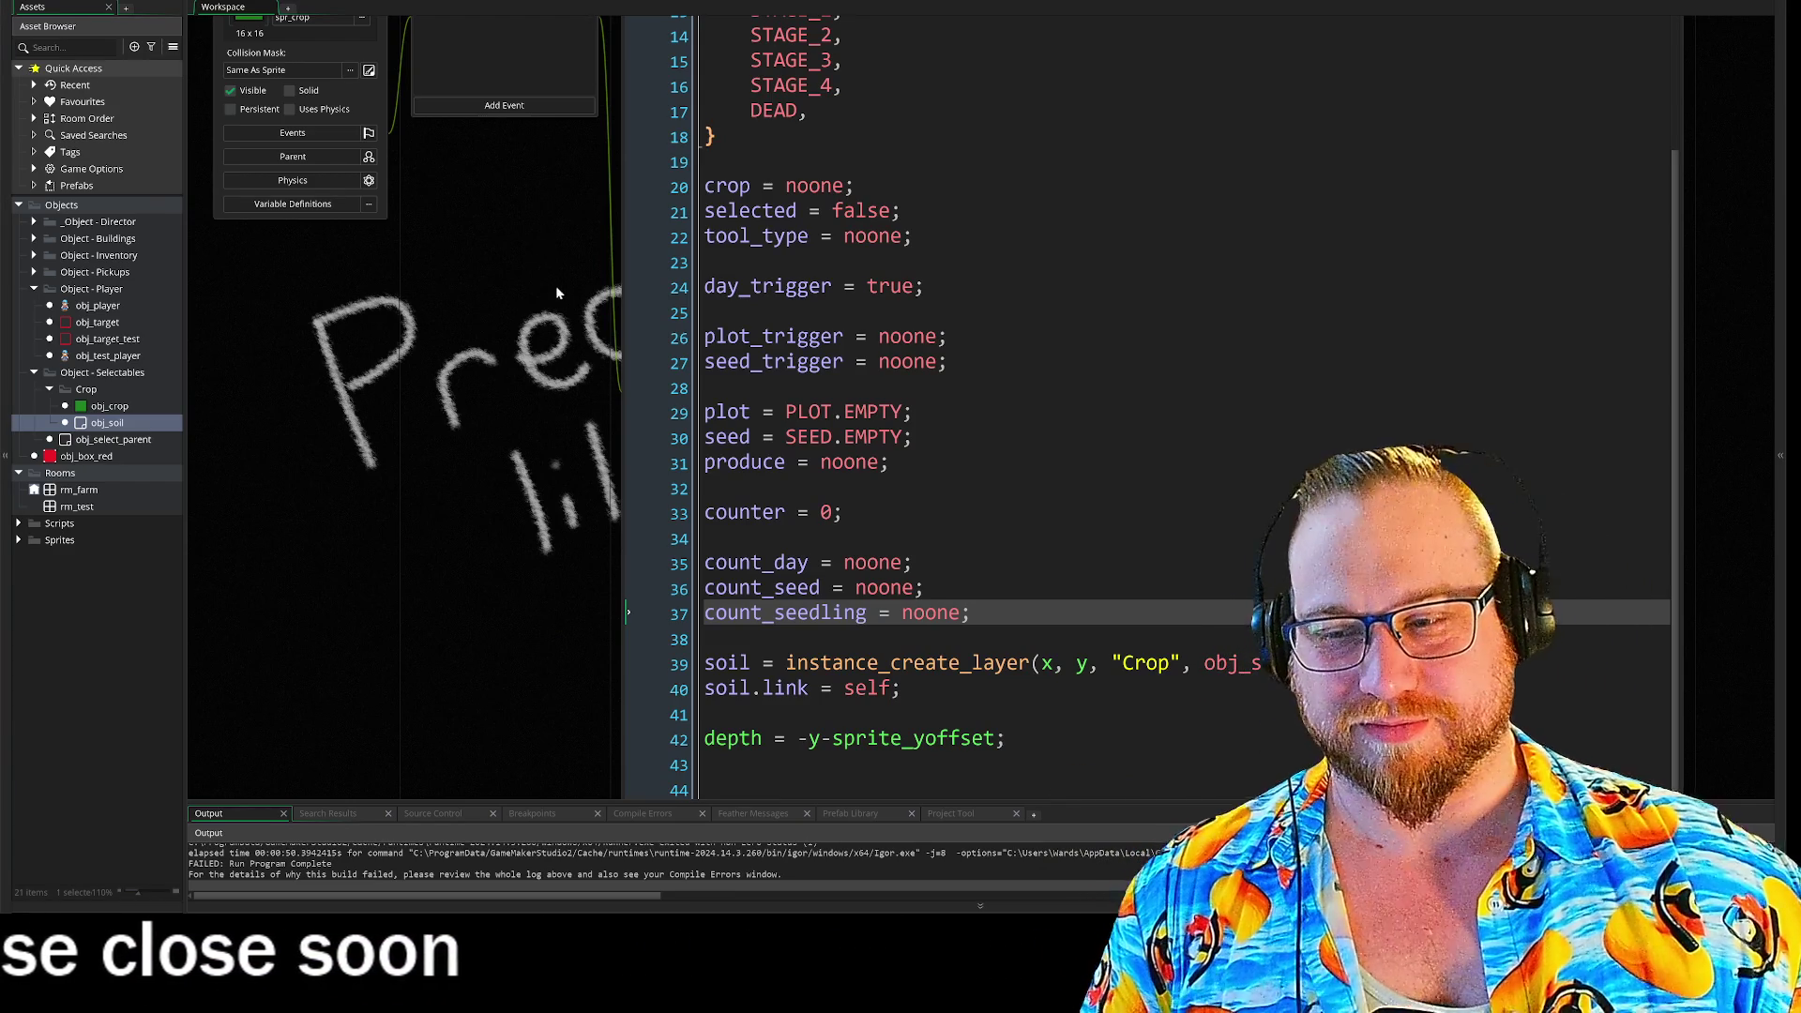
# - Scroll up through obj_crop's Create code to finish reviewing it
pyautogui.scroll(3, 556, 294)
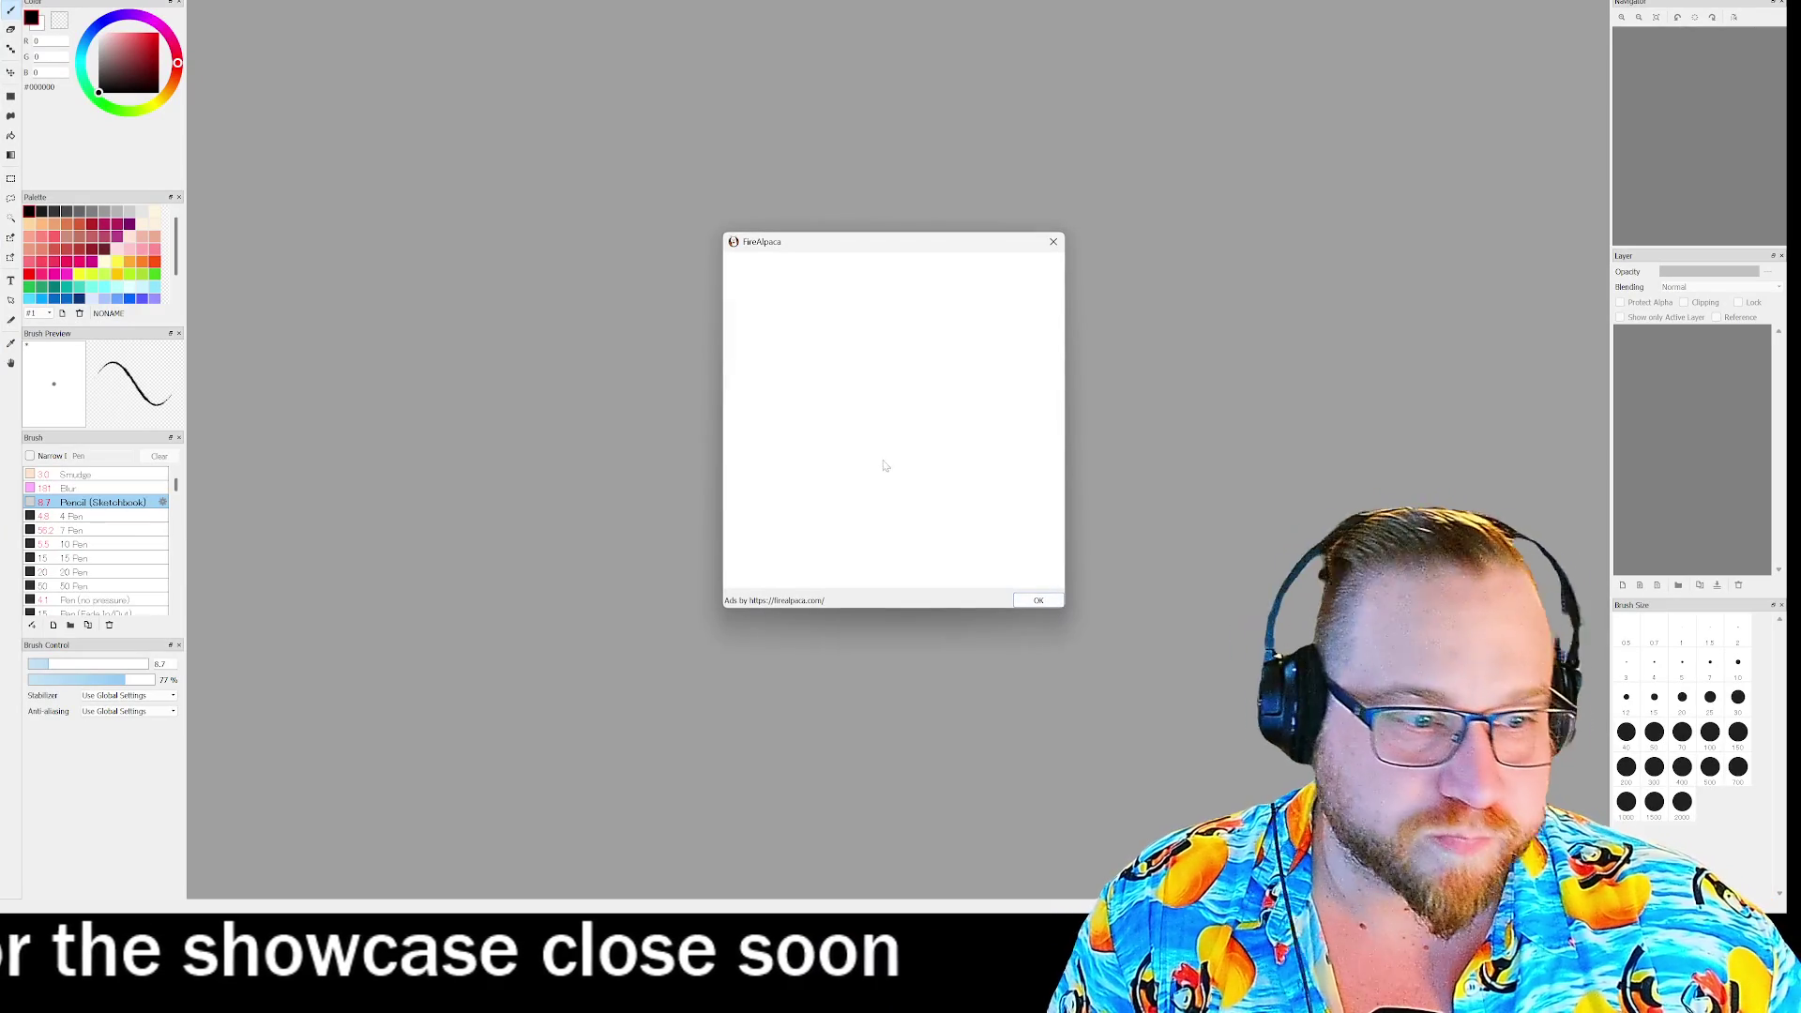
# - Dismiss the startup ad and create a new 1000×1000 pixel canvas
pyautogui.click(1037, 599)
pyautogui.hotkey('alt', 'f')
pyautogui.press('n')
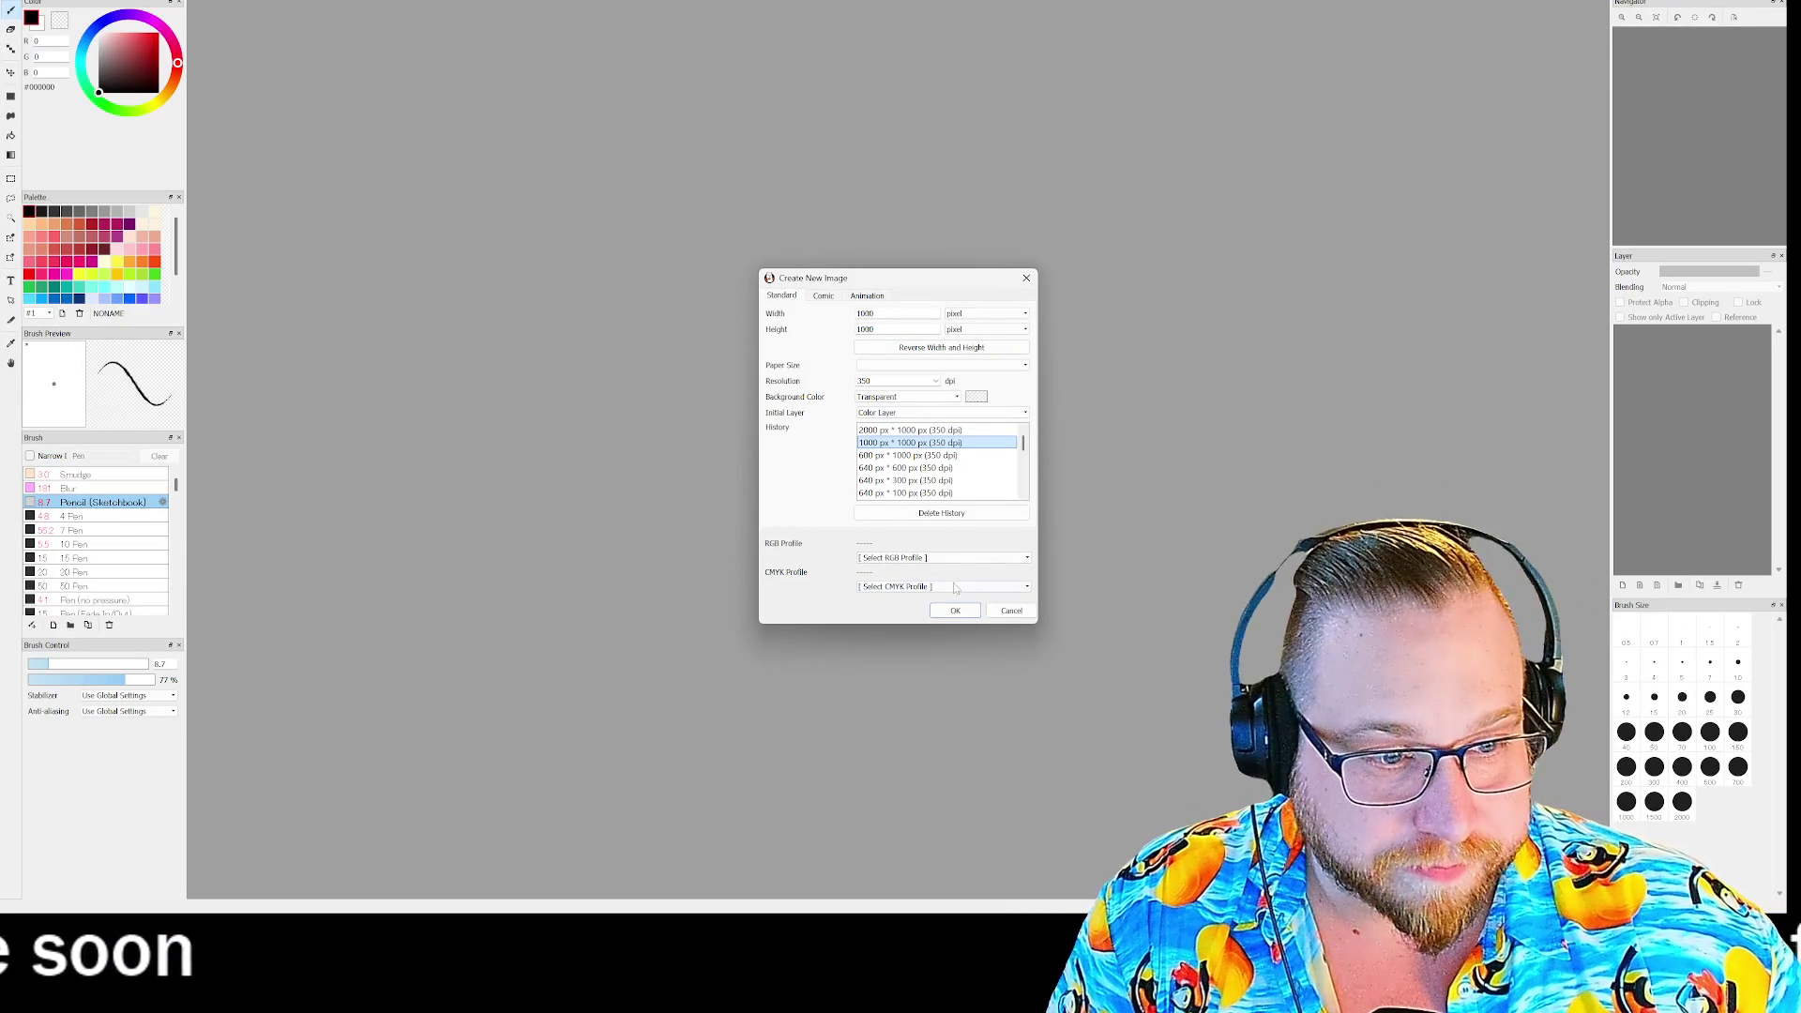
pyautogui.click(957, 612)
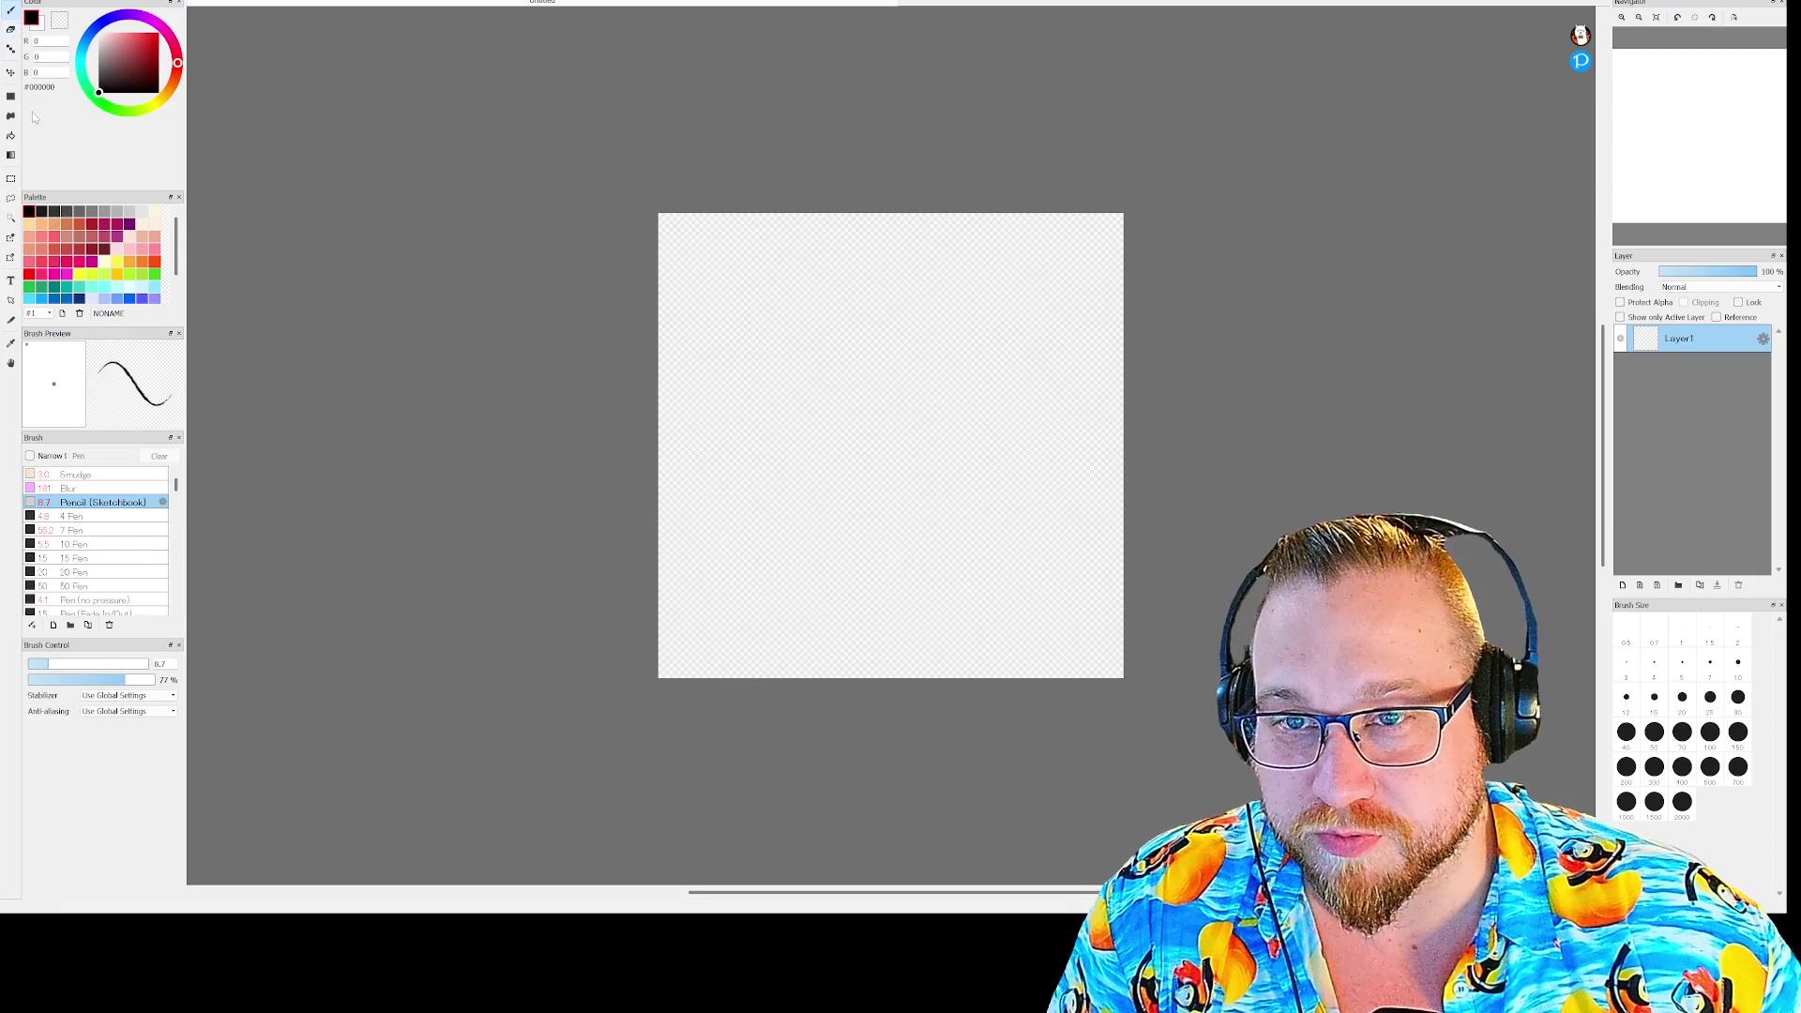
# - Fill the canvas solid black and view it at 300% zoom
pyautogui.click(911, 398)
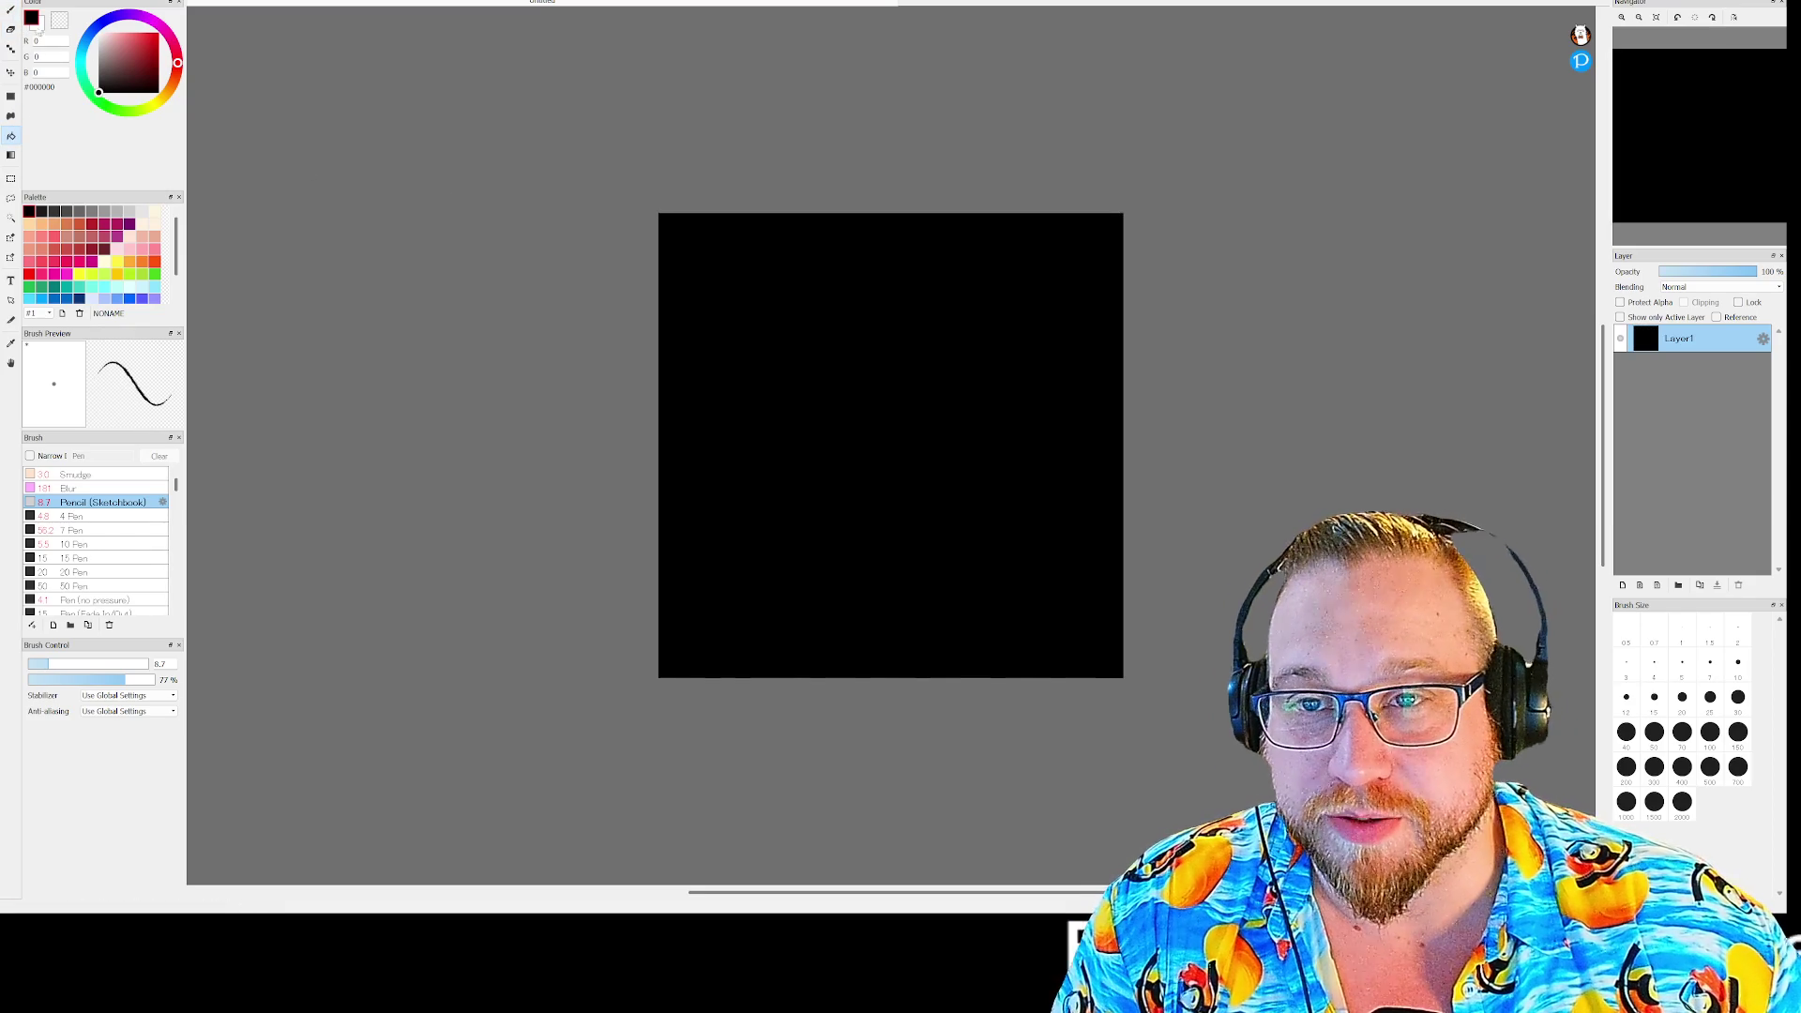
pyautogui.moveTo(819, 413); pyautogui.dragTo(967, 455)
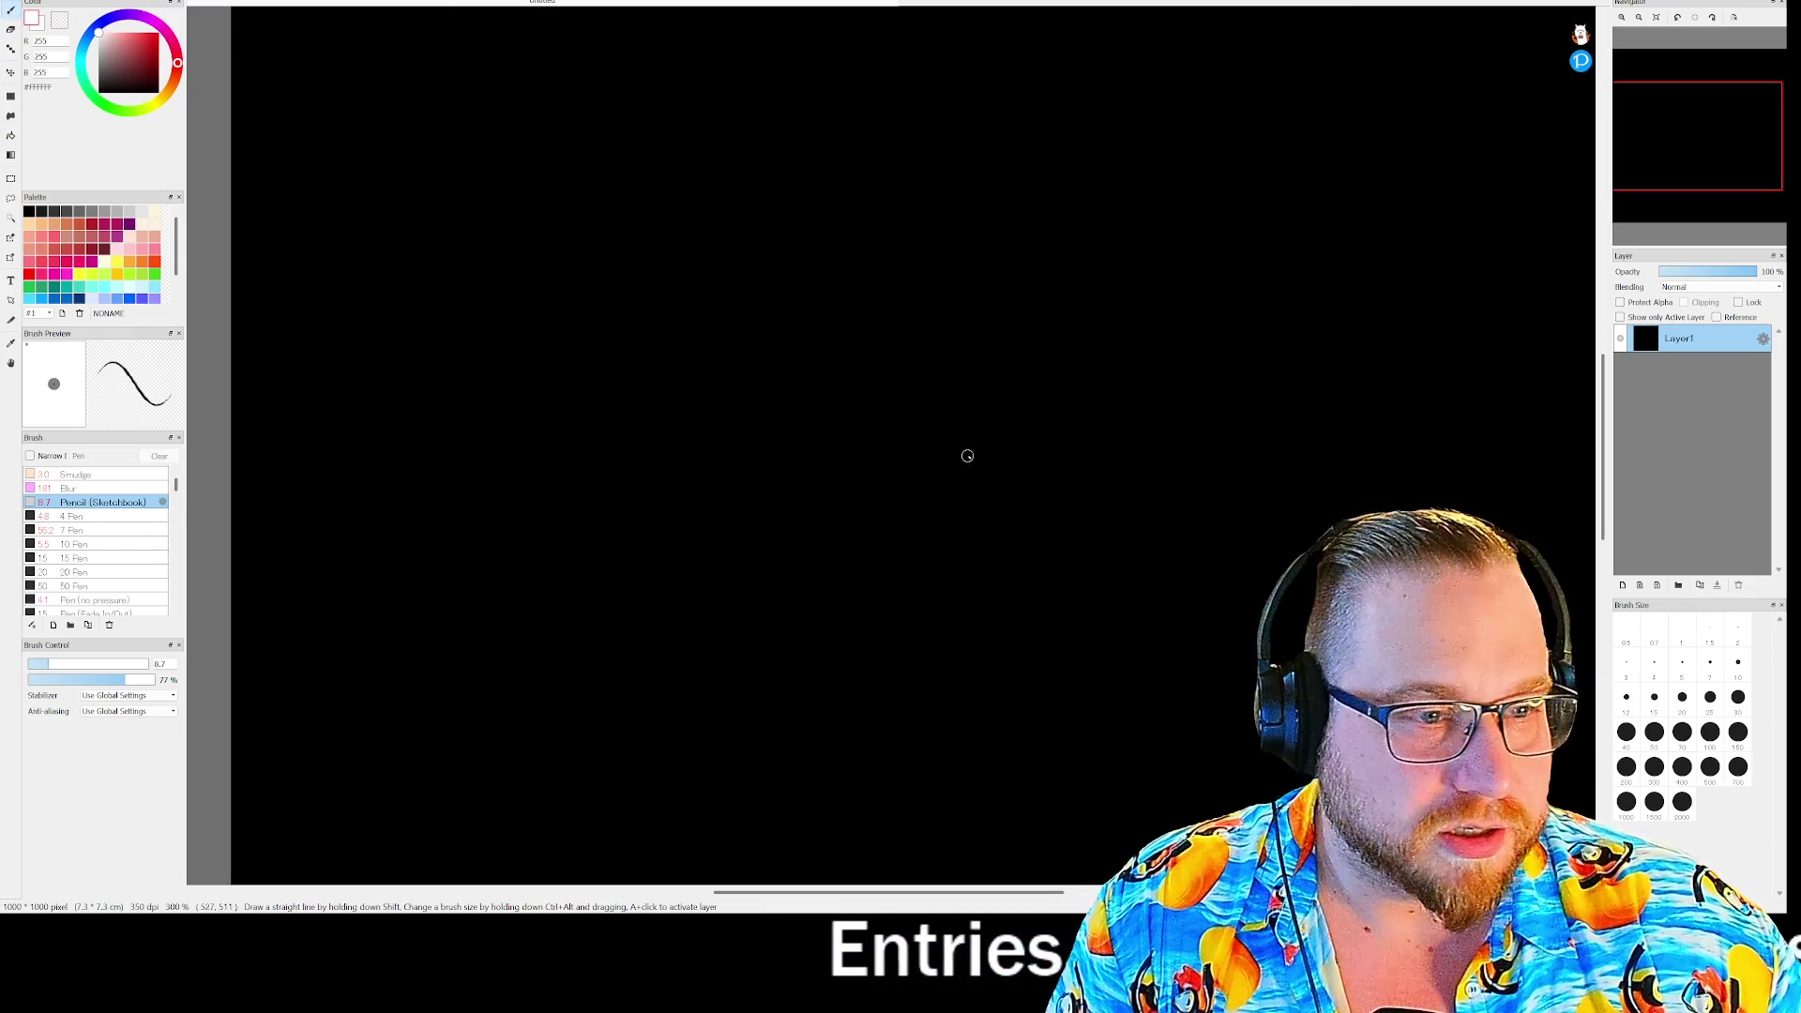
pyautogui.moveTo(1708, 140)
pyautogui.mouseDown()
pyautogui.moveTo(1717, 153)
pyautogui.moveTo(1647, 125)
pyautogui.mouseUp()
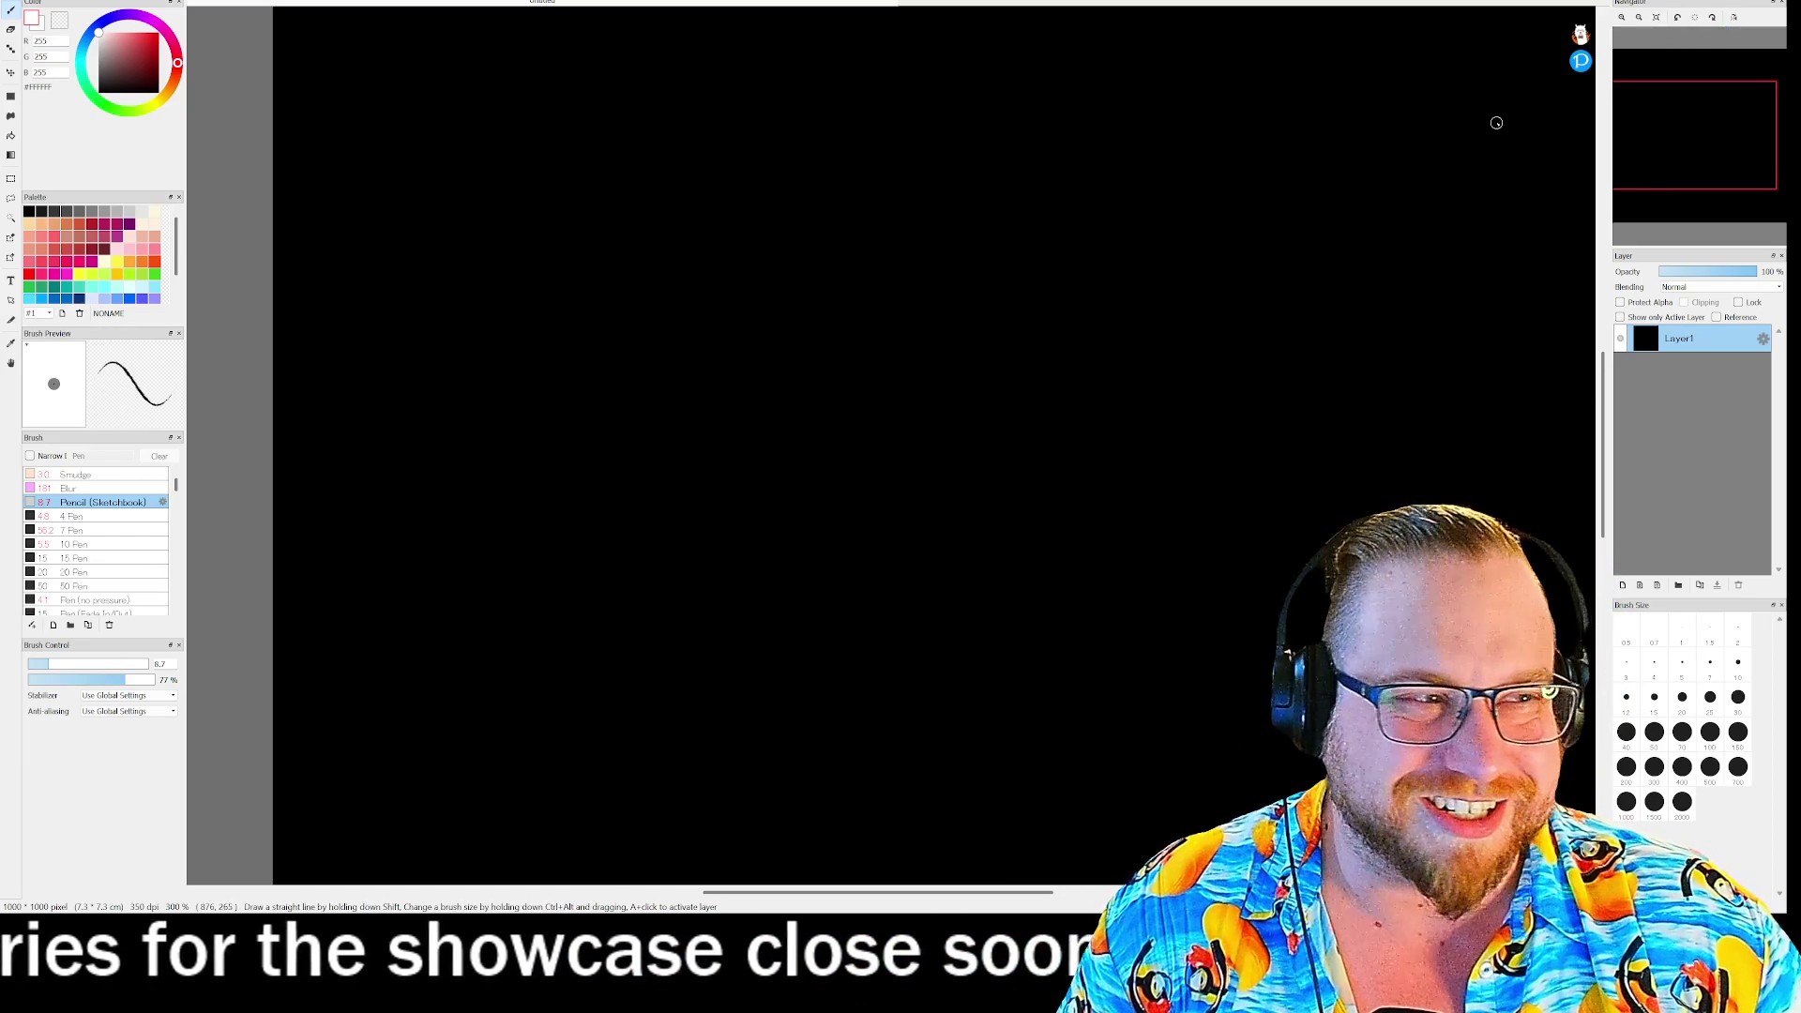
pyautogui.moveTo(1661, 141); pyautogui.dragTo(1699, 136)
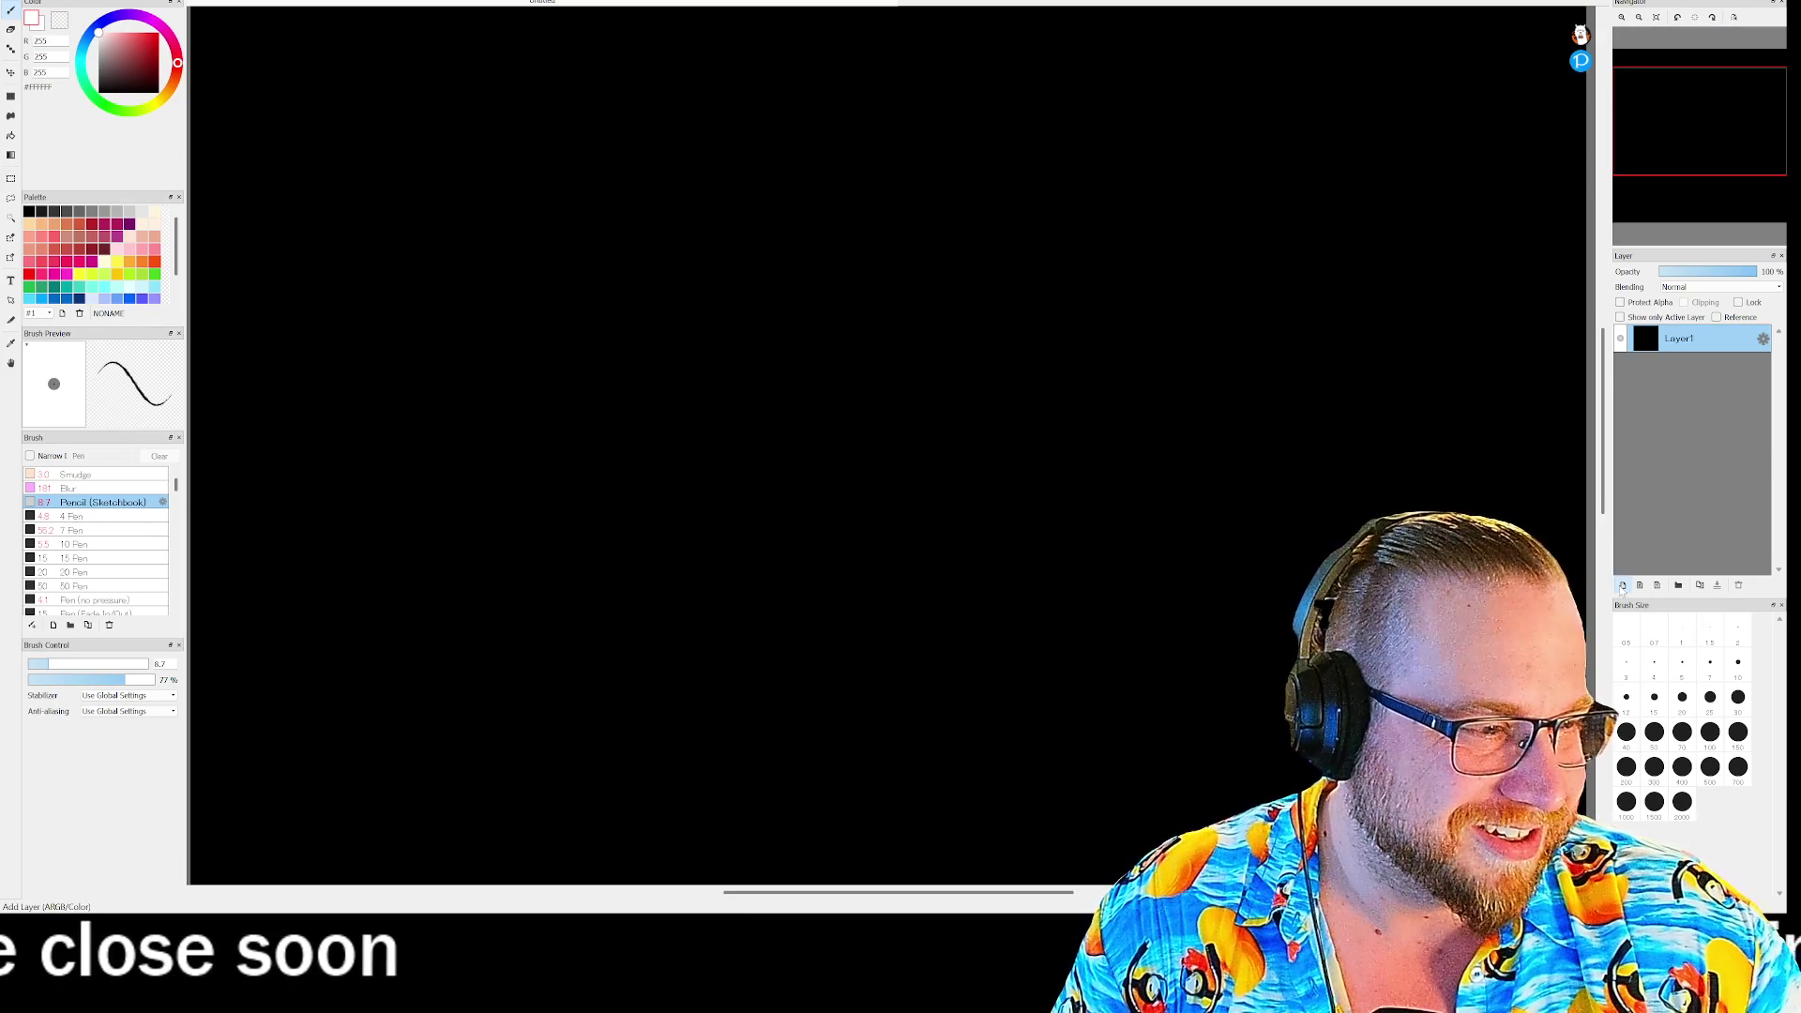
# - Add Layer2 above Layer1 and sketch a rough white square outline on it
pyautogui.click(1654, 587)
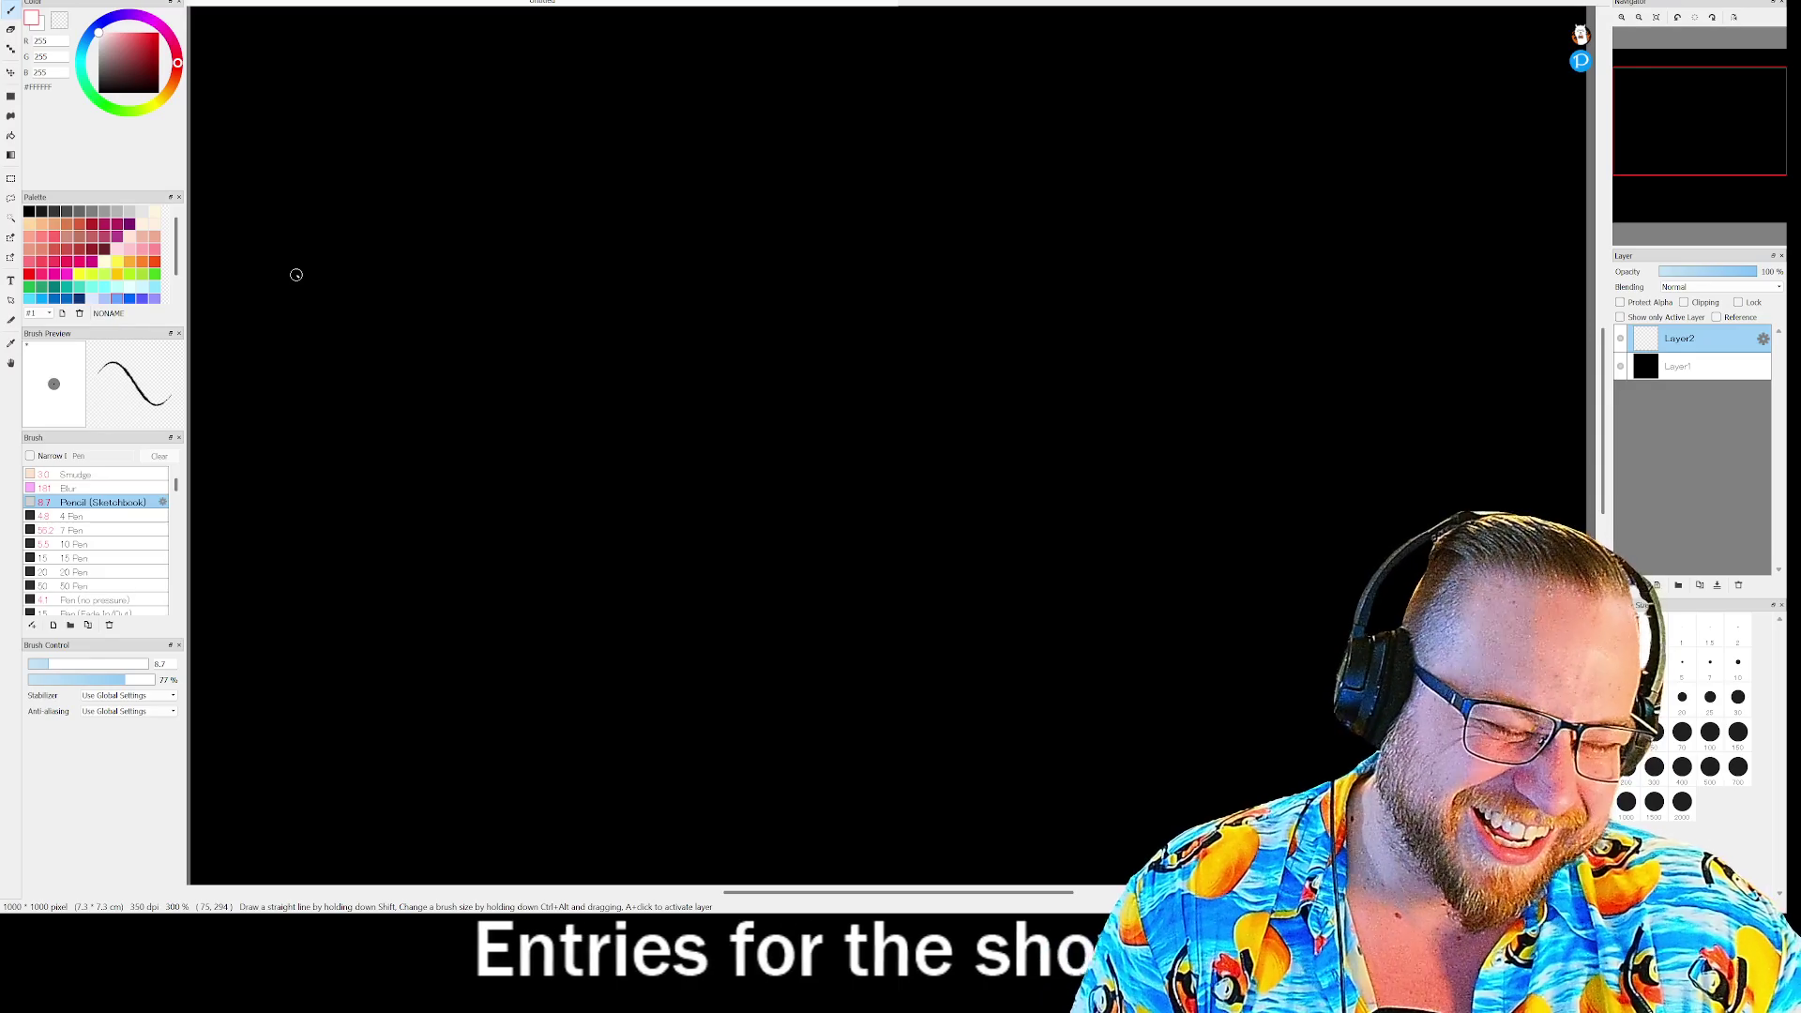
pyautogui.moveTo(297, 275)
pyautogui.mouseDown()
pyautogui.moveTo(423, 262)
pyautogui.moveTo(523, 281)
pyautogui.moveTo(526, 476)
pyautogui.moveTo(351, 479)
pyautogui.mouseUp()
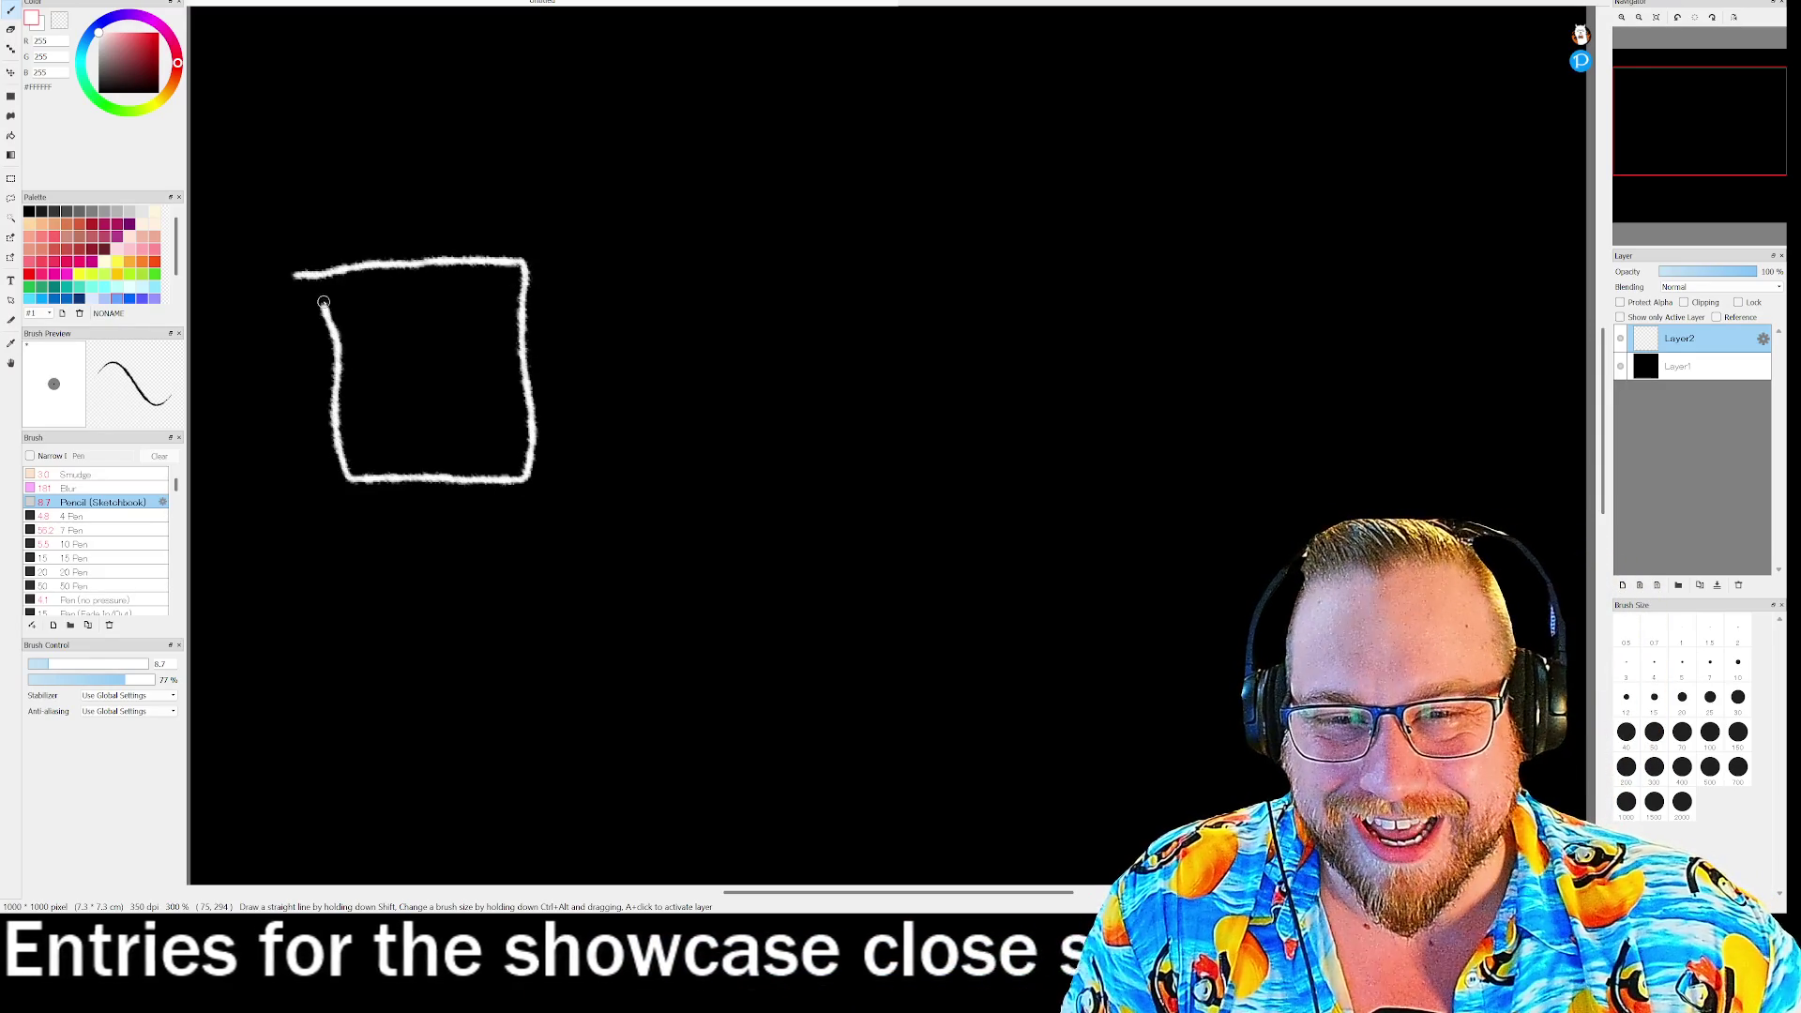
# - Undo the rough box, write CROP in the clean box, and outline a second box beside it
pyautogui.hotkey('ctrl', 'z')
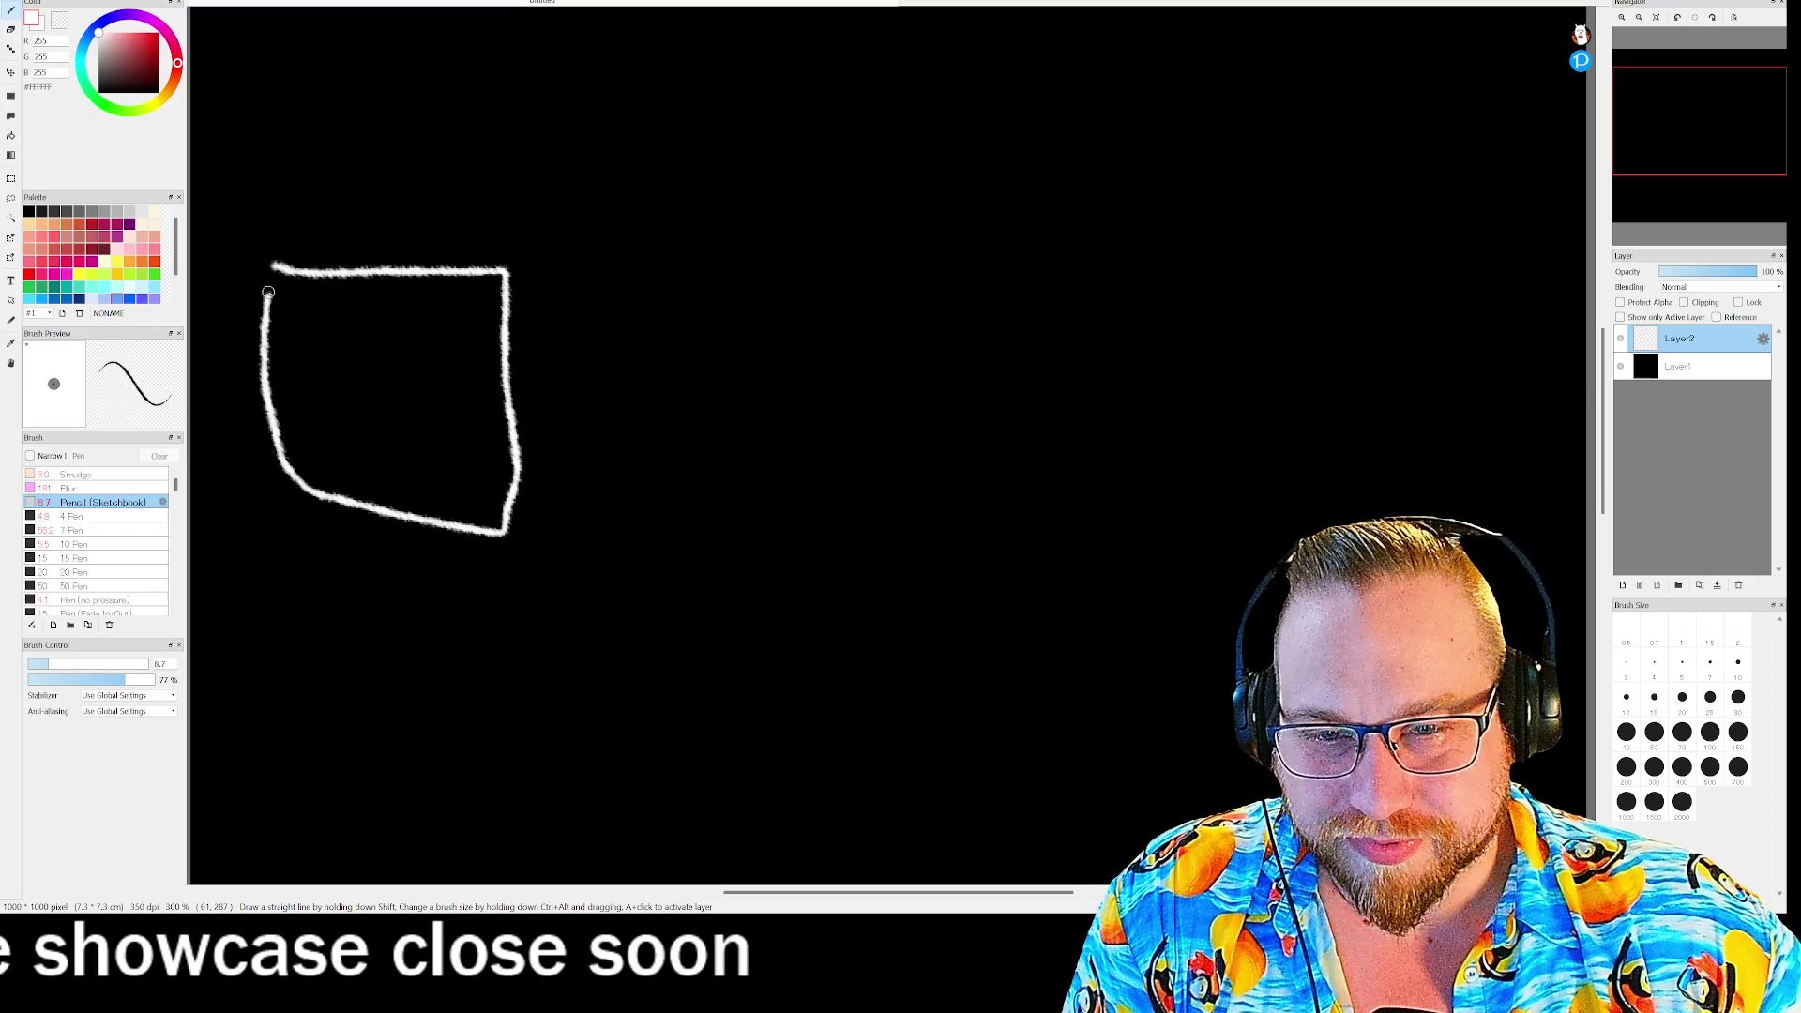
pyautogui.hotkey('ctrl', 'z')
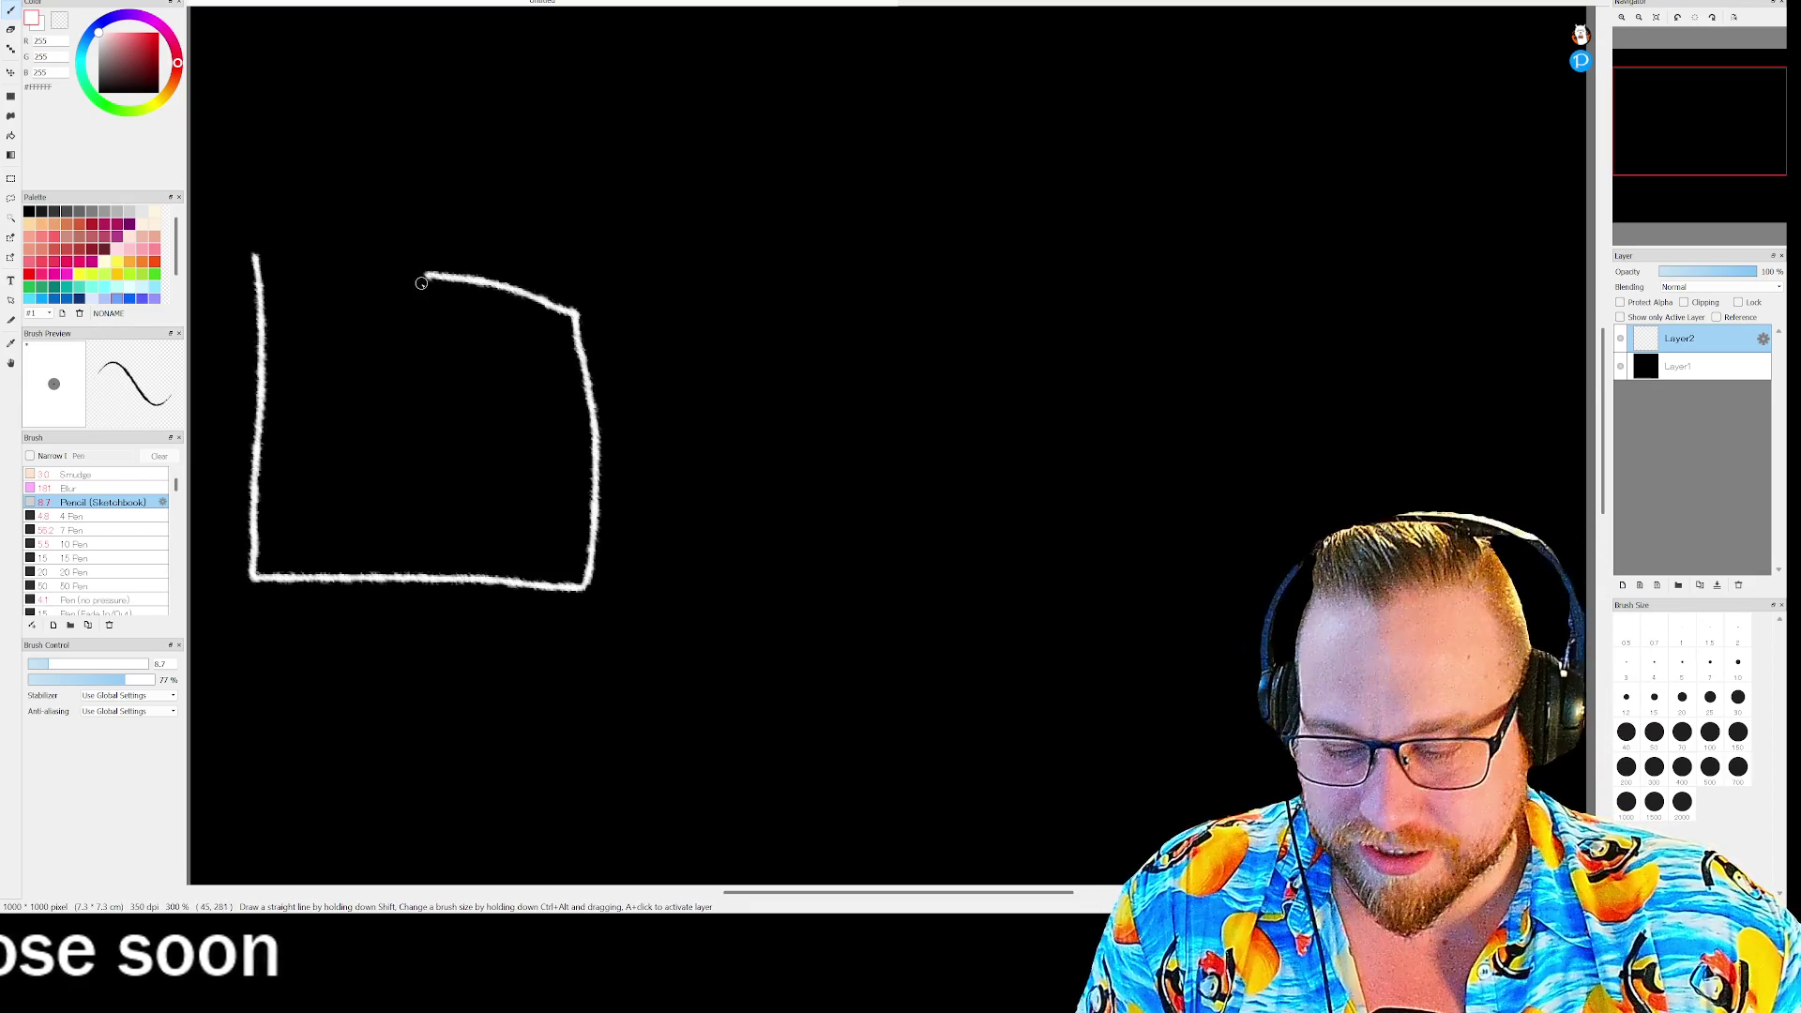
pyautogui.hotkey('ctrl', 'z')
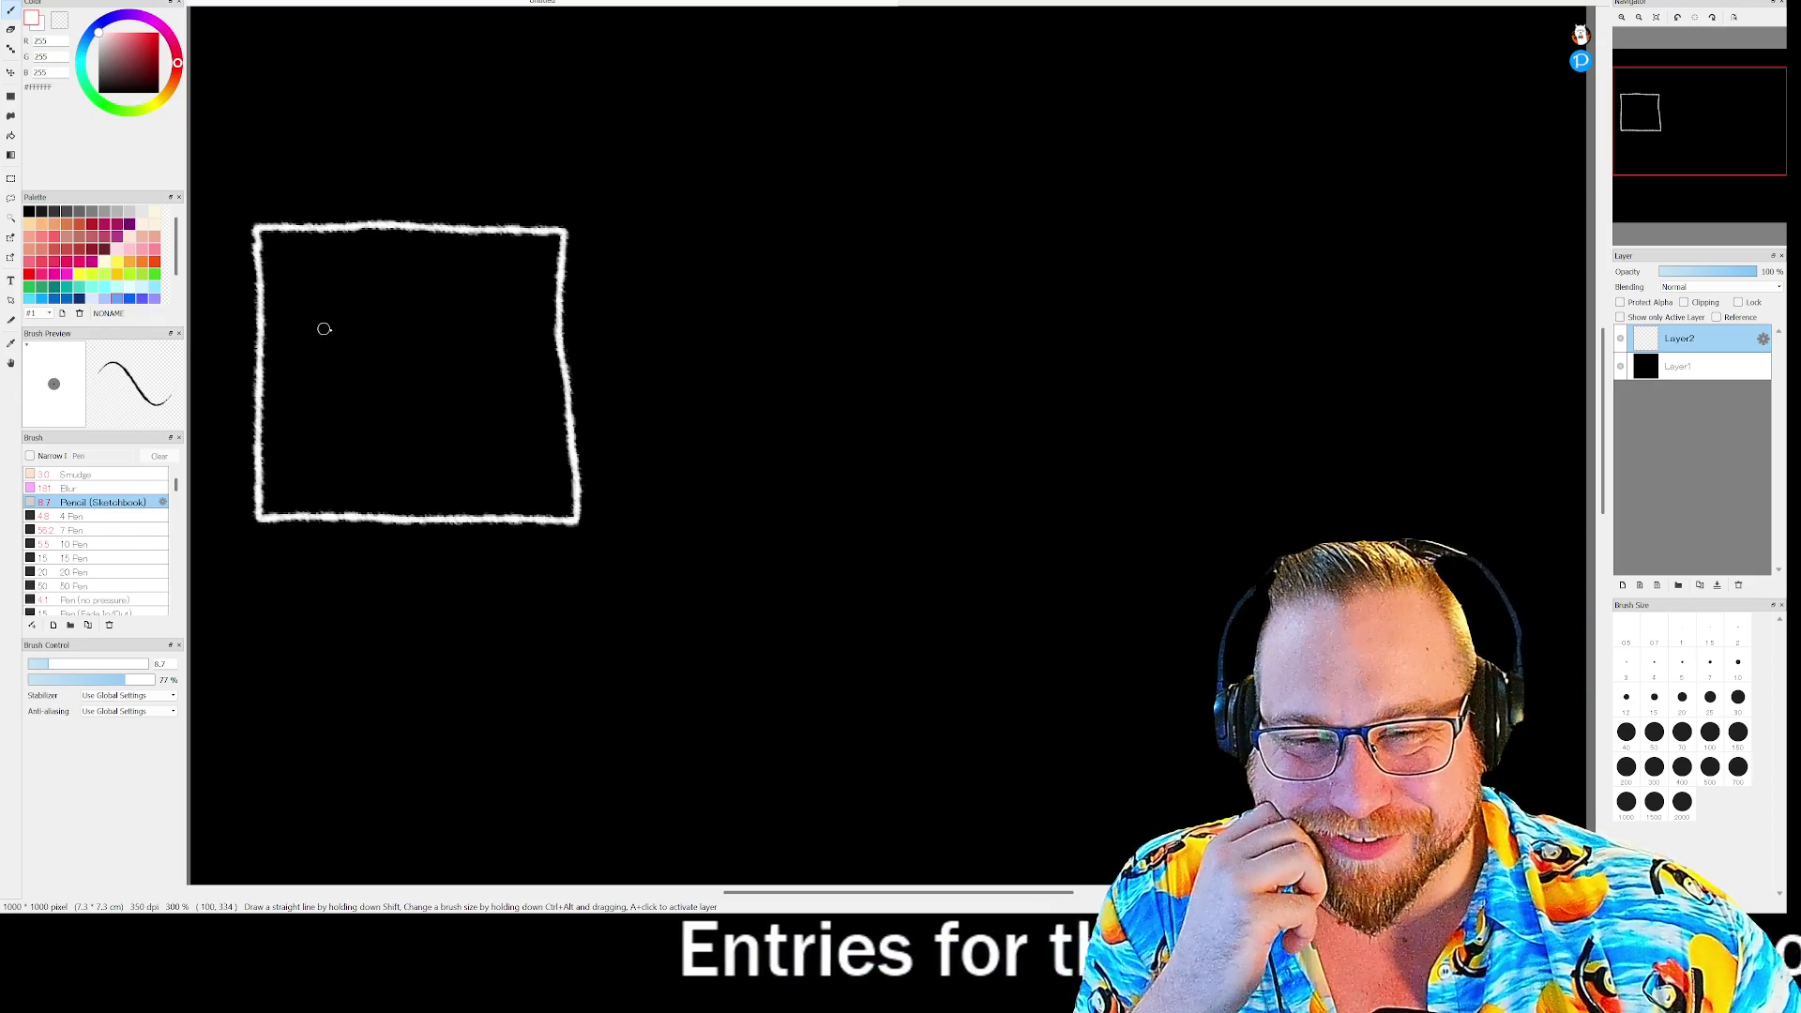
pyautogui.moveTo(439, 321)
pyautogui.mouseDown()
pyautogui.moveTo(456, 370)
pyautogui.moveTo(473, 317)
pyautogui.moveTo(456, 319)
pyautogui.moveTo(506, 359)
pyautogui.moveTo(521, 308)
pyautogui.moveTo(497, 339)
pyautogui.mouseUp()
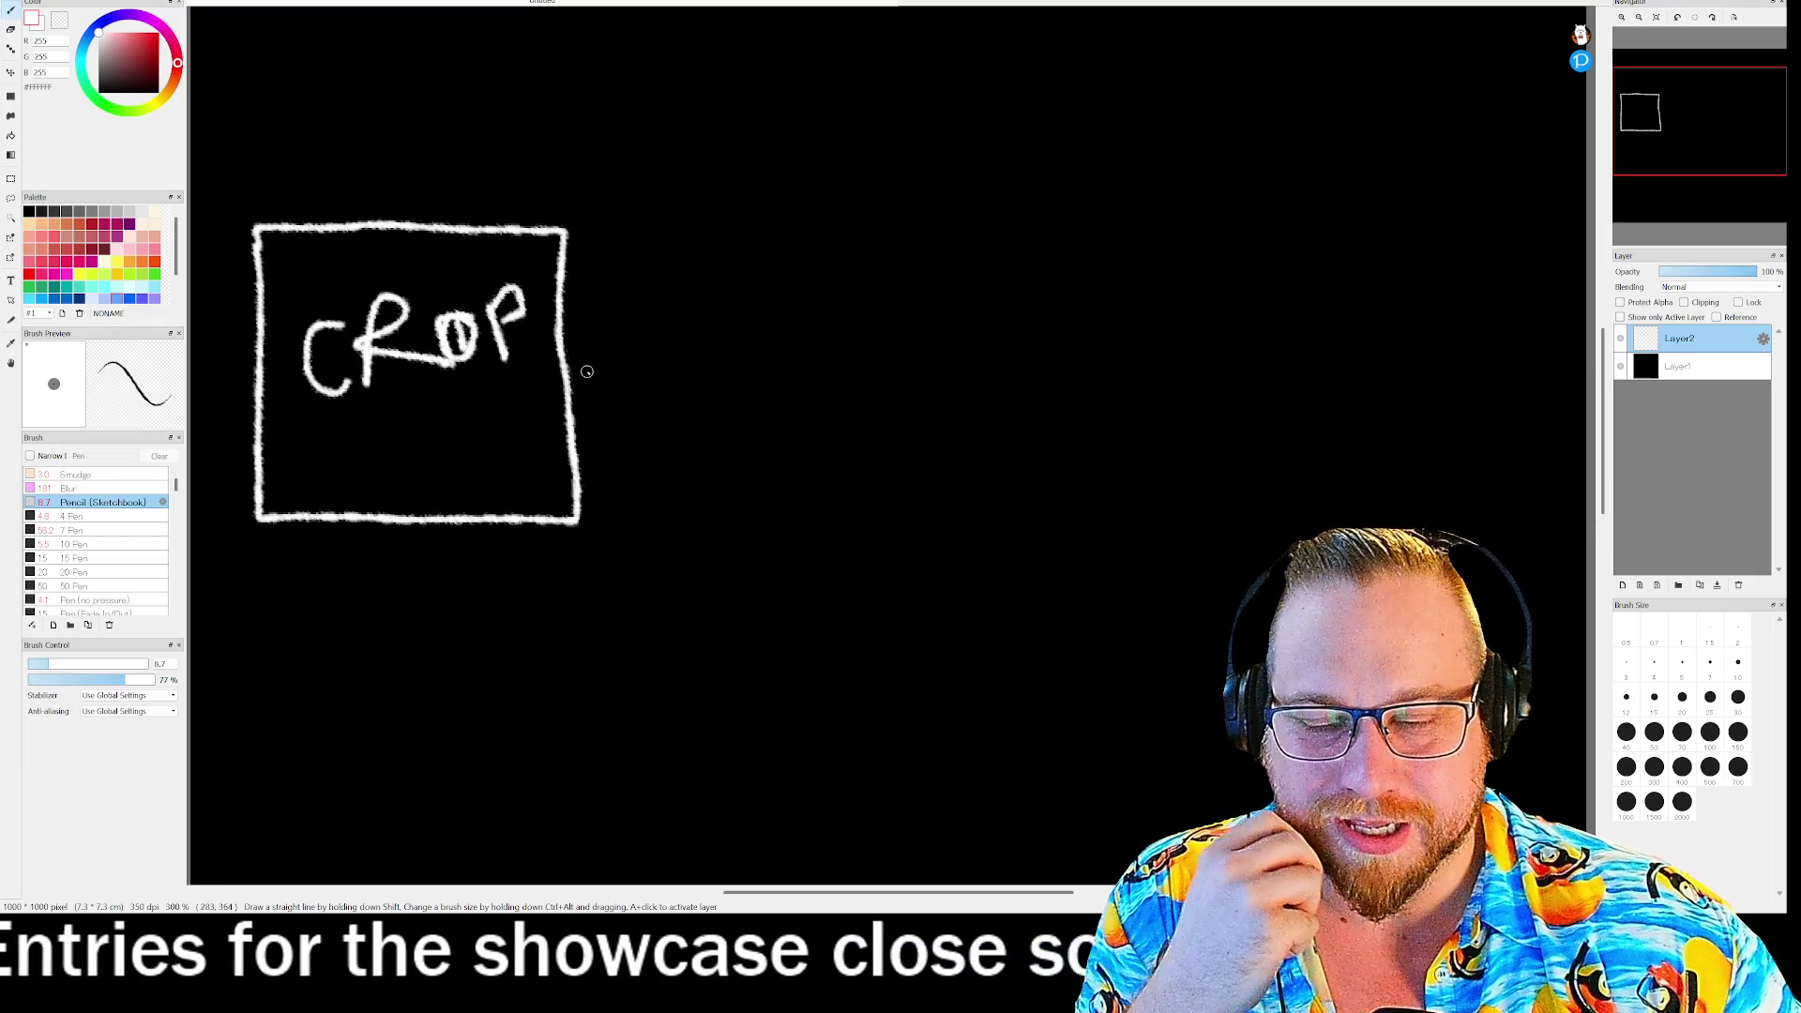
pyautogui.moveTo(762, 255)
pyautogui.mouseDown()
pyautogui.moveTo(763, 470)
pyautogui.moveTo(1044, 524)
pyautogui.moveTo(1128, 310)
pyautogui.moveTo(1036, 248)
pyautogui.moveTo(762, 252)
pyautogui.mouseUp()
pyautogui.moveTo(800, 366); pyautogui.dragTo(807, 446)
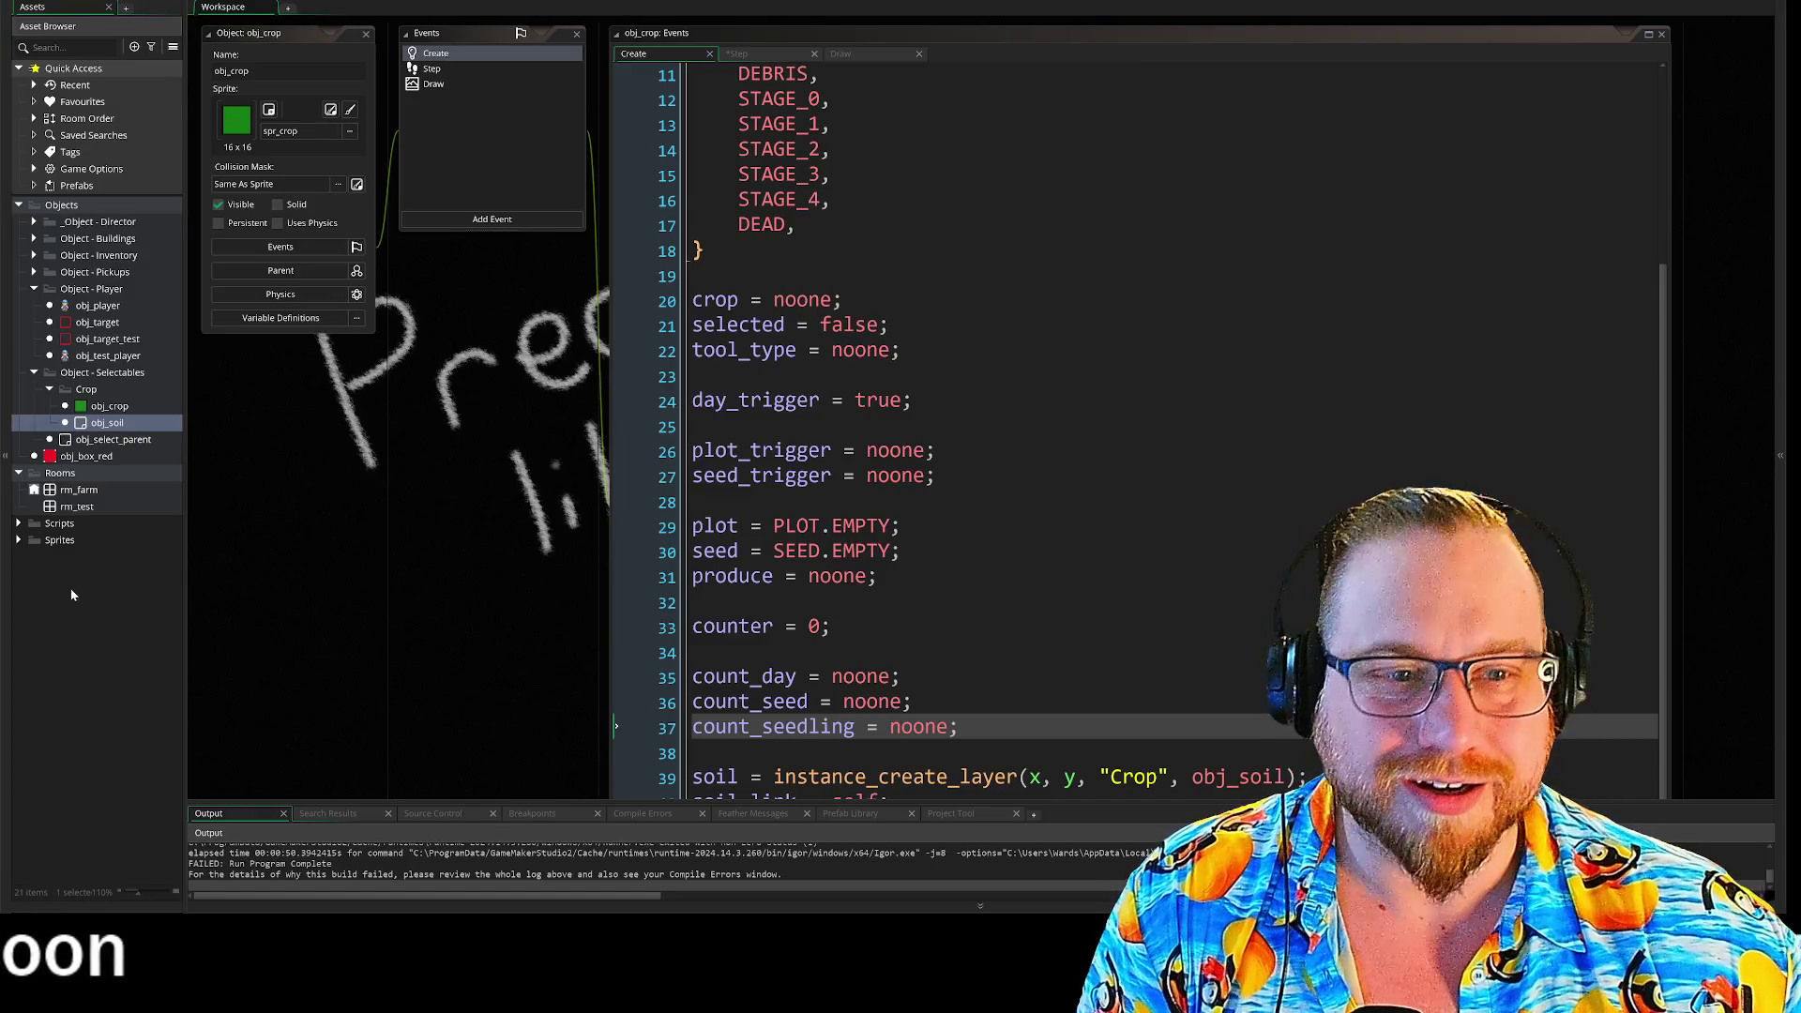
# - Review the scr_classes, scr_produce_types and scr_seed_types scripts, then close their editors
pyautogui.scroll(2, 446, 597)
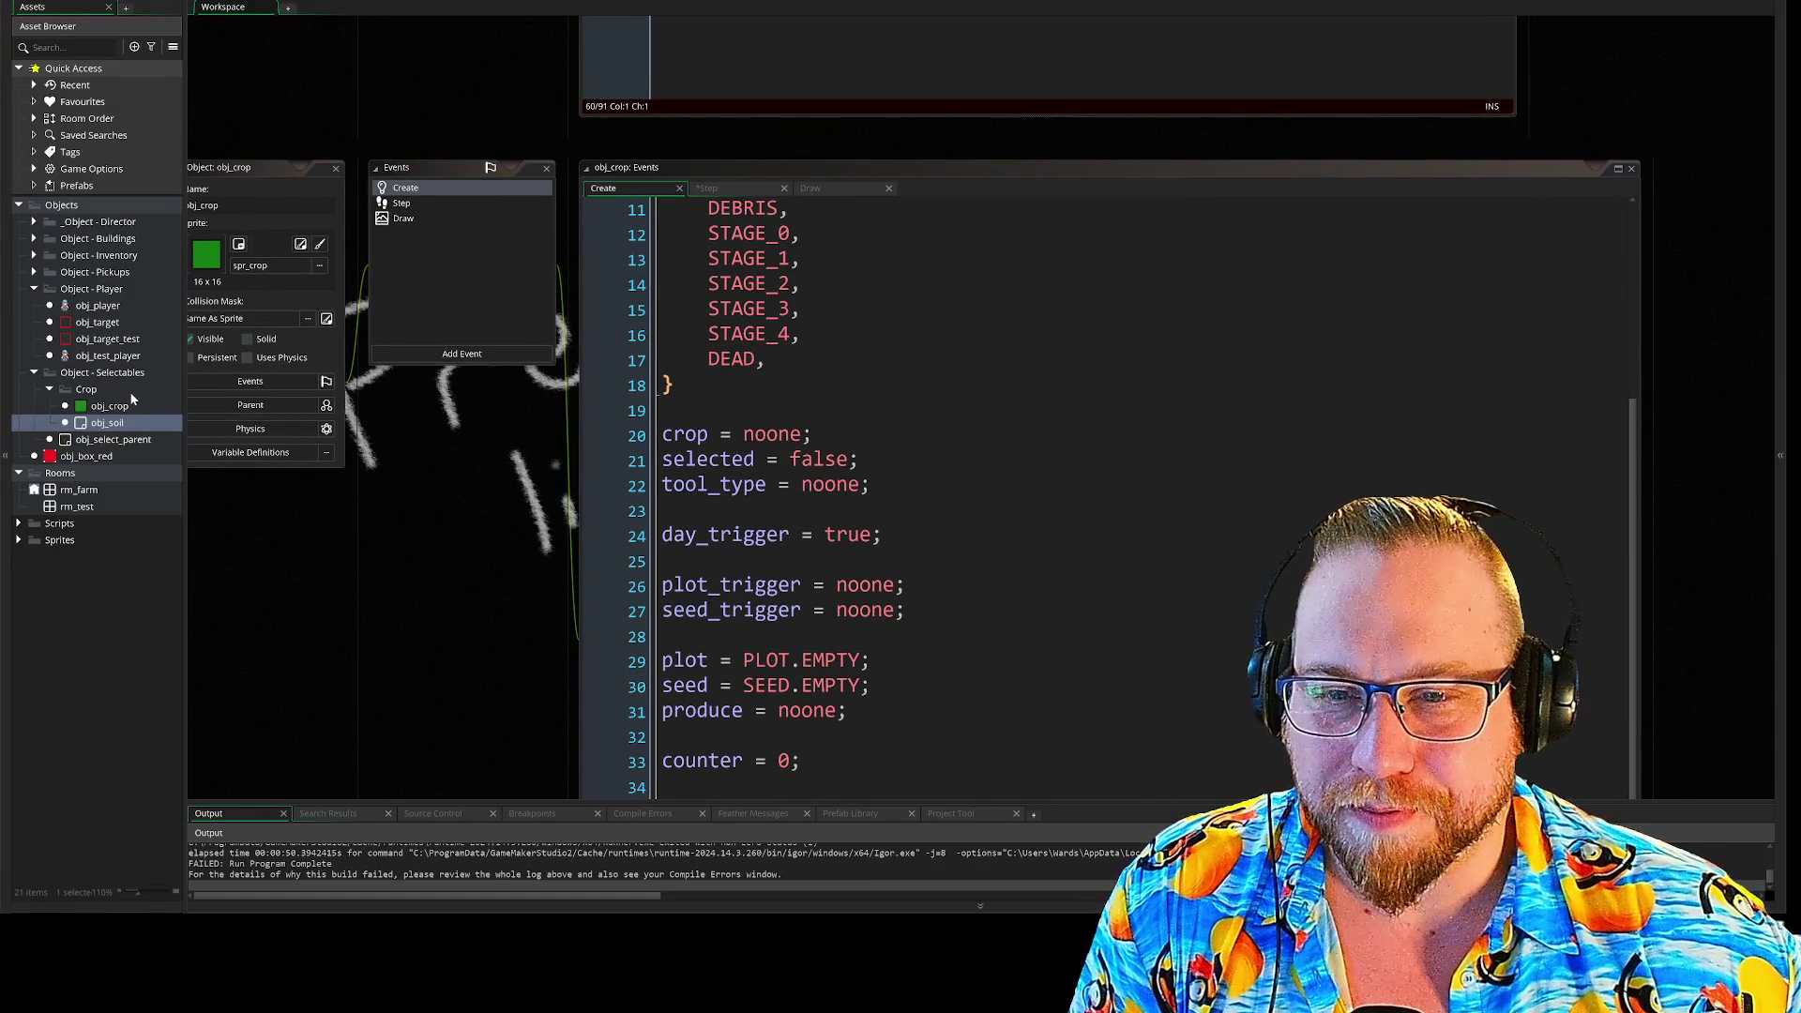
pyautogui.click(19, 525)
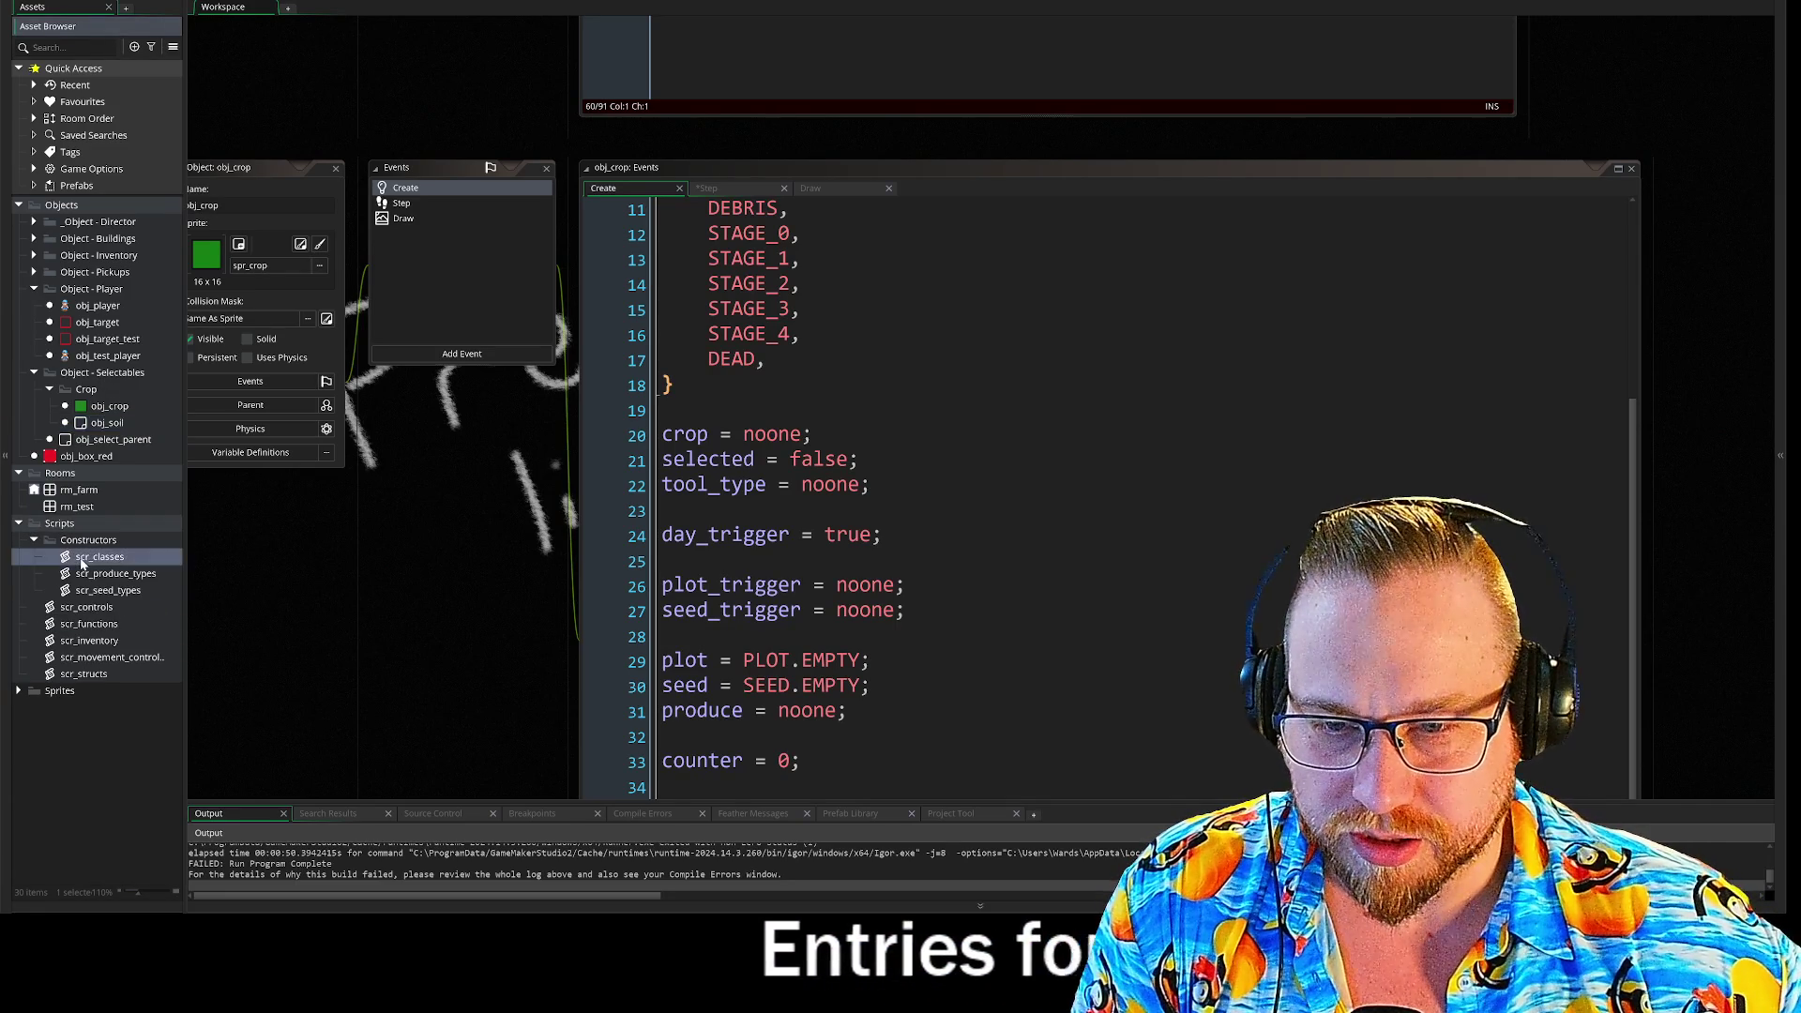
pyautogui.doubleClick(81, 560)
pyautogui.doubleClick(93, 575)
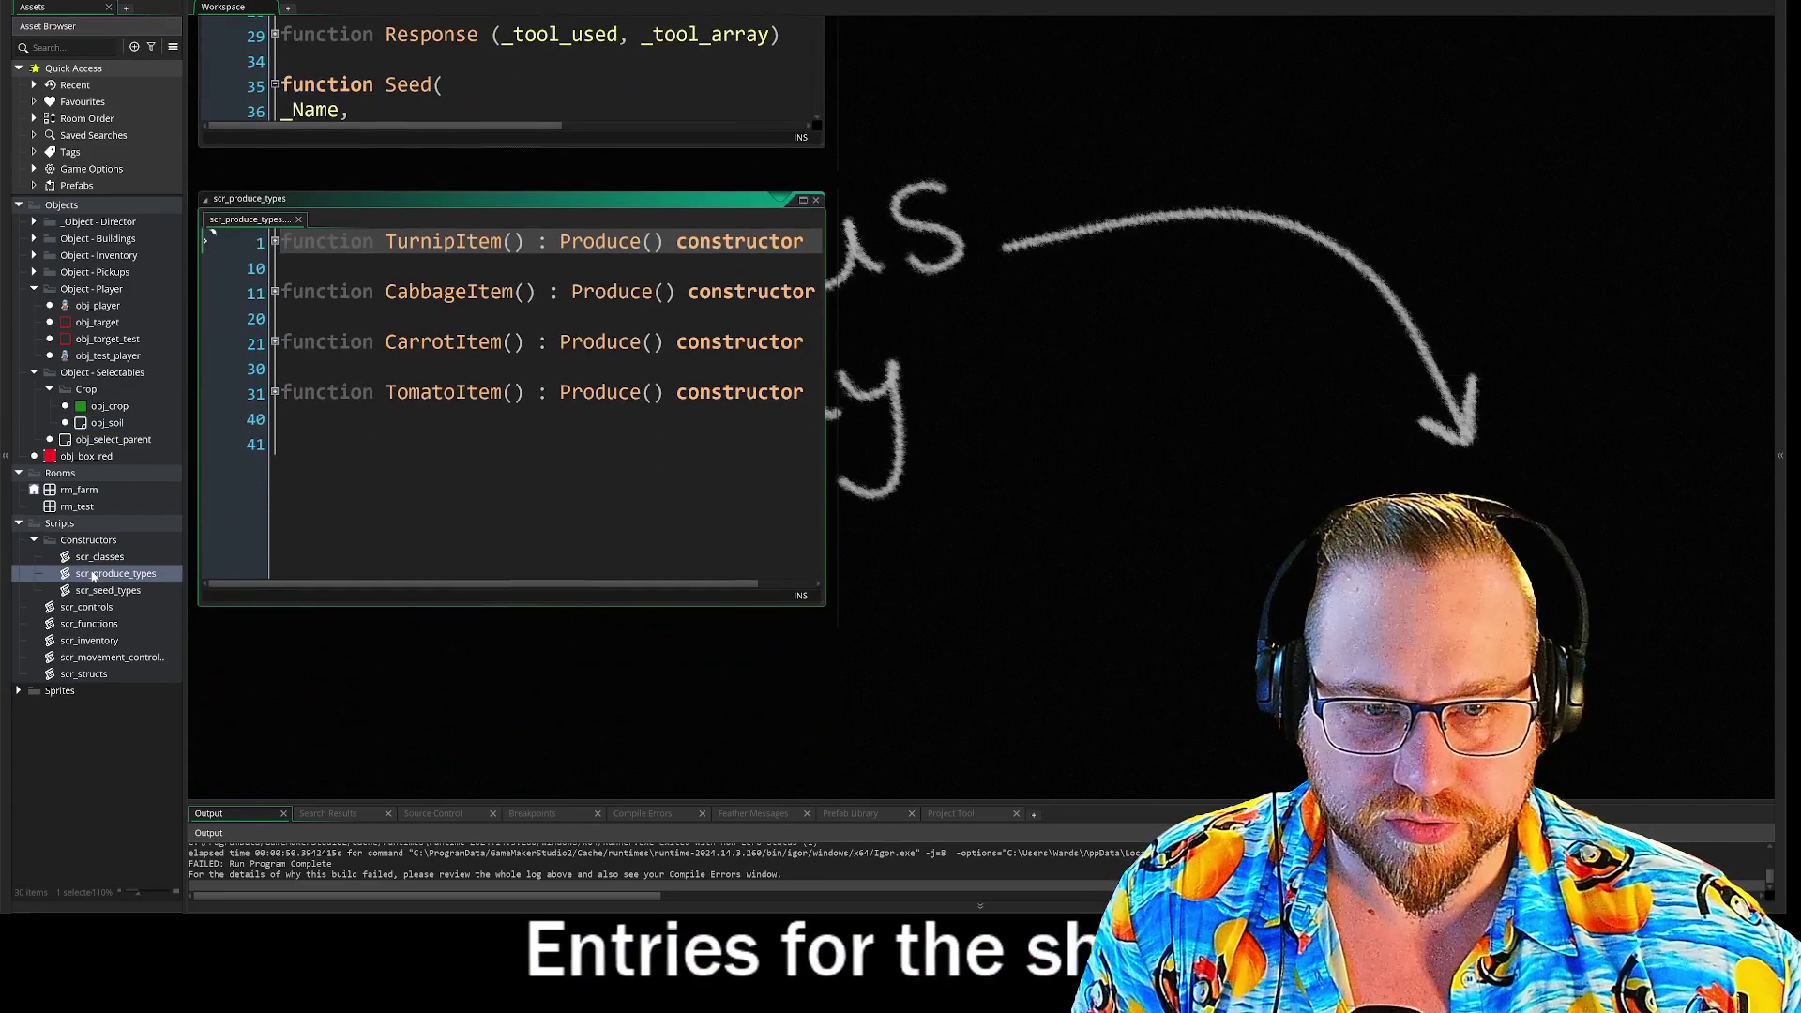
pyautogui.doubleClick(94, 590)
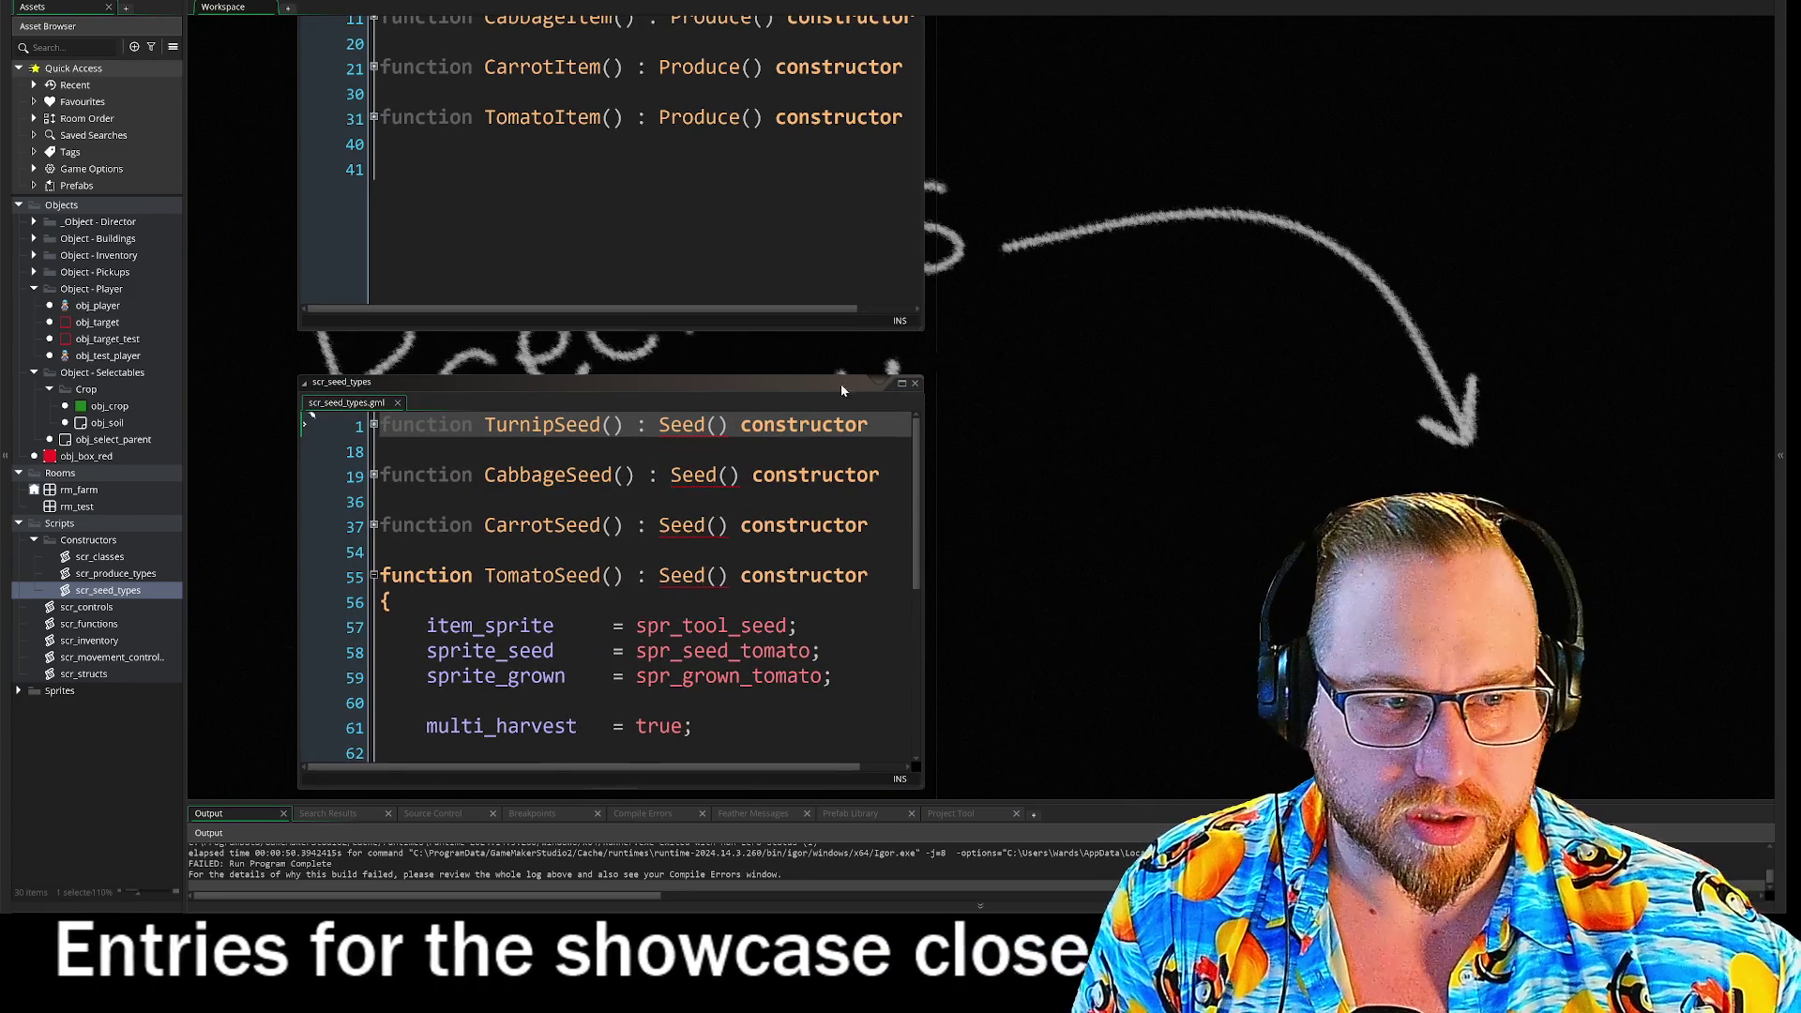
pyautogui.click(914, 385)
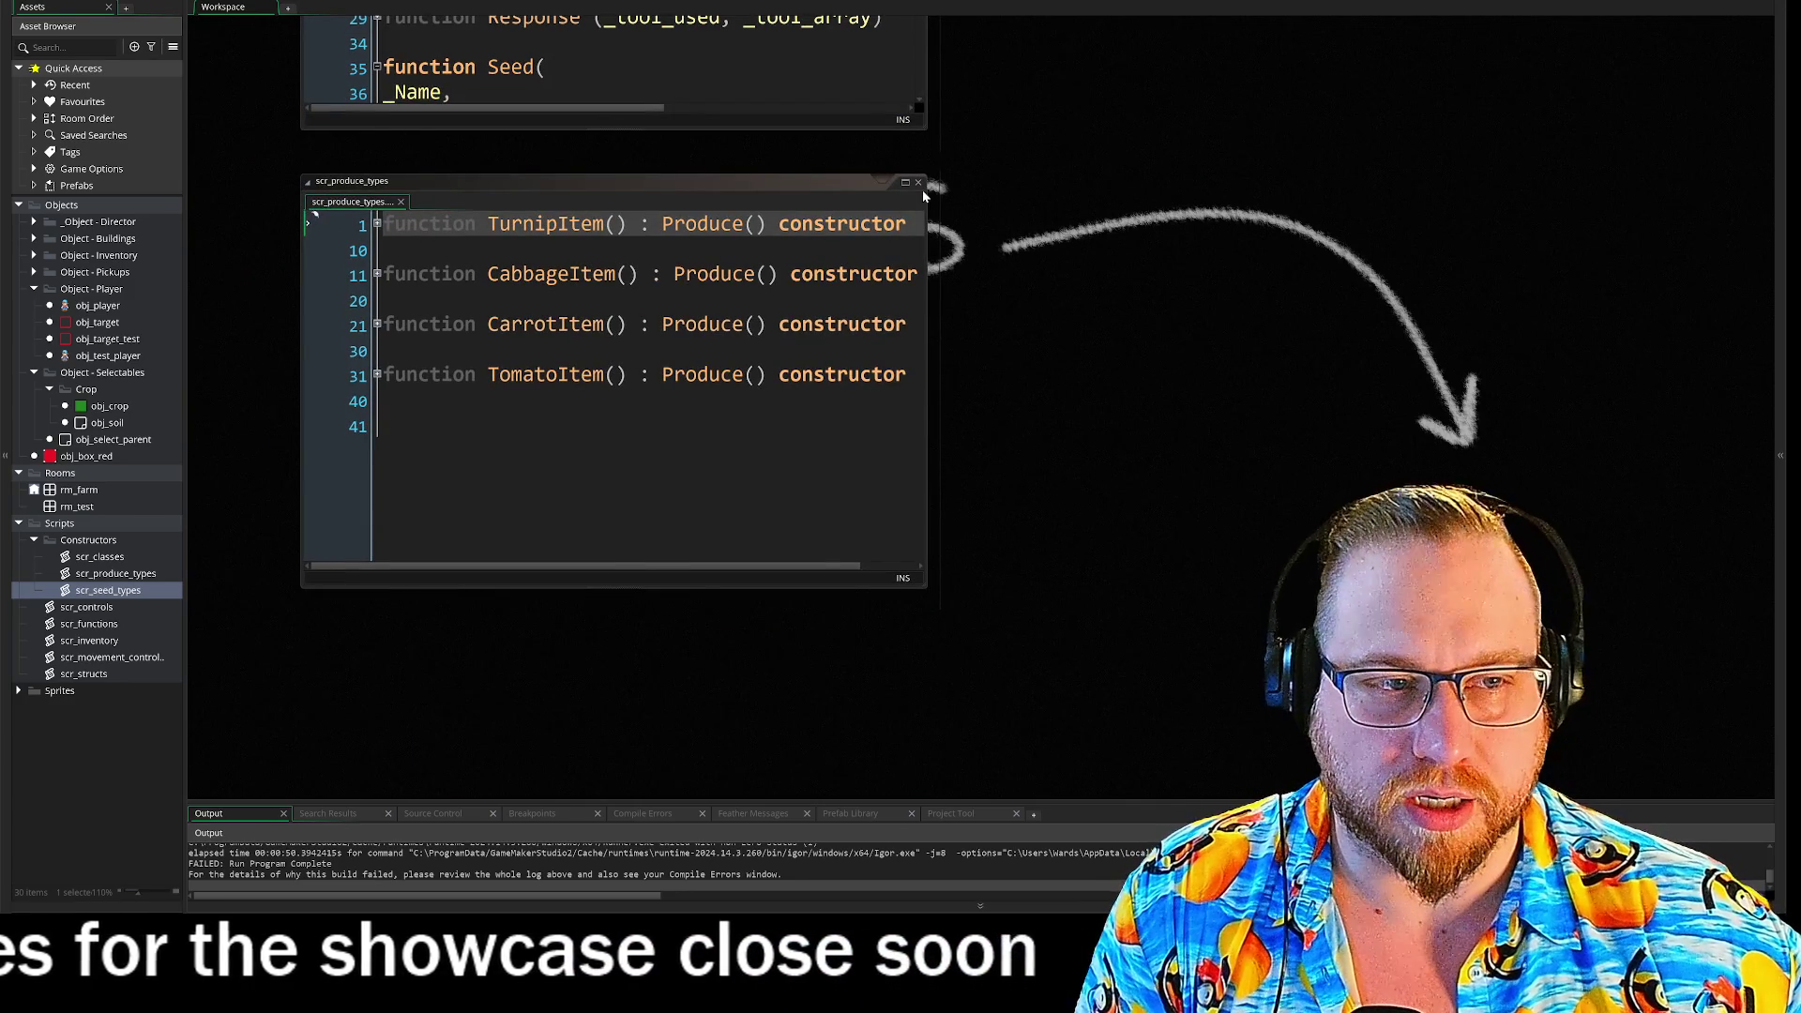
pyautogui.click(918, 181)
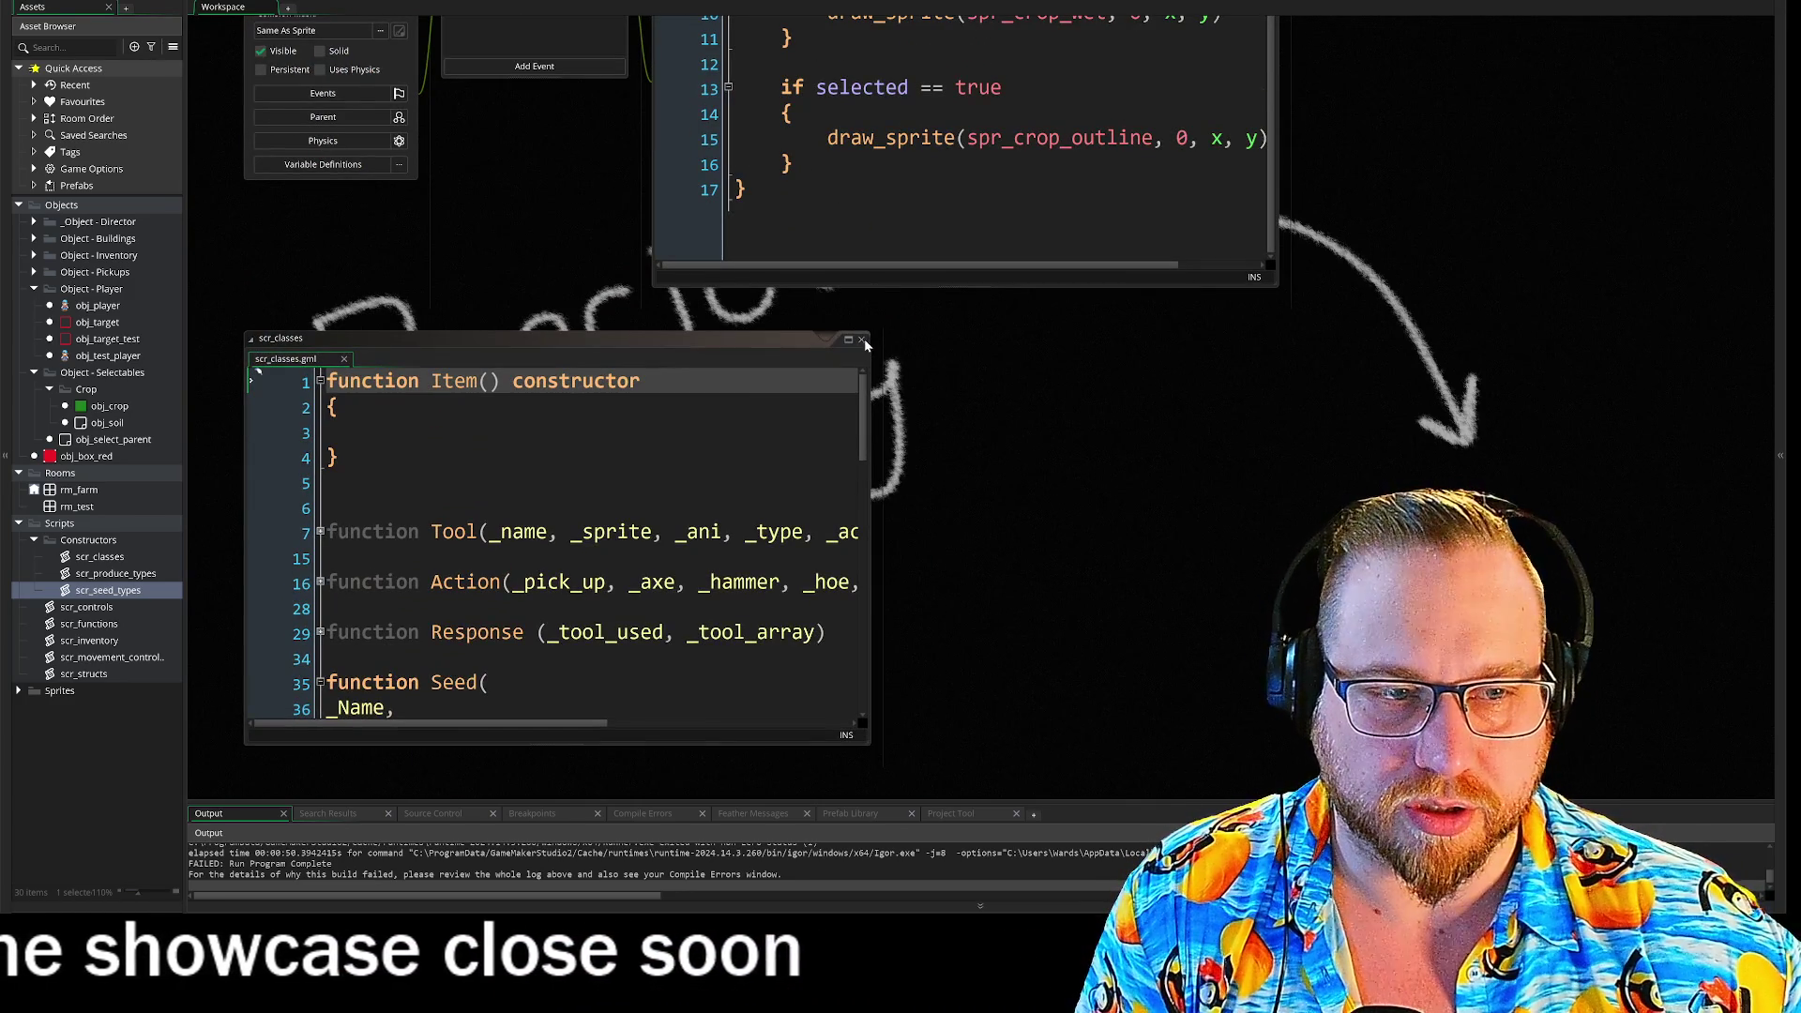
pyautogui.hotkey('ctrl', 'w')
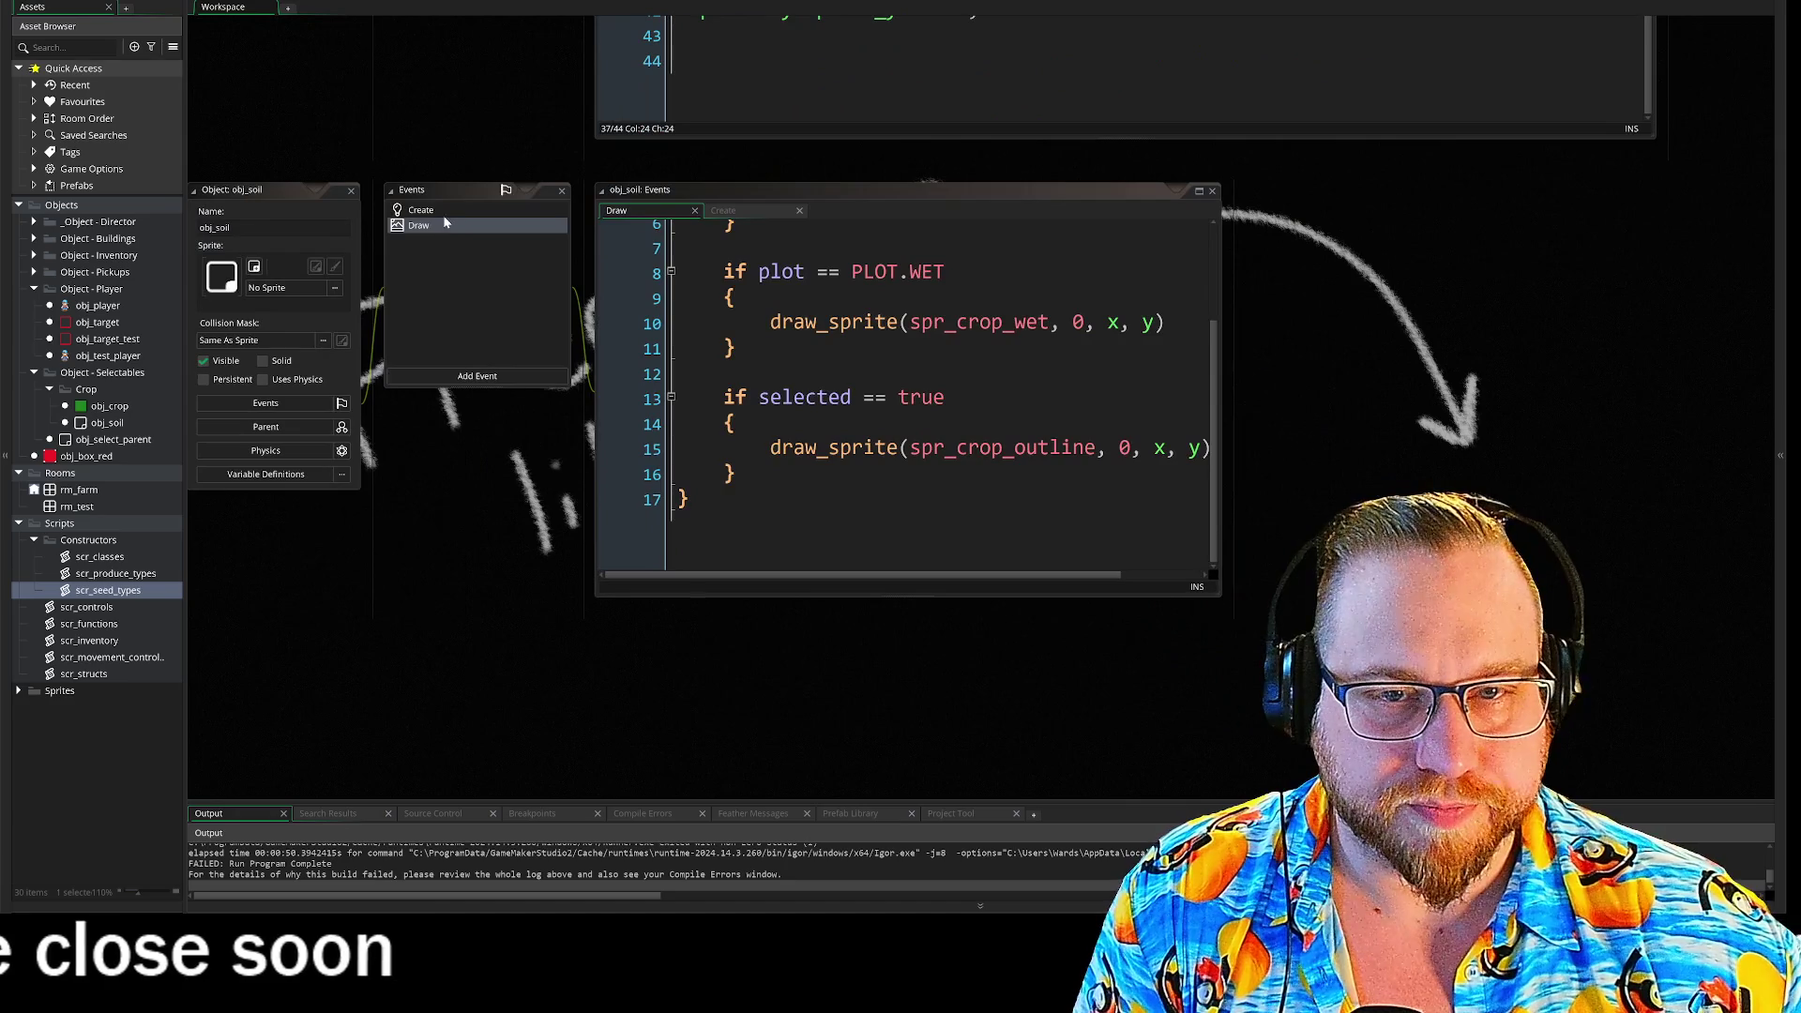
# - Show obj_soil's full Draw event code in an enlarged editor
pyautogui.click(443, 215)
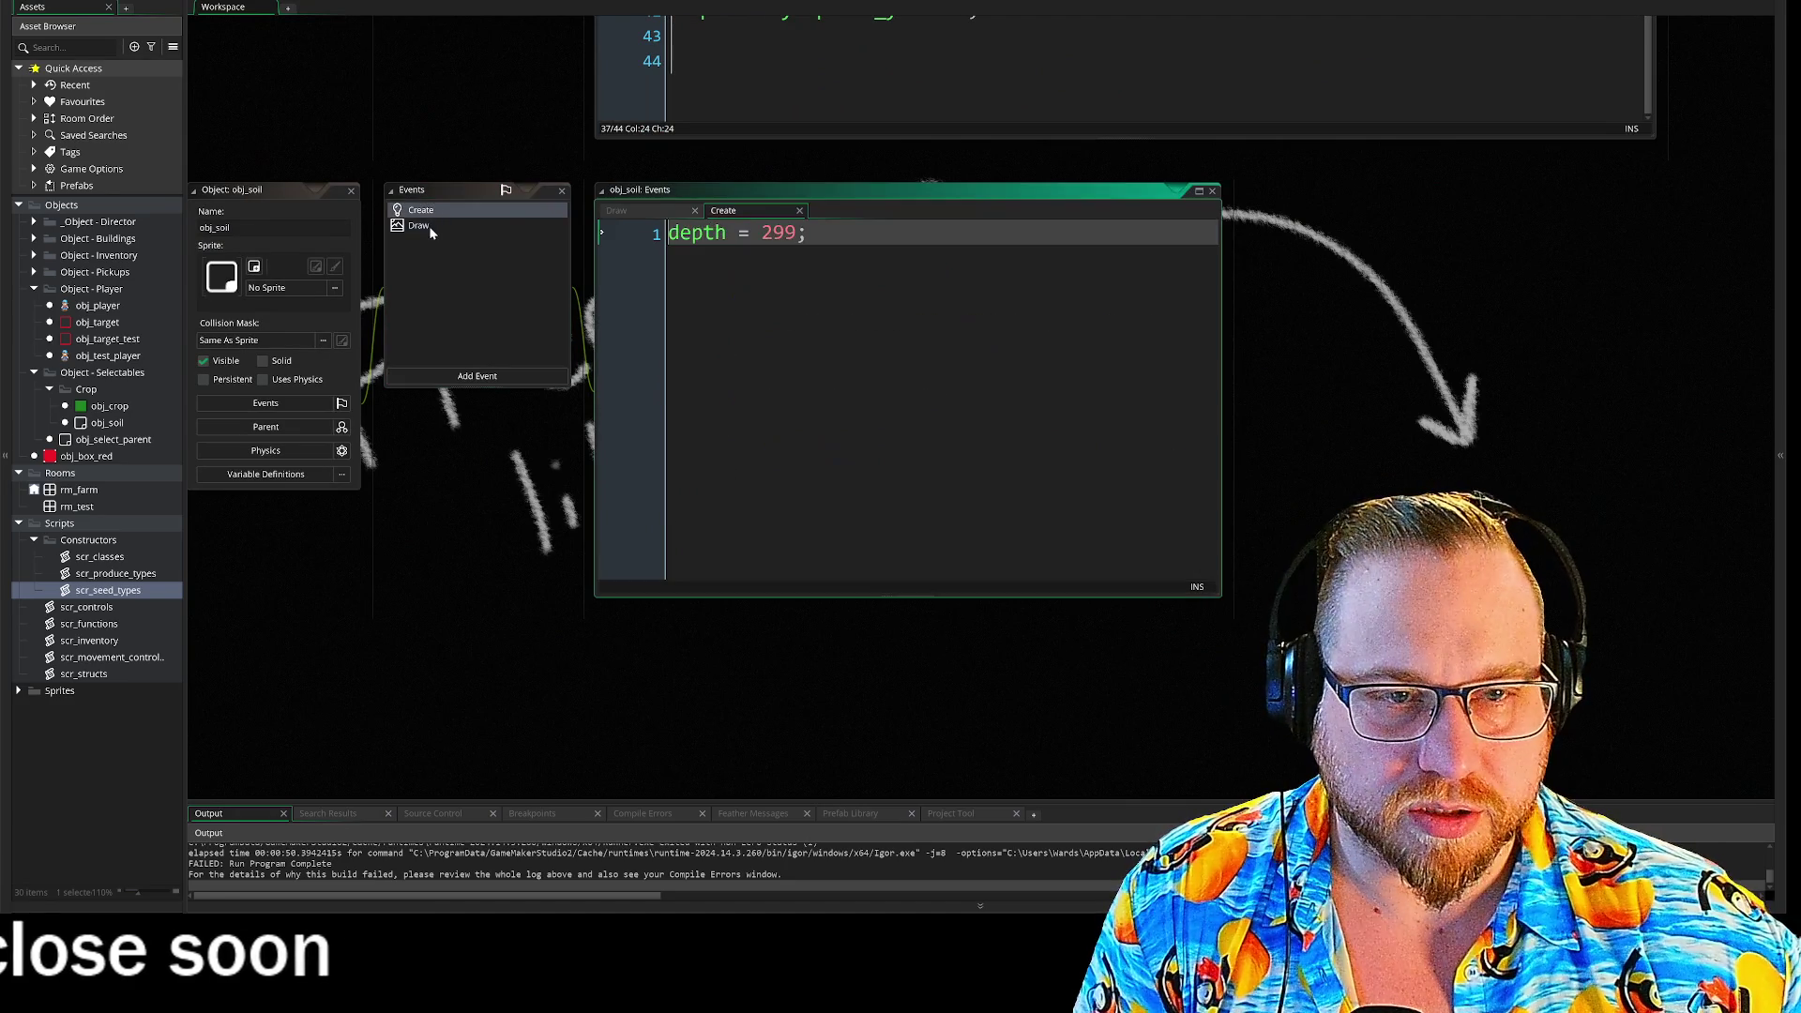
pyautogui.click(430, 226)
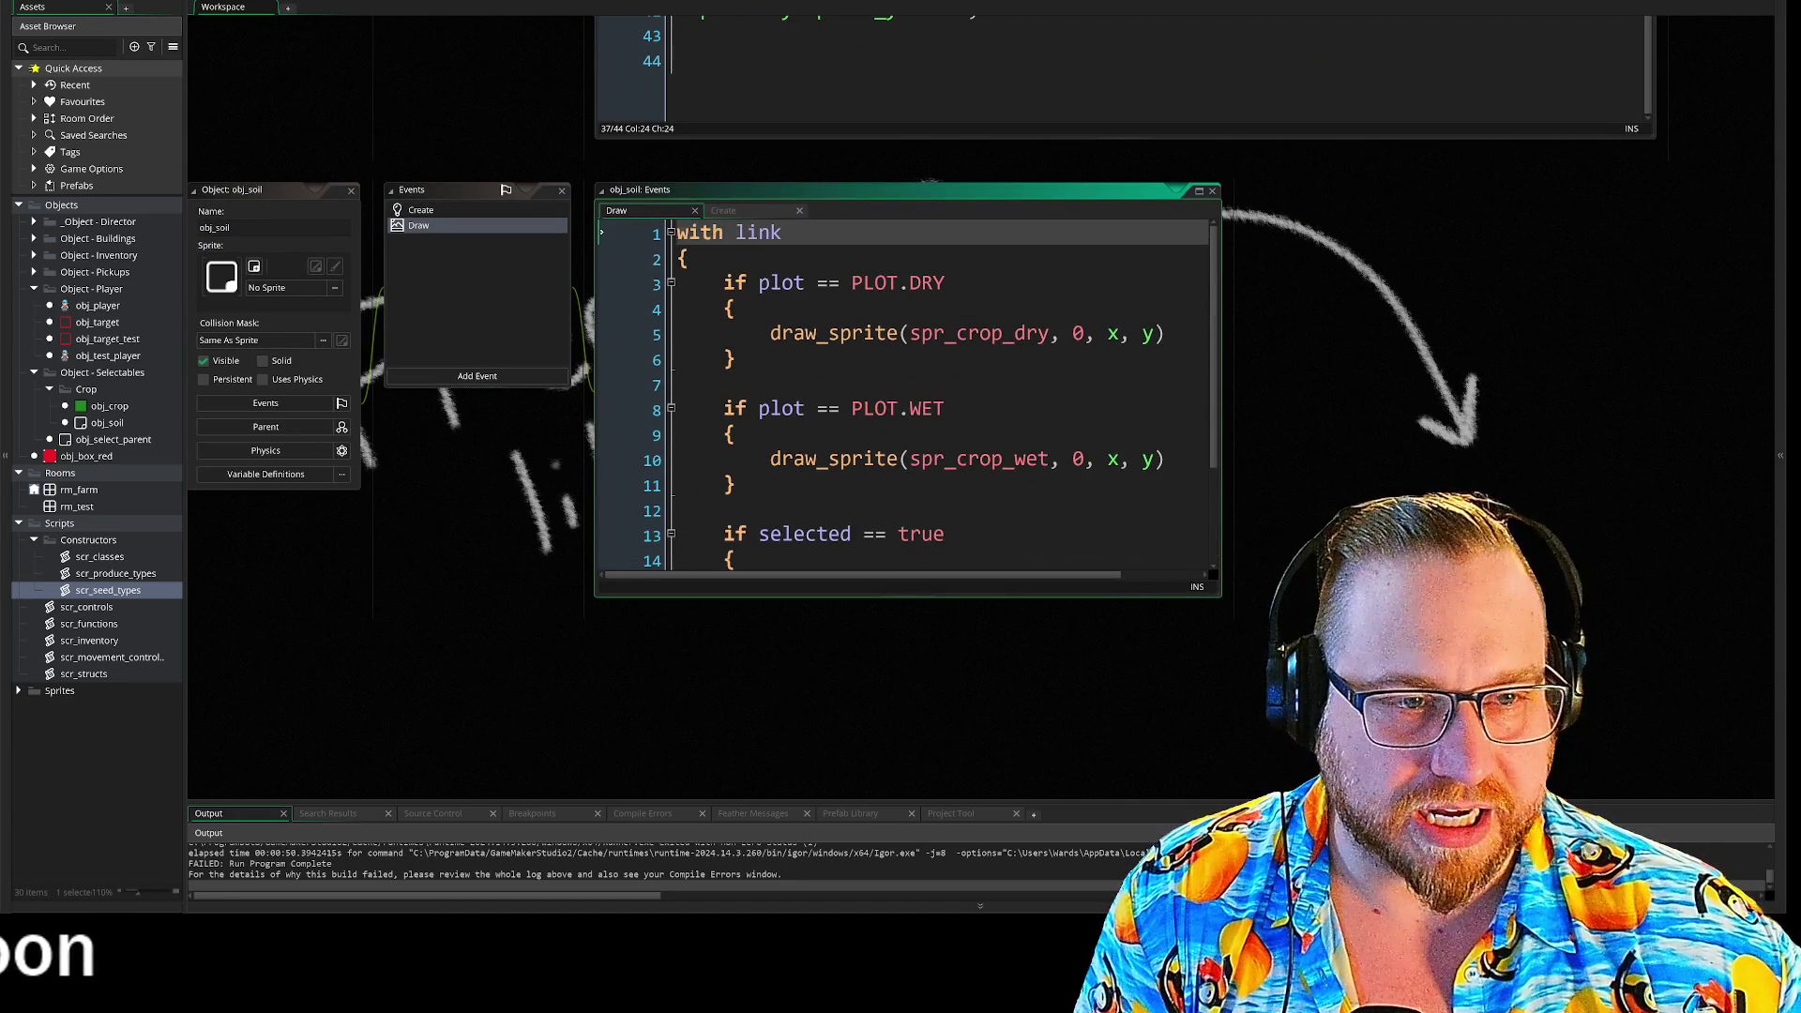
pyautogui.moveTo(1220, 595)
pyautogui.mouseDown()
pyautogui.moveTo(1515, 798)
pyautogui.moveTo(1495, 699)
pyautogui.moveTo(1507, 788)
pyautogui.mouseUp()
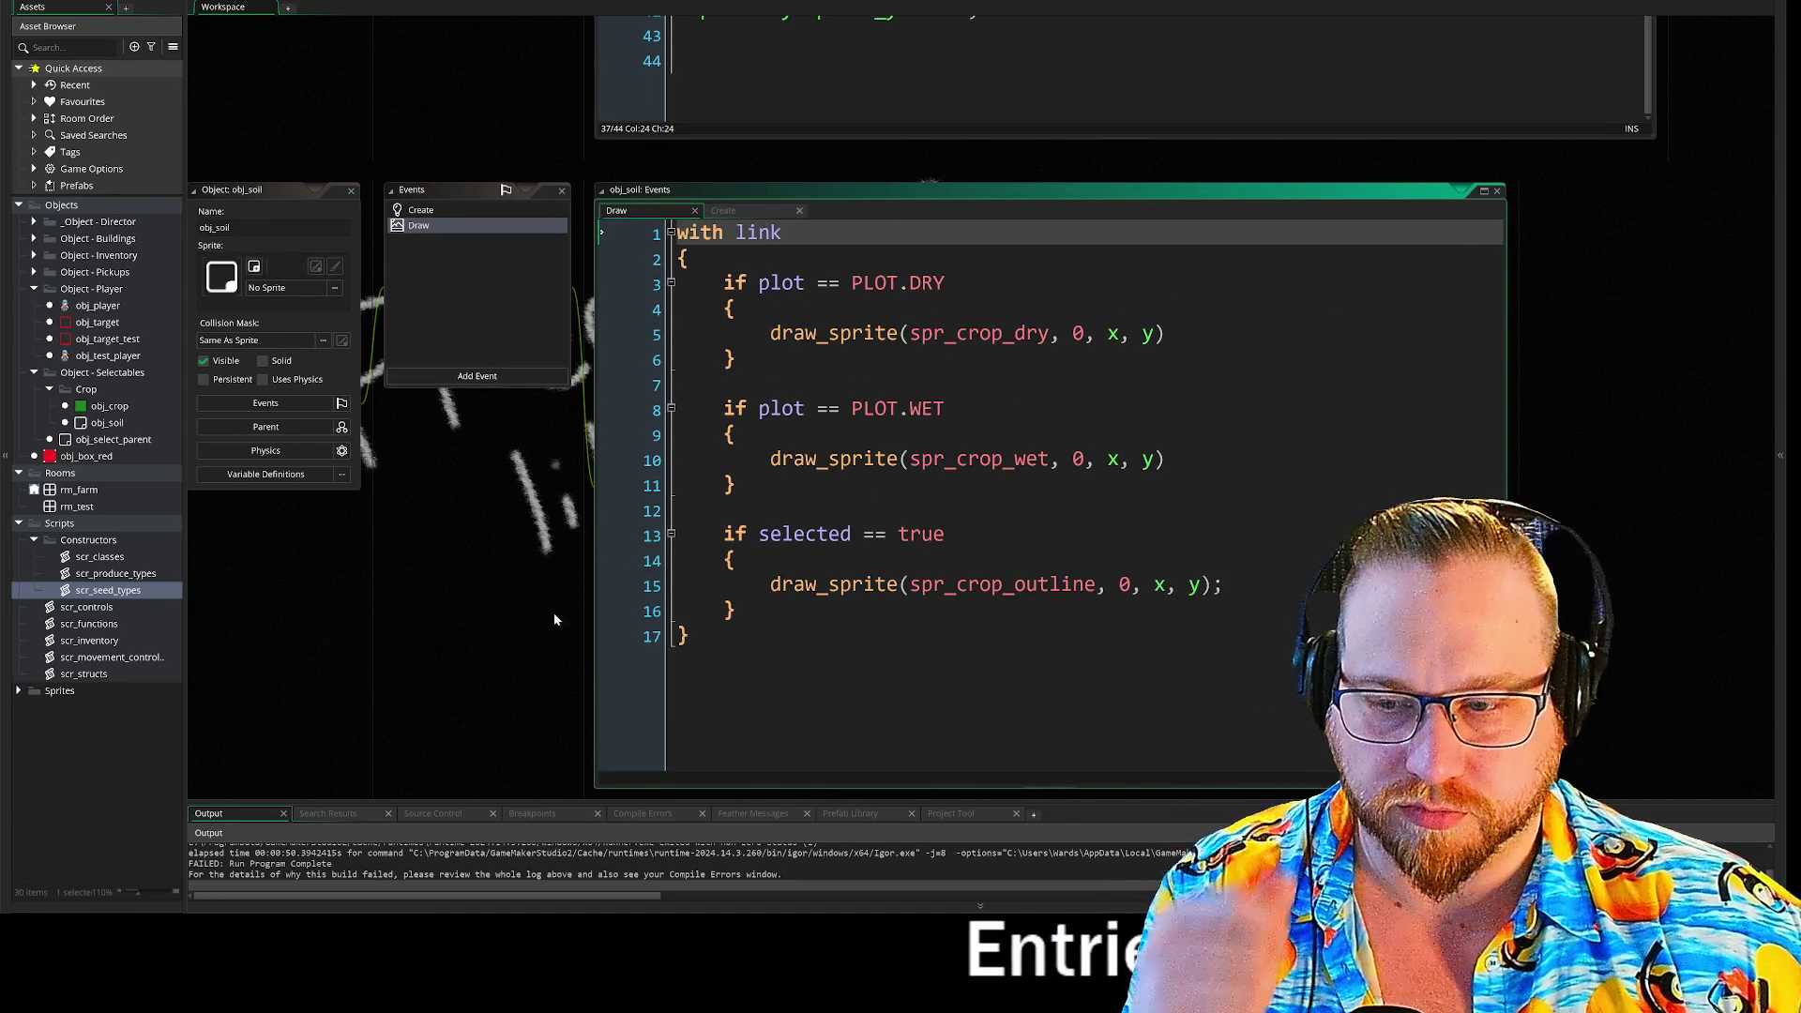
pyautogui.moveTo(495, 629)
pyautogui.mouseDown()
pyautogui.moveTo(476, 587)
pyautogui.moveTo(521, 497)
pyautogui.mouseUp()
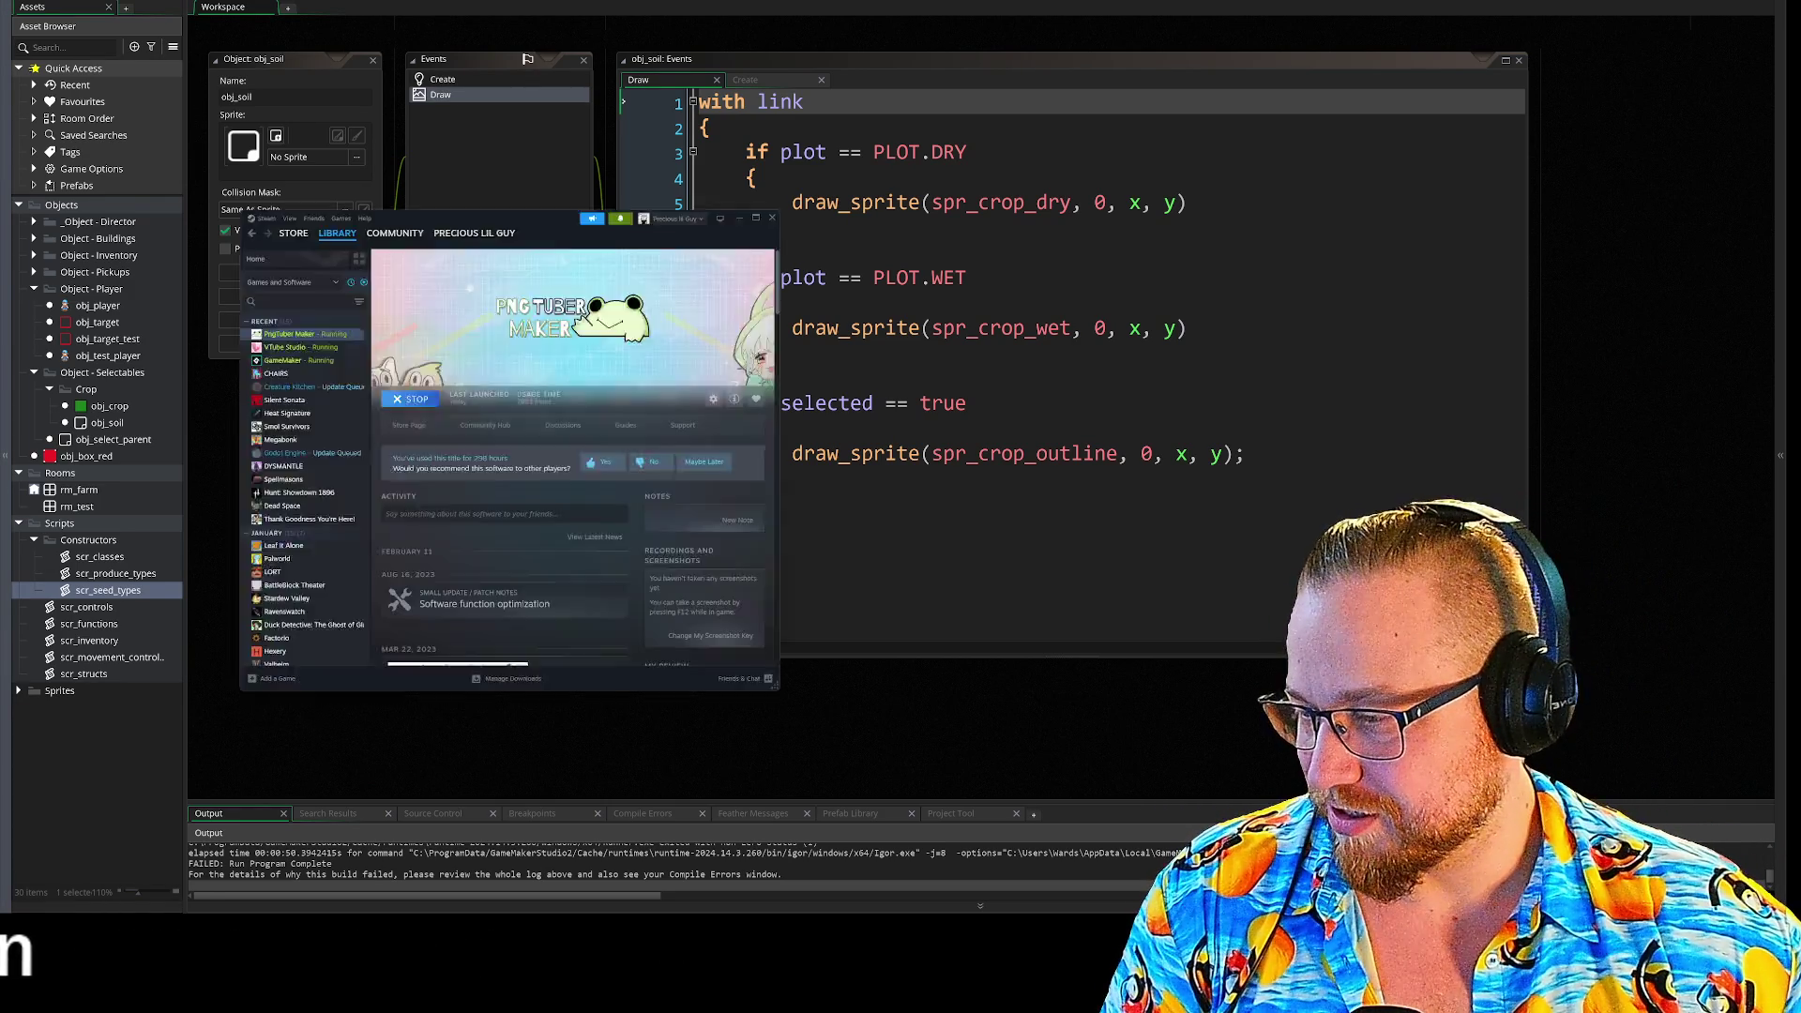
# - Add The Last Caretaker to the Steam wishlist from its store page
pyautogui.click(143, 6)
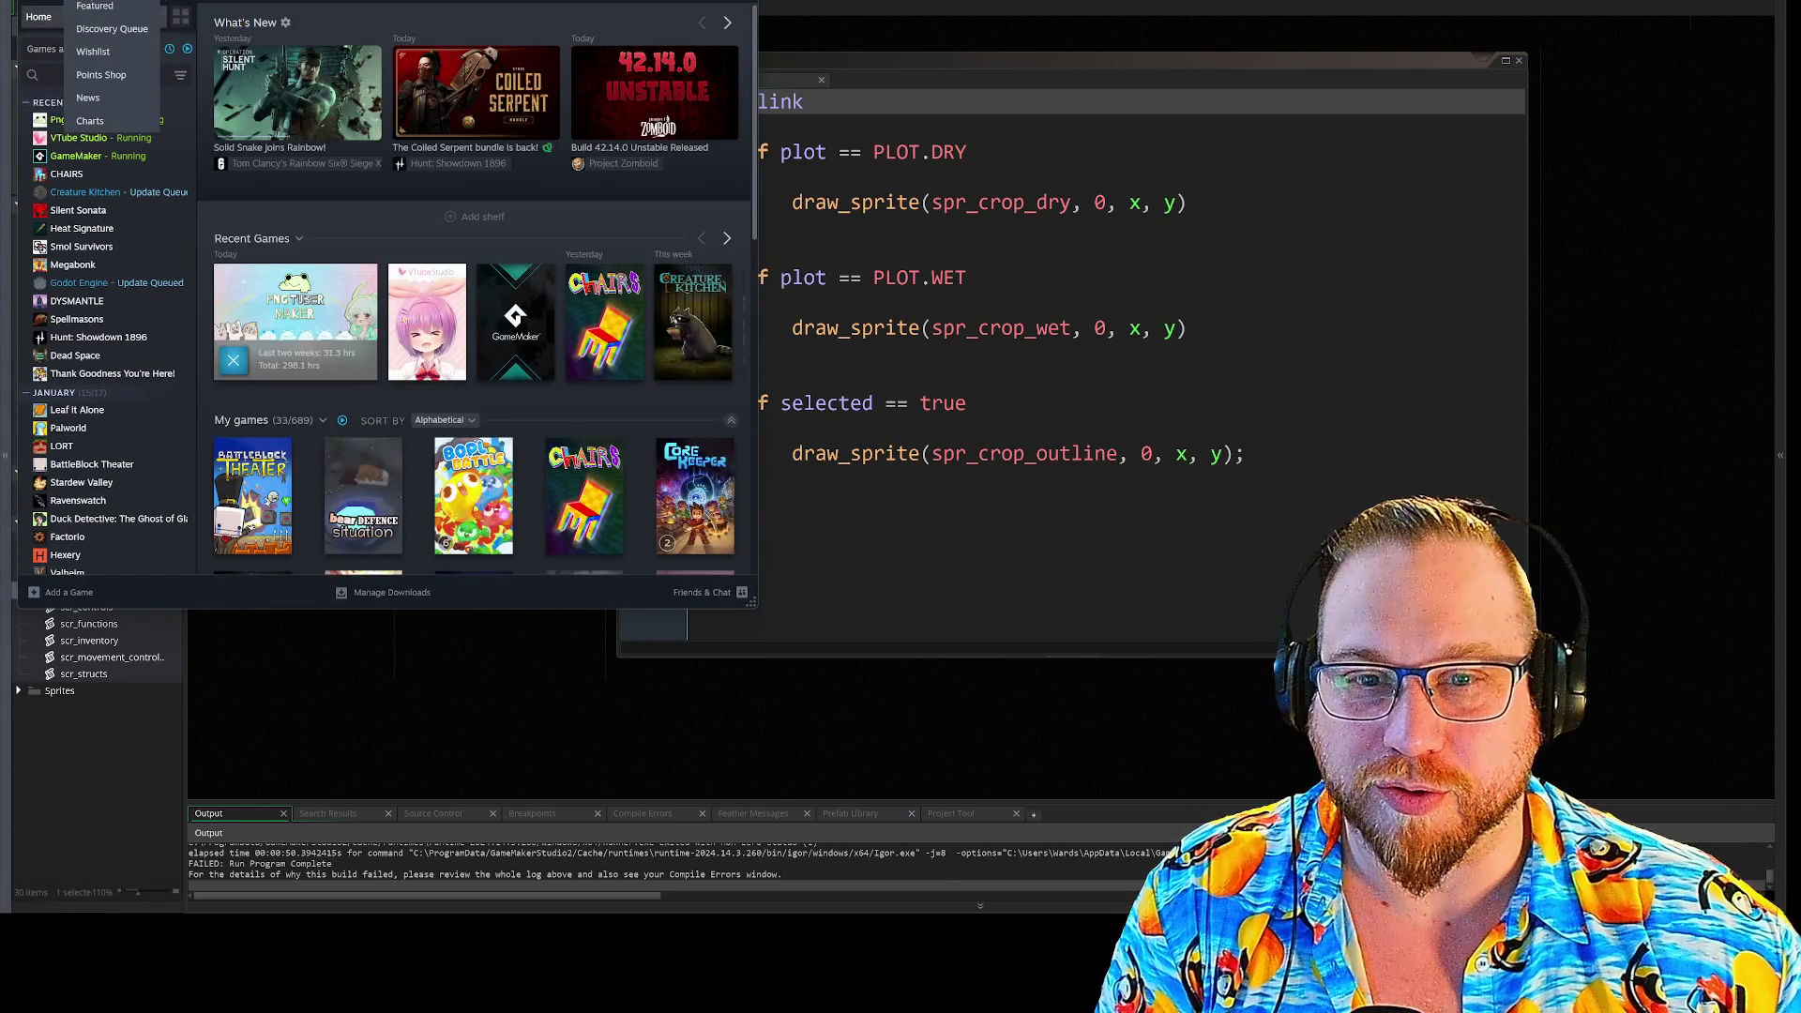
pyautogui.click(94, 2)
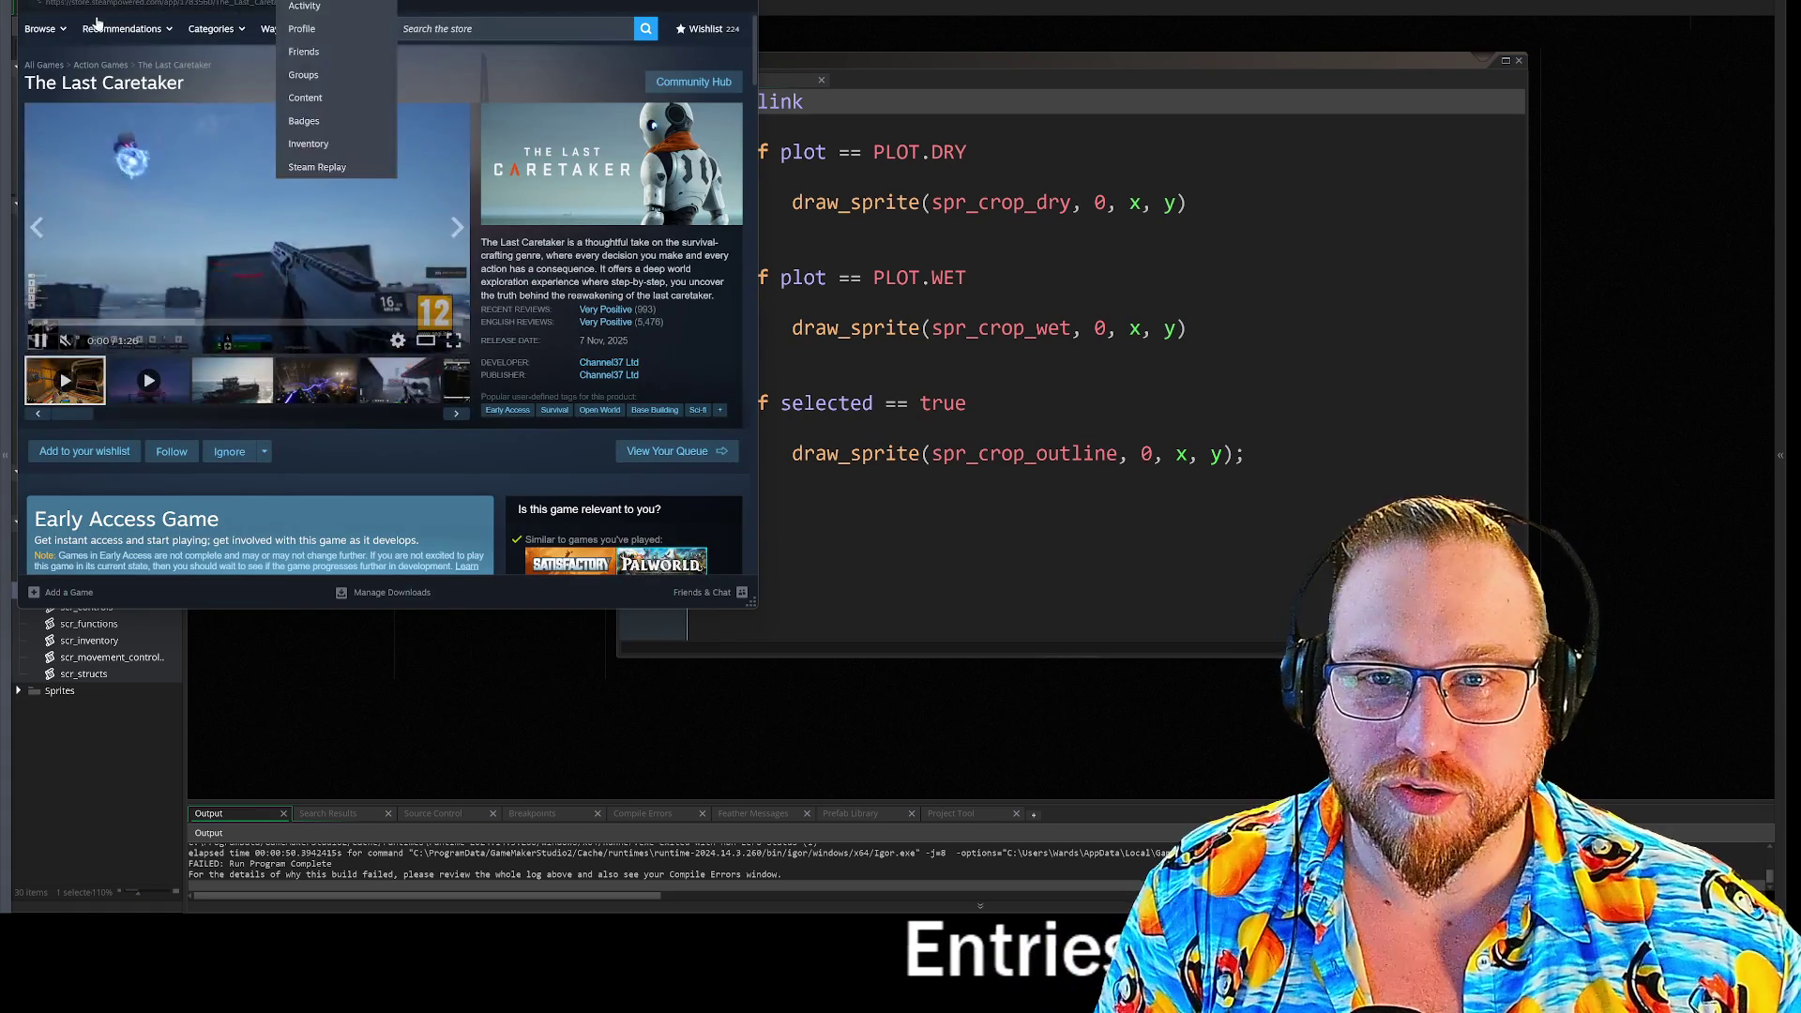
pyautogui.click(84, 451)
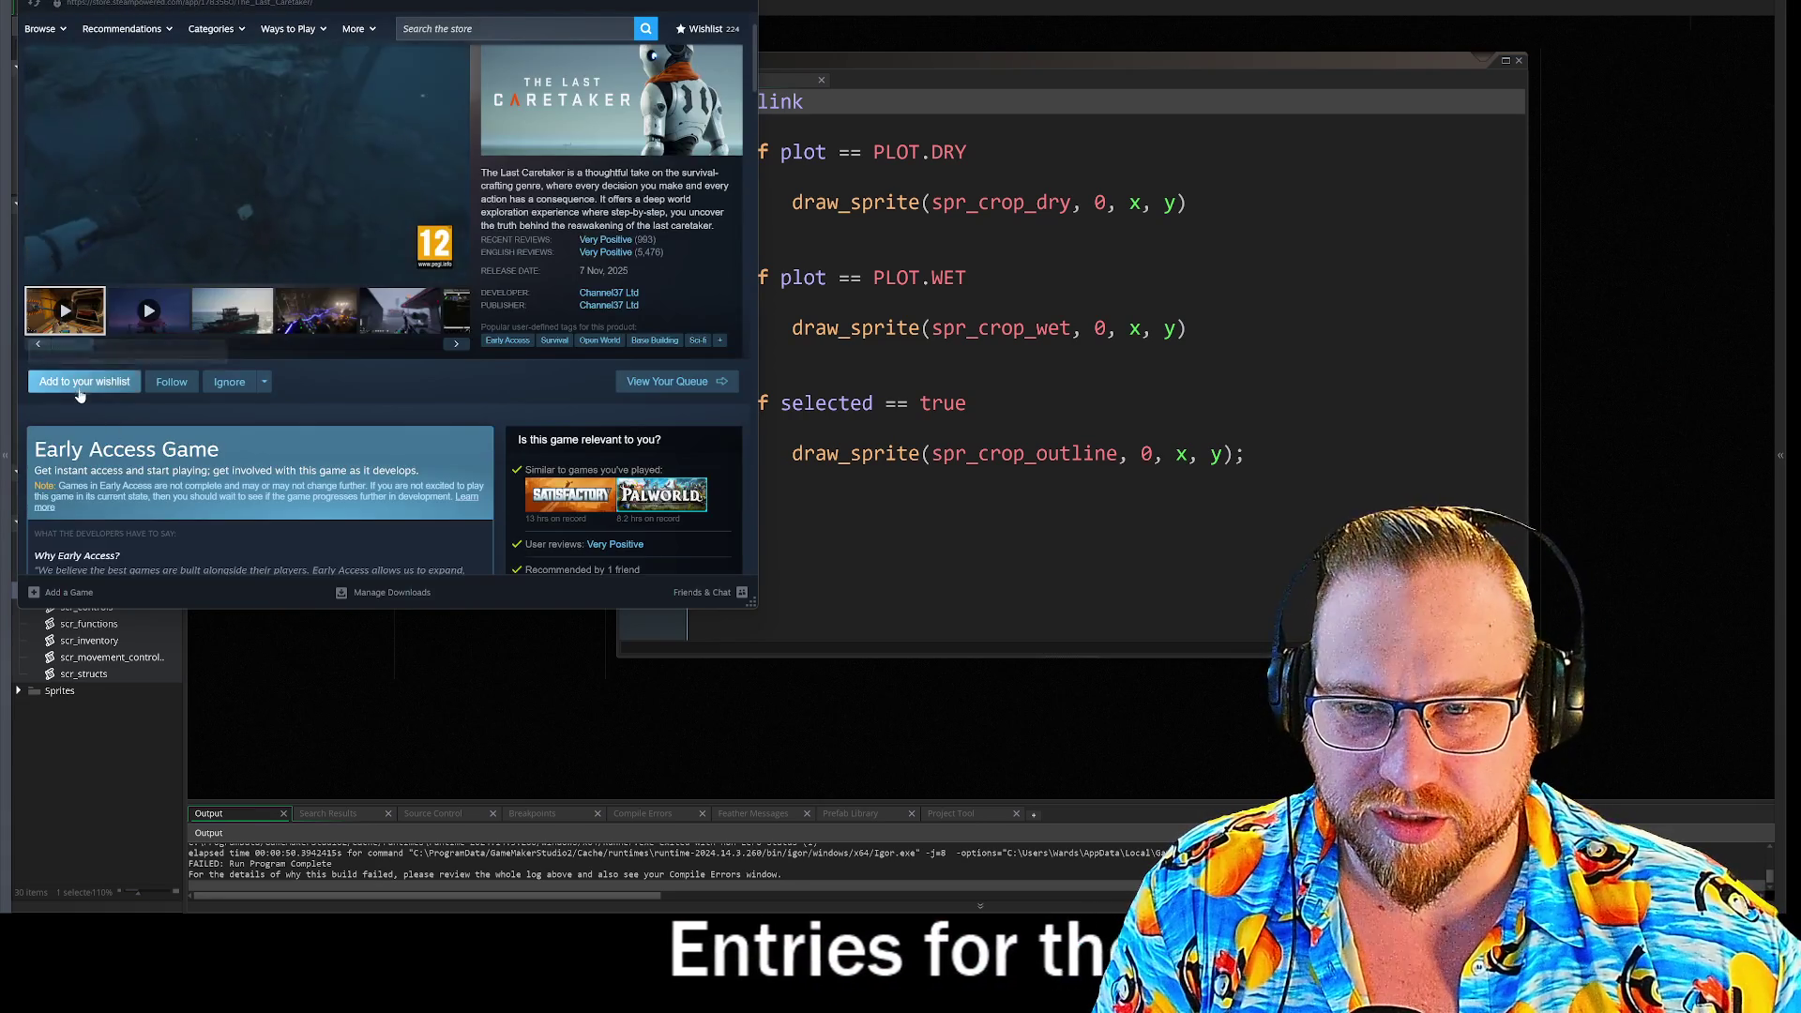
# - Search the Steam store for 'mushrooman'
pyautogui.moveTo(104, 3)
pyautogui.click(514, 28)
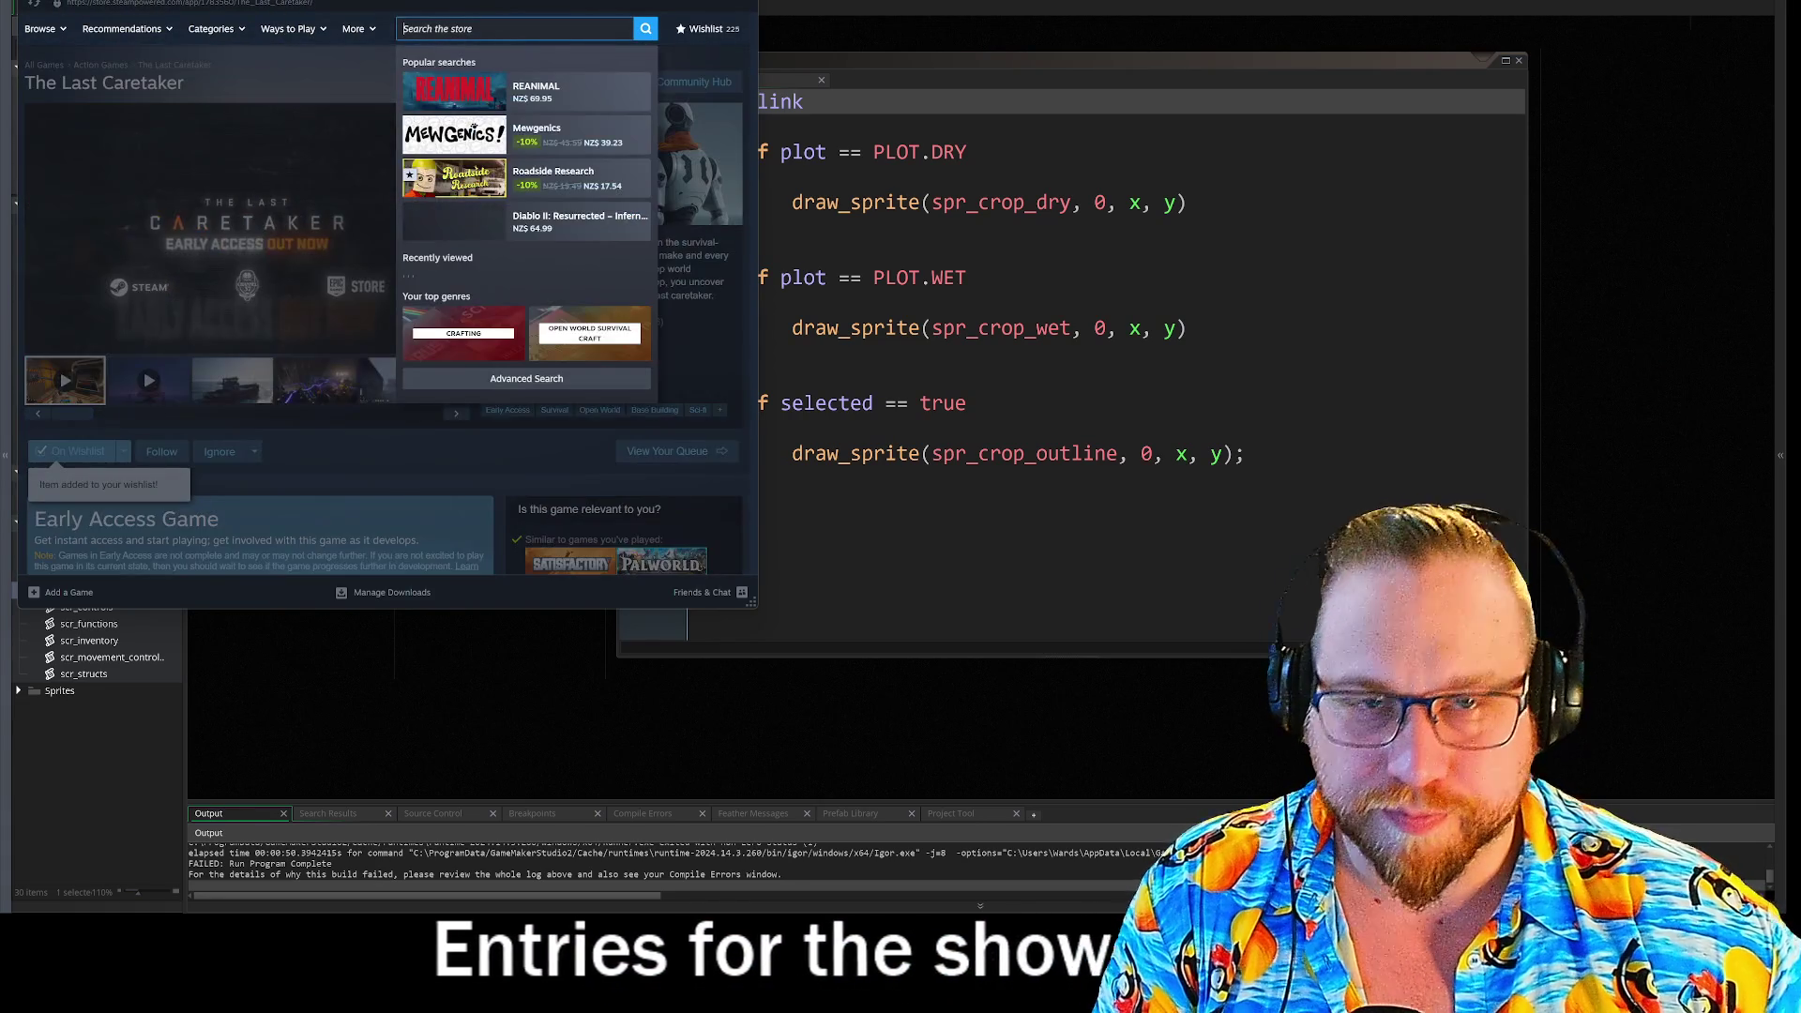
pyautogui.write('smo')
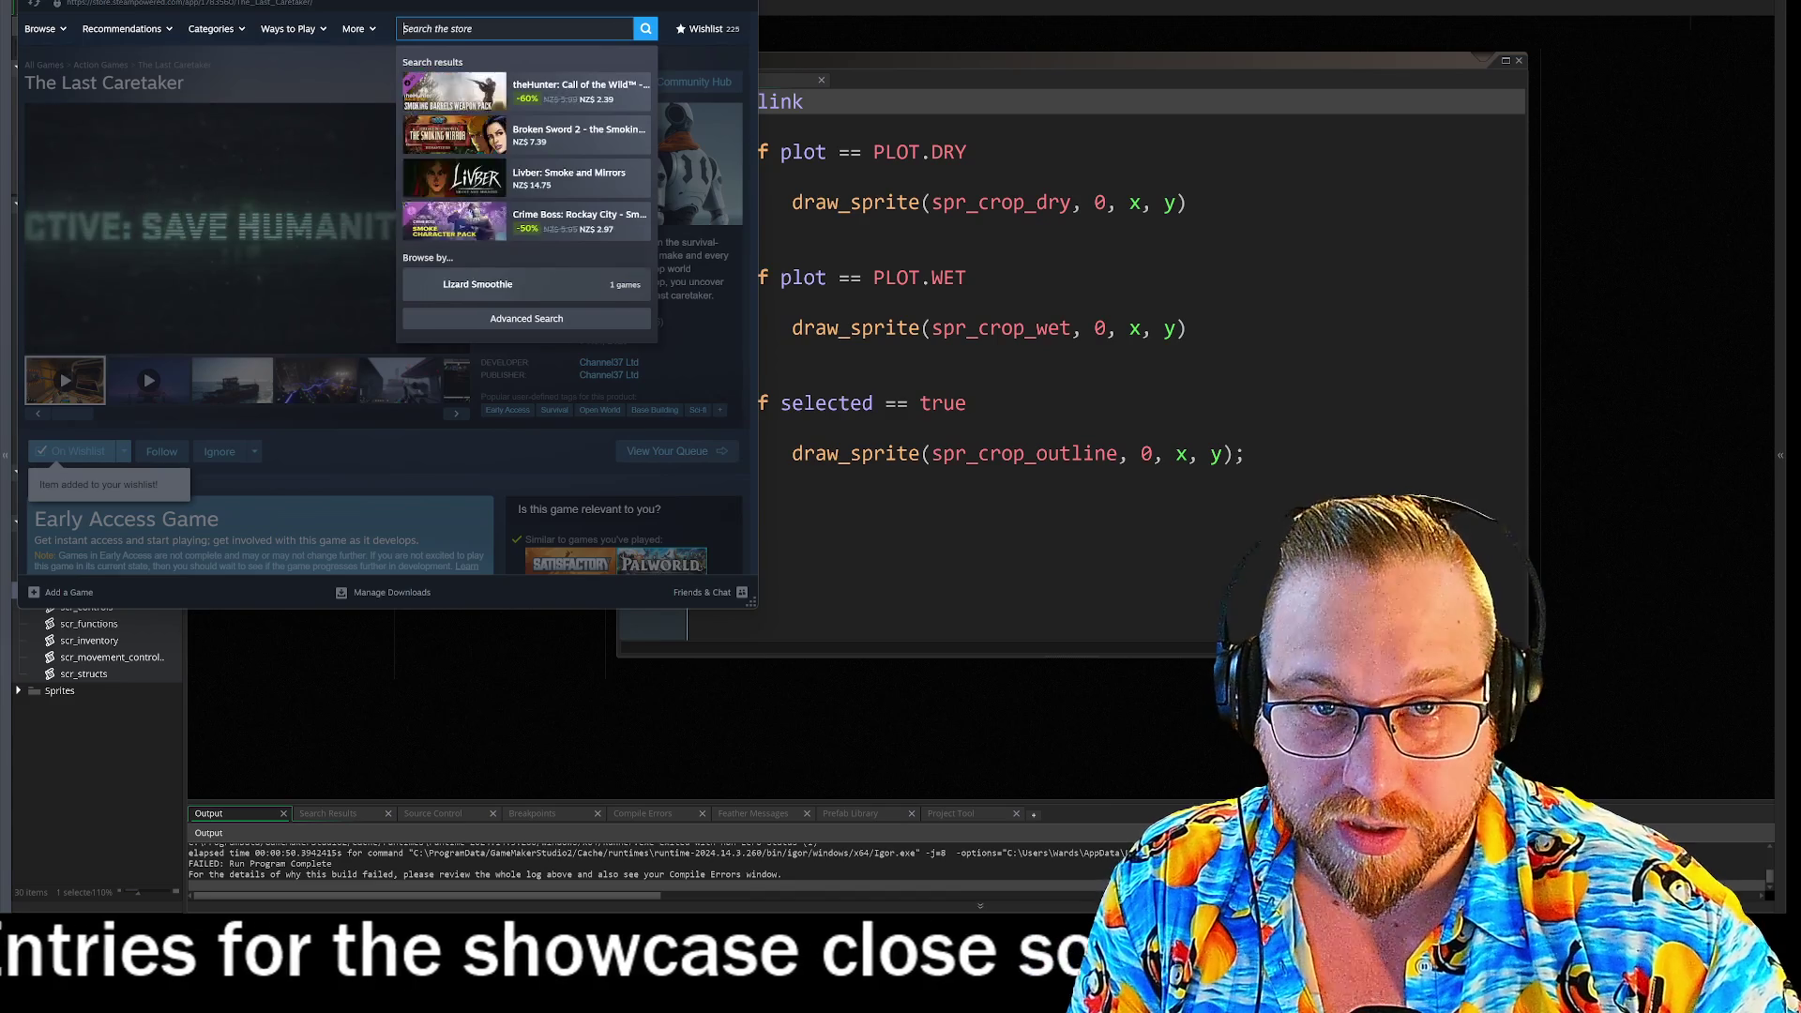
pyautogui.press('BackSpace')
pyautogui.press('BackSpace')
pyautogui.press('BackSpace')
pyautogui.write('mushrooman')
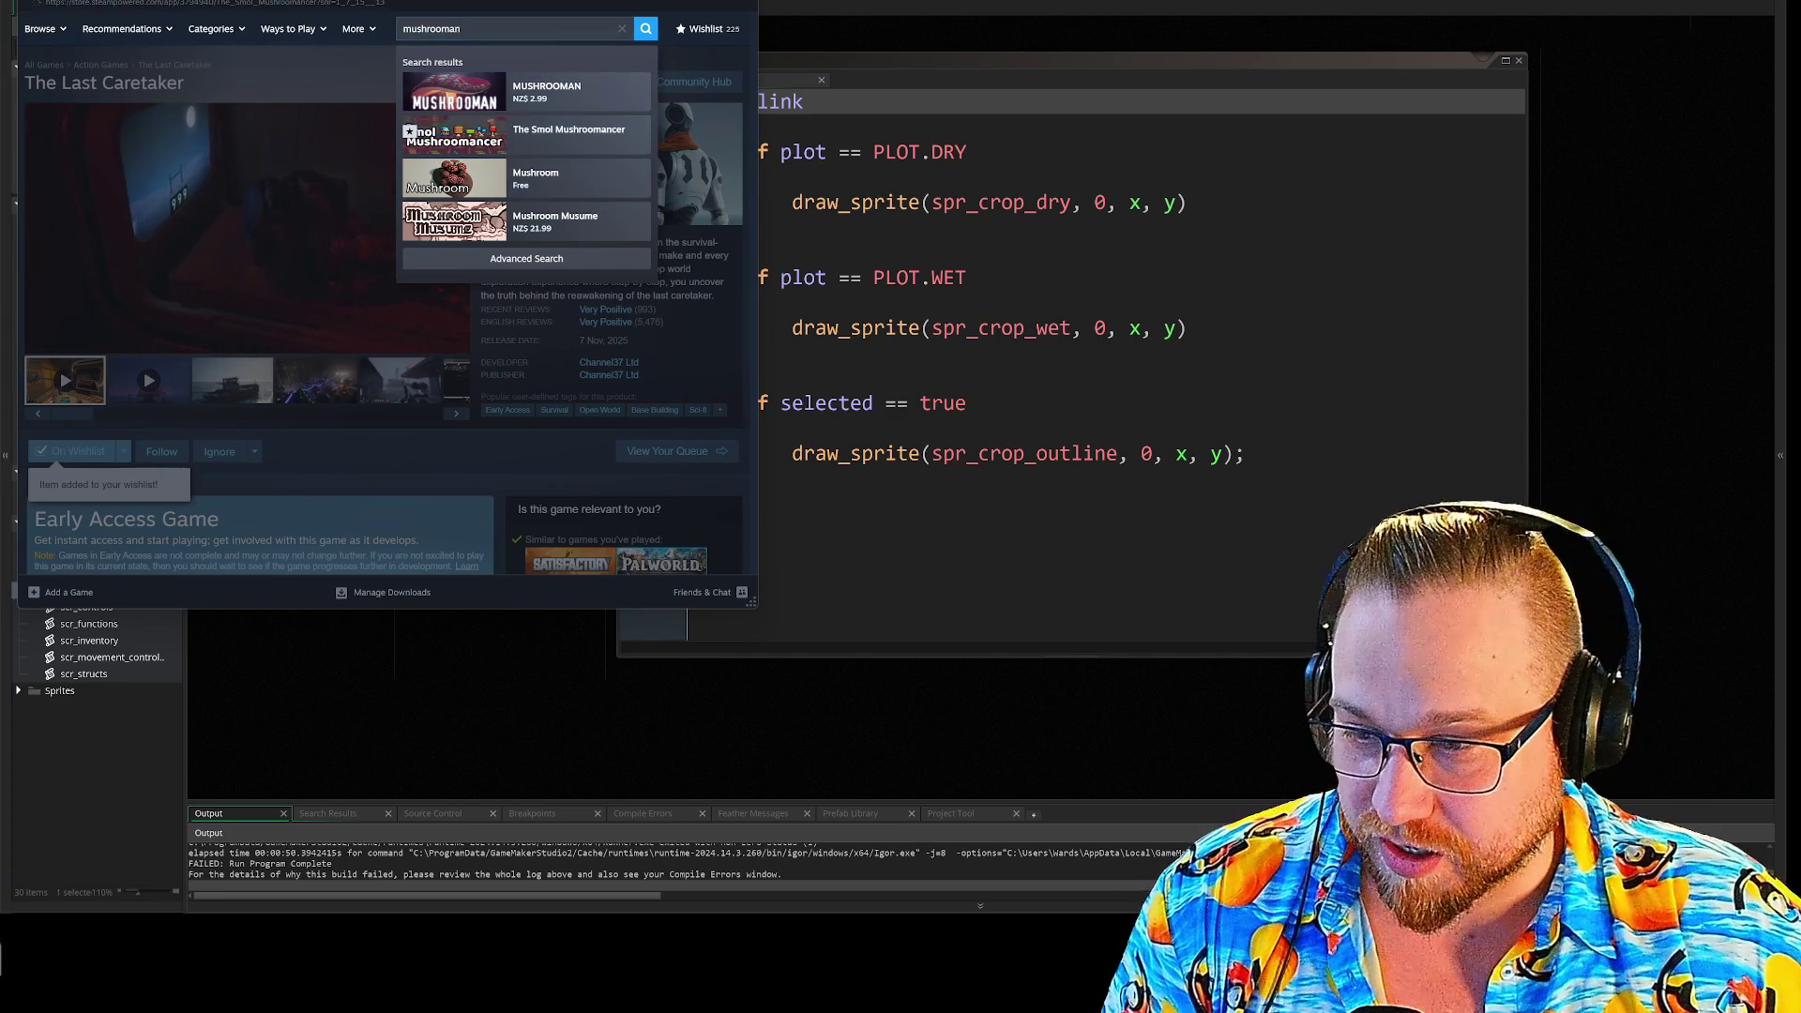
# - Open The Smol Mushroomancer store page, then enlarge the Steam window and move it down the screen
pyautogui.click(553, 133)
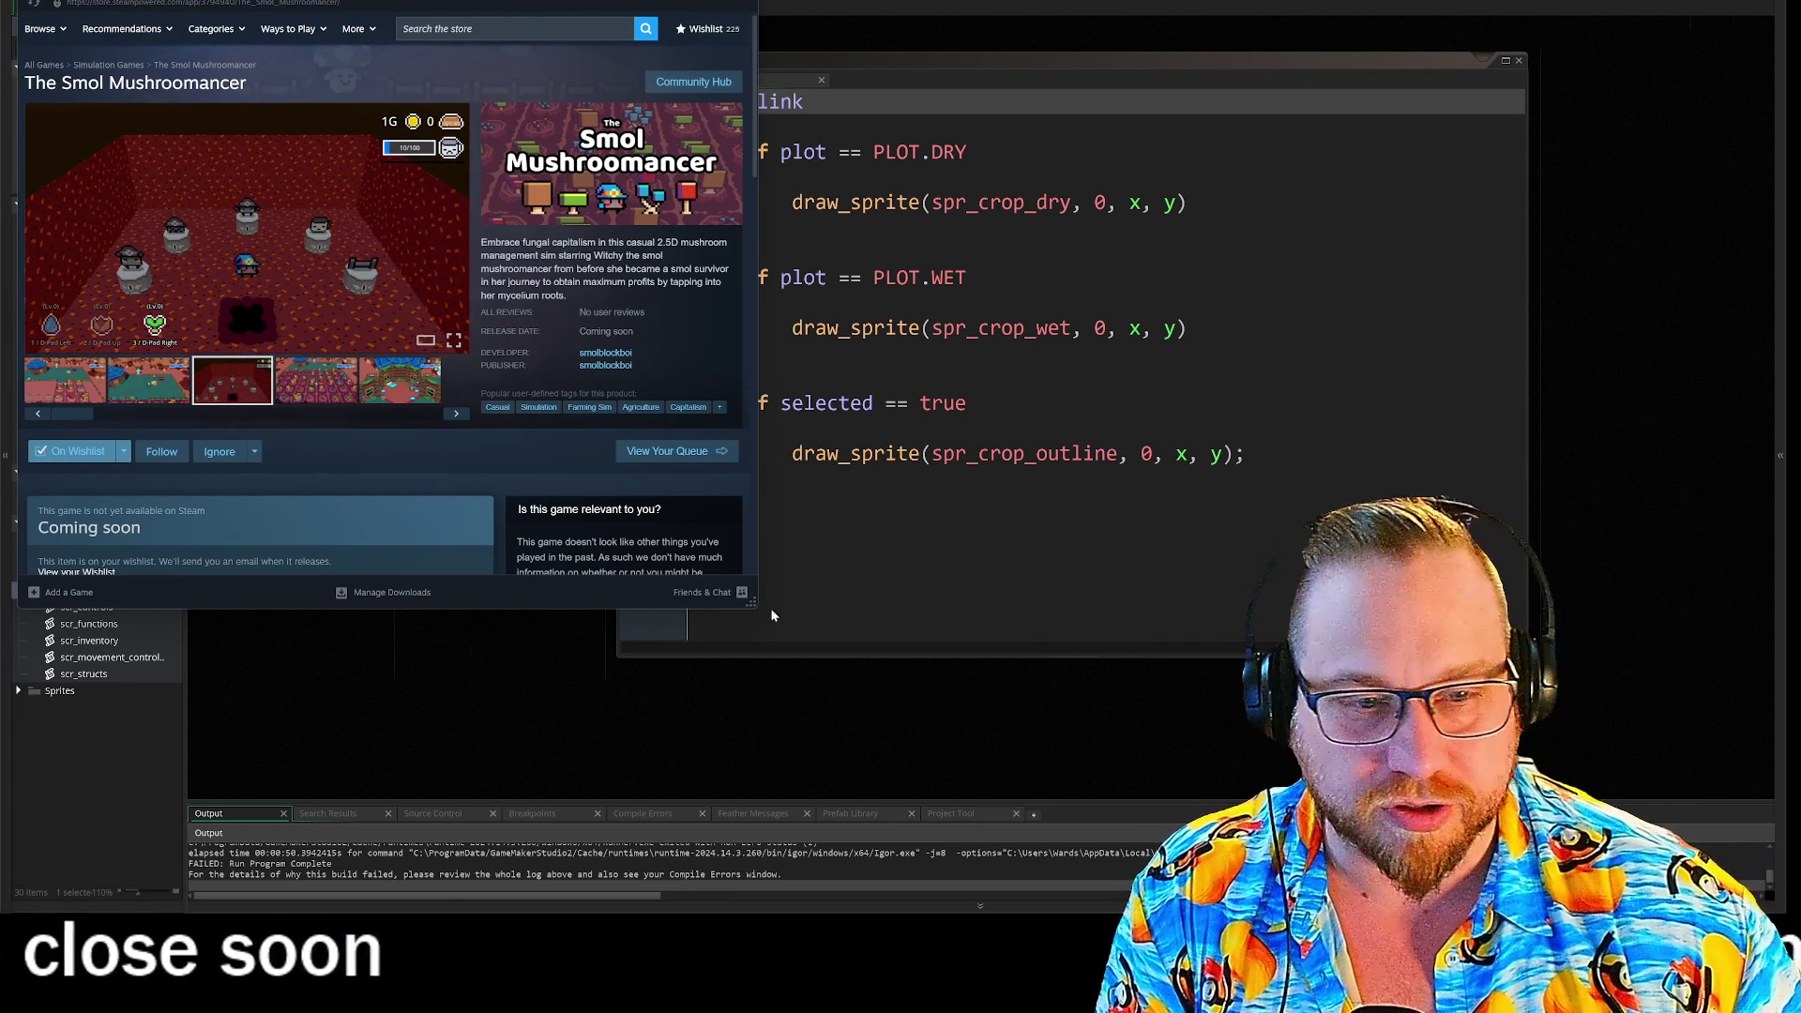
pyautogui.moveTo(755, 607)
pyautogui.mouseDown()
pyautogui.moveTo(1145, 849)
pyautogui.moveTo(1050, 854)
pyautogui.moveTo(1001, 879)
pyautogui.mouseUp()
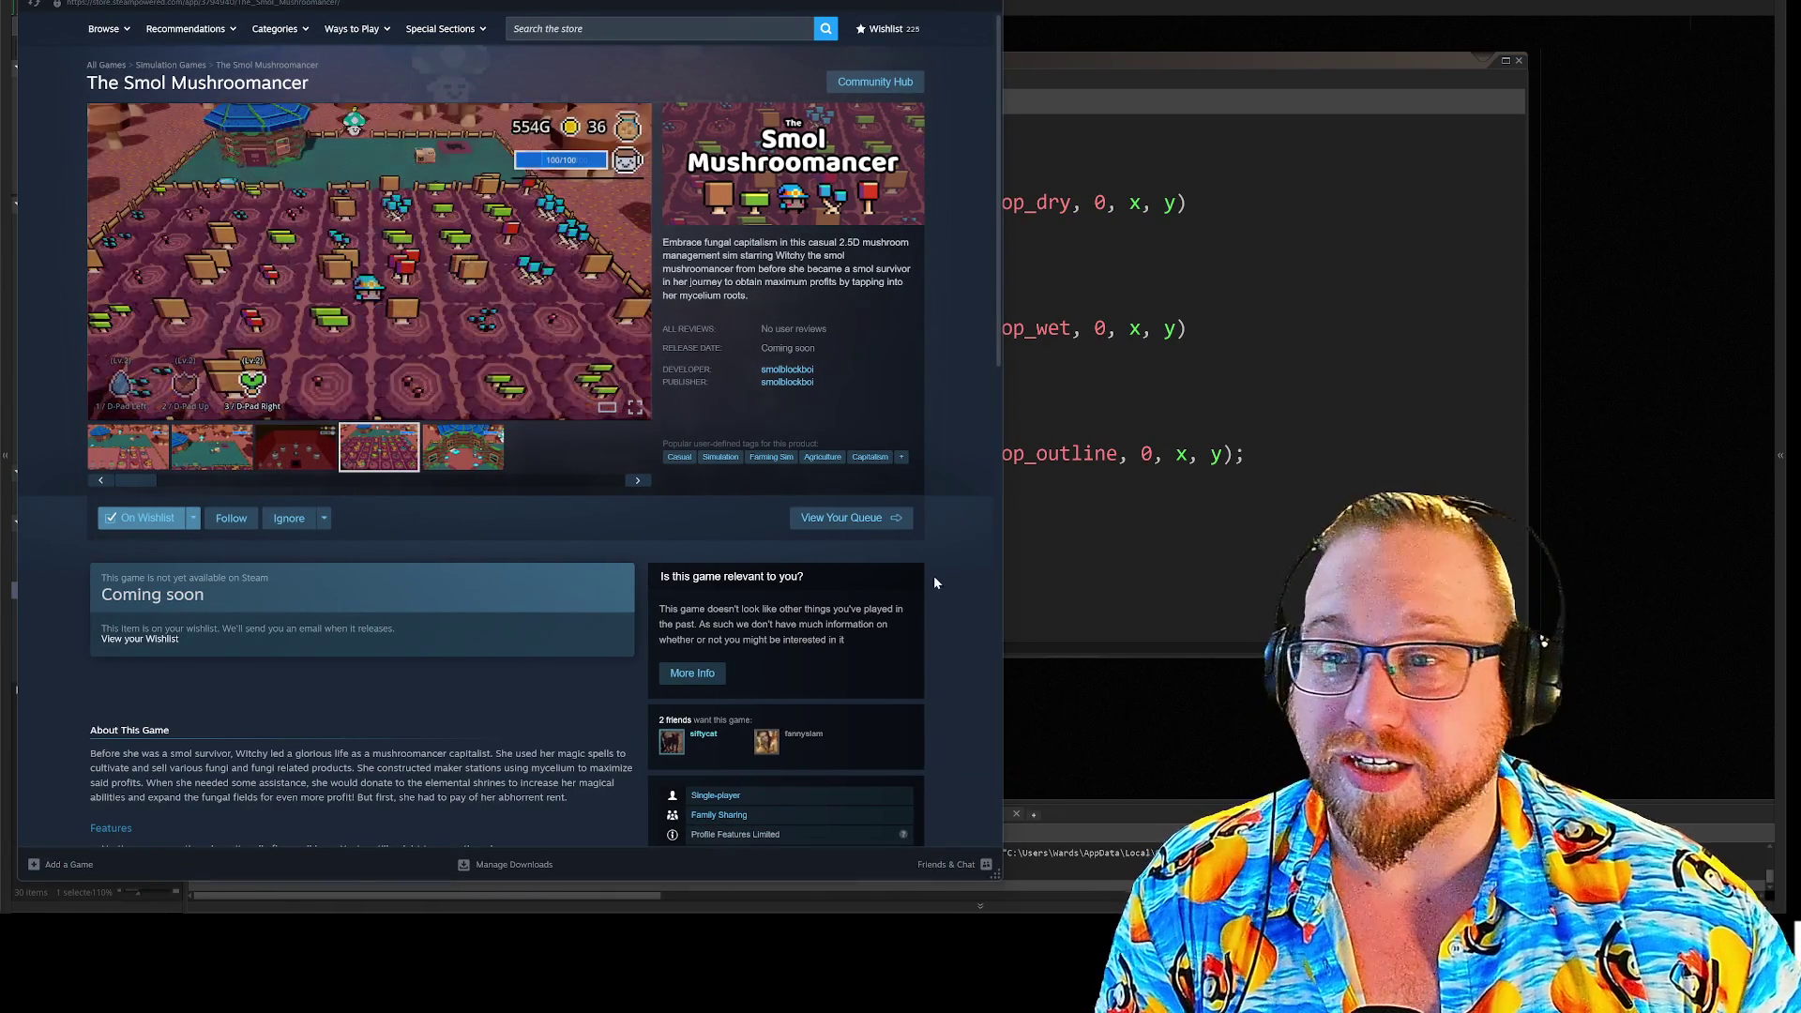
pyautogui.moveTo(731, 3)
pyautogui.mouseDown()
pyautogui.moveTo(733, 657)
pyautogui.moveTo(707, 741)
pyautogui.moveTo(722, 764)
pyautogui.moveTo(732, 726)
pyautogui.mouseUp()
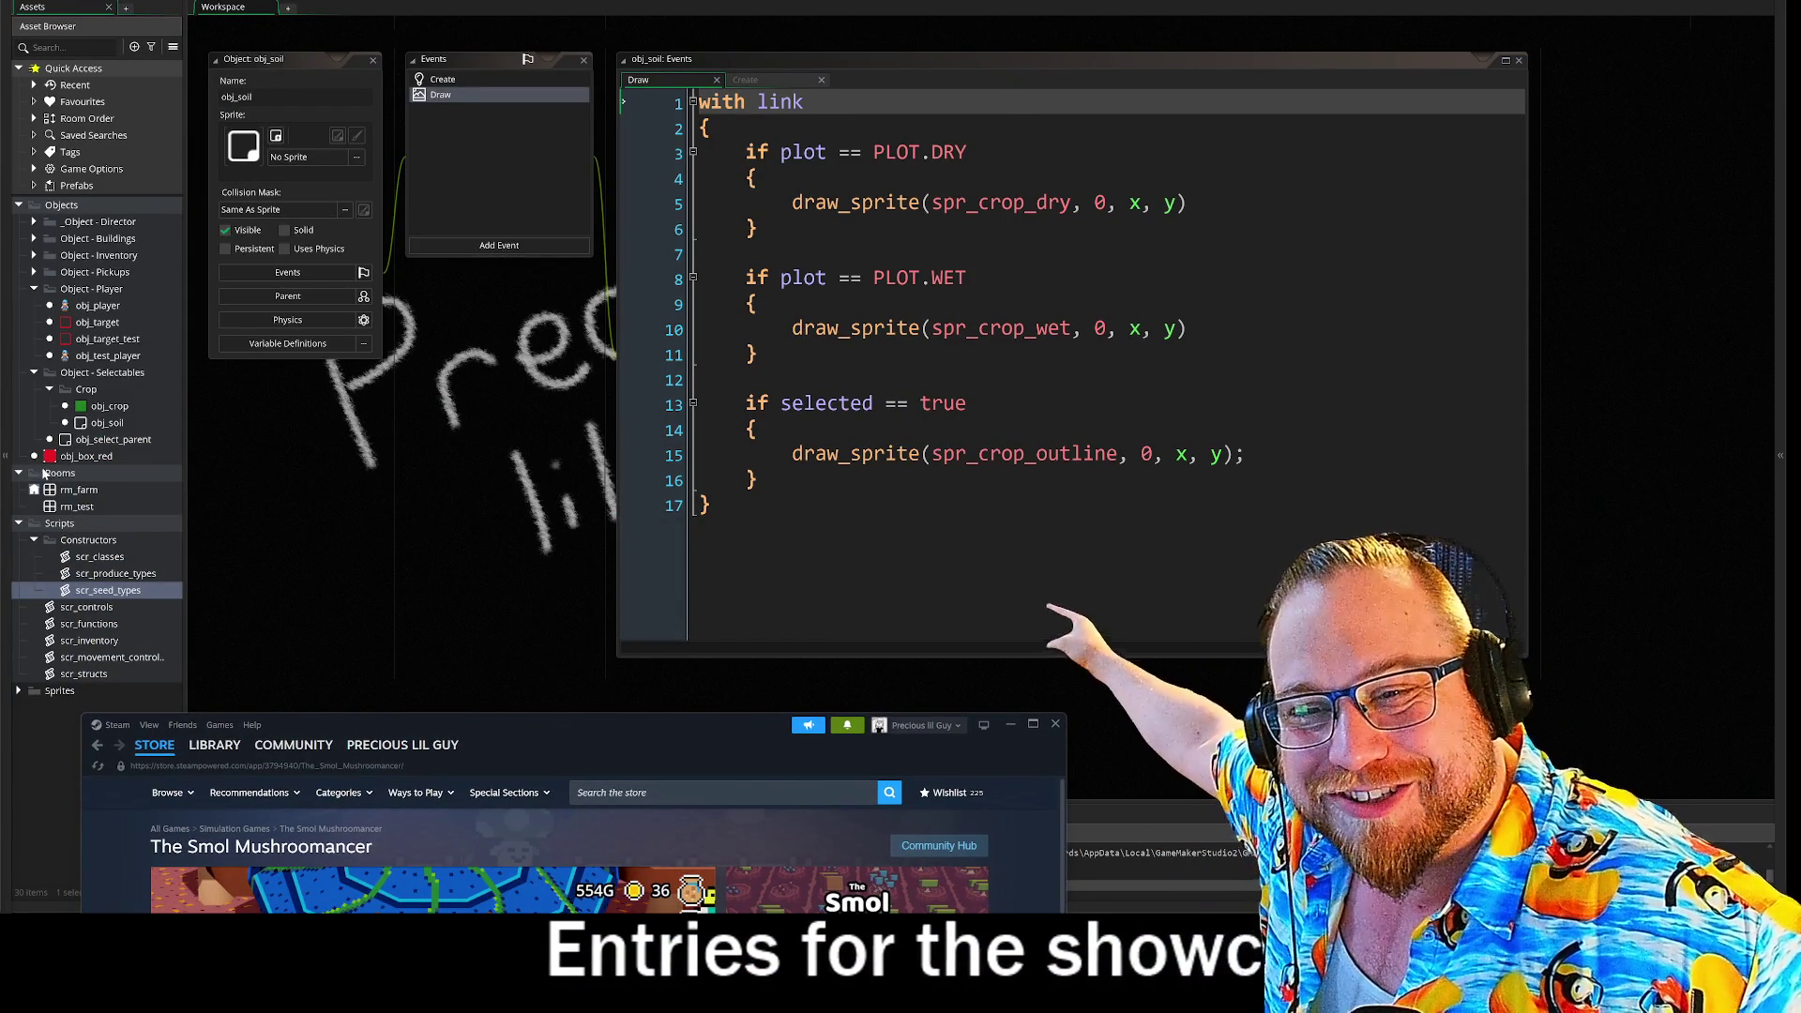
pyautogui.doubleClick(79, 489)
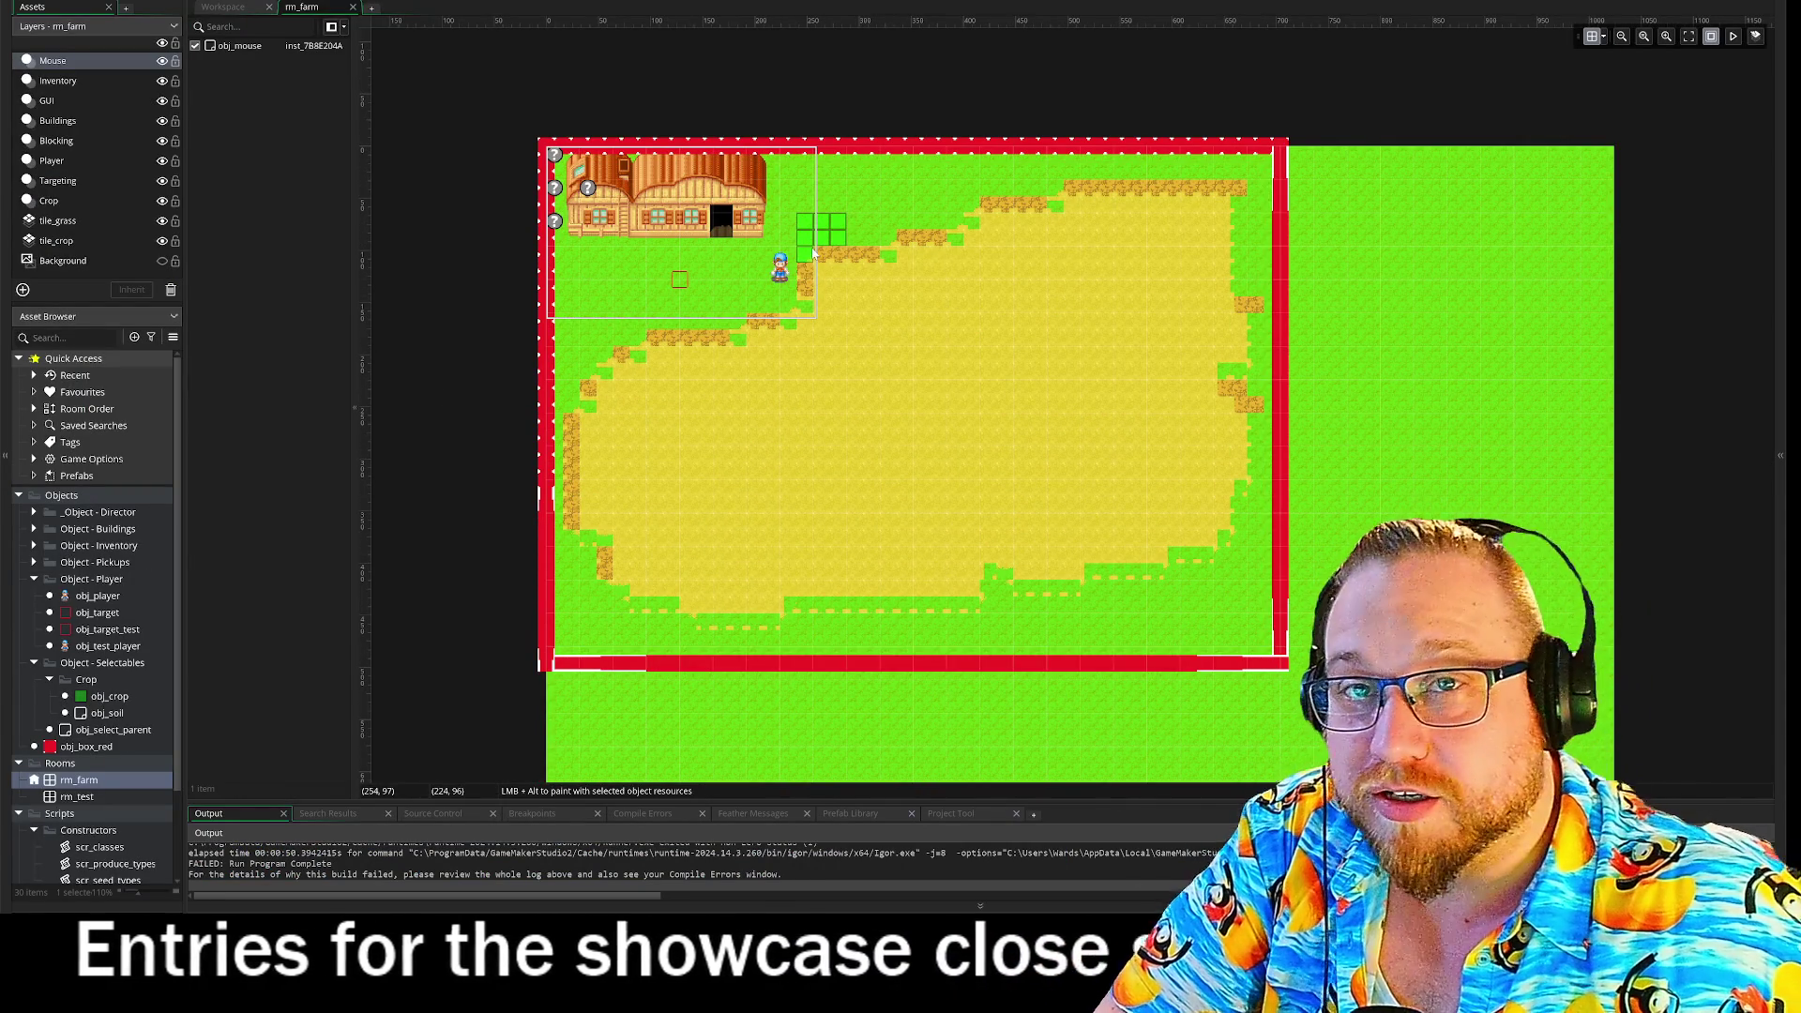
pyautogui.scroll(5, 813, 253)
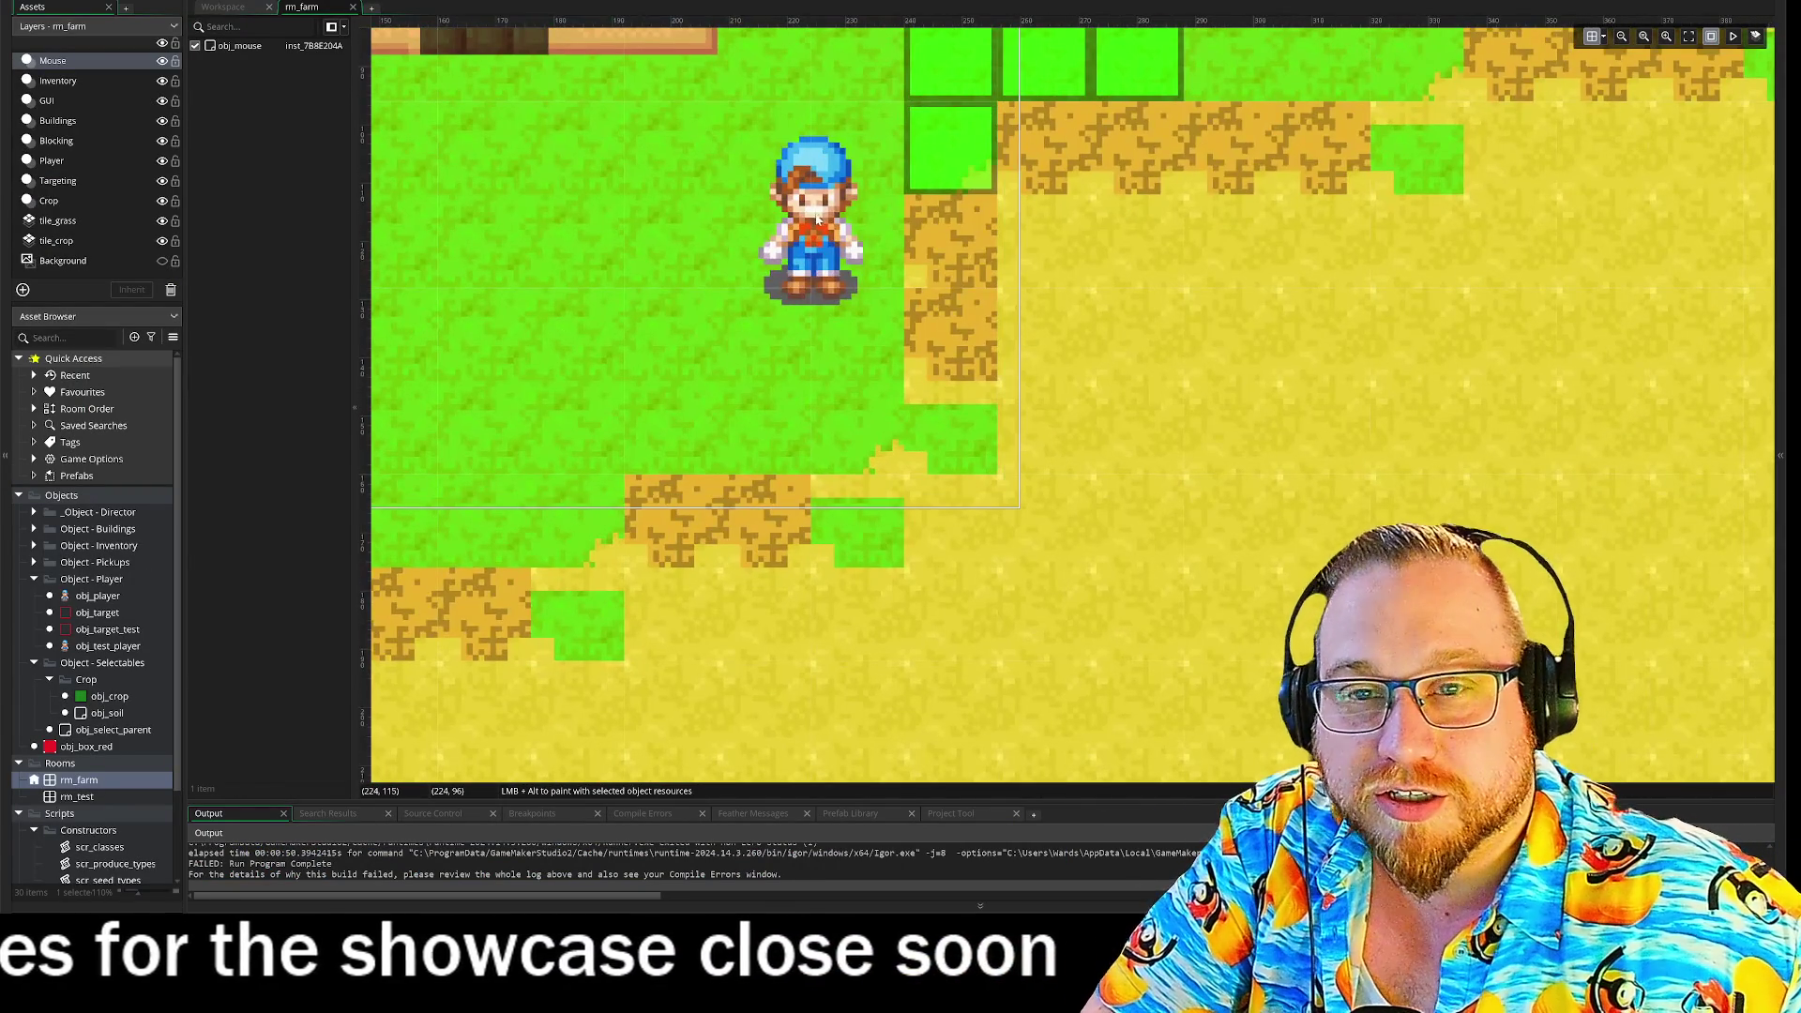
pyautogui.scroll(2, 1135, 537)
pyautogui.scroll(1, 1135, 538)
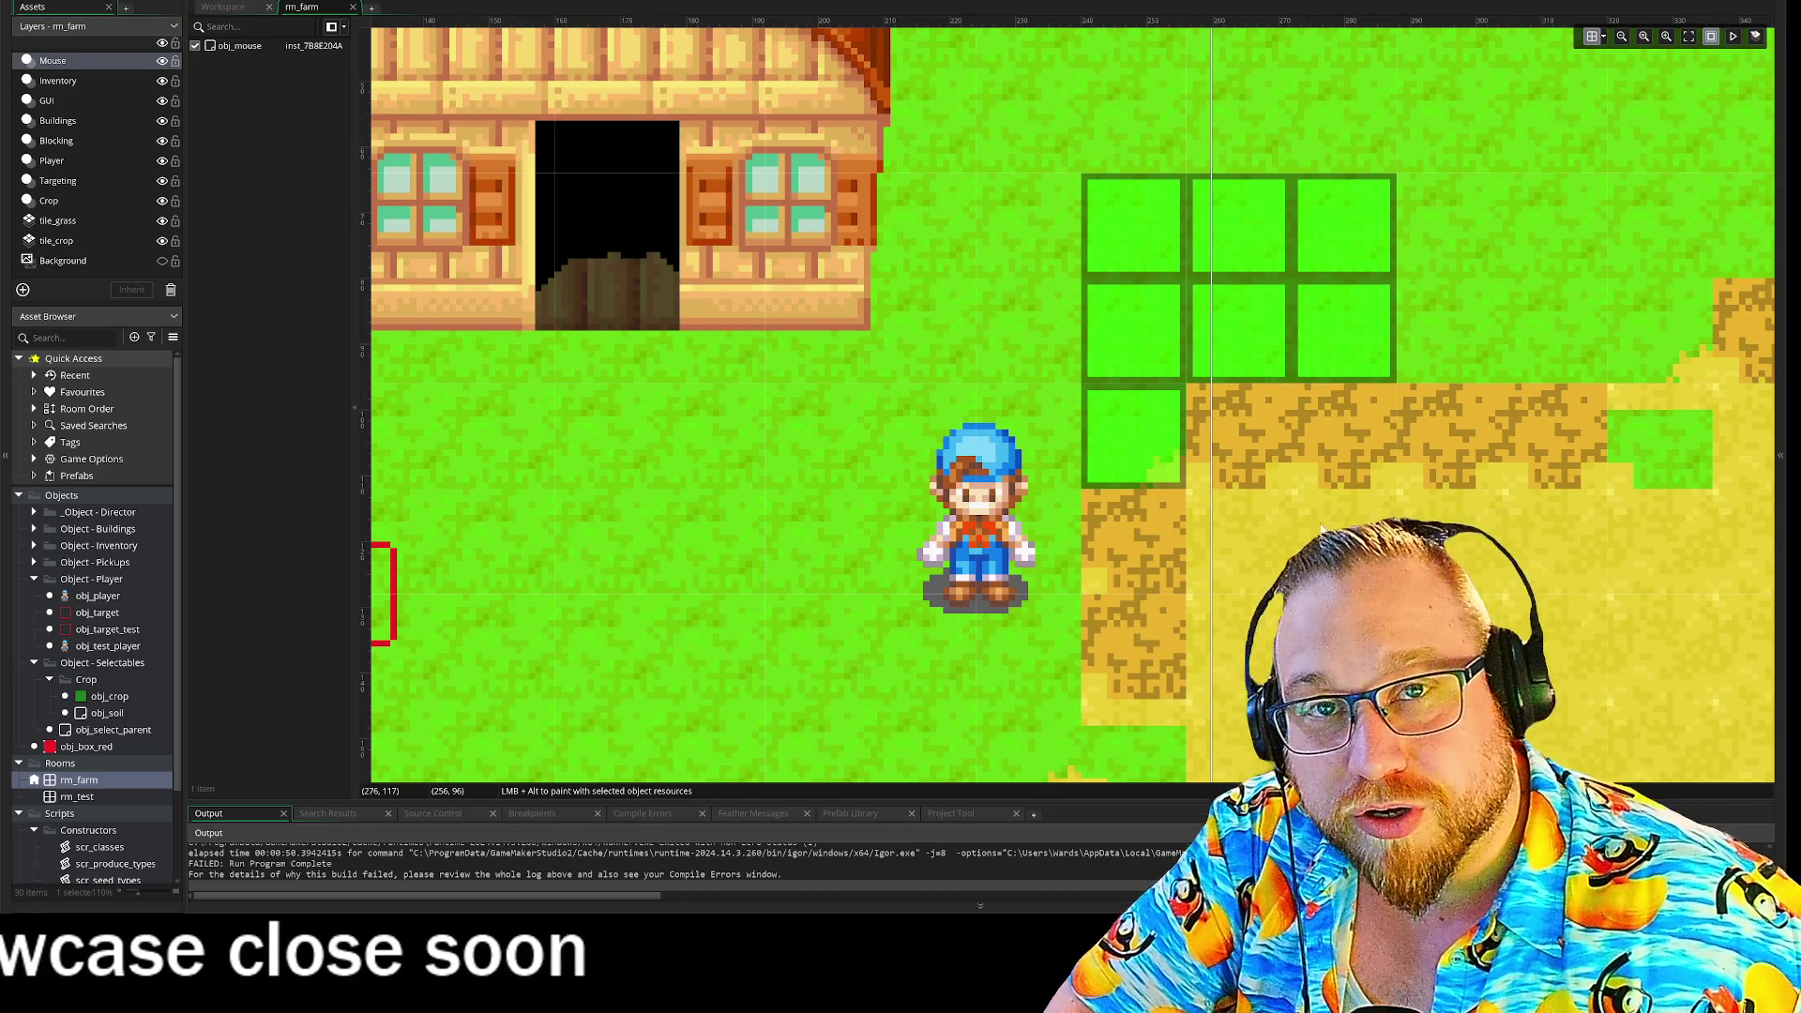
pyautogui.scroll(-1, 1323, 528)
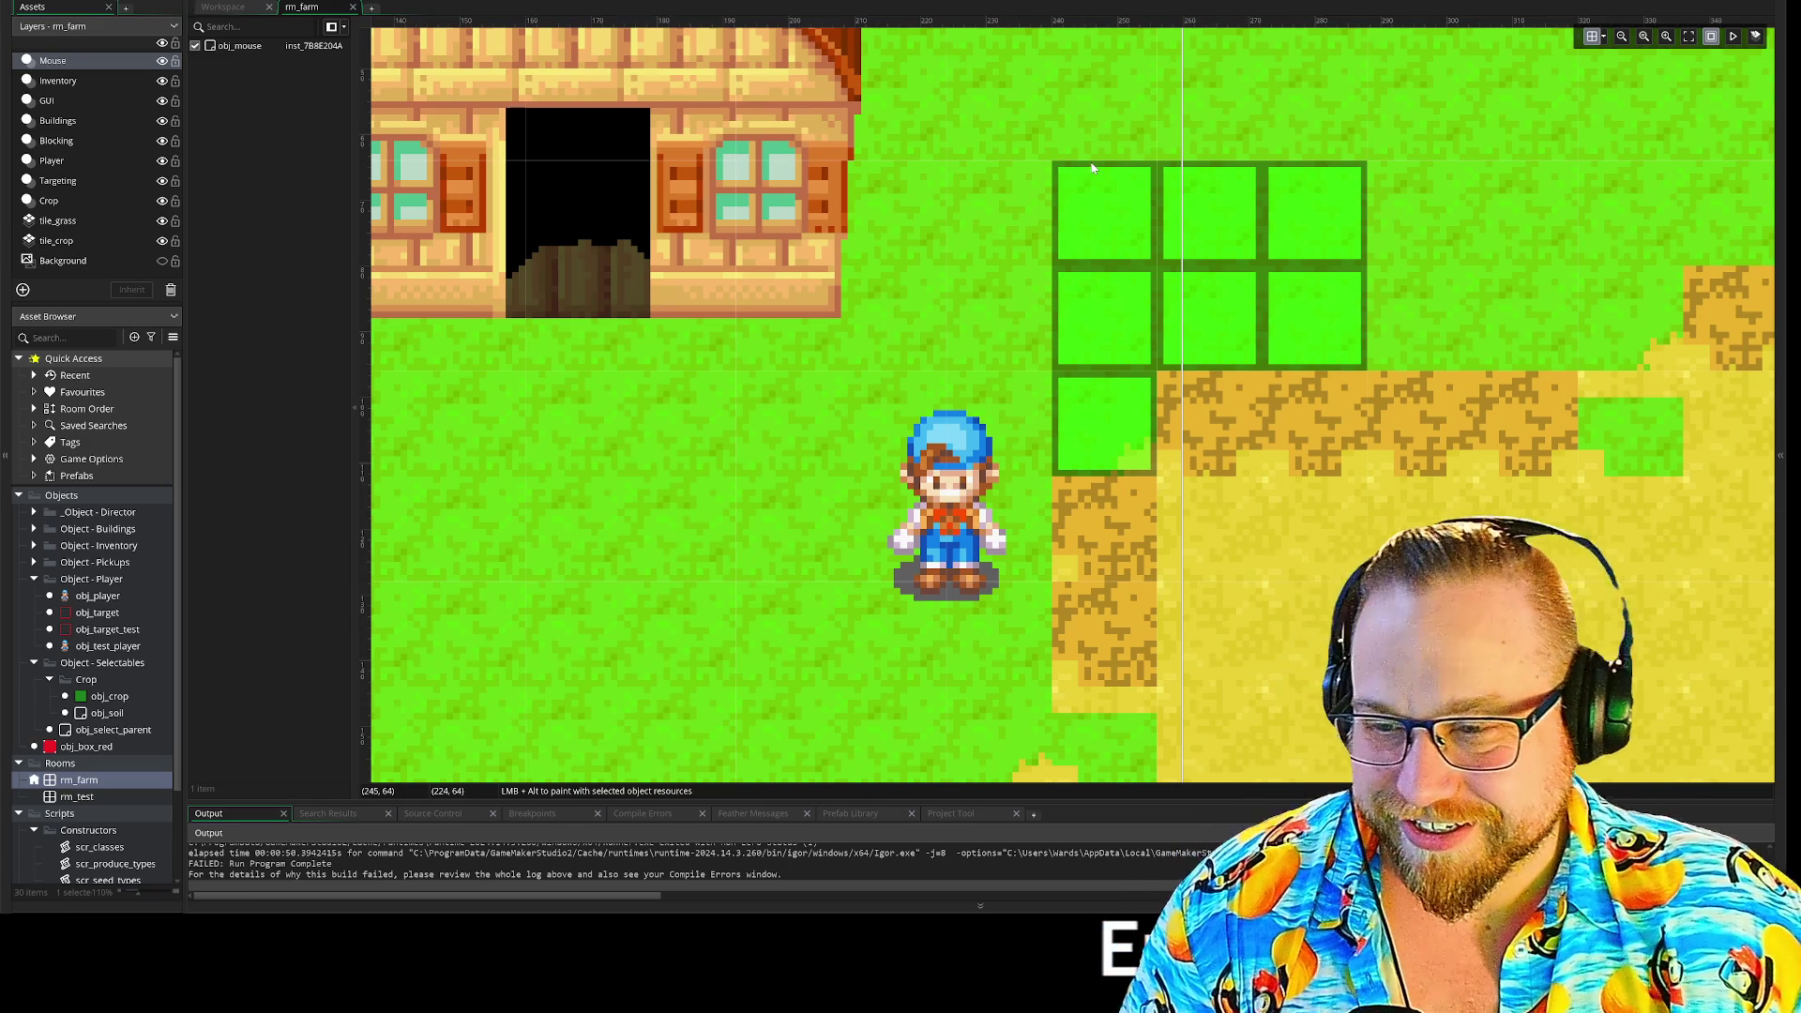
# - Switch from the rm_farm room view to the Workspace
pyautogui.click(243, 8)
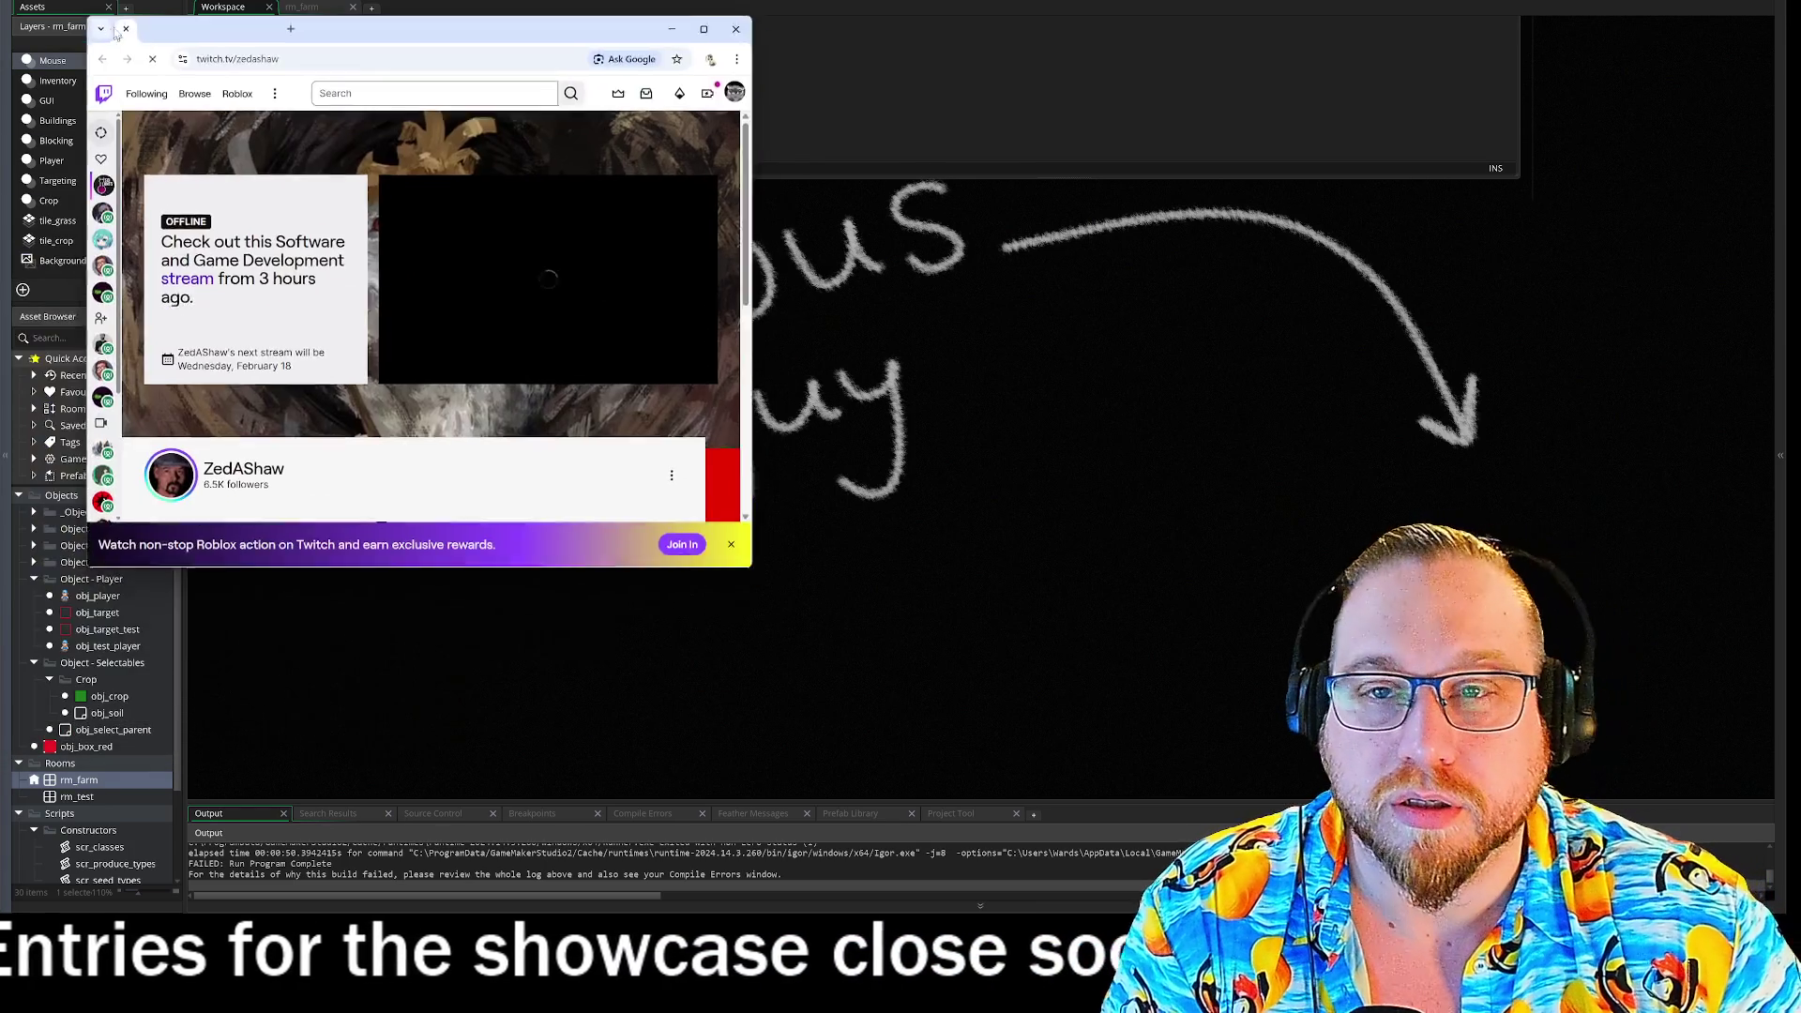
# - Enlarge the Twitch window and go to the streamer's channel Videos page
pyautogui.moveTo(731, 509); pyautogui.dragTo(1232, 781)
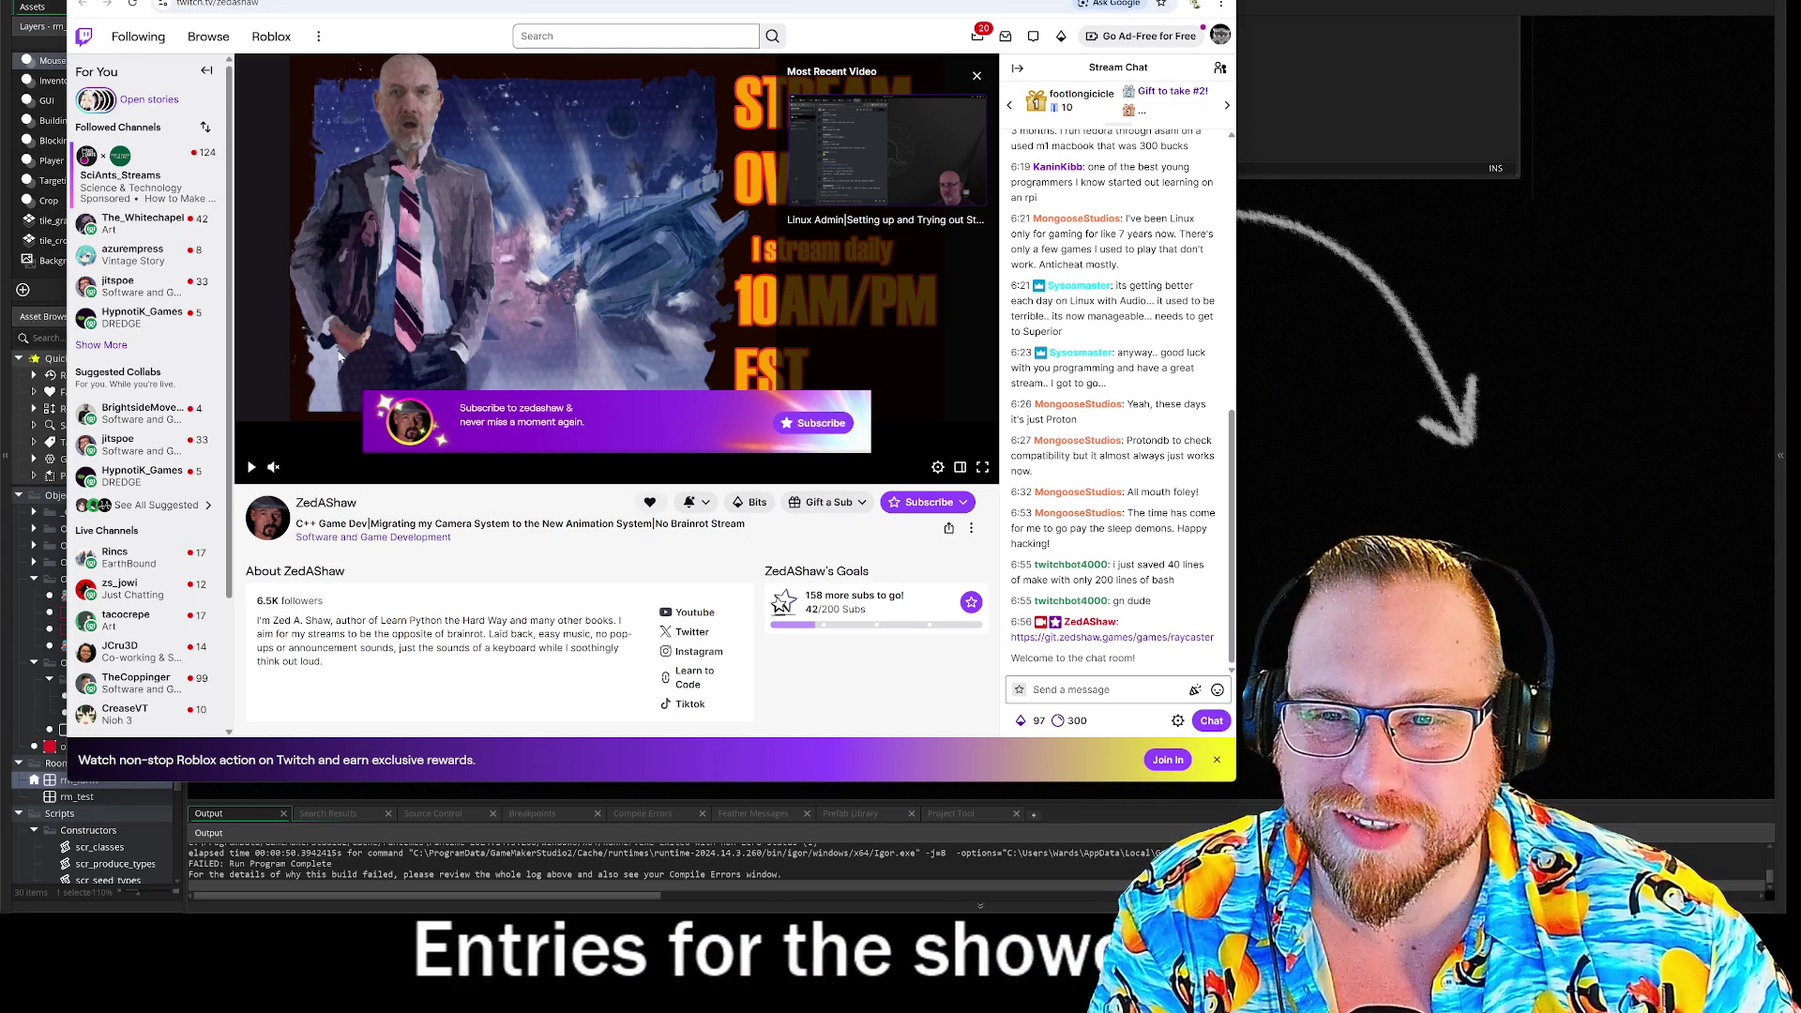
pyautogui.click(329, 504)
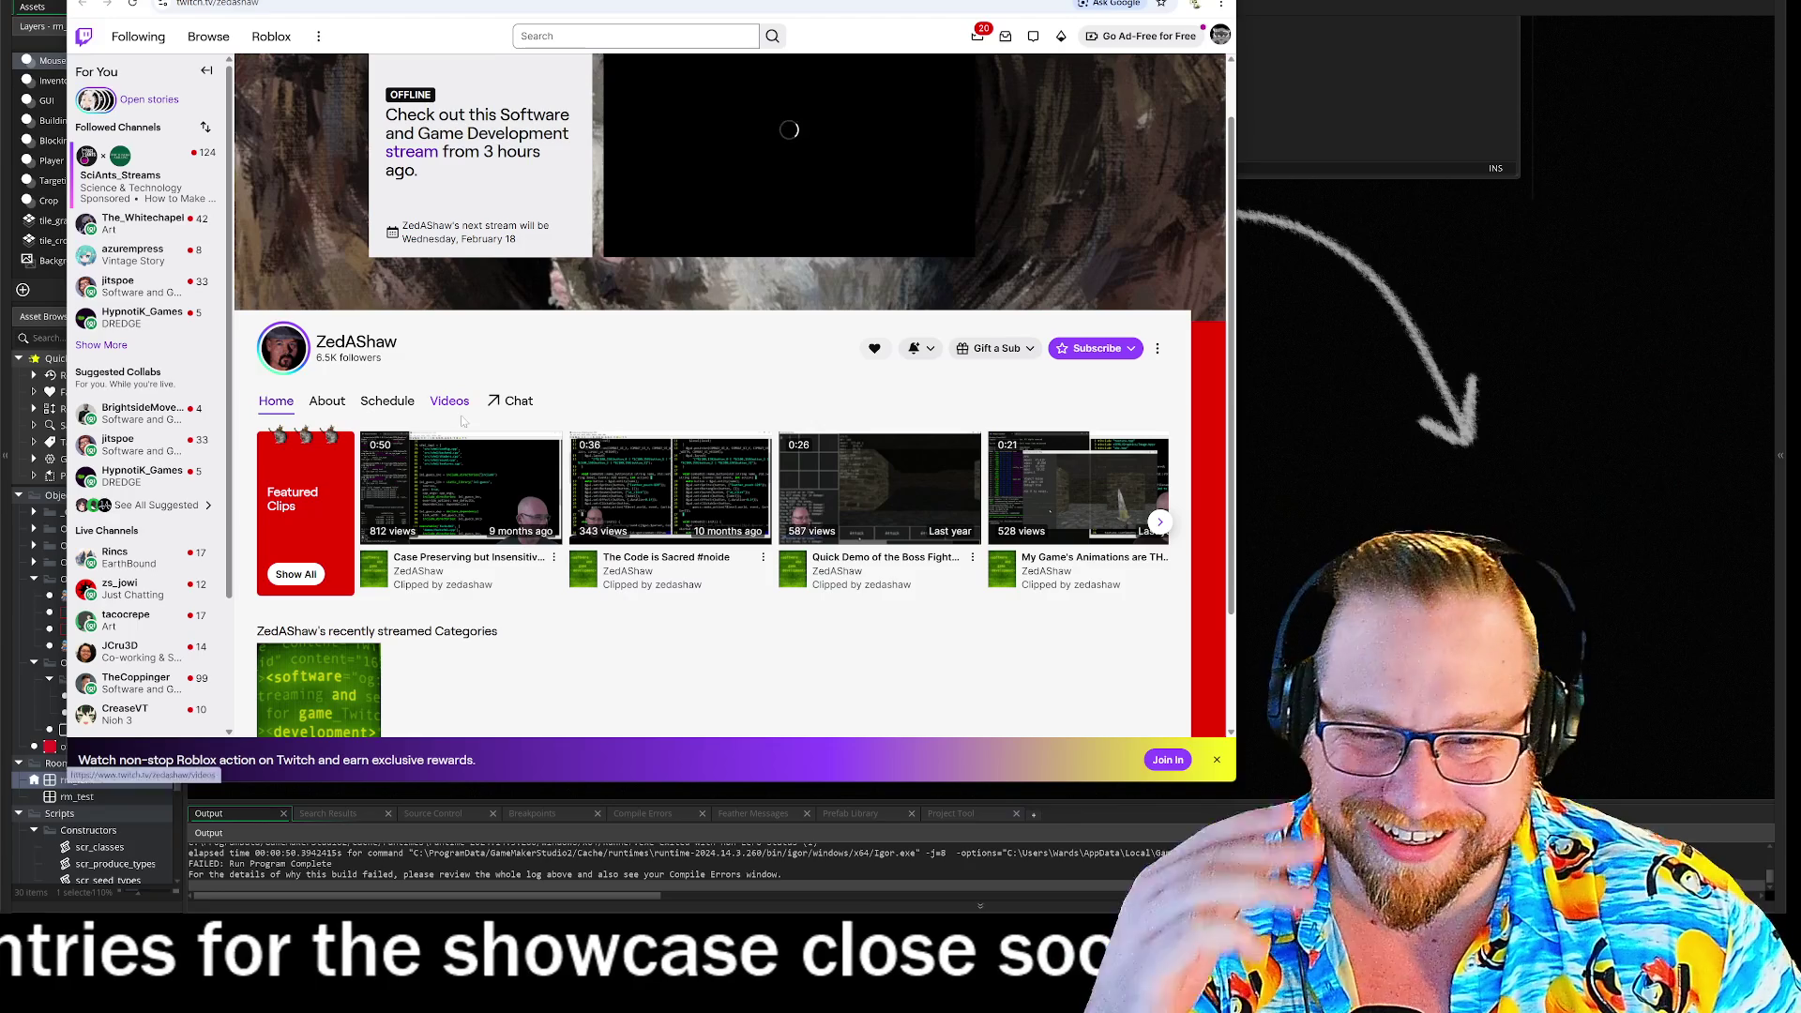
pyautogui.click(455, 413)
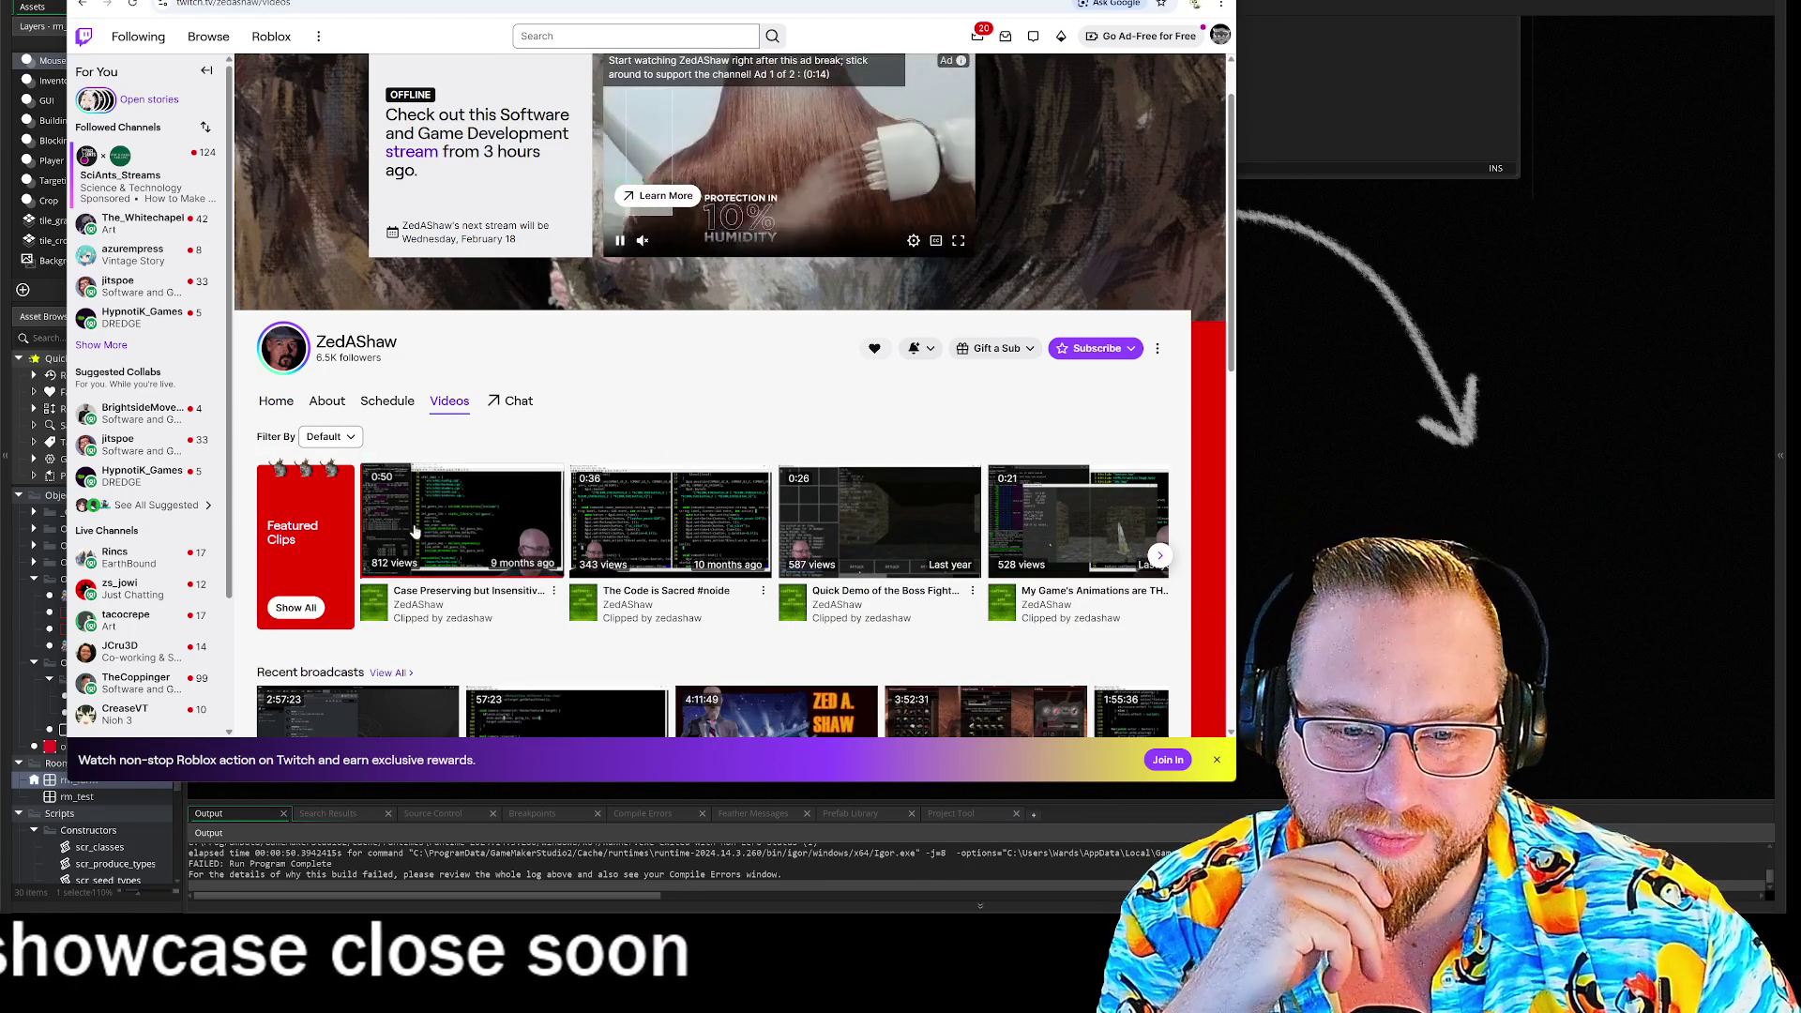
# - Preview the clip 'Case Preserving but Insensitive Must Die', then open the most recent broadcast instead
pyautogui.click(416, 531)
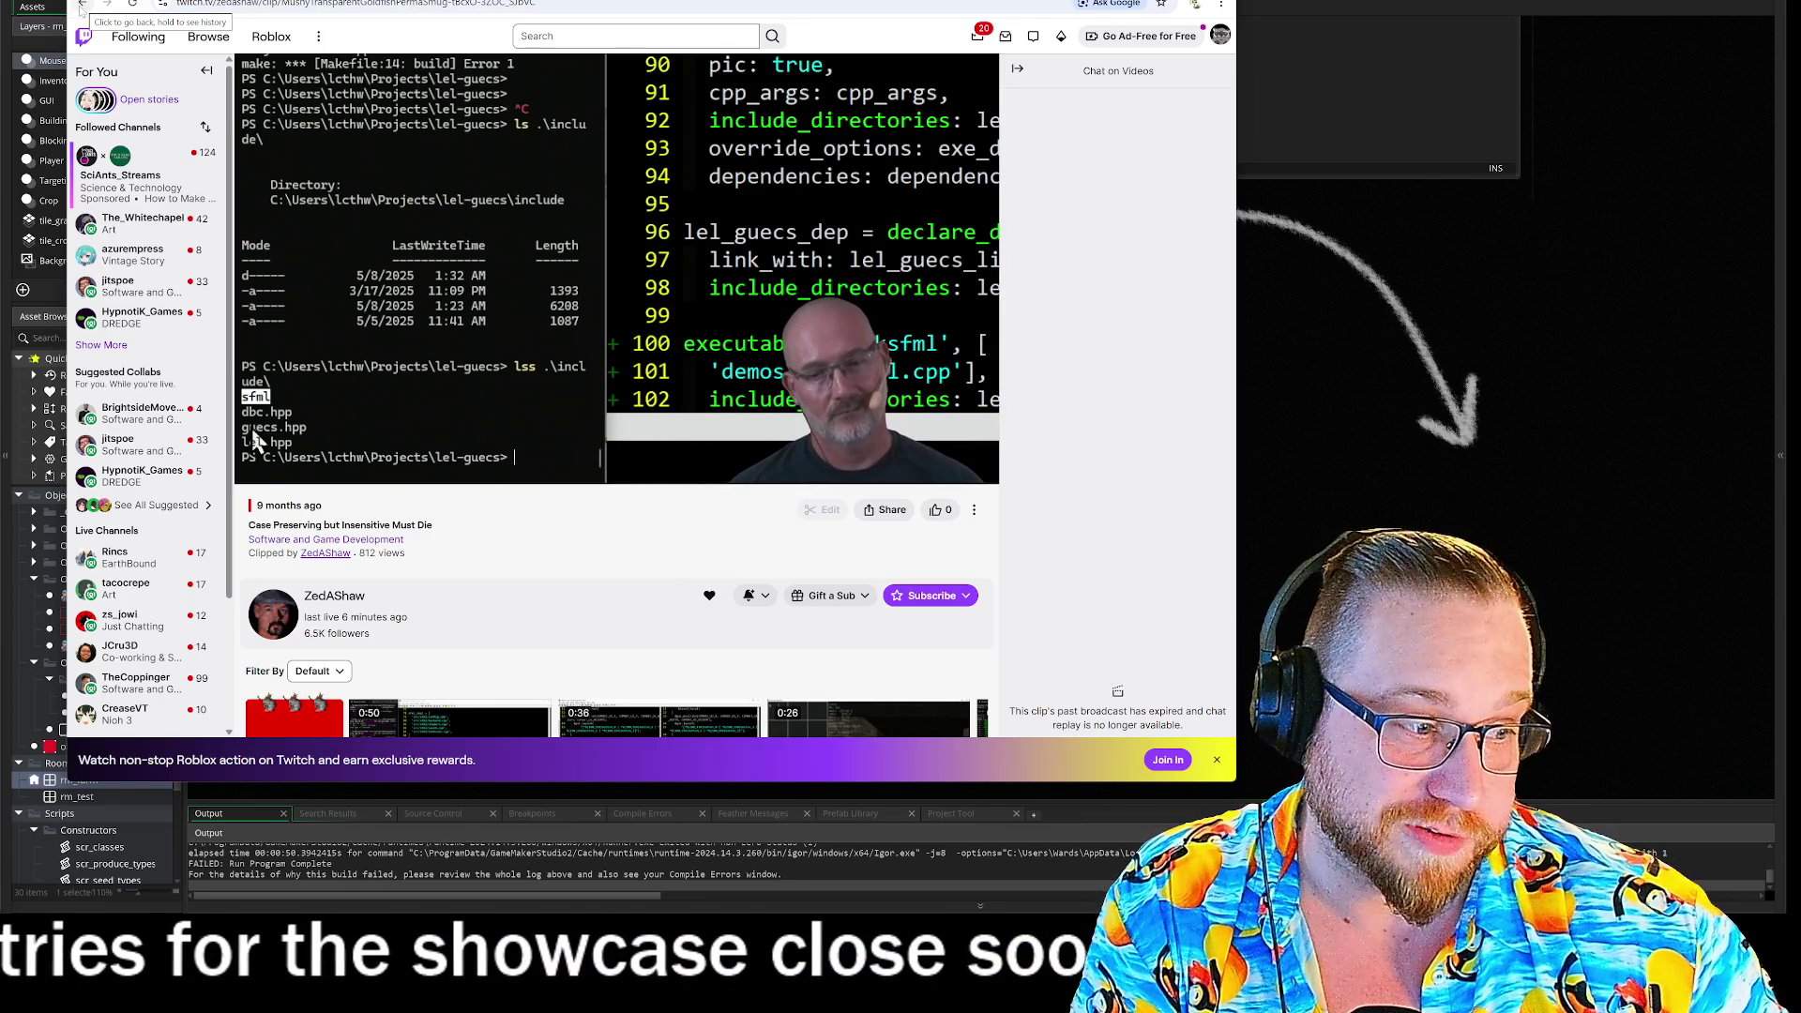
pyautogui.click(81, 5)
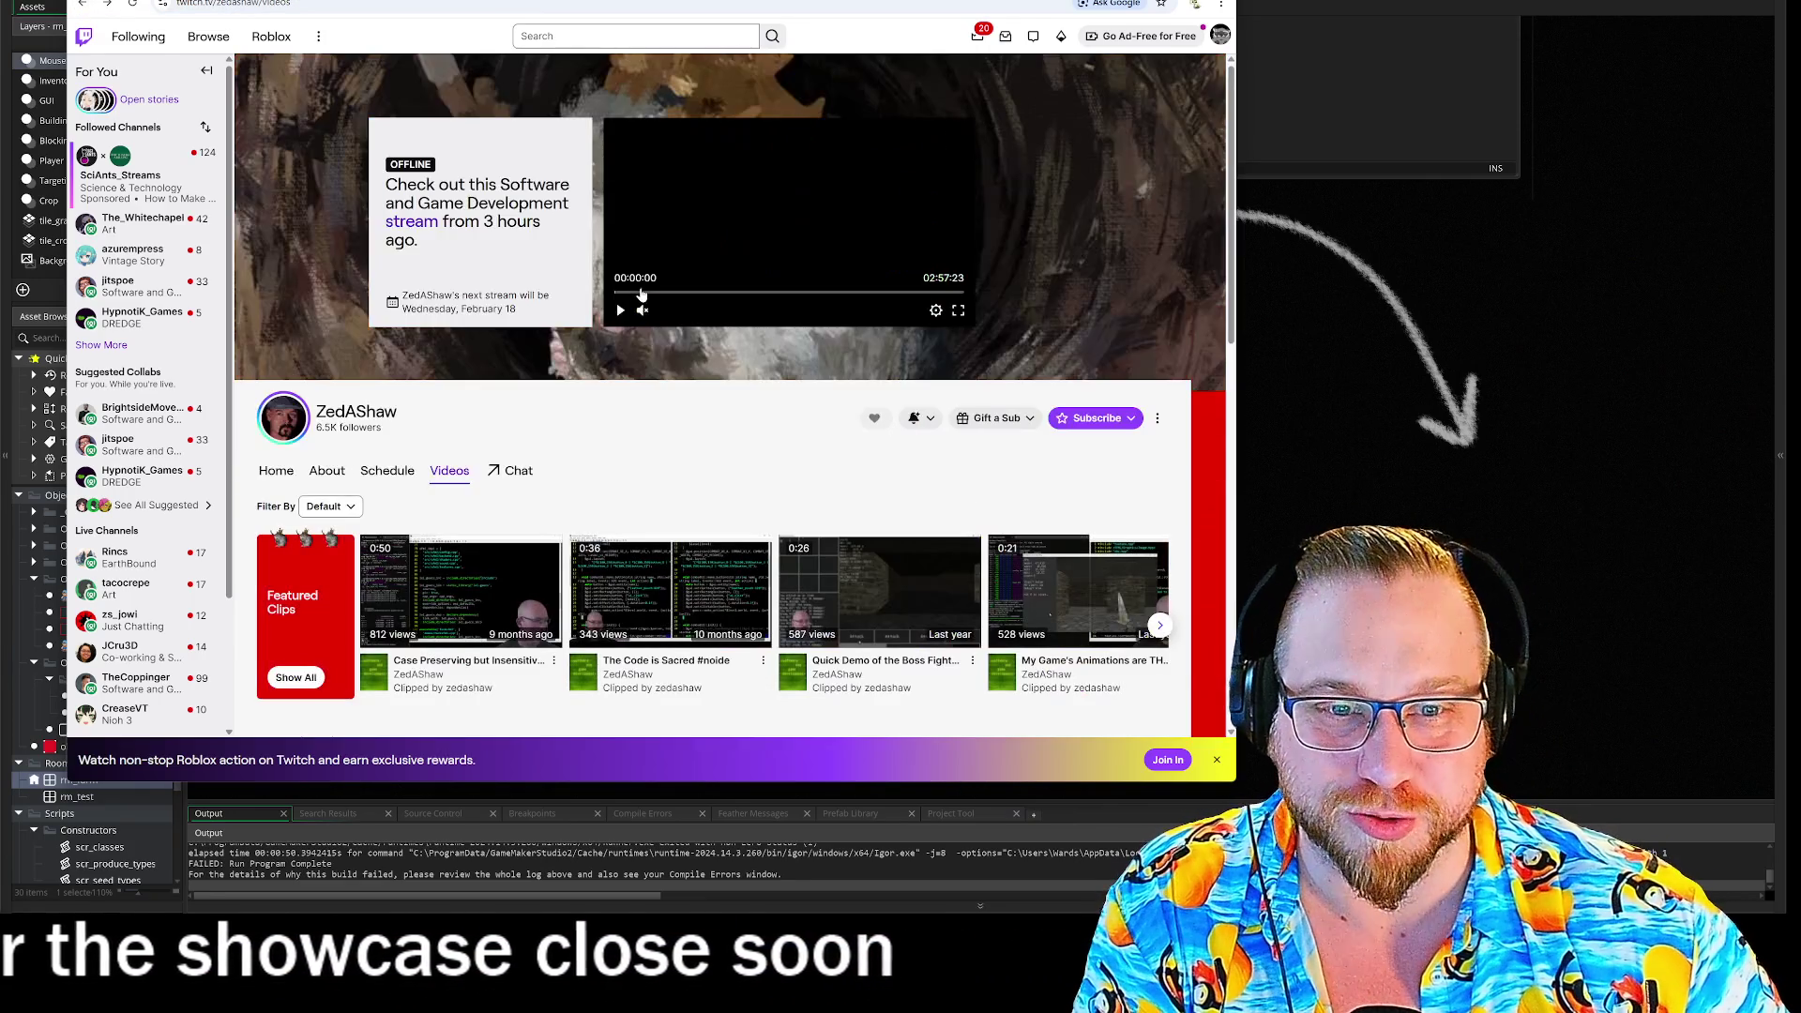
pyautogui.scroll(-3, 394, 328)
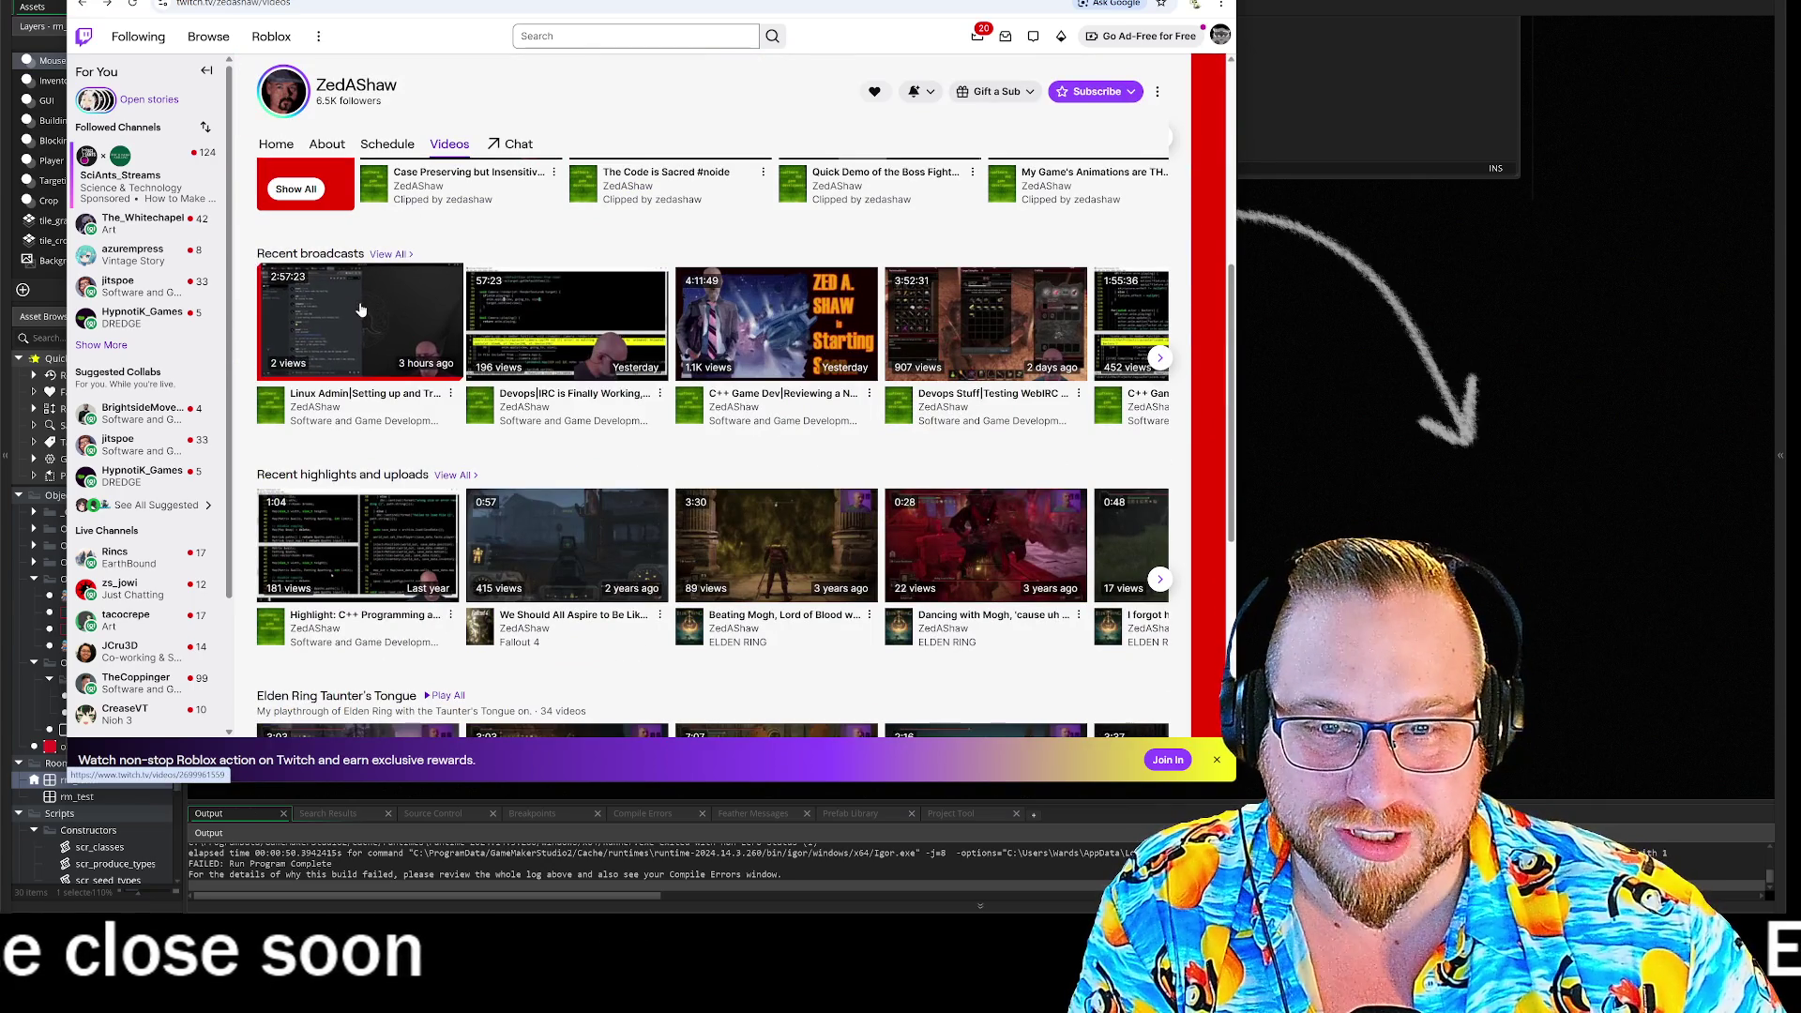
pyautogui.click(361, 311)
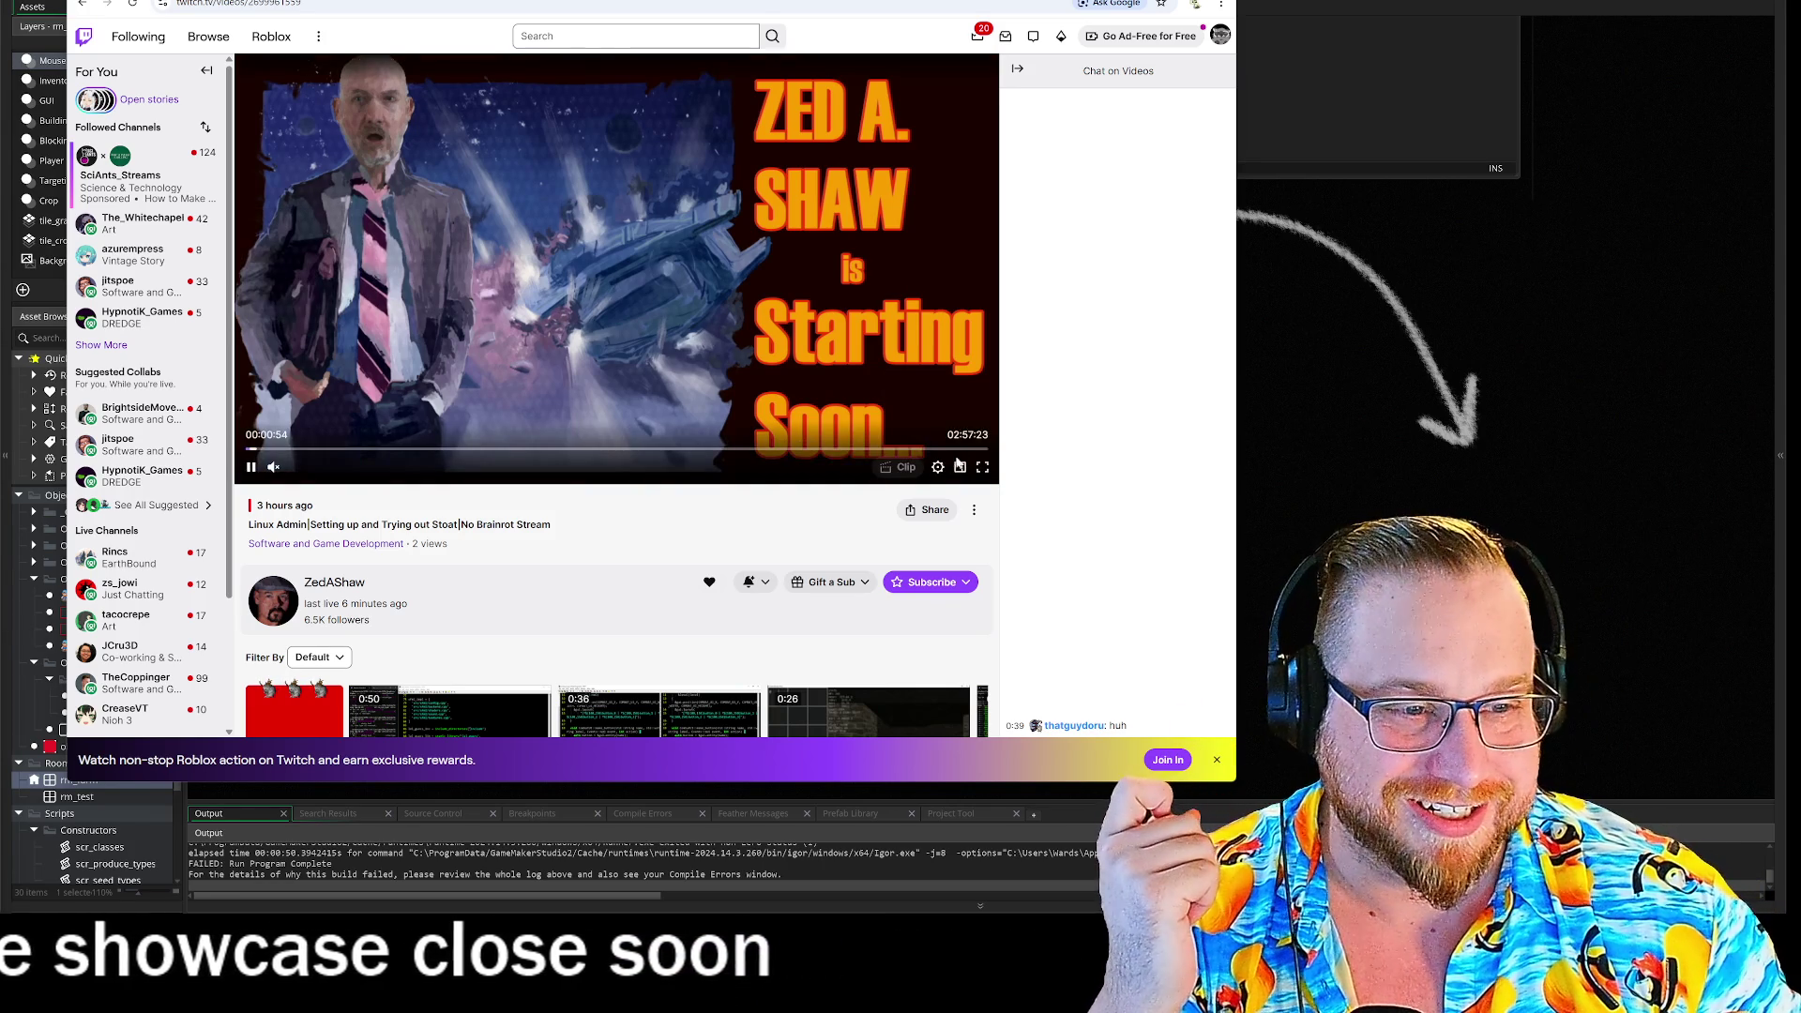
# - Jump ahead in the 'Linux Admin|Setting up and Trying out Stoat' broadcast to about 2:36
pyautogui.click(898, 453)
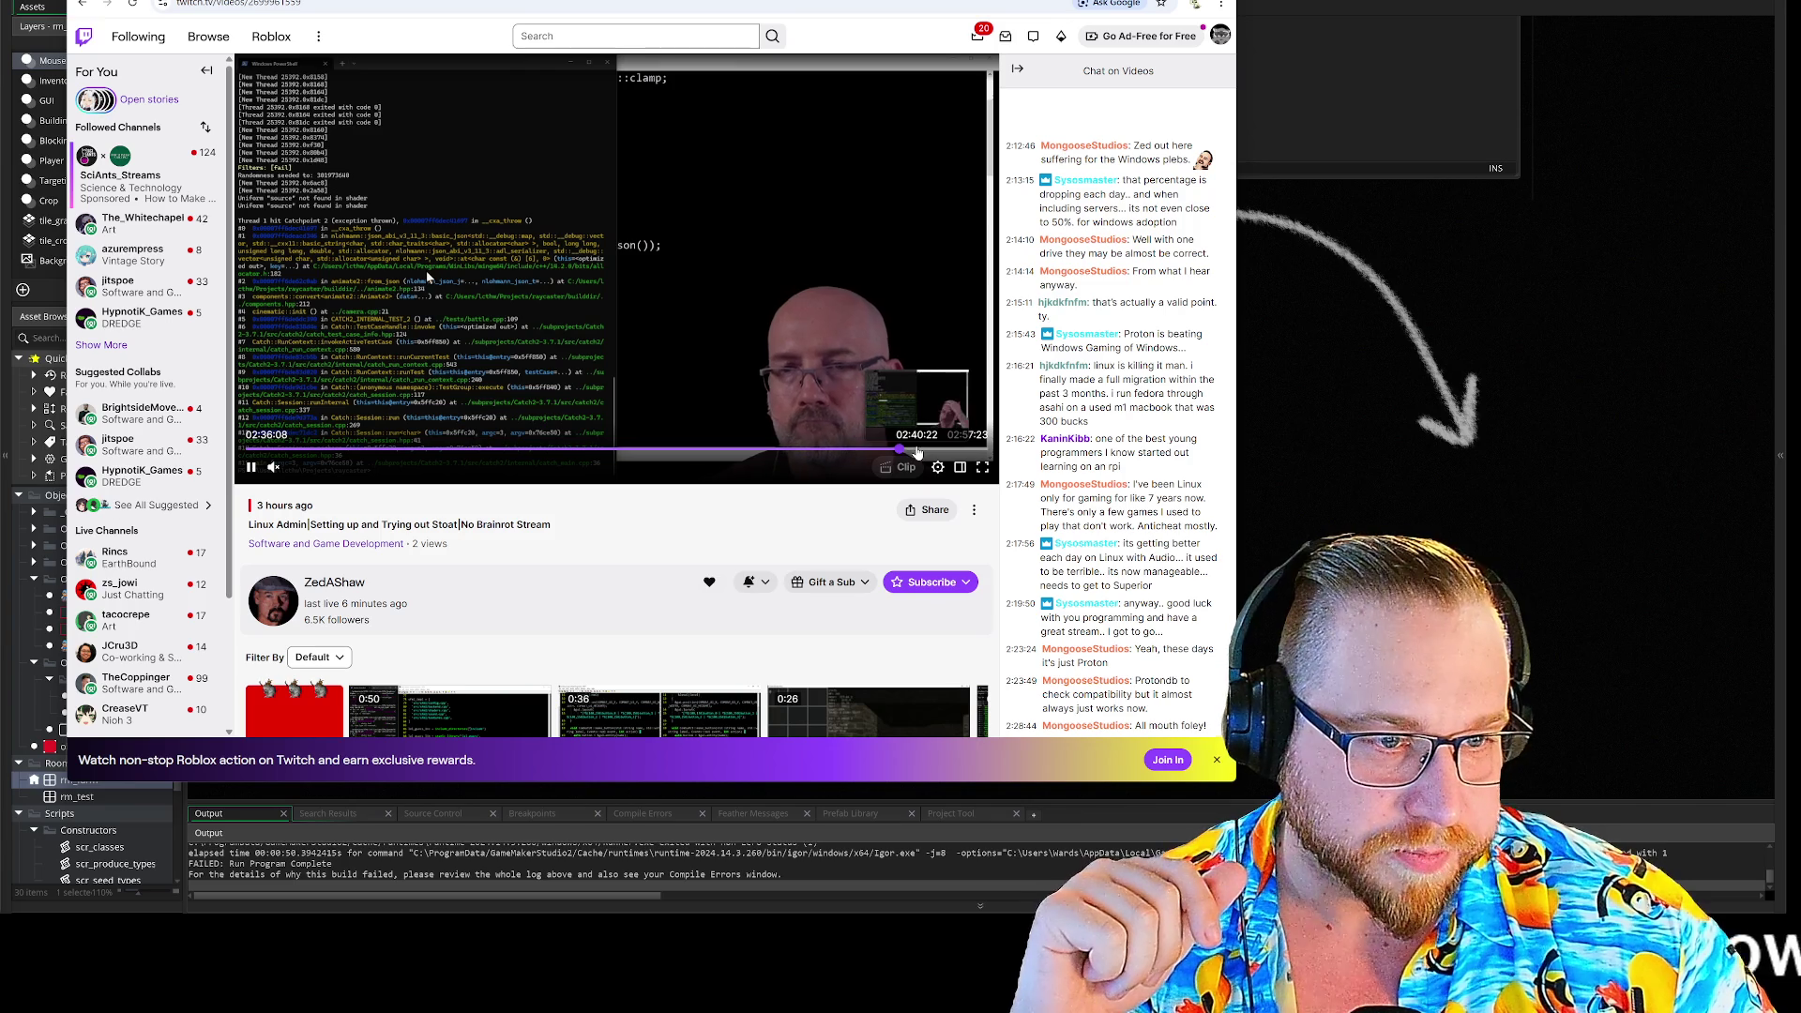
# - Skip further into the broadcast to around 02:44, then bring GameMaker's obj_soil Draw code back
pyautogui.click(917, 452)
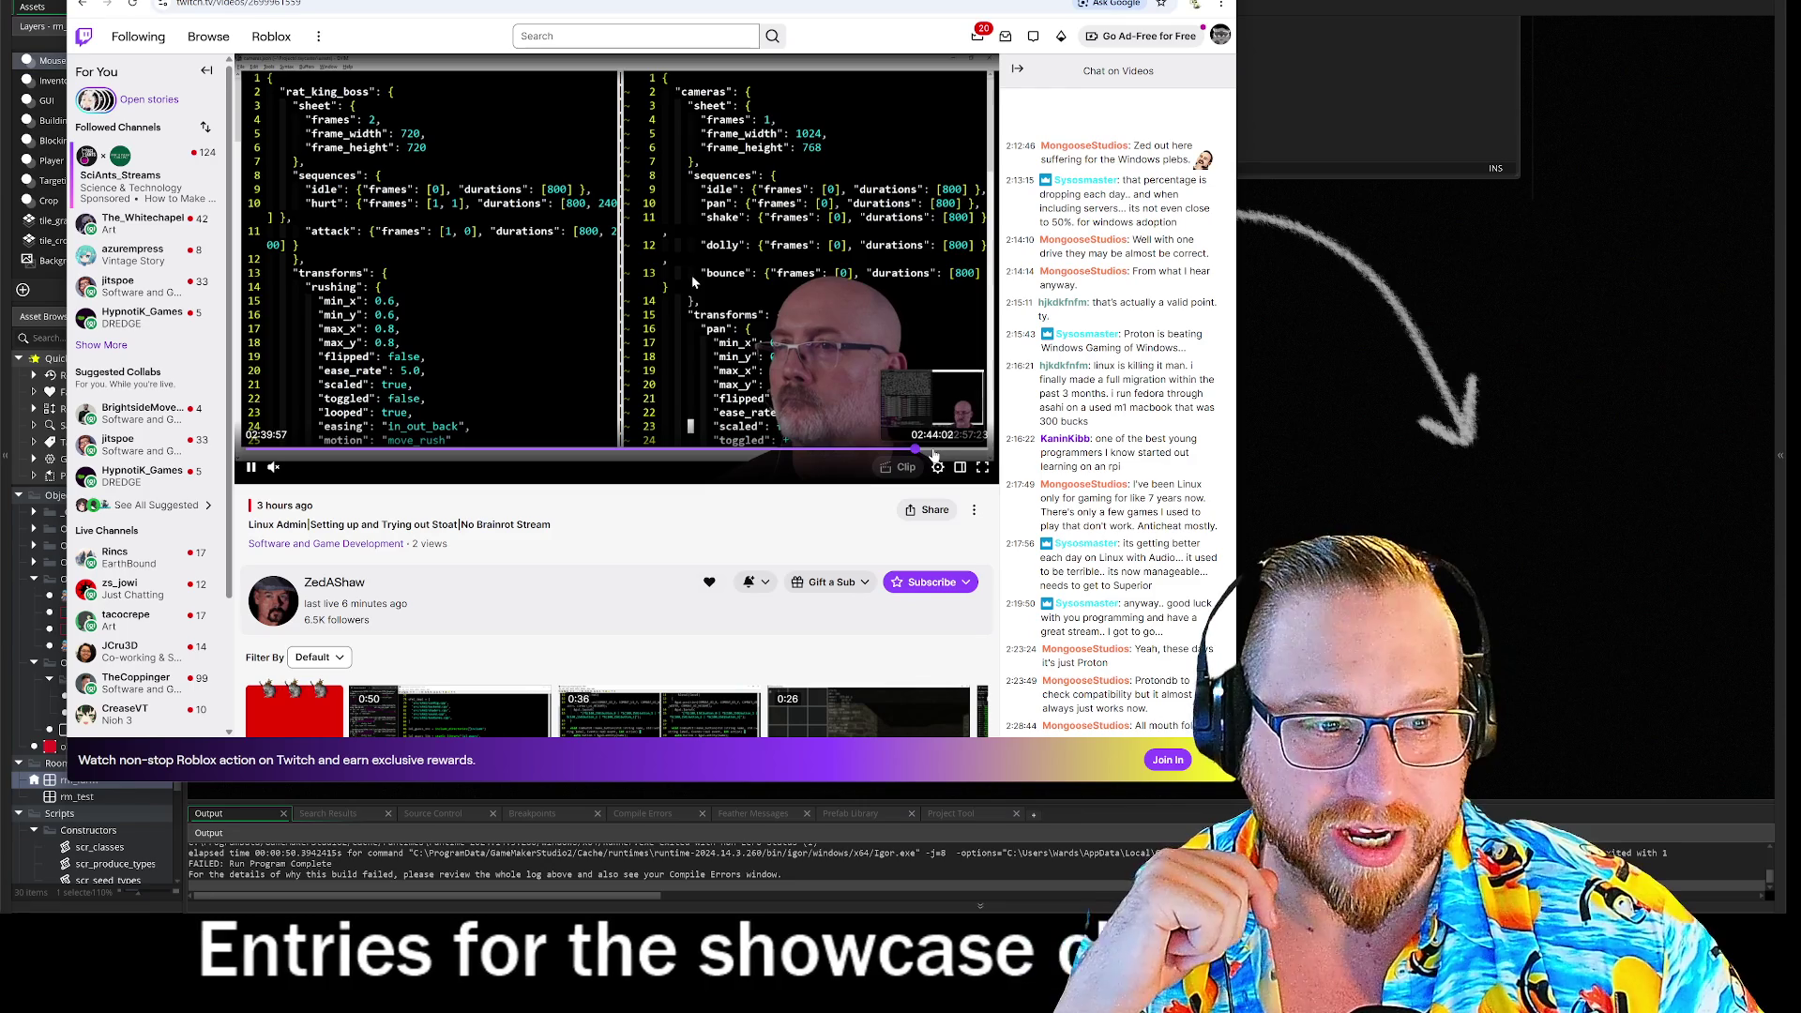
pyautogui.click(934, 454)
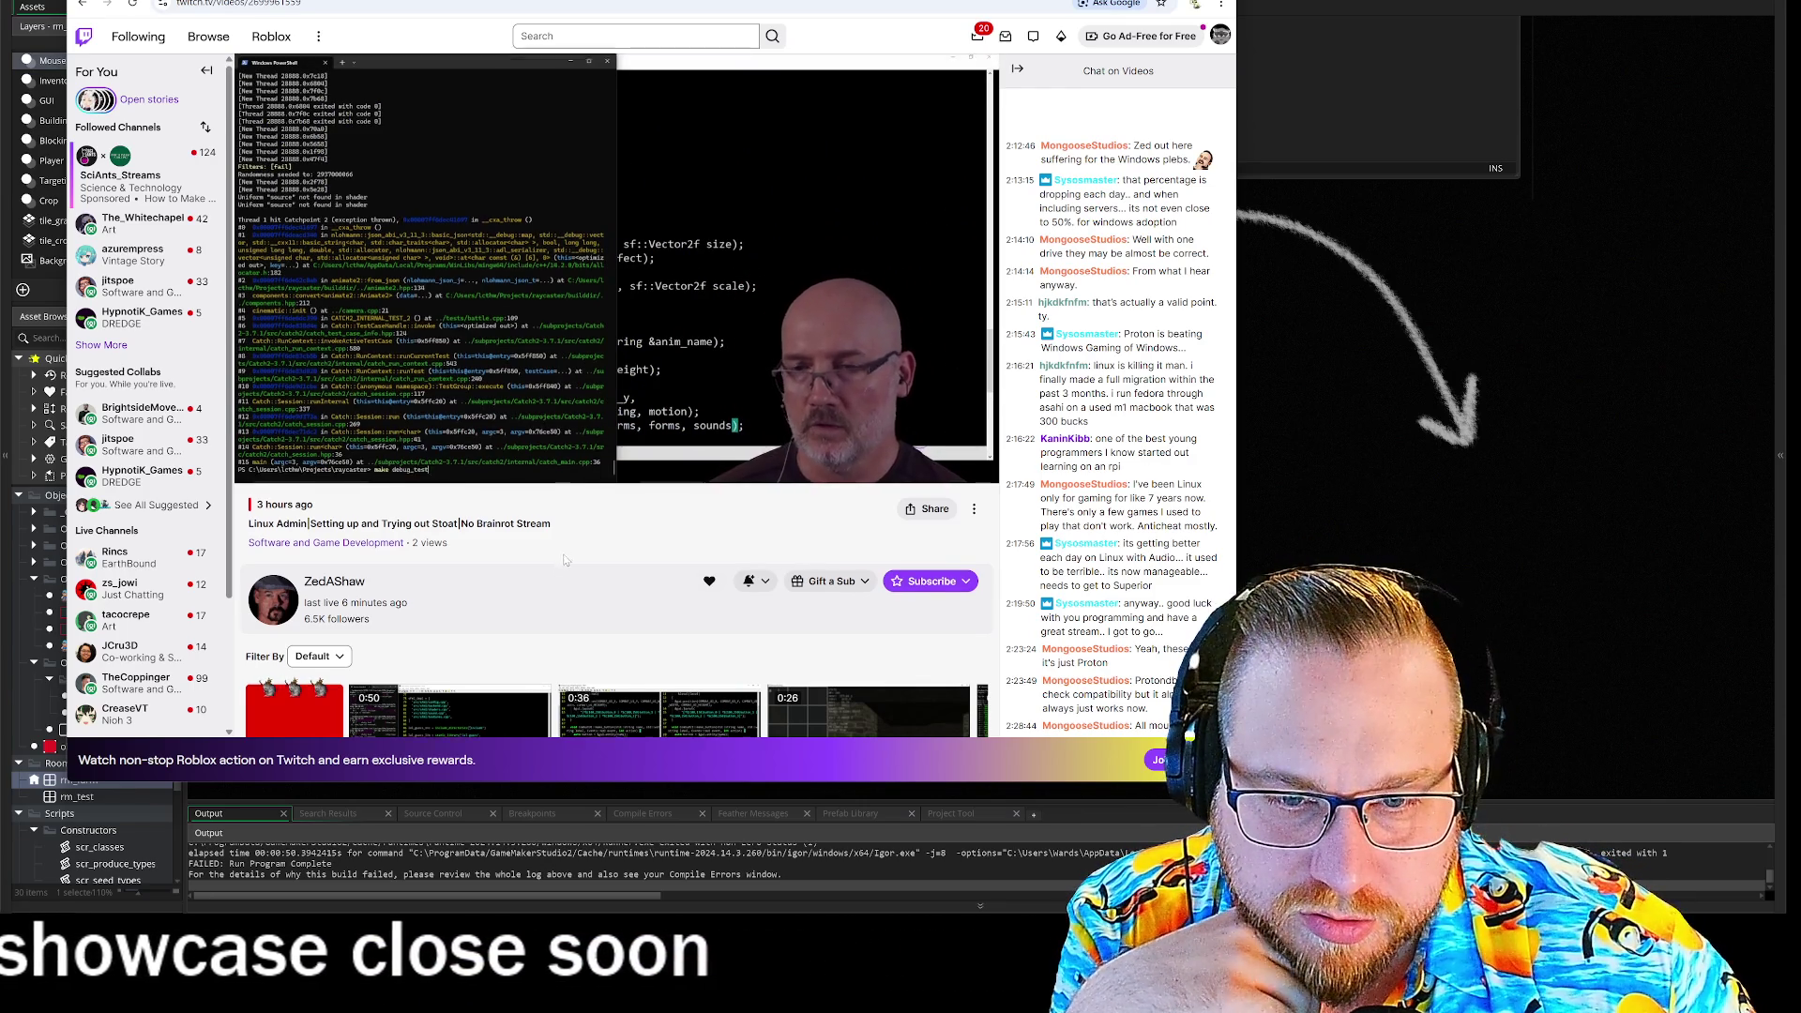
pyautogui.scroll(-5, 563, 569)
pyautogui.scroll(5, 563, 550)
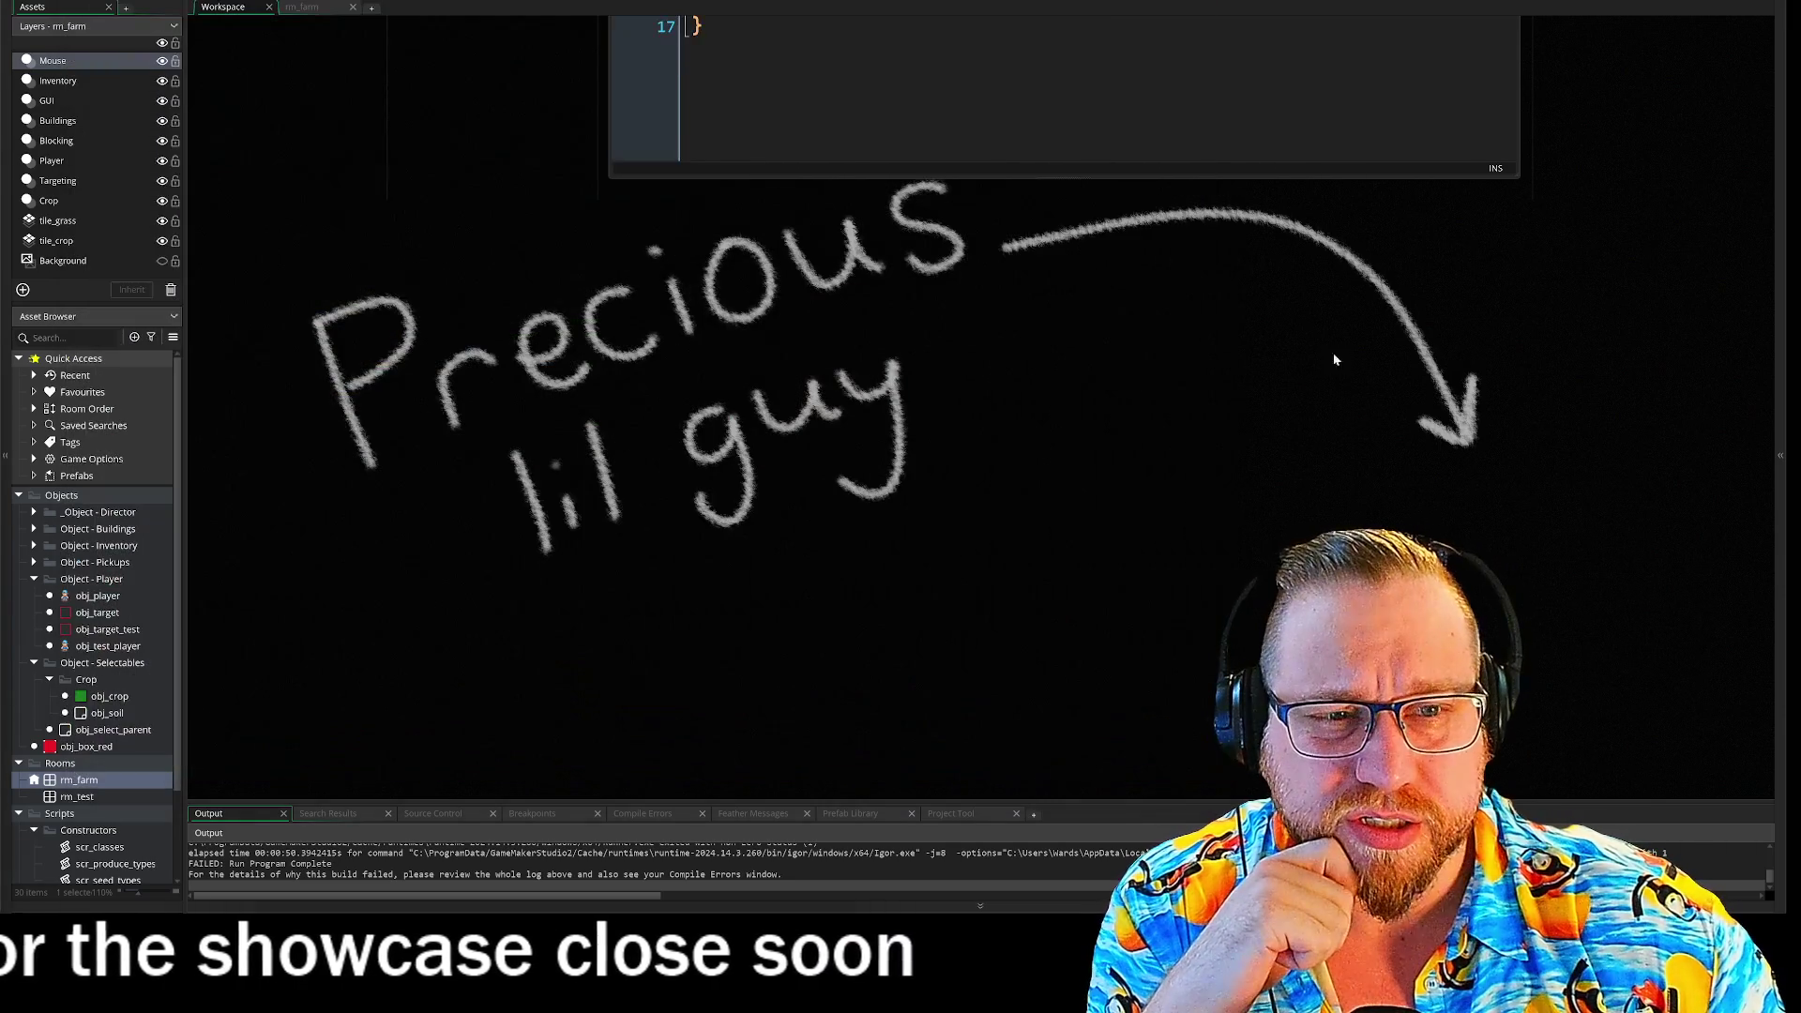
pyautogui.scroll(4, 1126, 355)
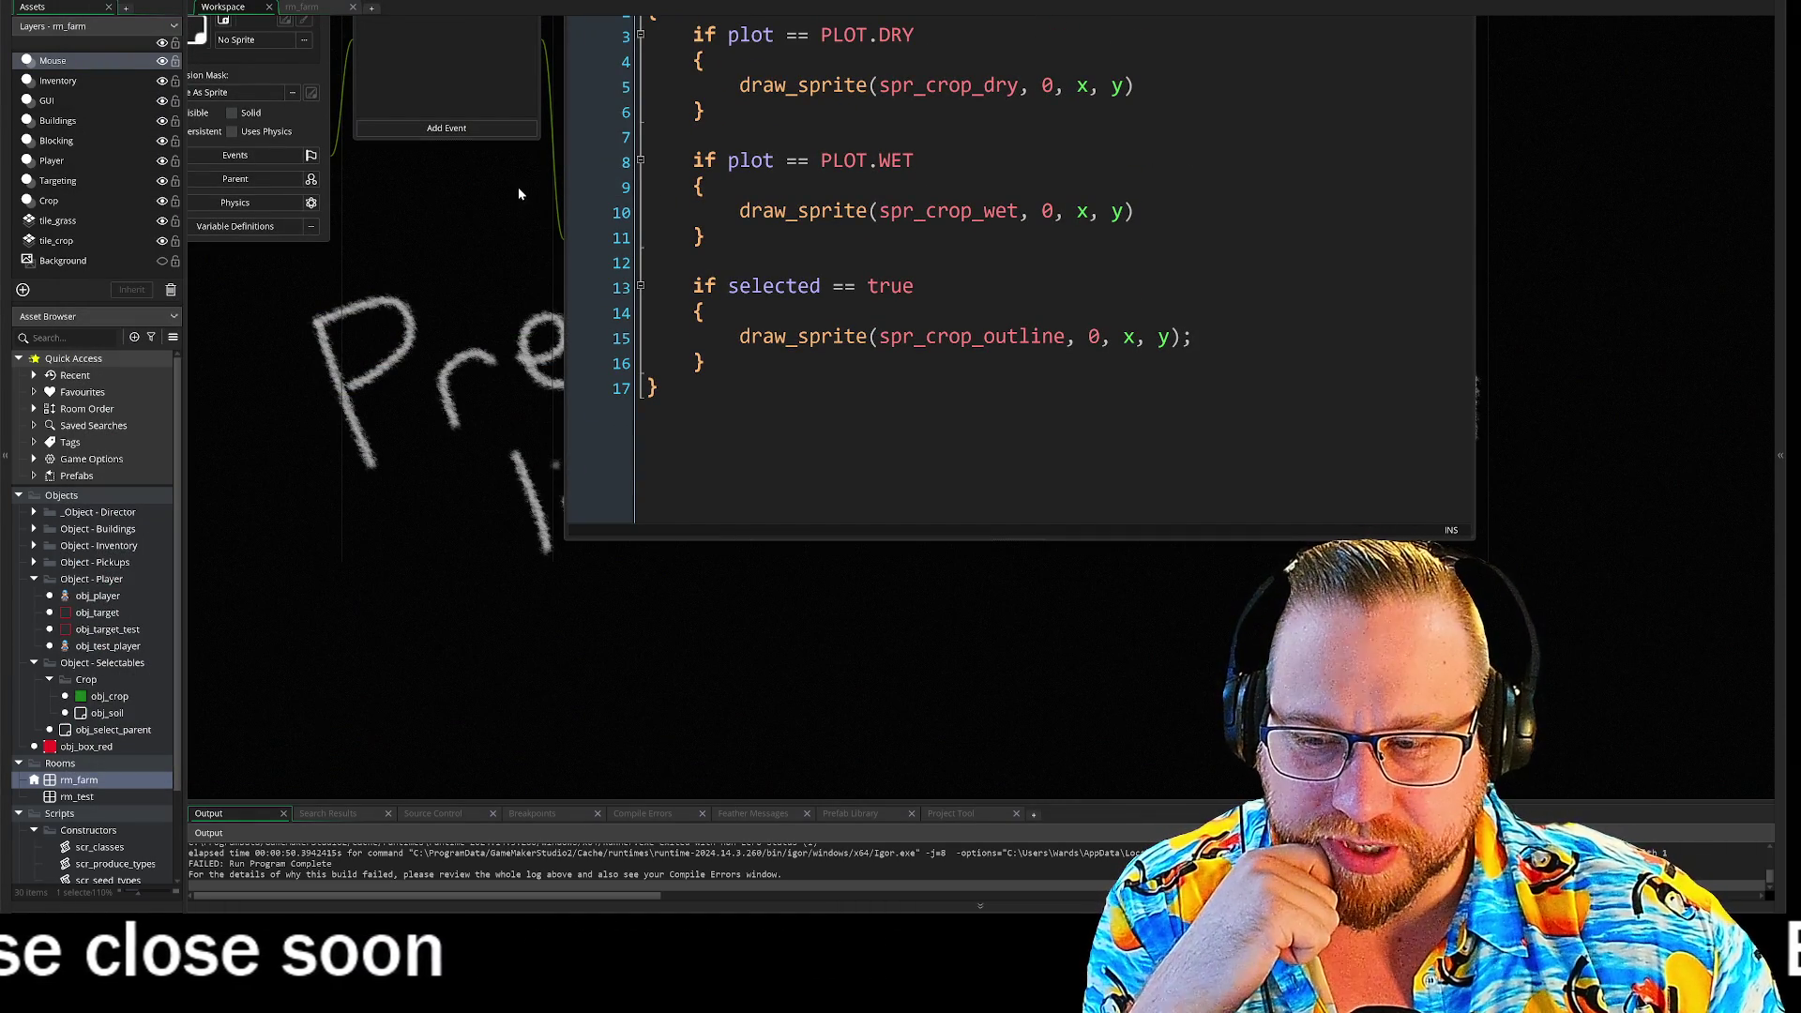
# - Pan the workspace to center the obj_soil Draw event code
pyautogui.moveTo(512, 189)
pyautogui.mouseDown()
pyautogui.moveTo(476, 251)
pyautogui.moveTo(487, 361)
pyautogui.mouseUp()
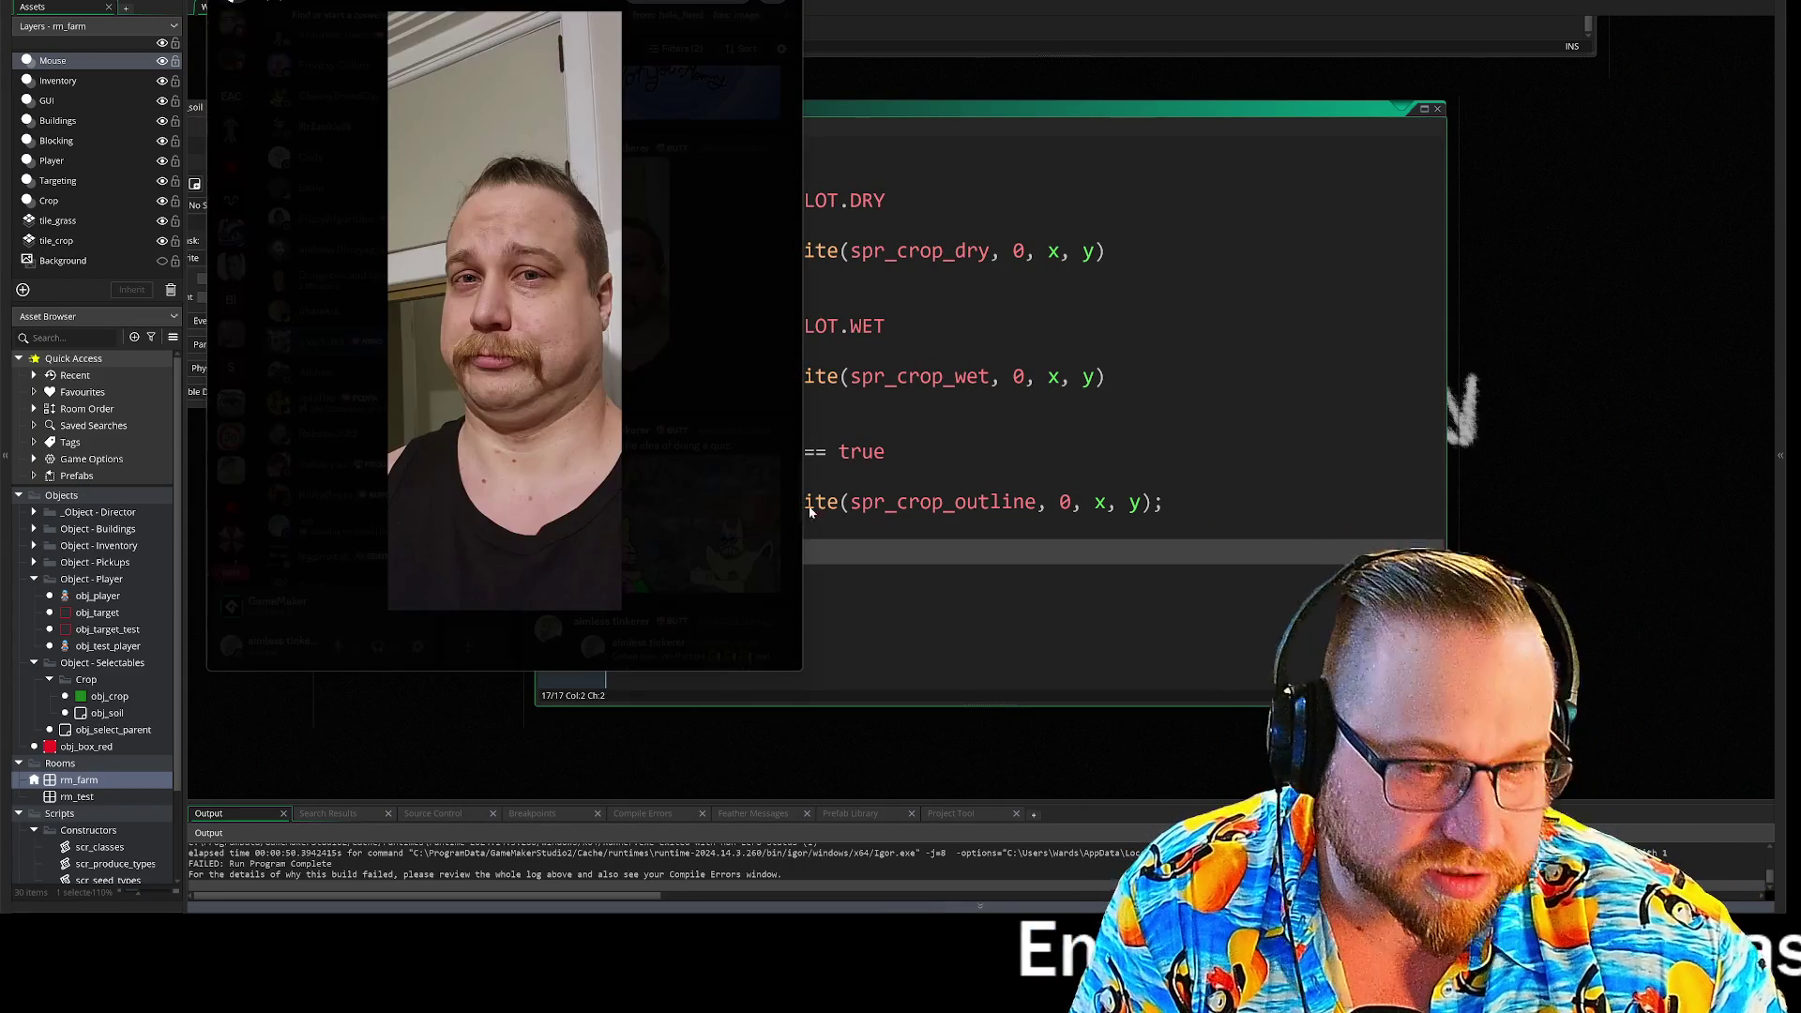
# - Enlarge the Discord window showing the shared portrait photo
pyautogui.moveTo(802, 669); pyautogui.dragTo(1341, 763)
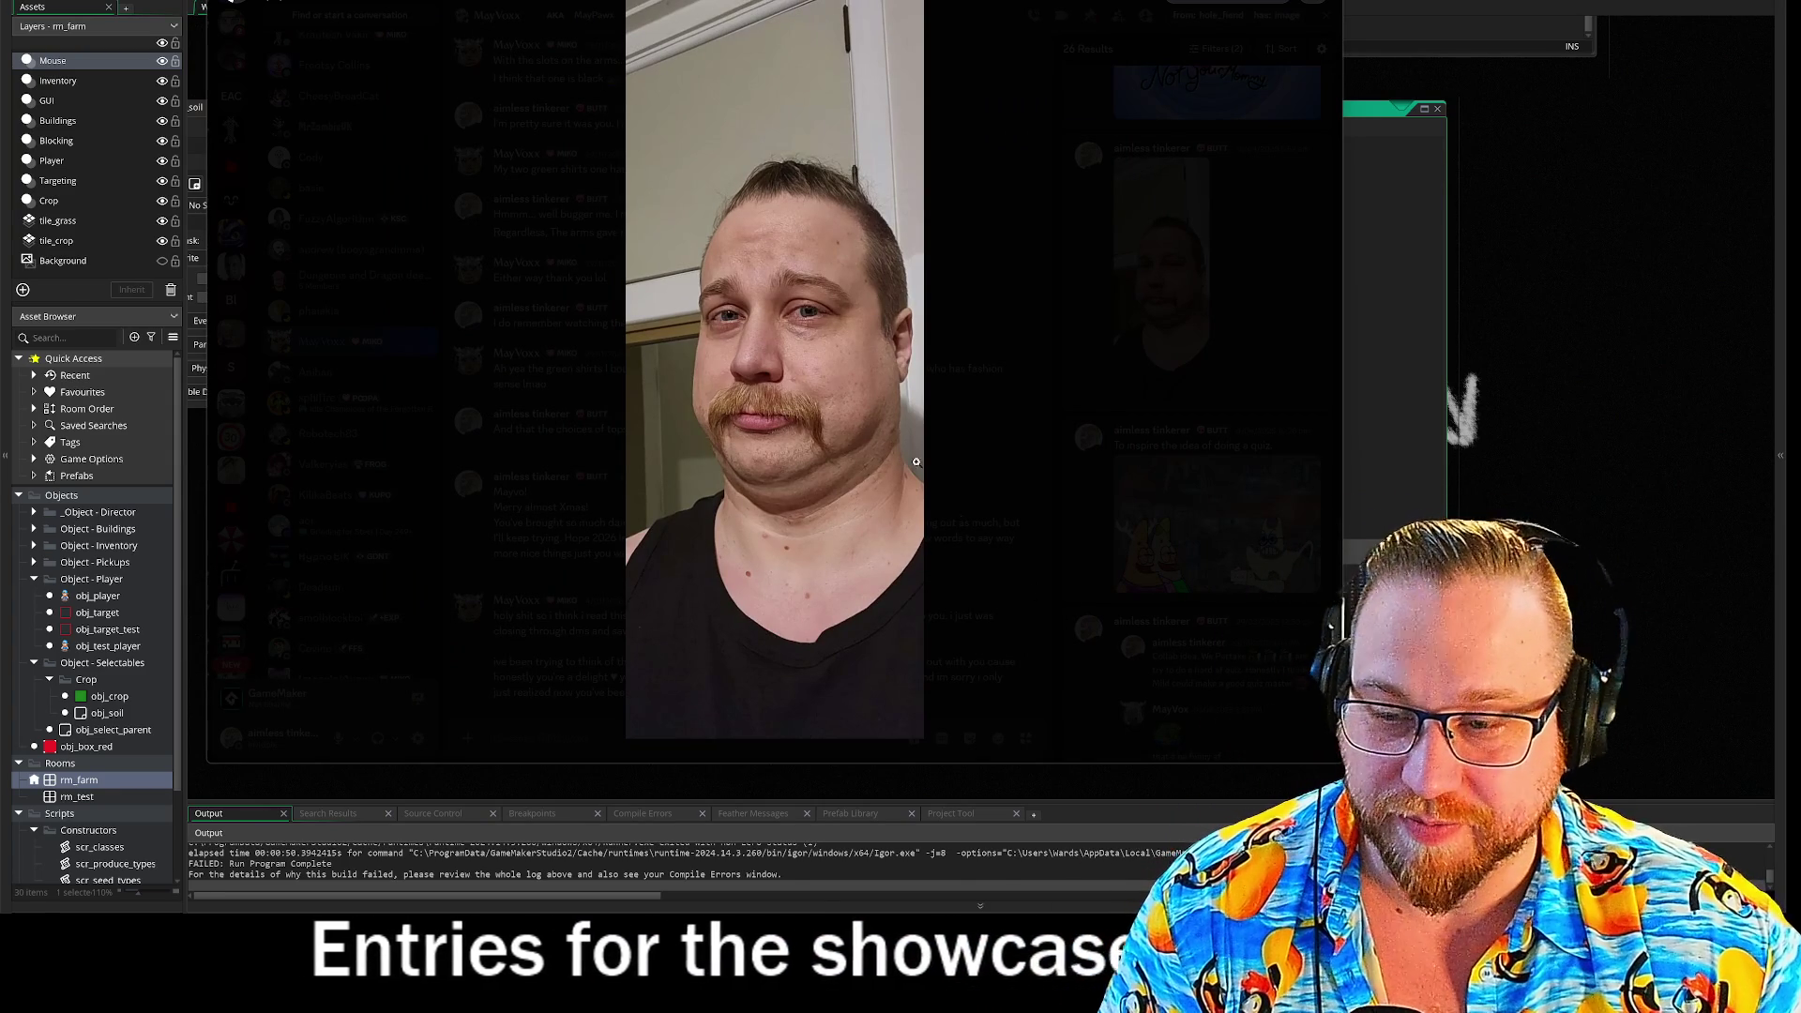
# - Zoom into the shared photo, shrink the viewer, then close it back to the conversation
pyautogui.click(910, 525)
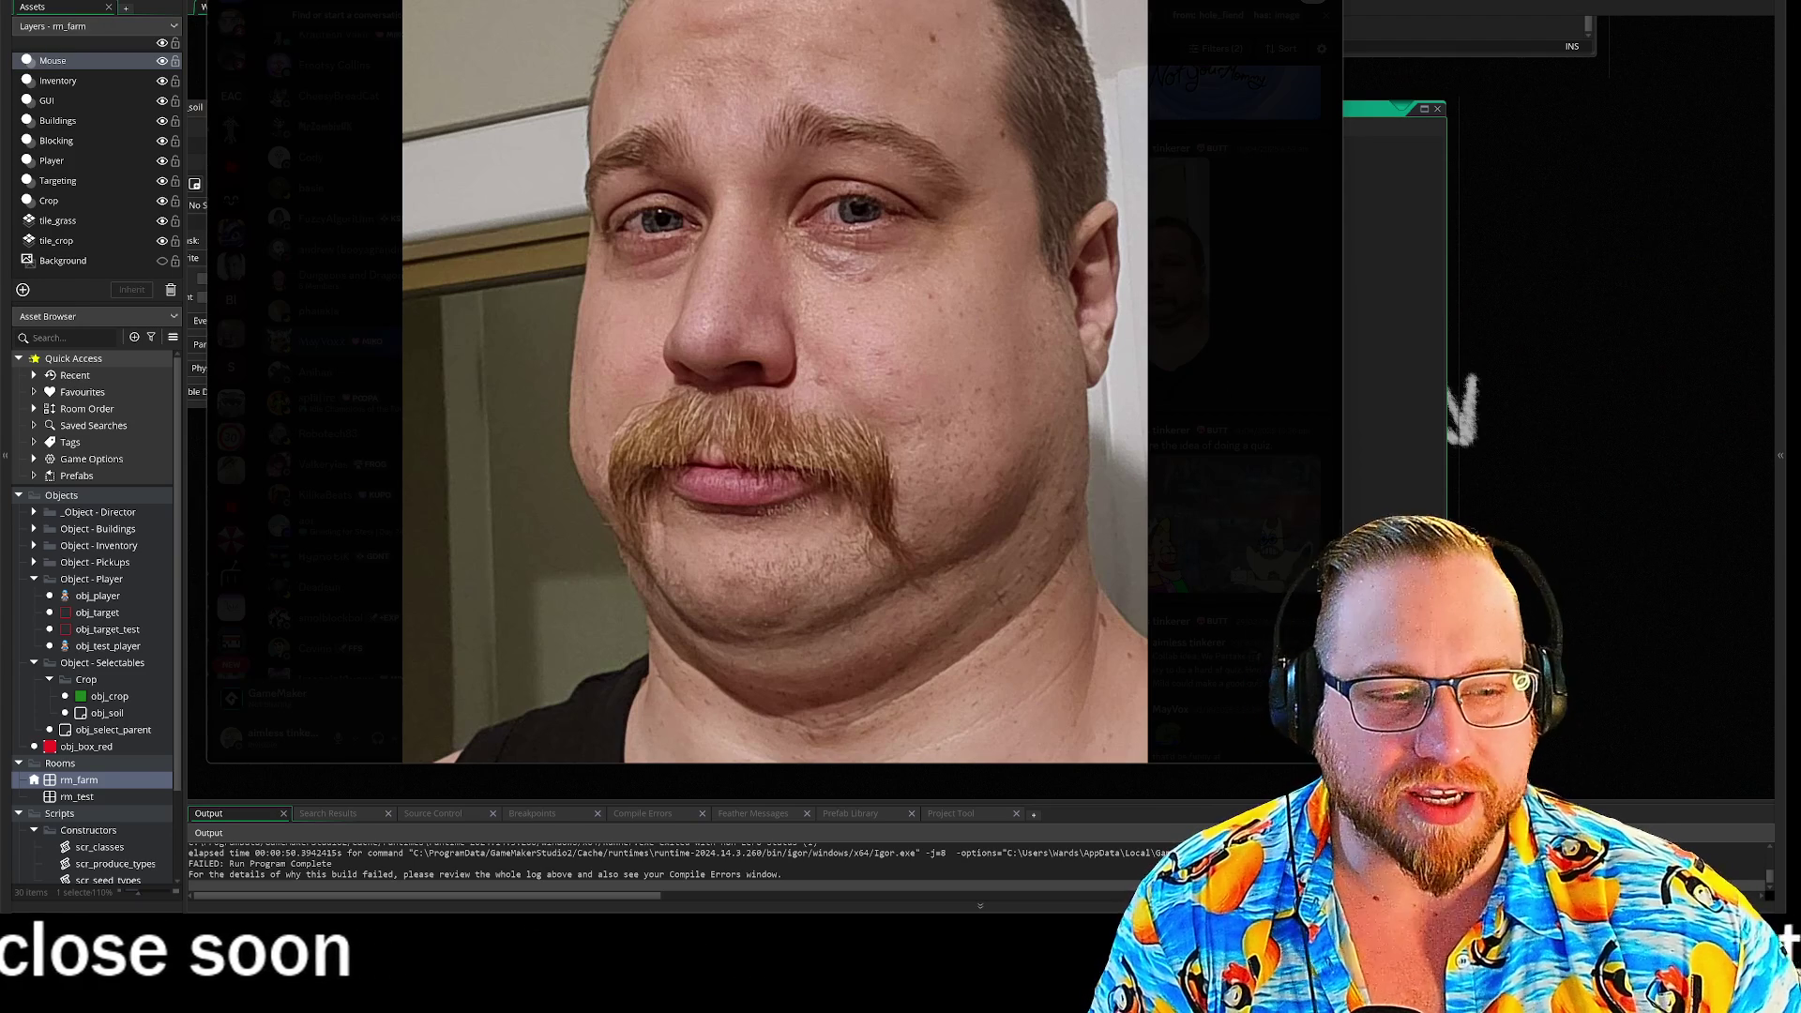
pyautogui.moveTo(1341, 763)
pyautogui.mouseDown()
pyautogui.moveTo(1397, 836)
pyautogui.moveTo(1248, 791)
pyautogui.moveTo(1171, 707)
pyautogui.moveTo(1125, 702)
pyautogui.mouseUp()
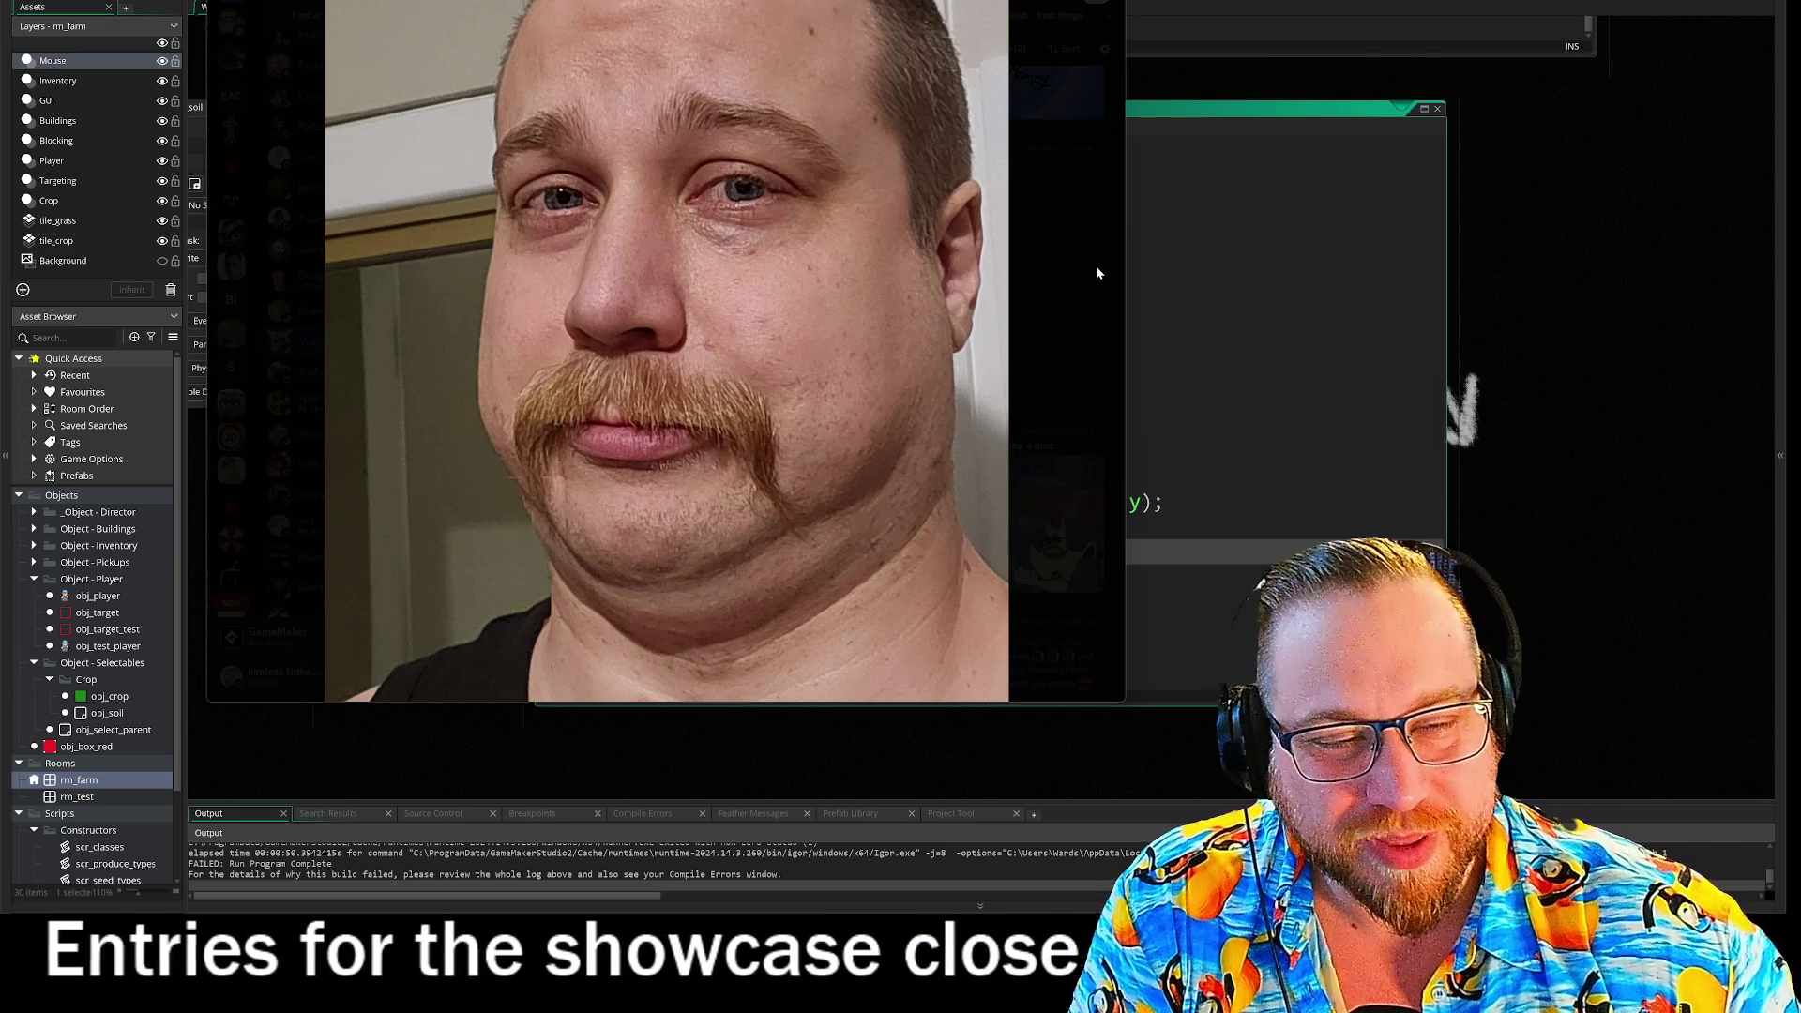
pyautogui.click(1095, 272)
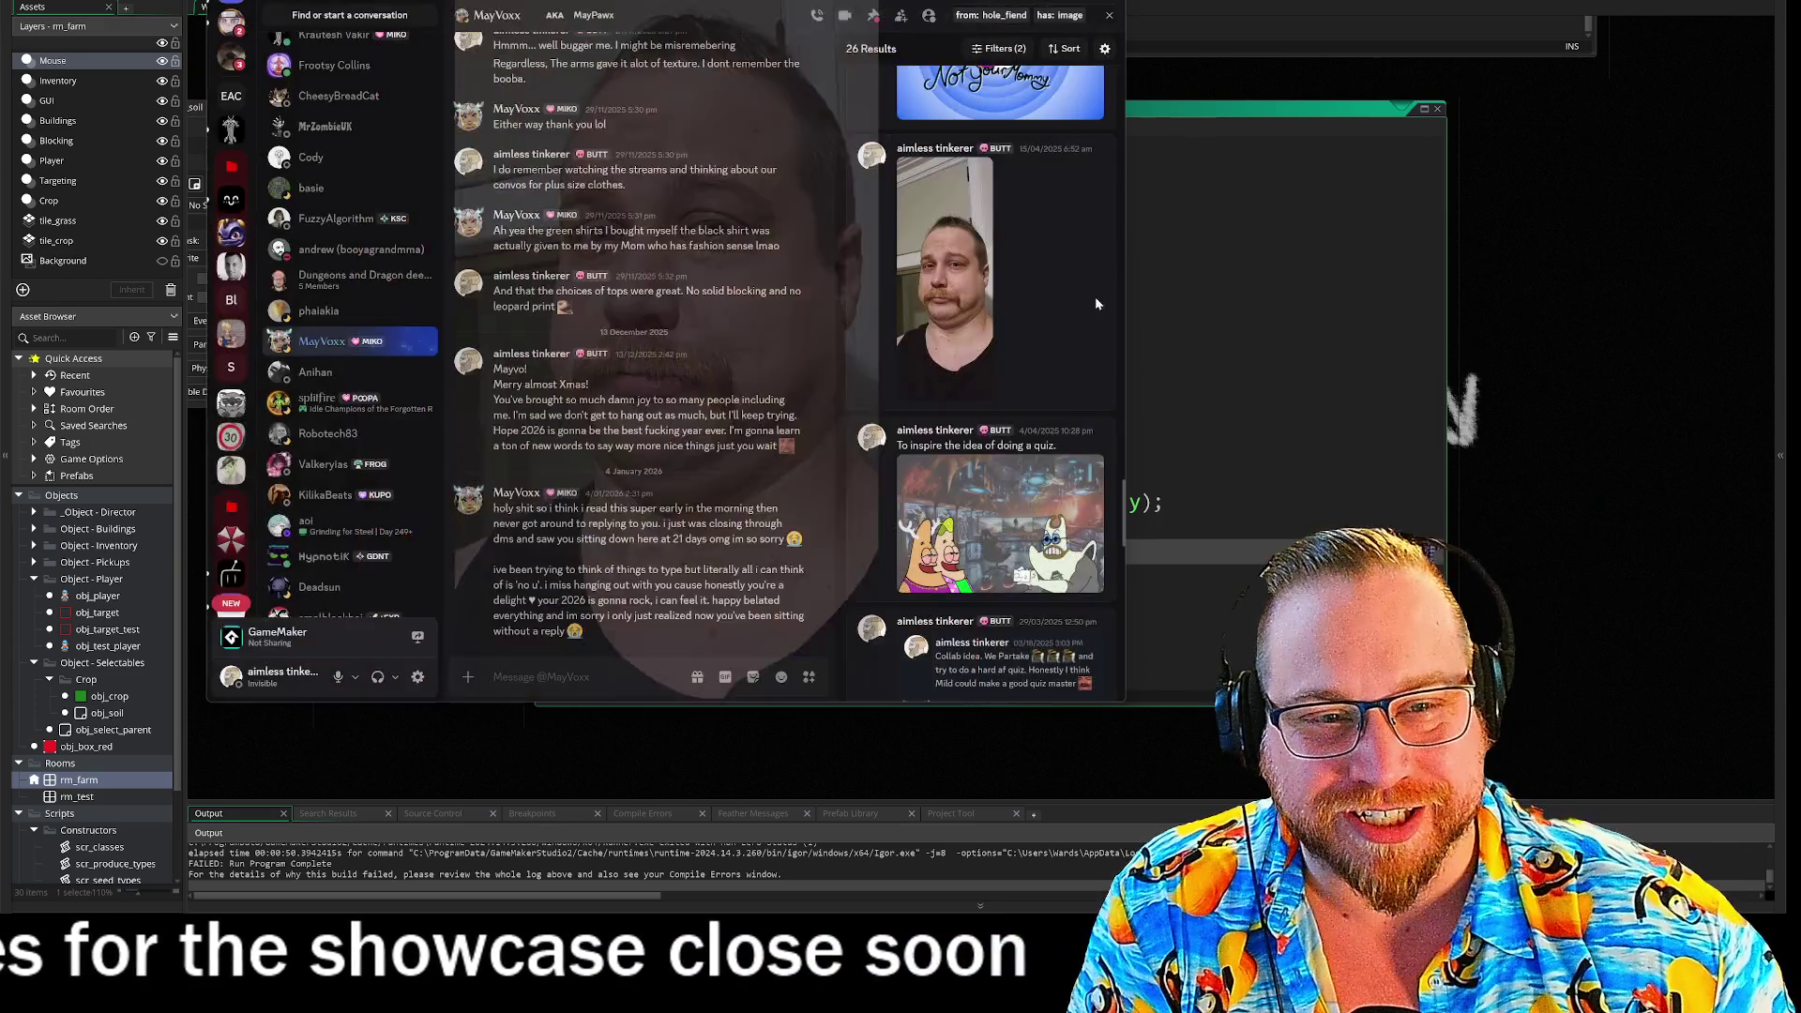
# - Switch away from Discord and move the photo viewer to the top-left, clear of the obj_soil code
pyautogui.hotkey('alt', 'Tab')
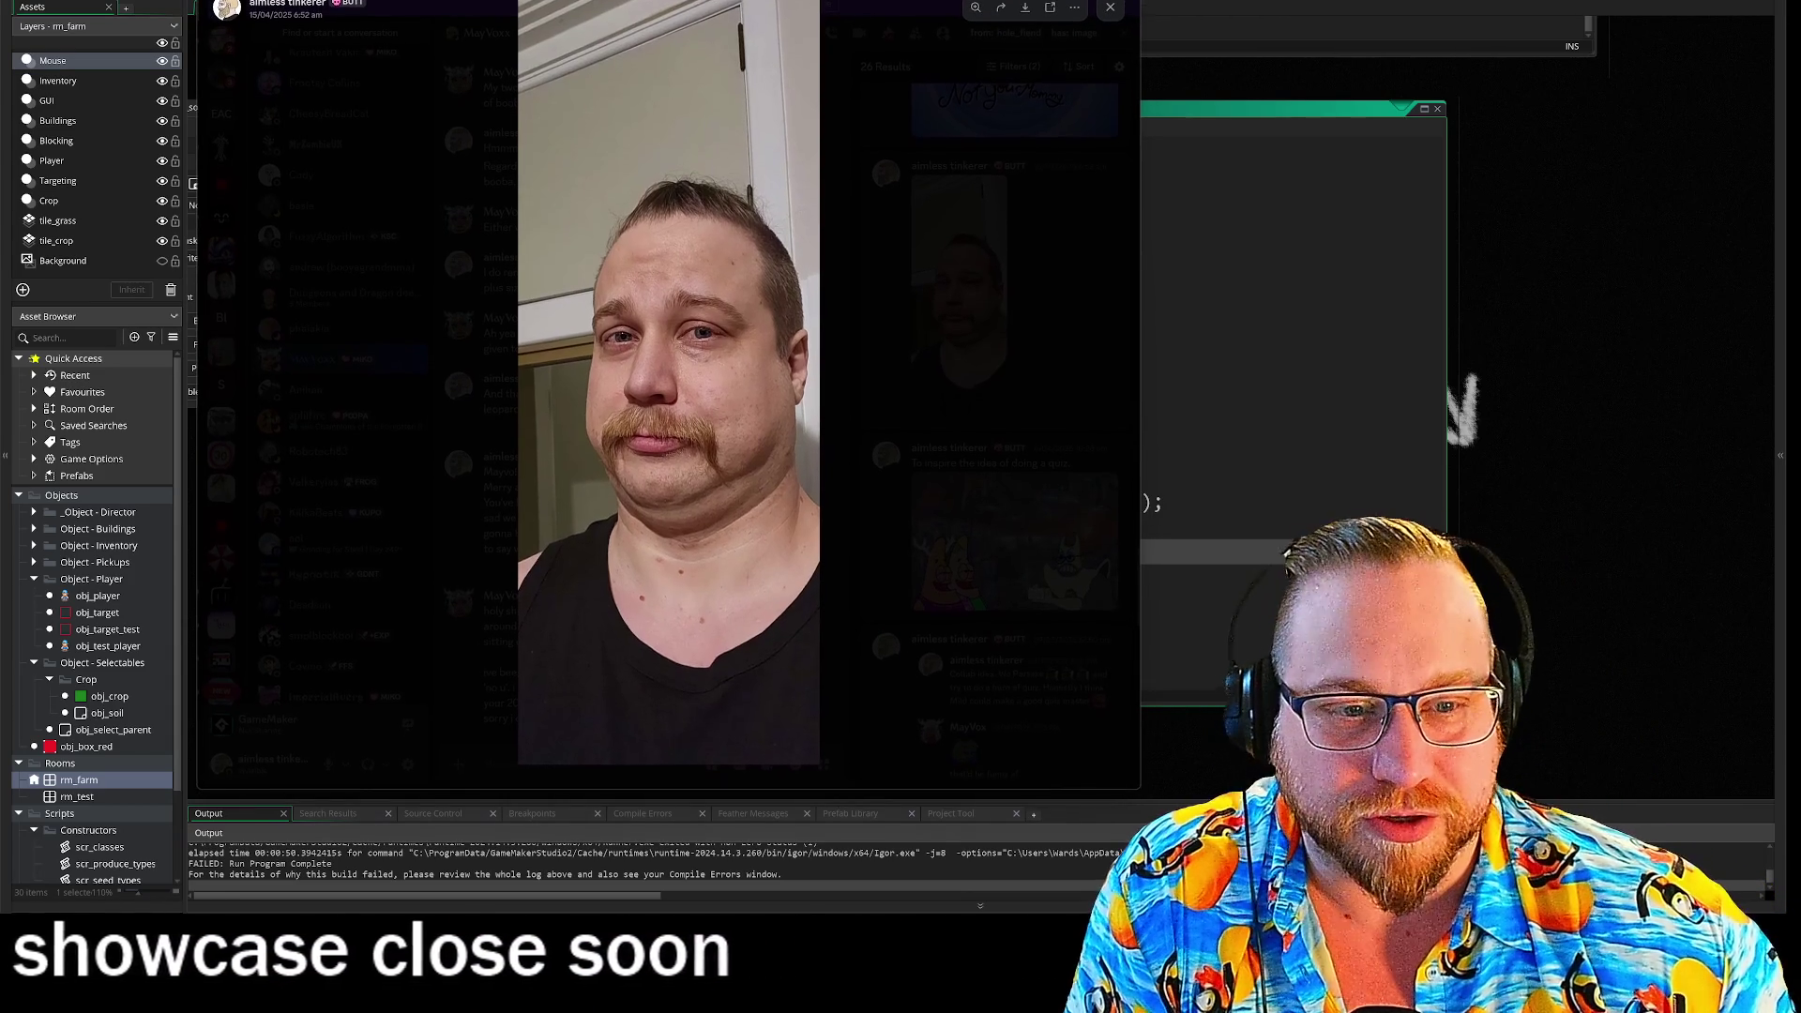
pyautogui.moveTo(282, 5); pyautogui.dragTo(0, 17)
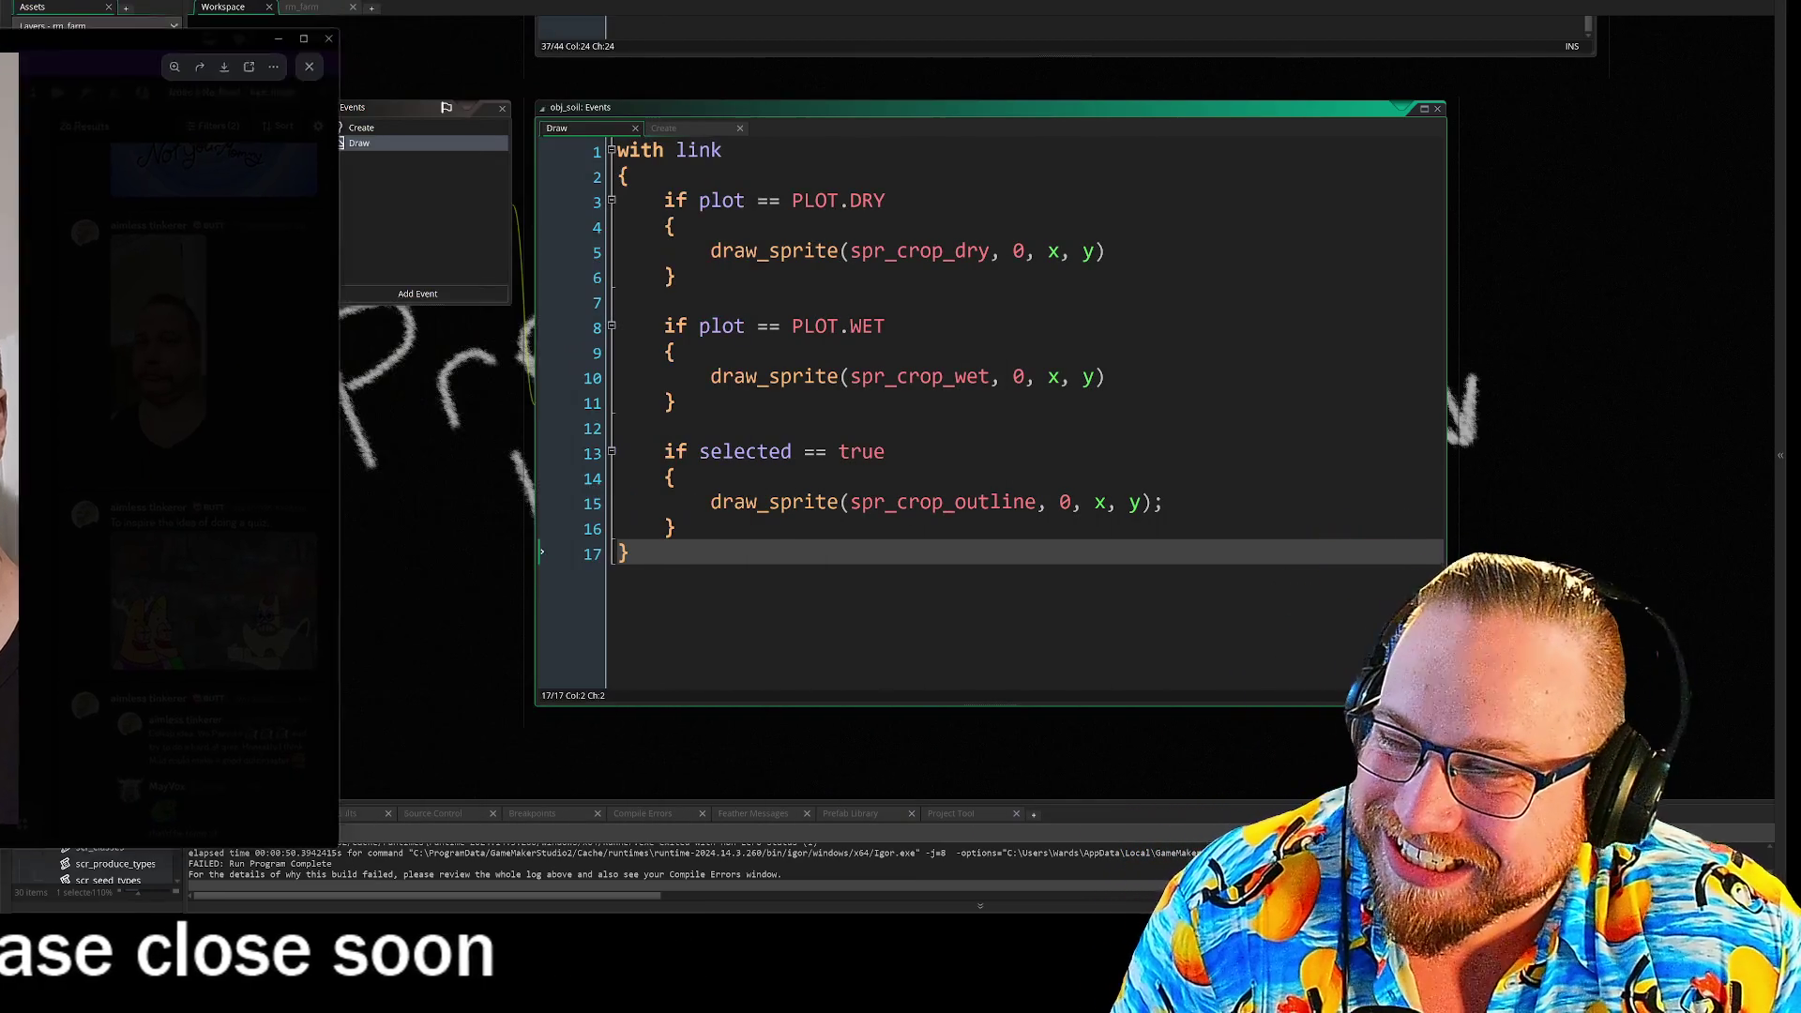
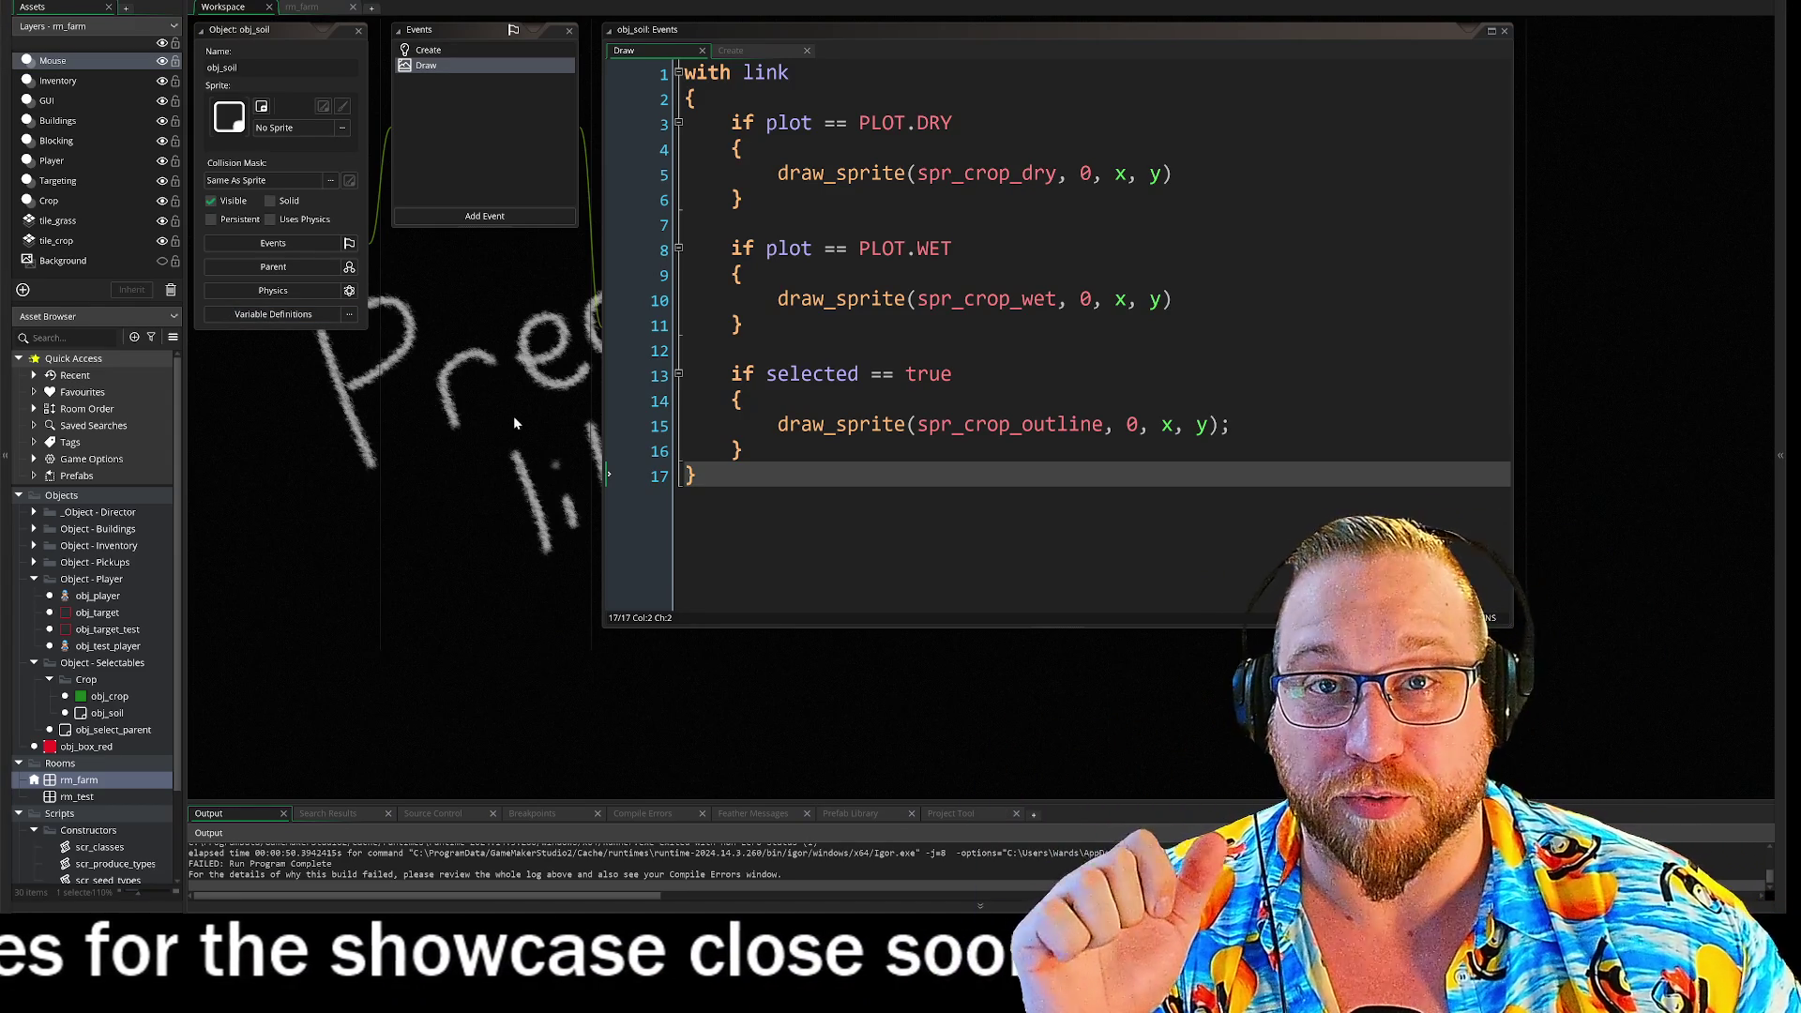
# - Pan the workspace from obj_soil's Draw code over to obj_crop's Create event window
pyautogui.scroll(1, 512, 436)
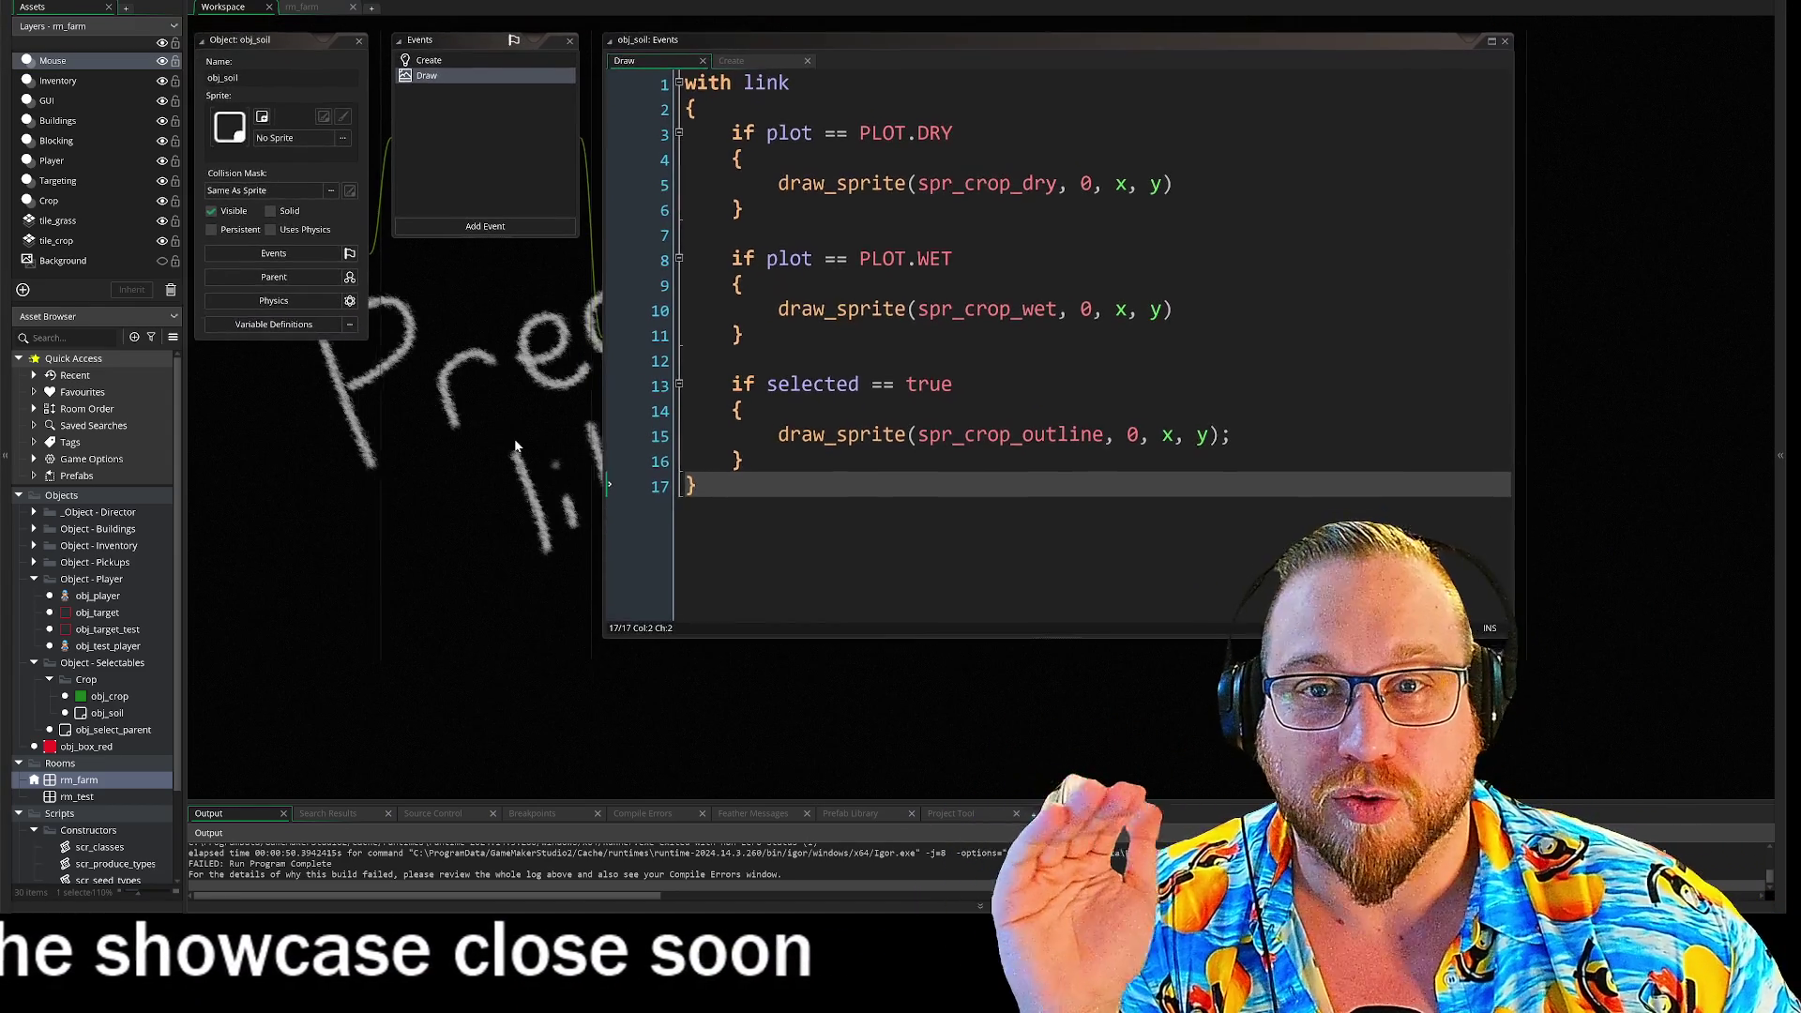
pyautogui.scroll(-1, 512, 430)
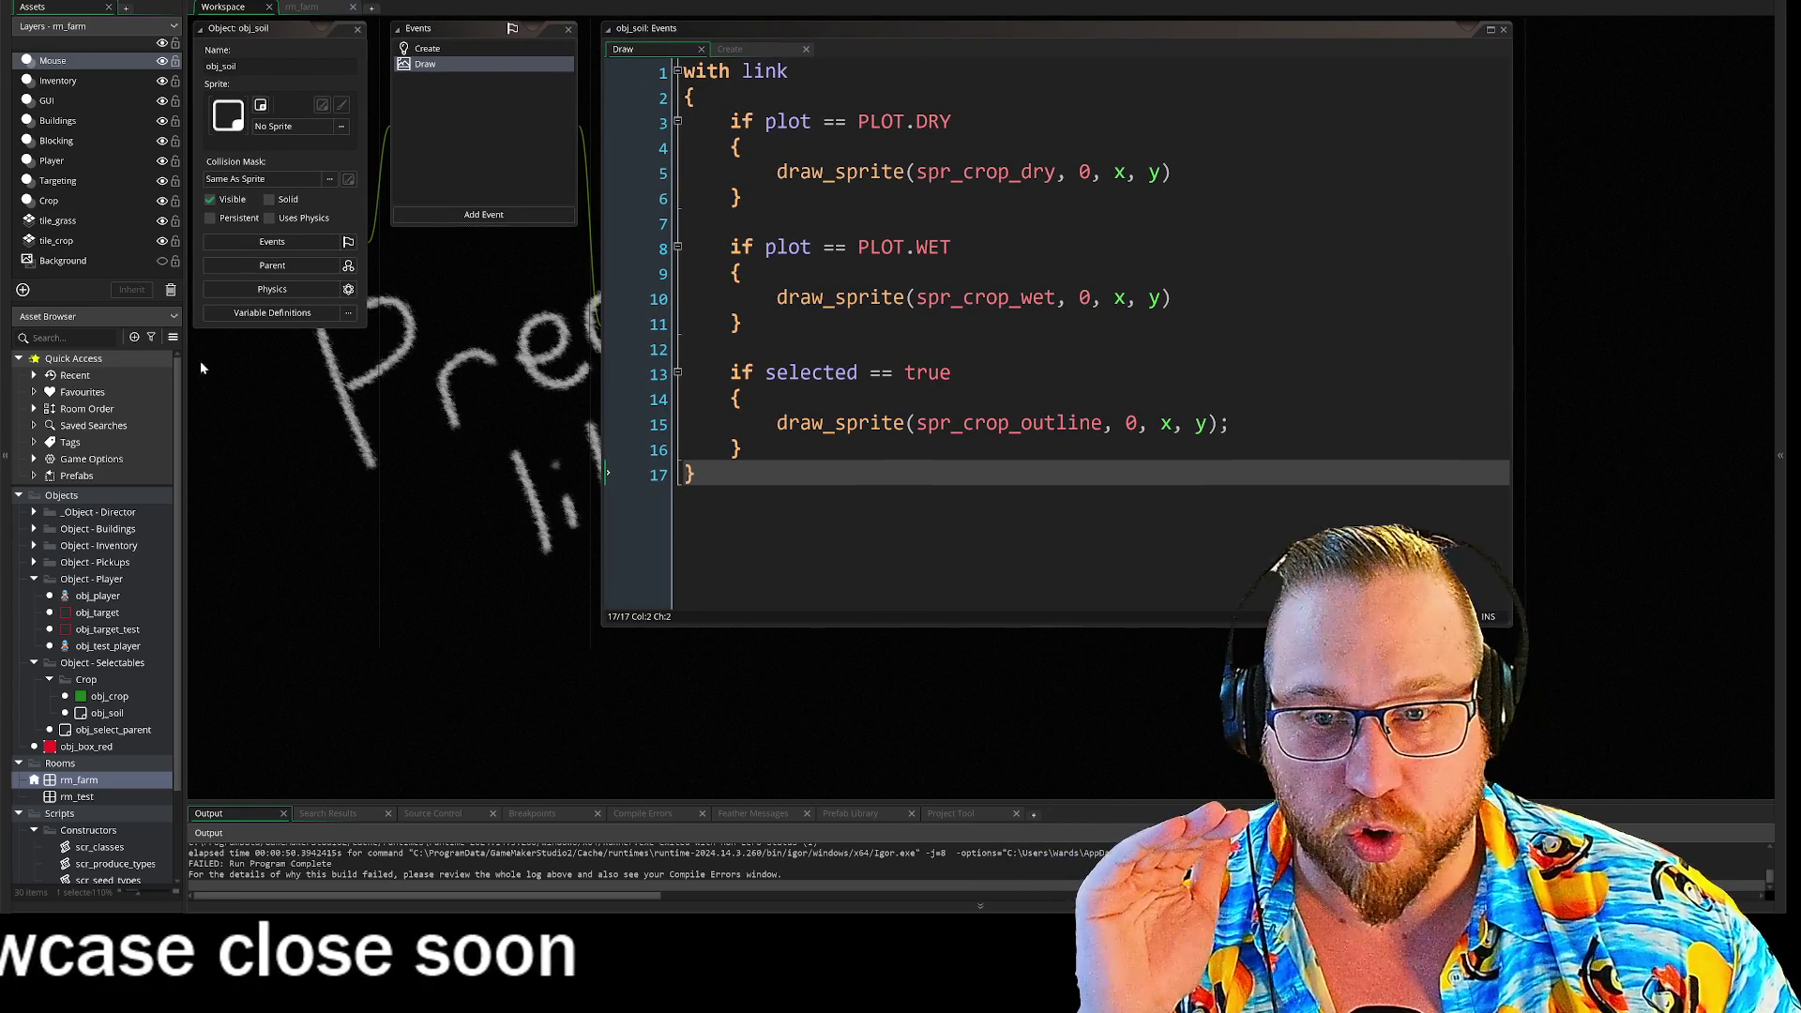
pyautogui.scroll(5, 460, 422)
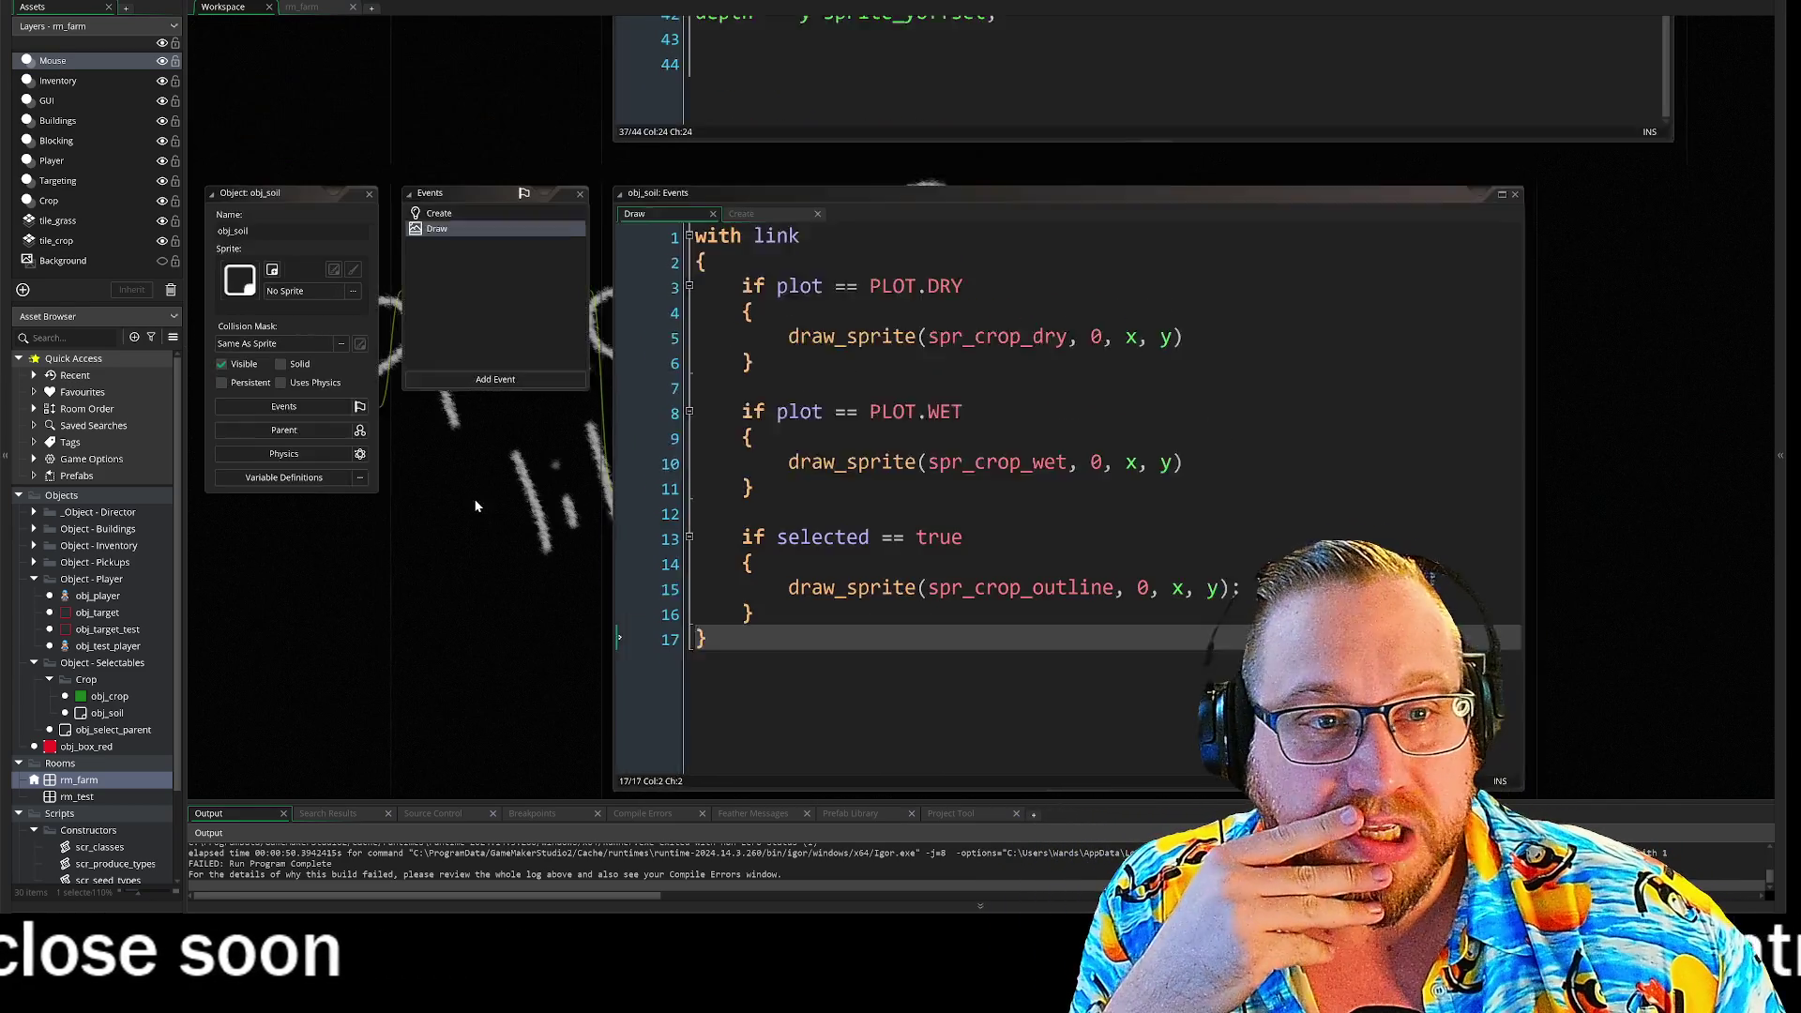
pyautogui.scroll(-2, 501, 558)
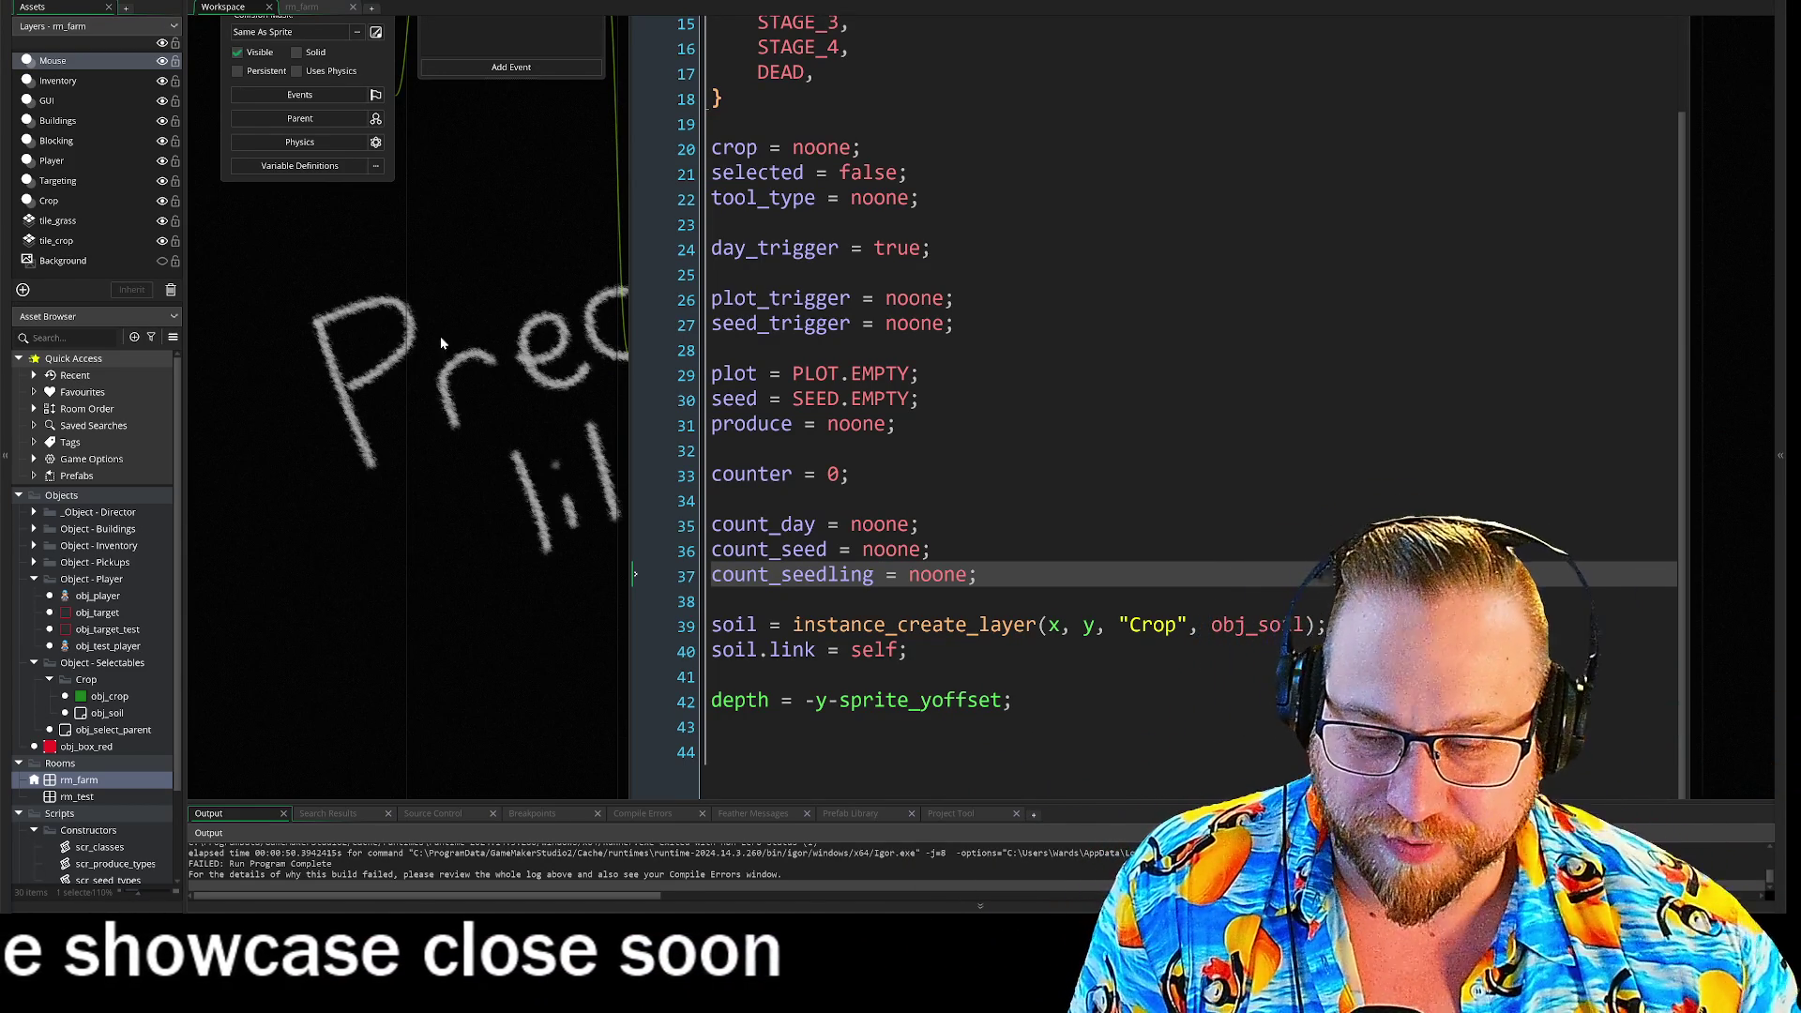
pyautogui.moveTo(493, 320)
pyautogui.mouseDown()
pyautogui.moveTo(502, 482)
pyautogui.moveTo(549, 473)
pyautogui.moveTo(536, 462)
pyautogui.mouseUp()
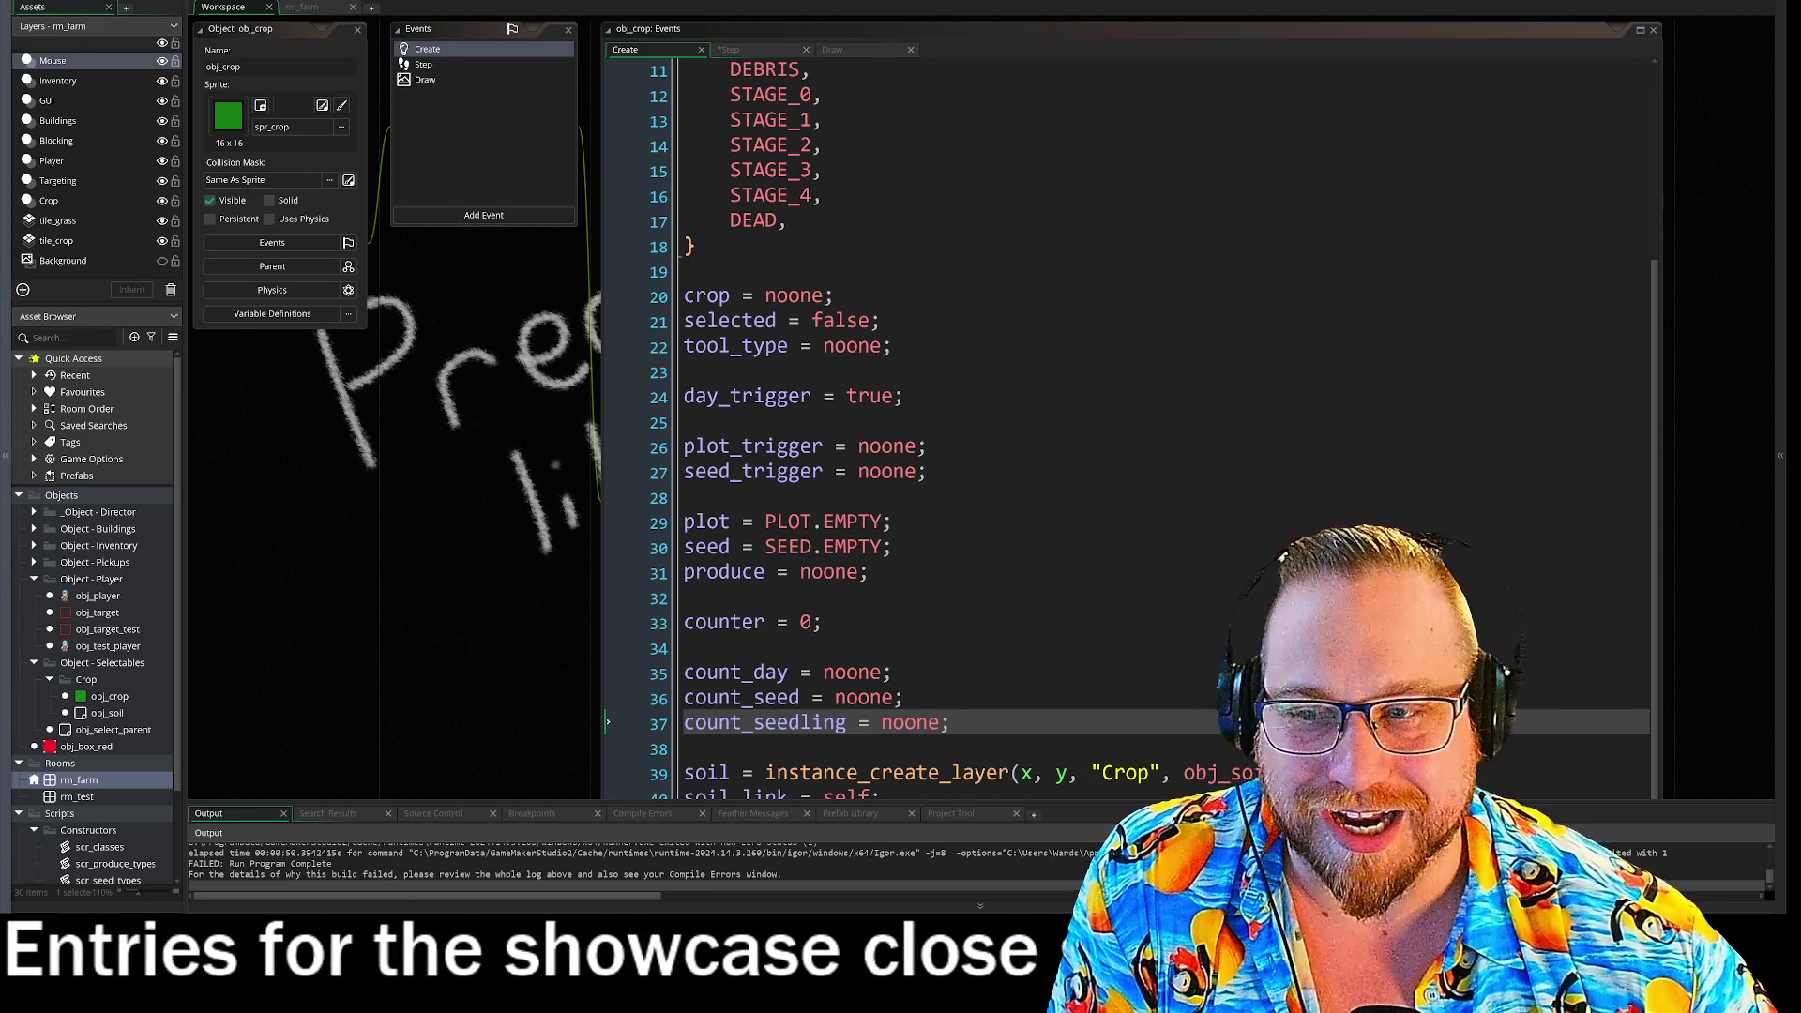
# - Scroll past the obj_crop and obj_soil windows to obj_test_player's Step event code
pyautogui.scroll(1, 541, 495)
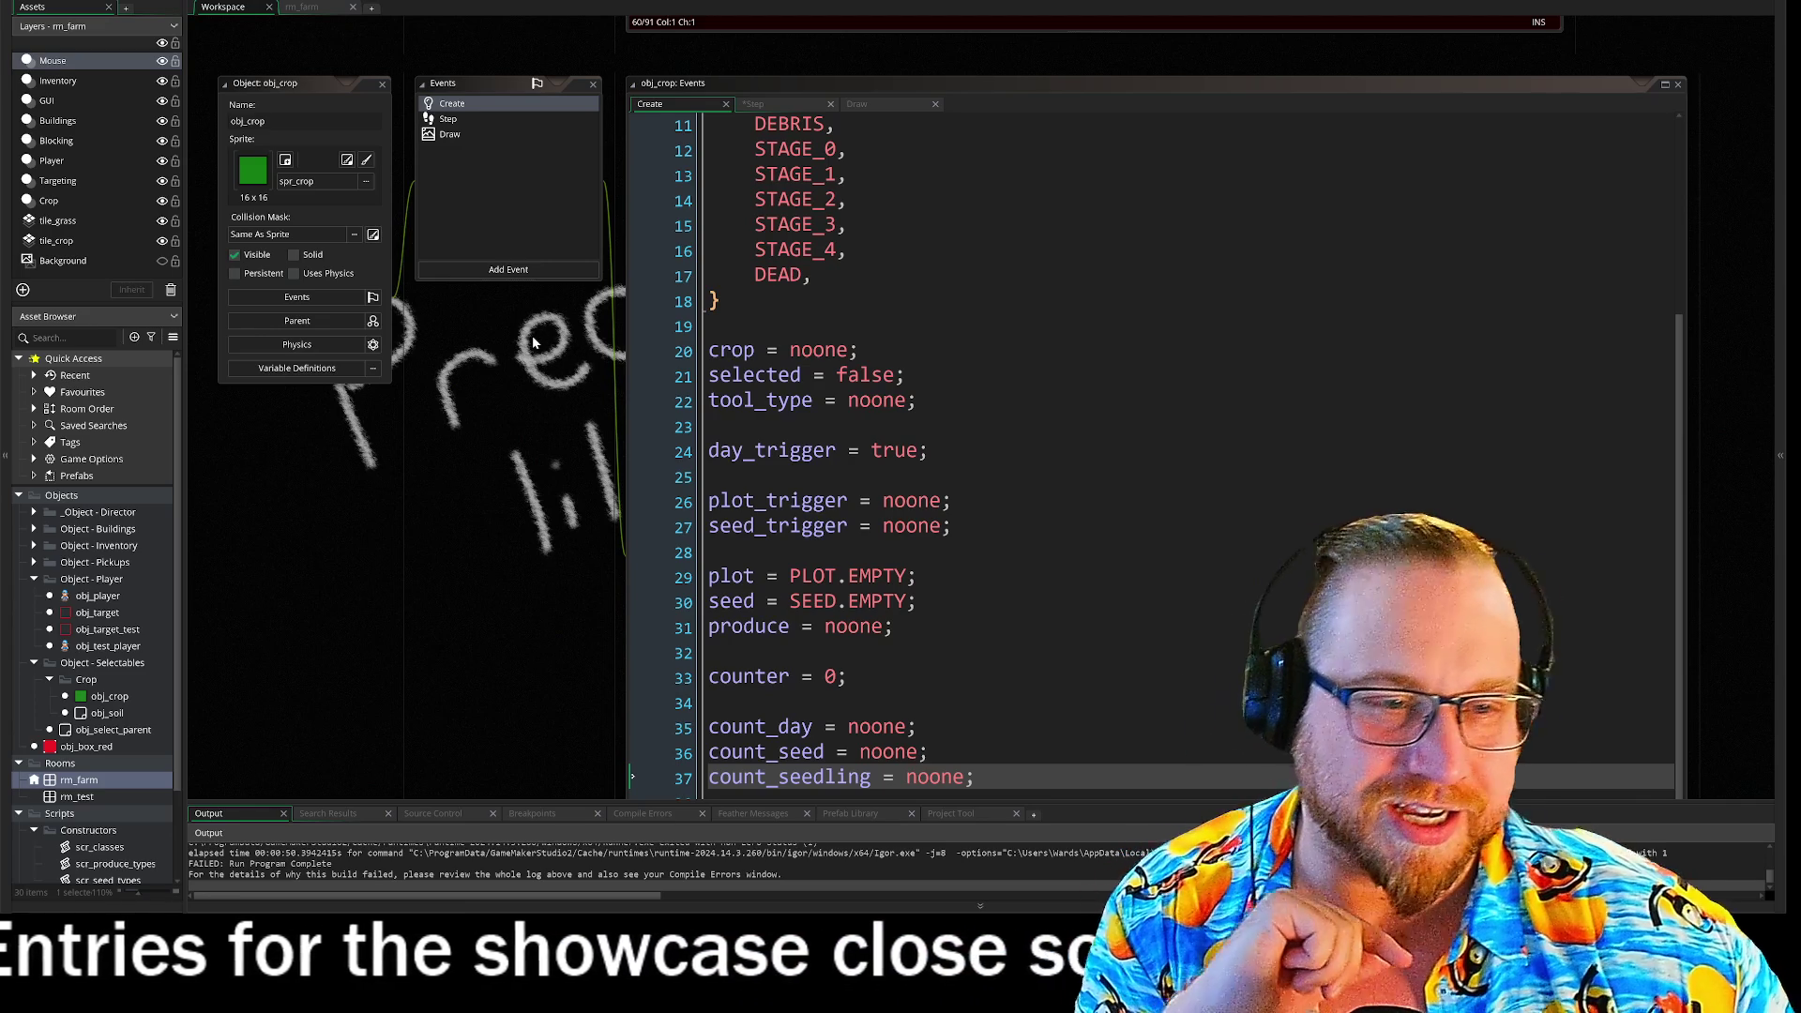
pyautogui.scroll(3, 814, 424)
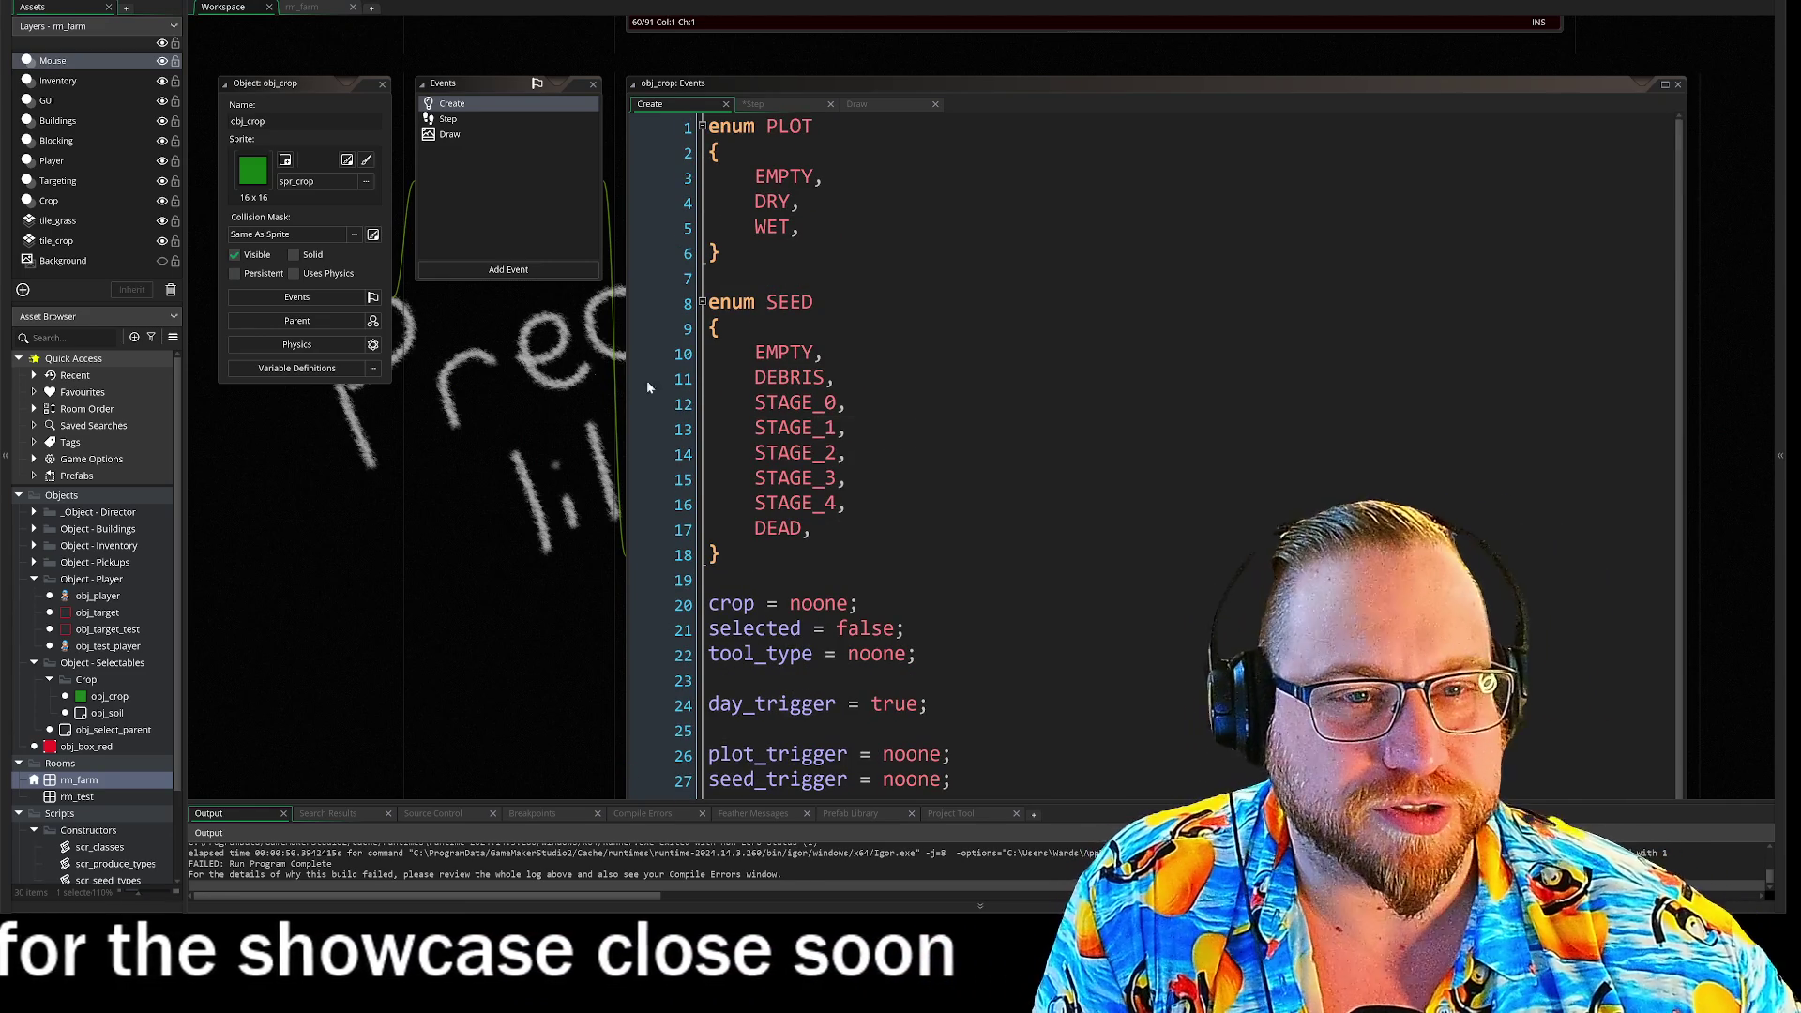
pyautogui.scroll(-1, 516, 387)
pyautogui.moveTo(518, 394); pyautogui.dragTo(506, 397)
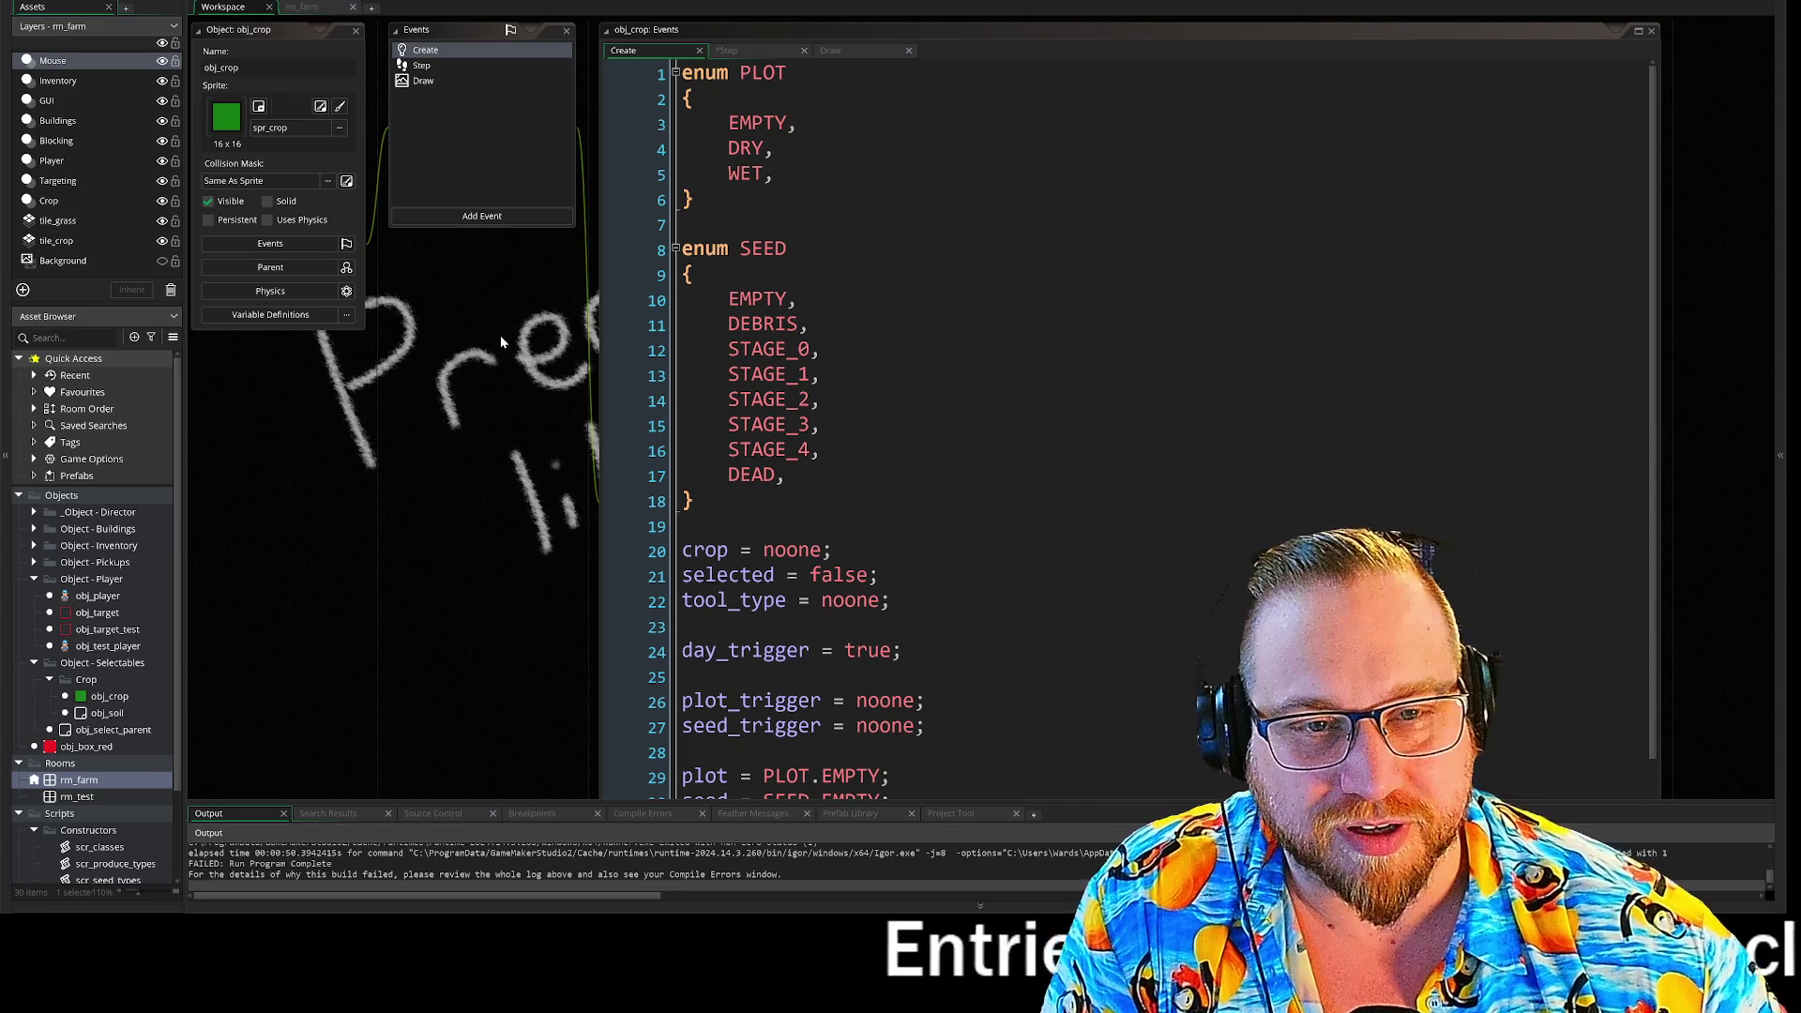
pyautogui.scroll(3, 499, 336)
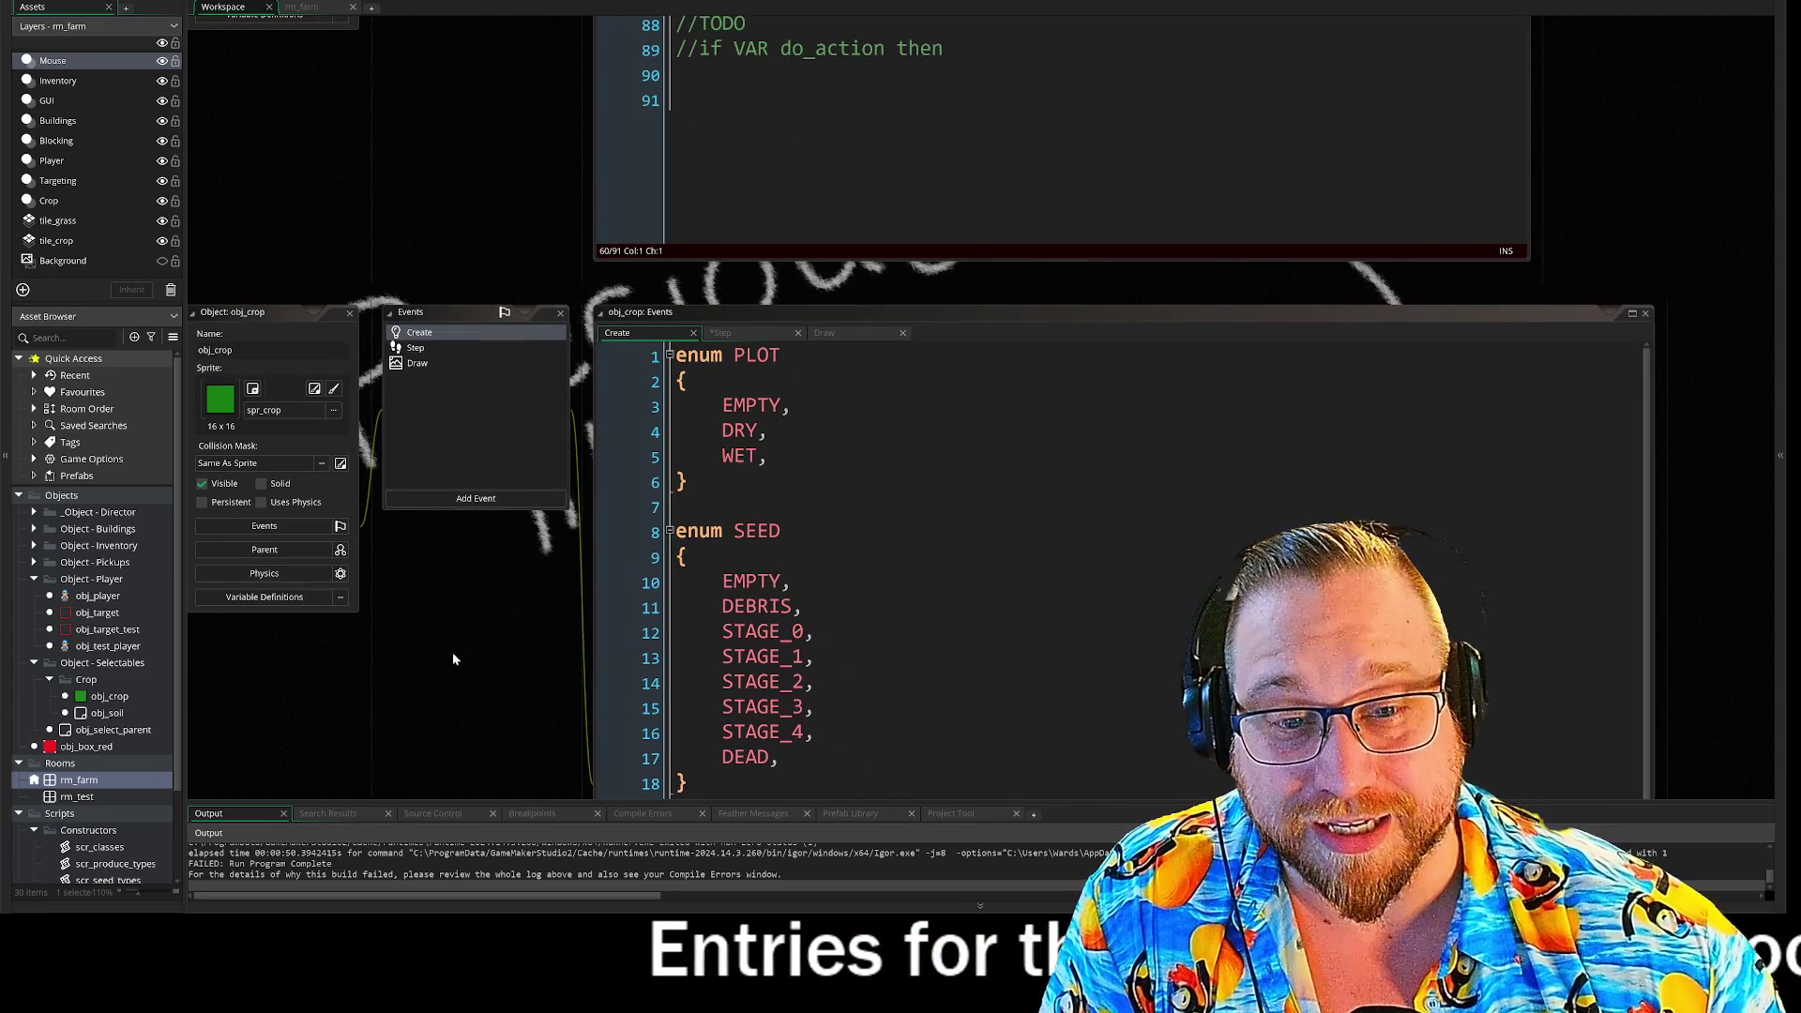
pyautogui.scroll(-9, 452, 659)
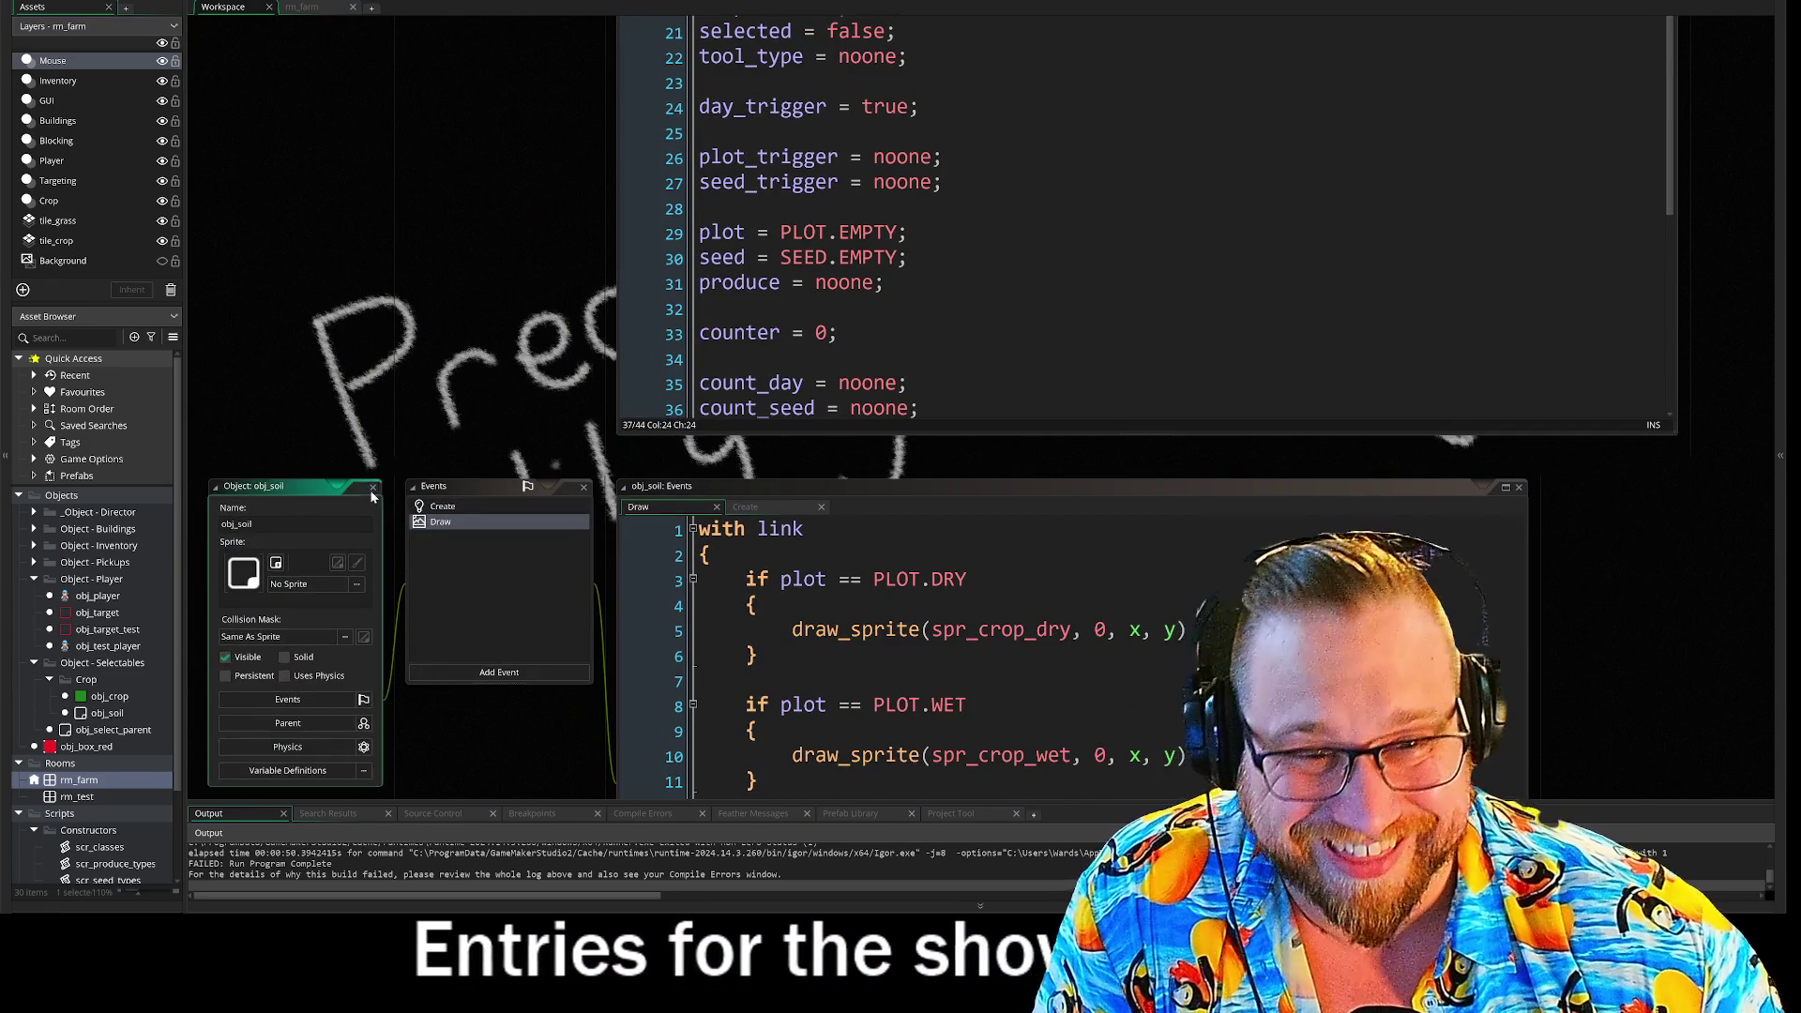
pyautogui.scroll(7, 507, 148)
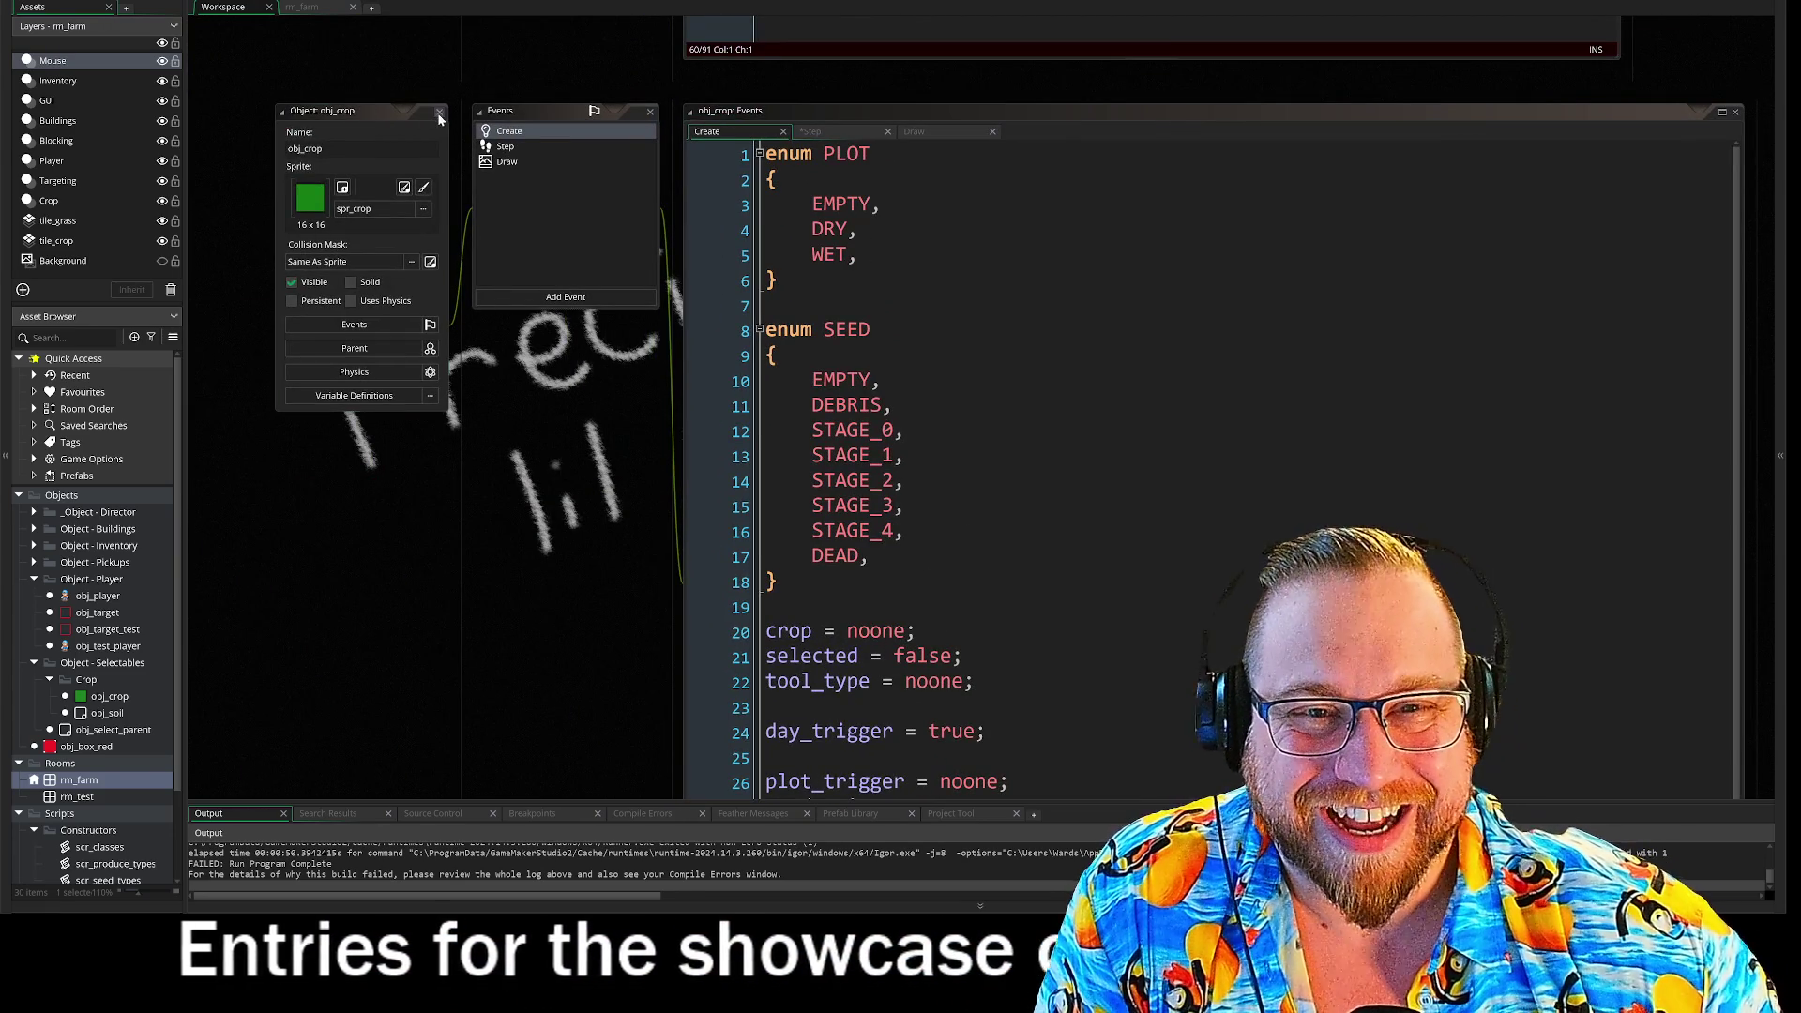
pyautogui.scroll(6, 505, 355)
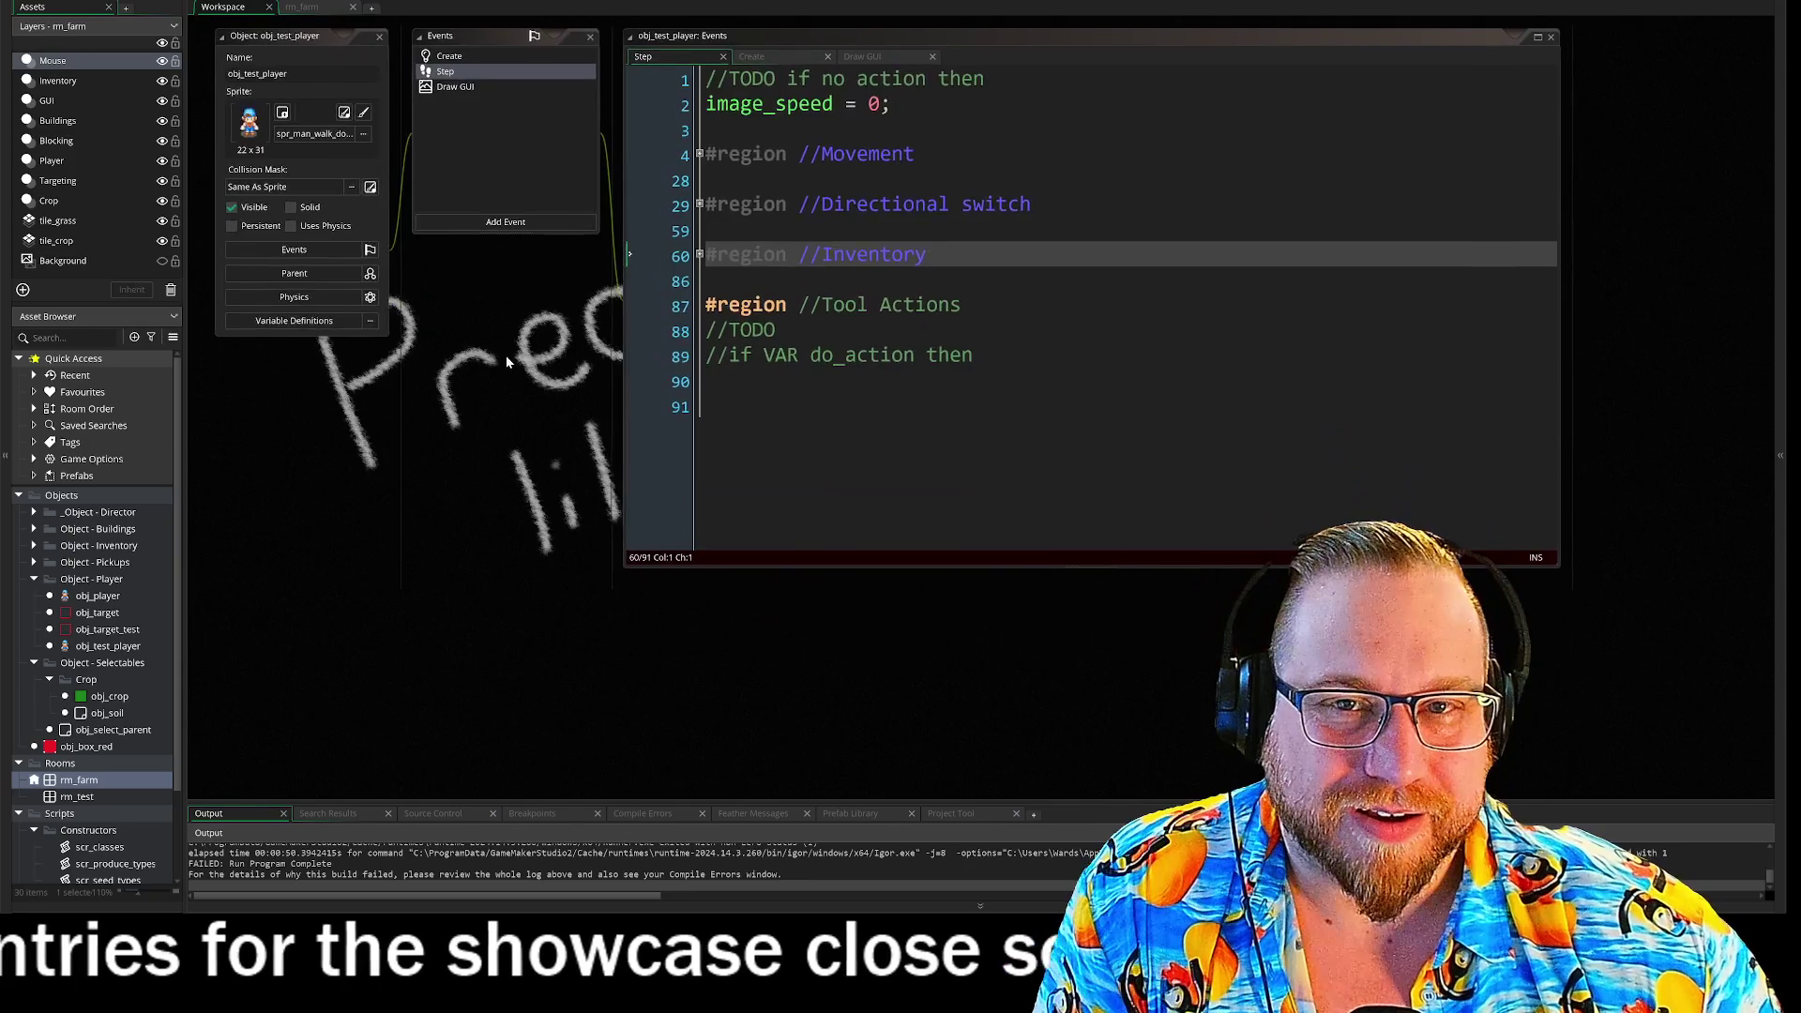
pyautogui.moveTo(506, 361); pyautogui.dragTo(485, 352)
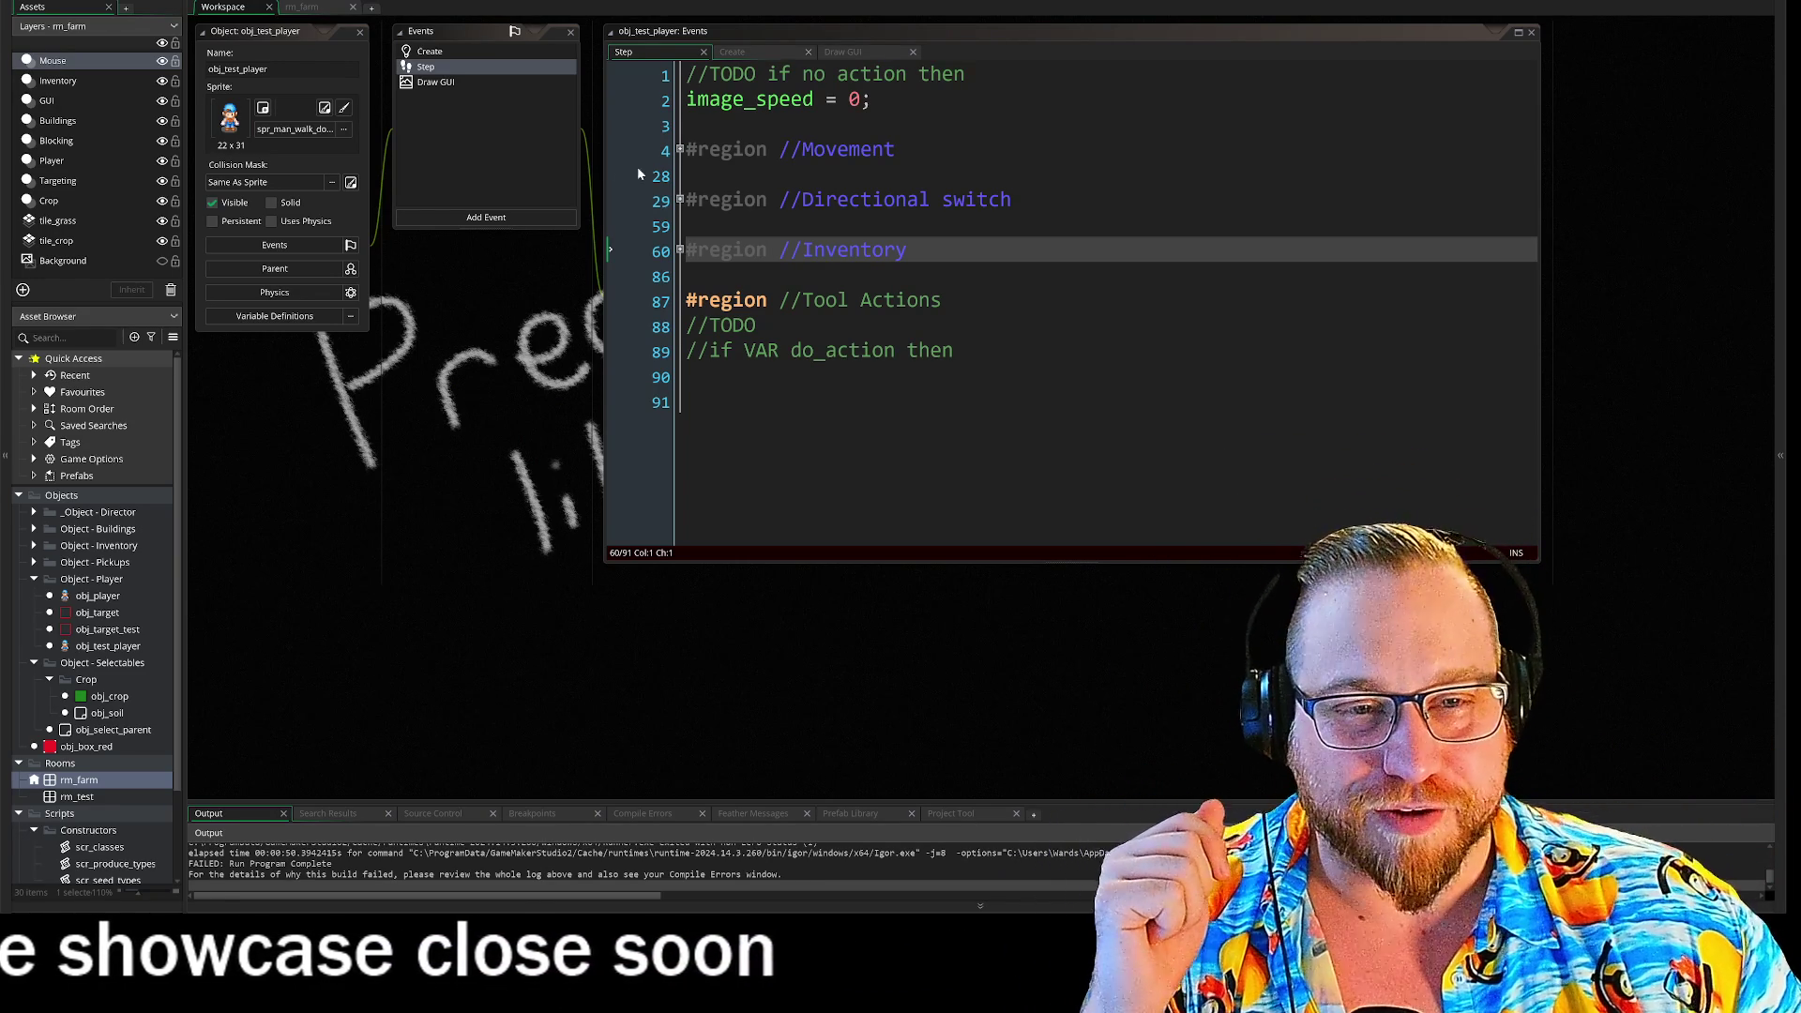
pyautogui.moveTo(499, 375)
pyautogui.mouseDown()
pyautogui.moveTo(540, 419)
pyautogui.moveTo(523, 369)
pyautogui.moveTo(548, 482)
pyautogui.moveTo(510, 408)
pyautogui.mouseUp()
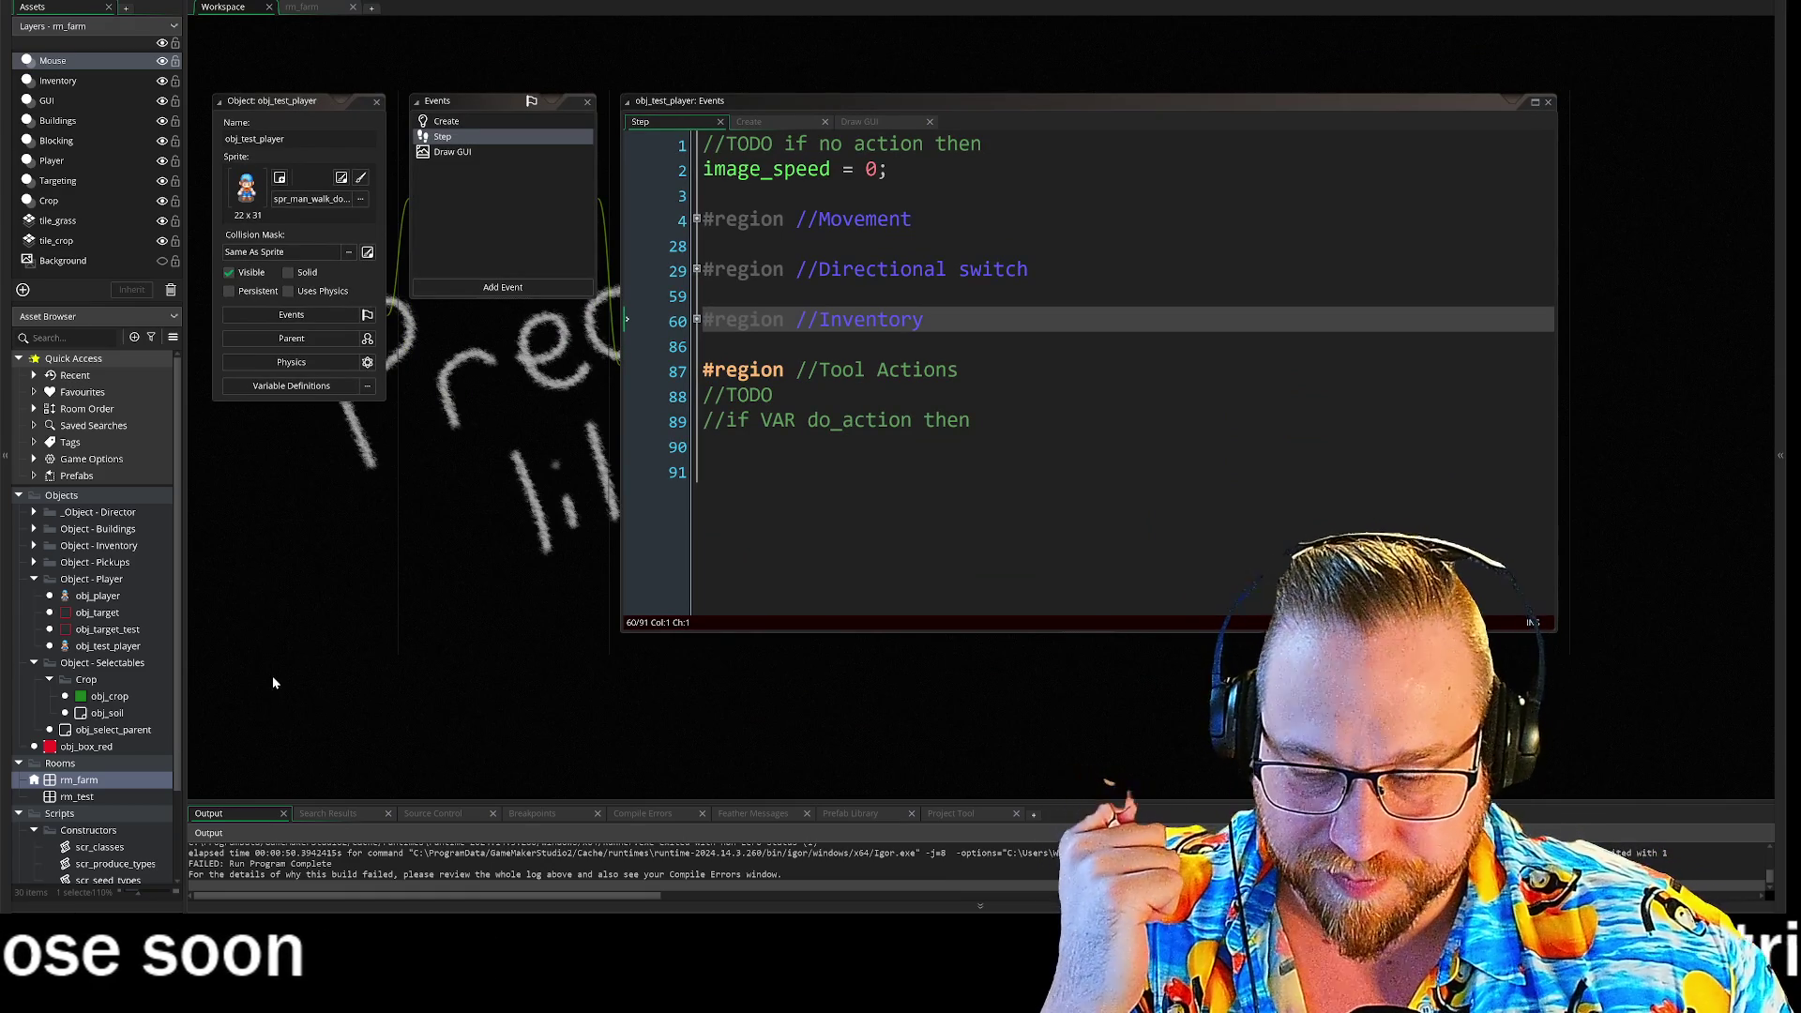
# - Collapse the Rooms group and the Constructors script group in the asset tree
pyautogui.click(19, 763)
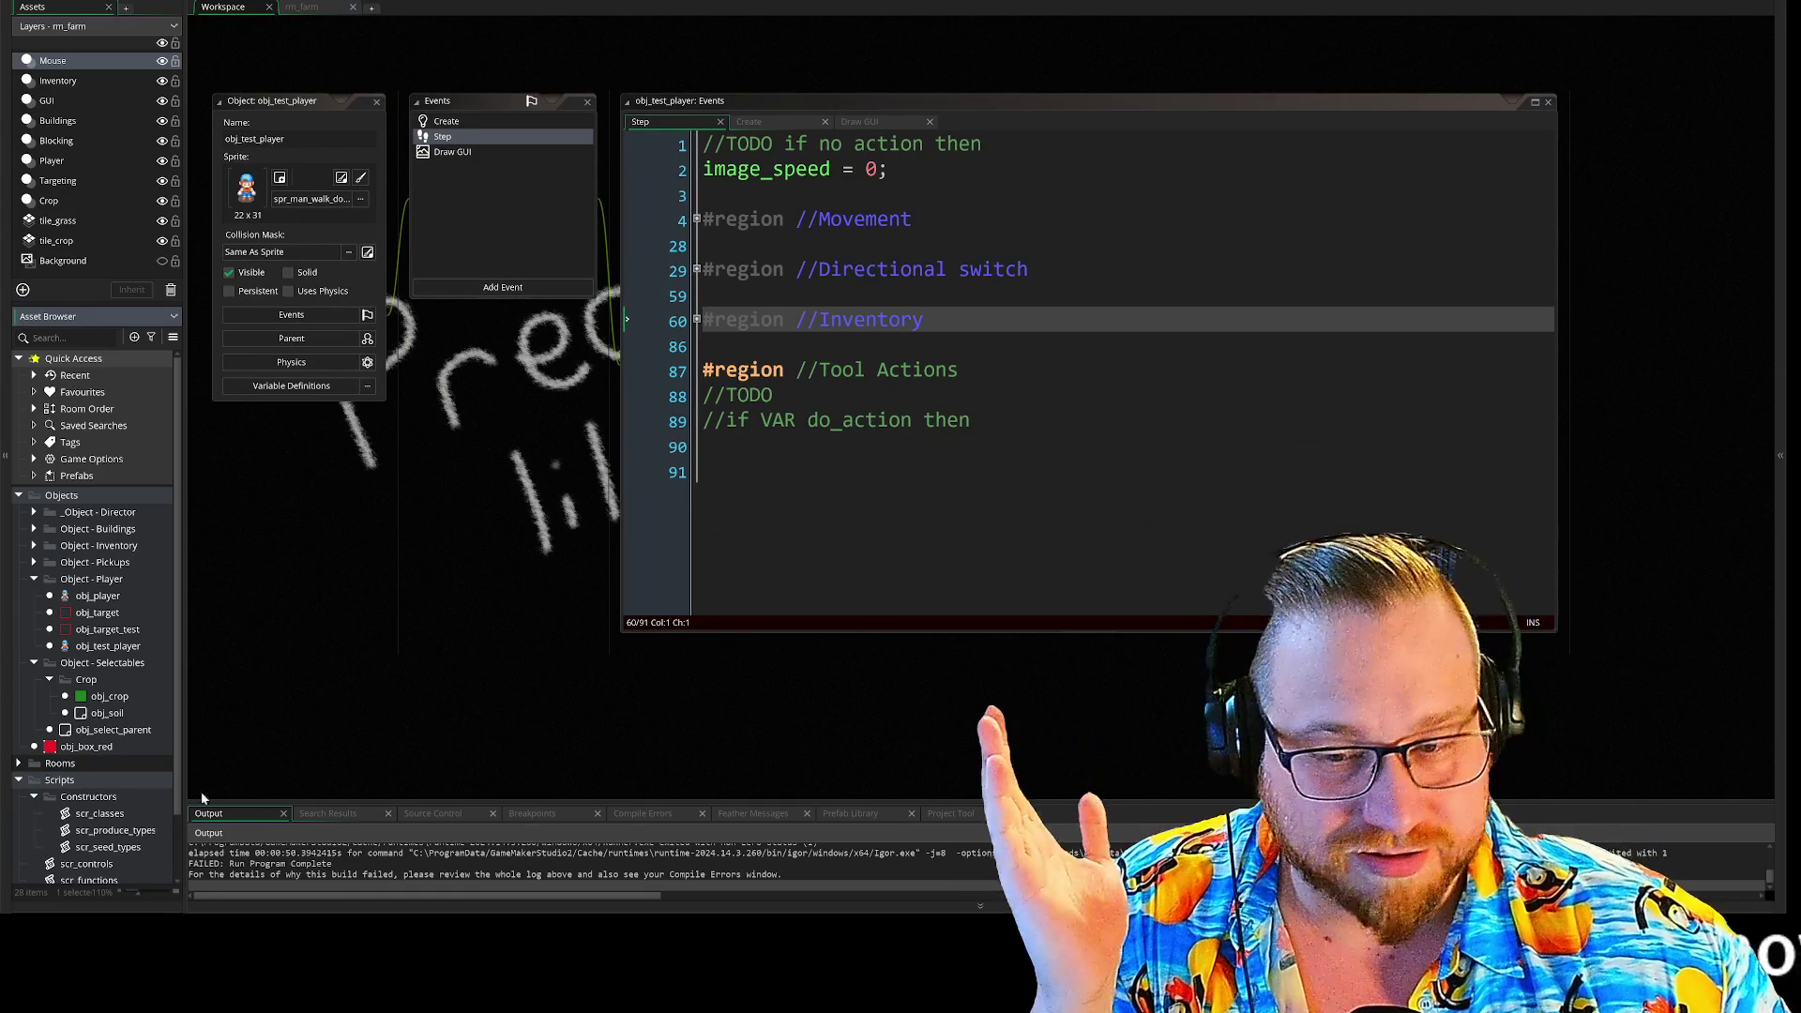
pyautogui.scroll(-3, 94, 840)
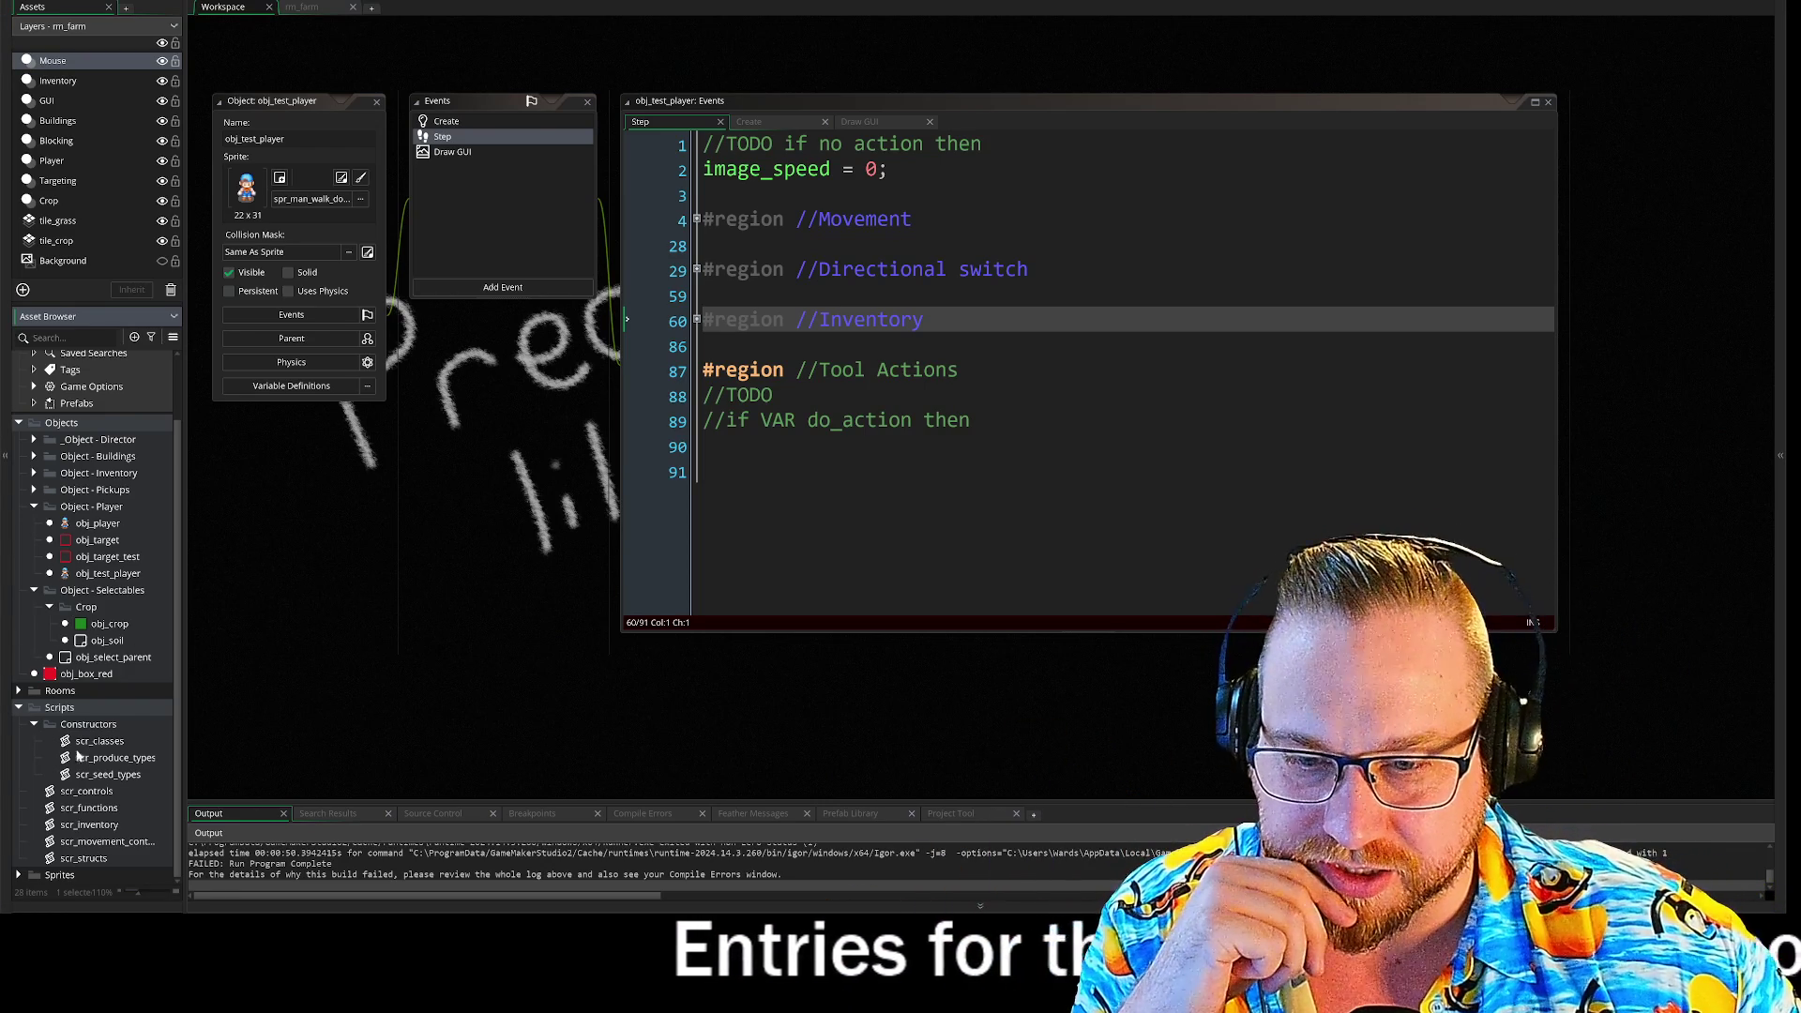
pyautogui.click(35, 726)
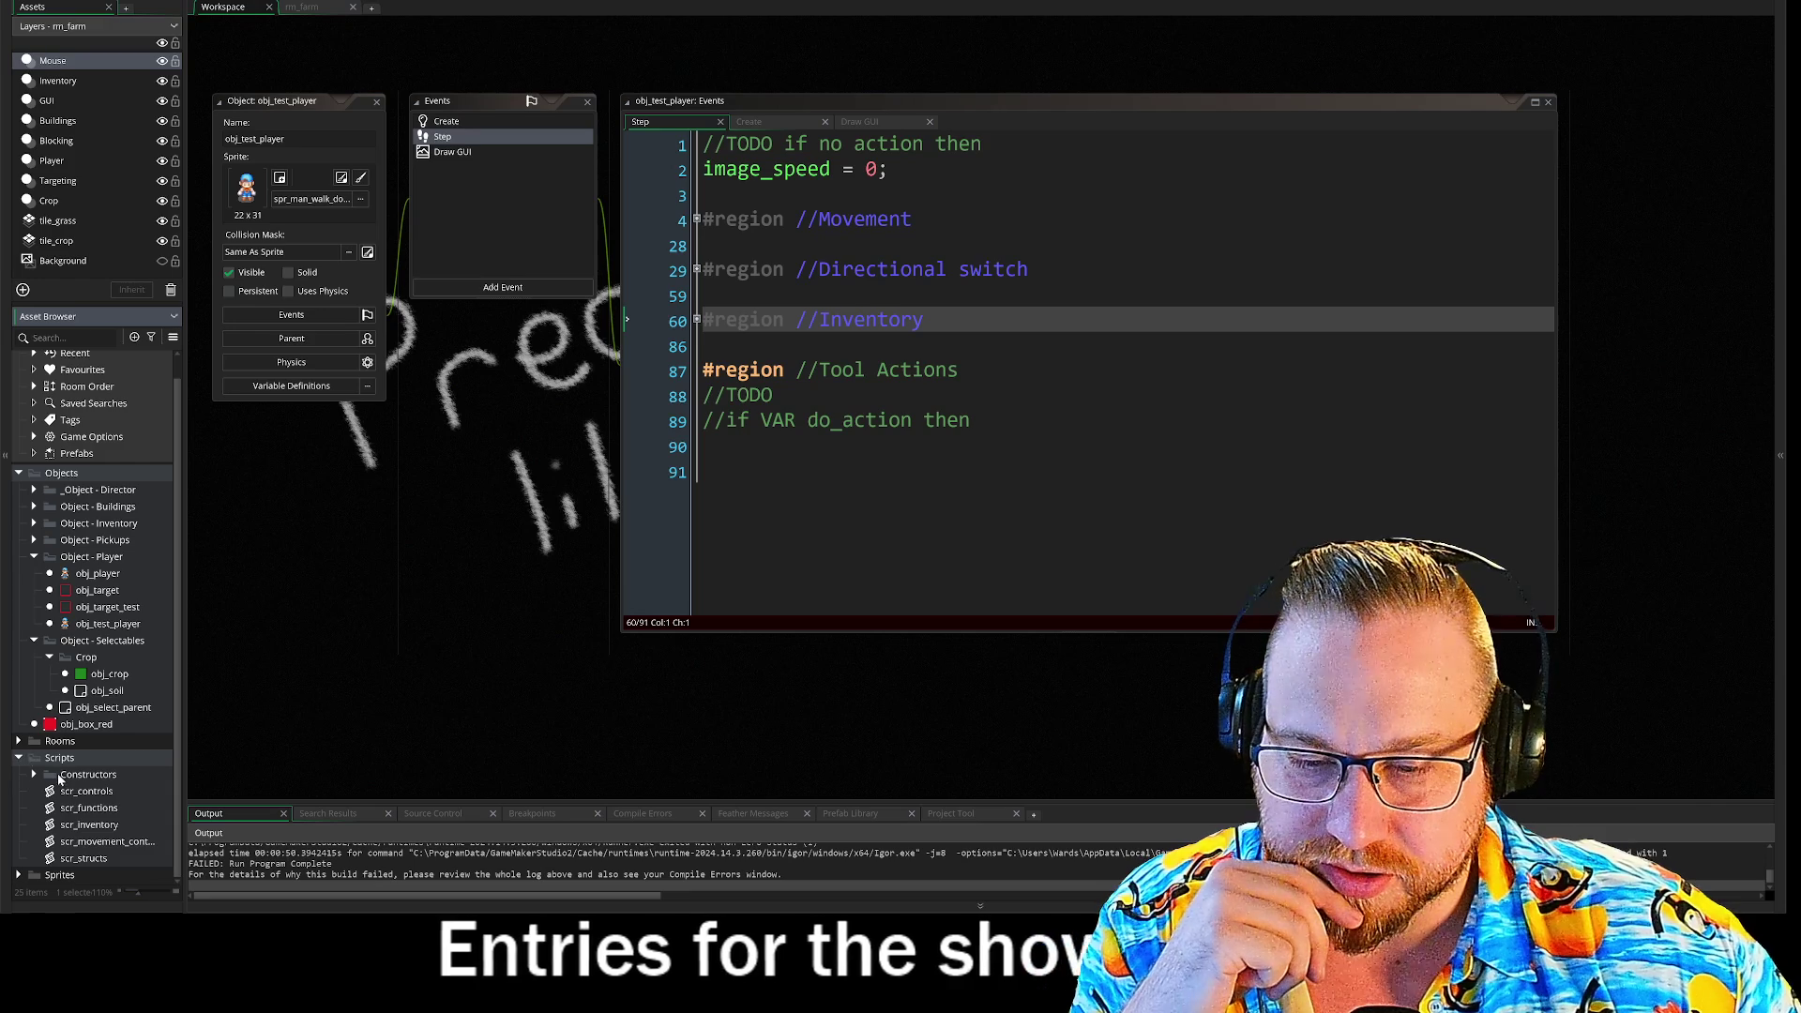
# - Expand Sprites, Sprites - Buildings and the House group to browse the sprites
pyautogui.click(19, 874)
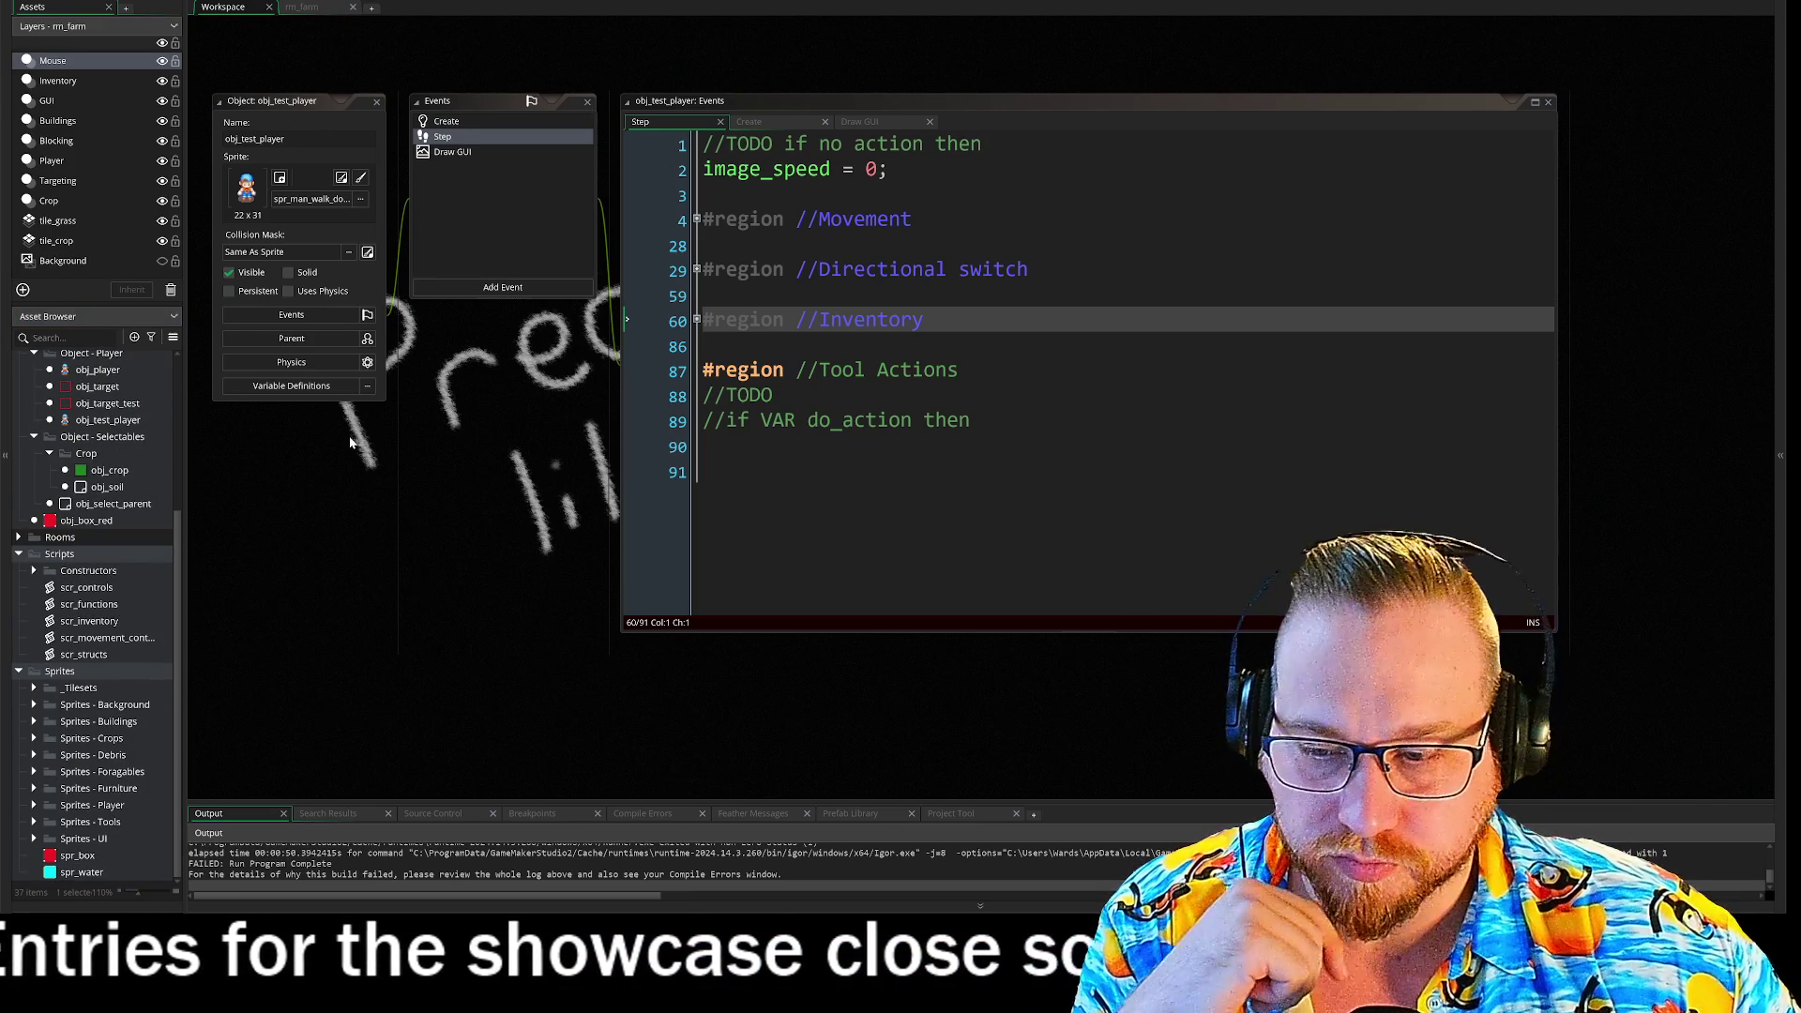
pyautogui.click(34, 722)
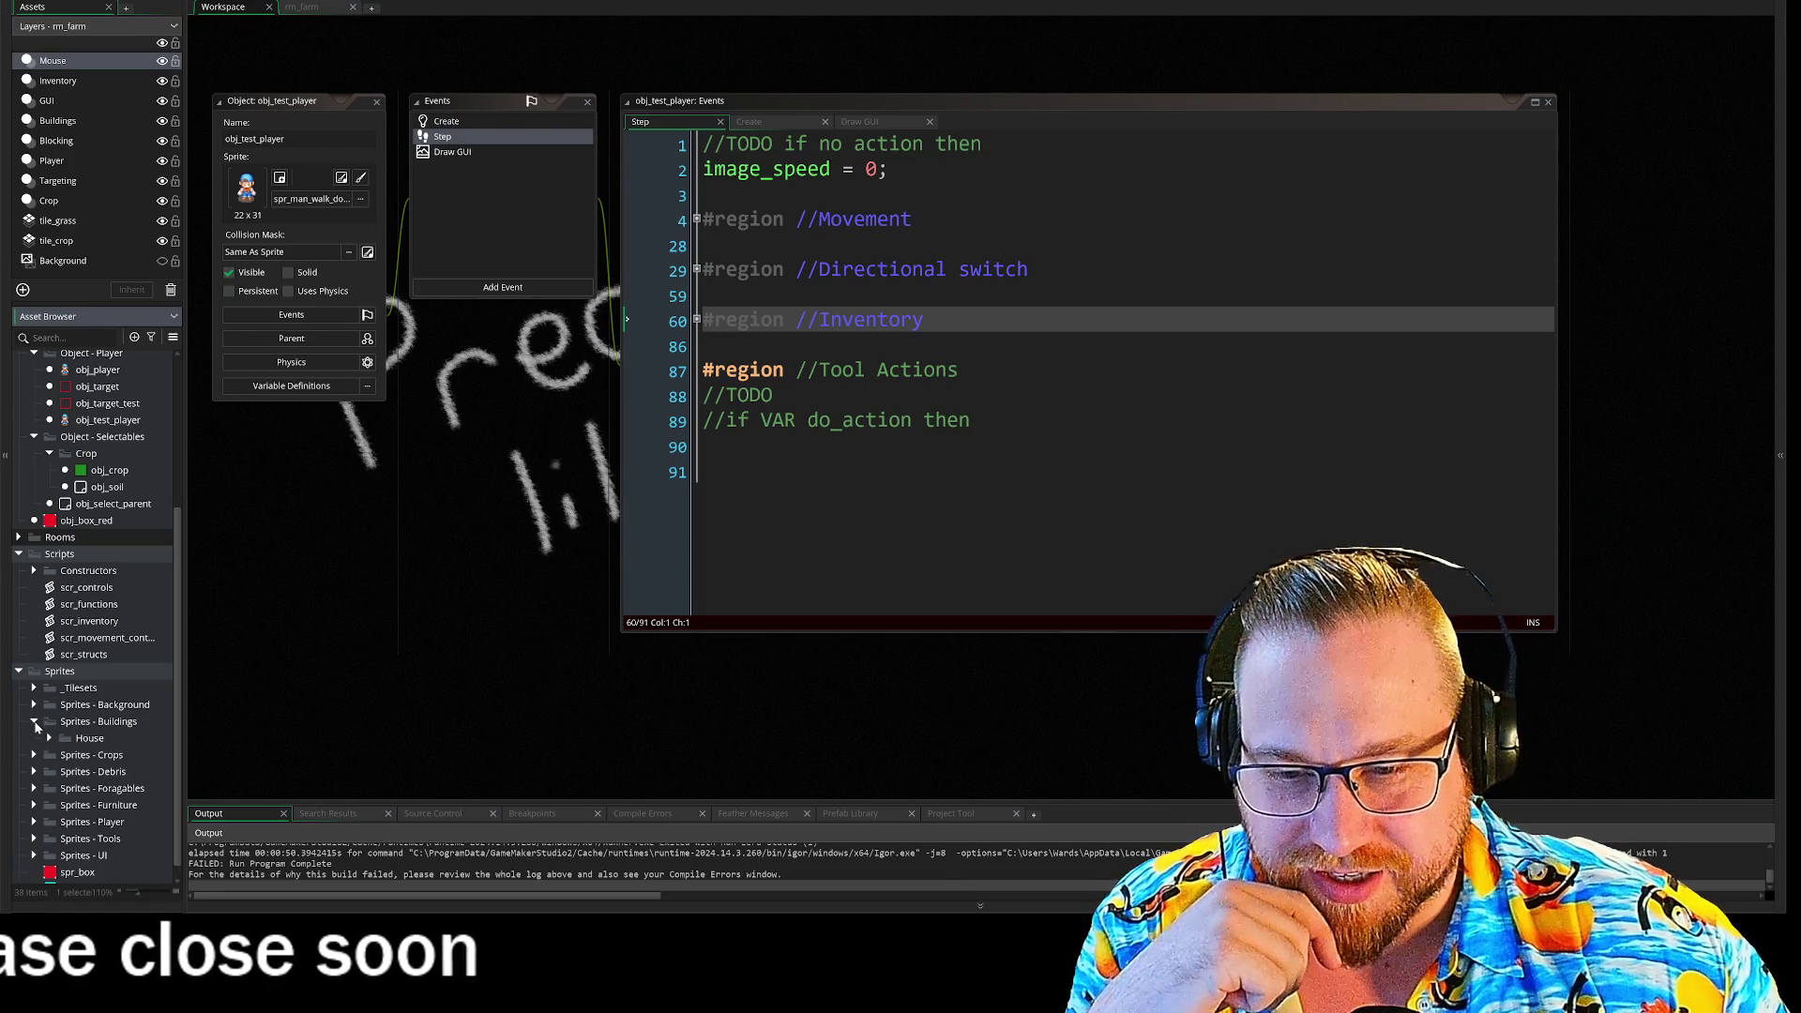
pyautogui.click(49, 739)
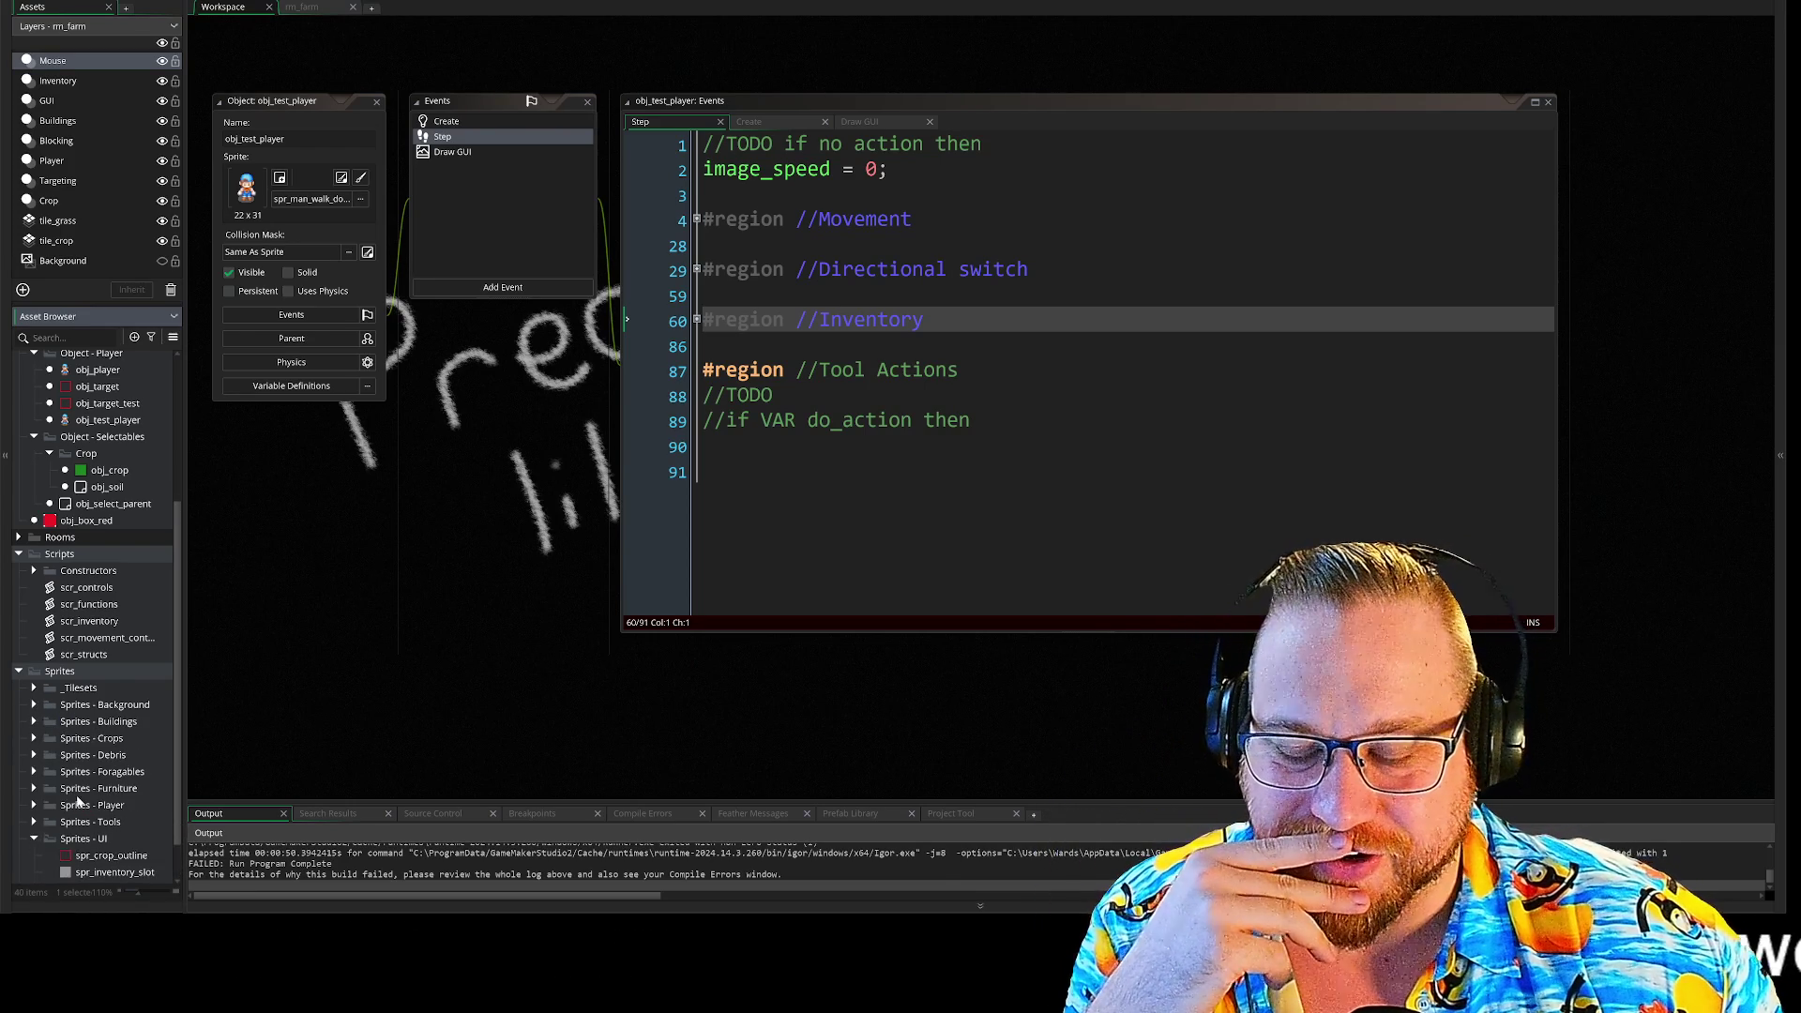
pyautogui.scroll(-1, 78, 802)
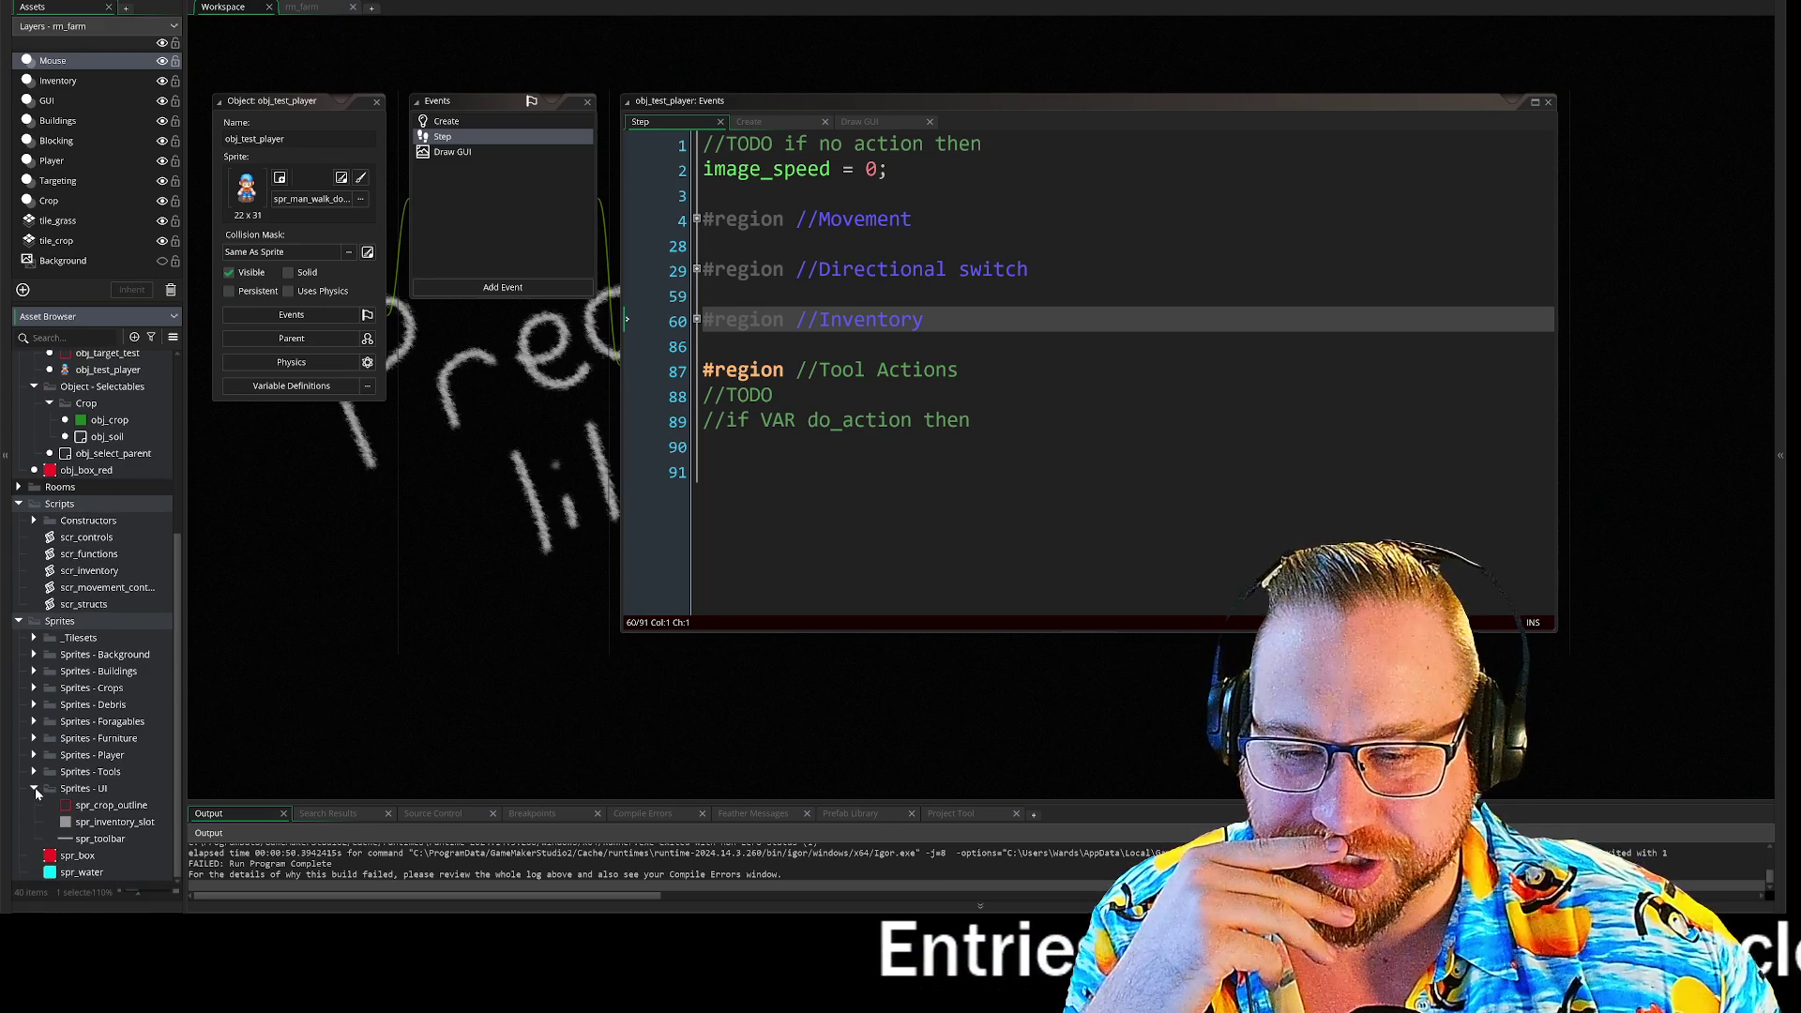
# - Collapse the Sprites - UI and Sprites - Tools subgroups, then the Sprites and Scripts groups
pyautogui.click(34, 789)
pyautogui.scroll(-2, 83, 826)
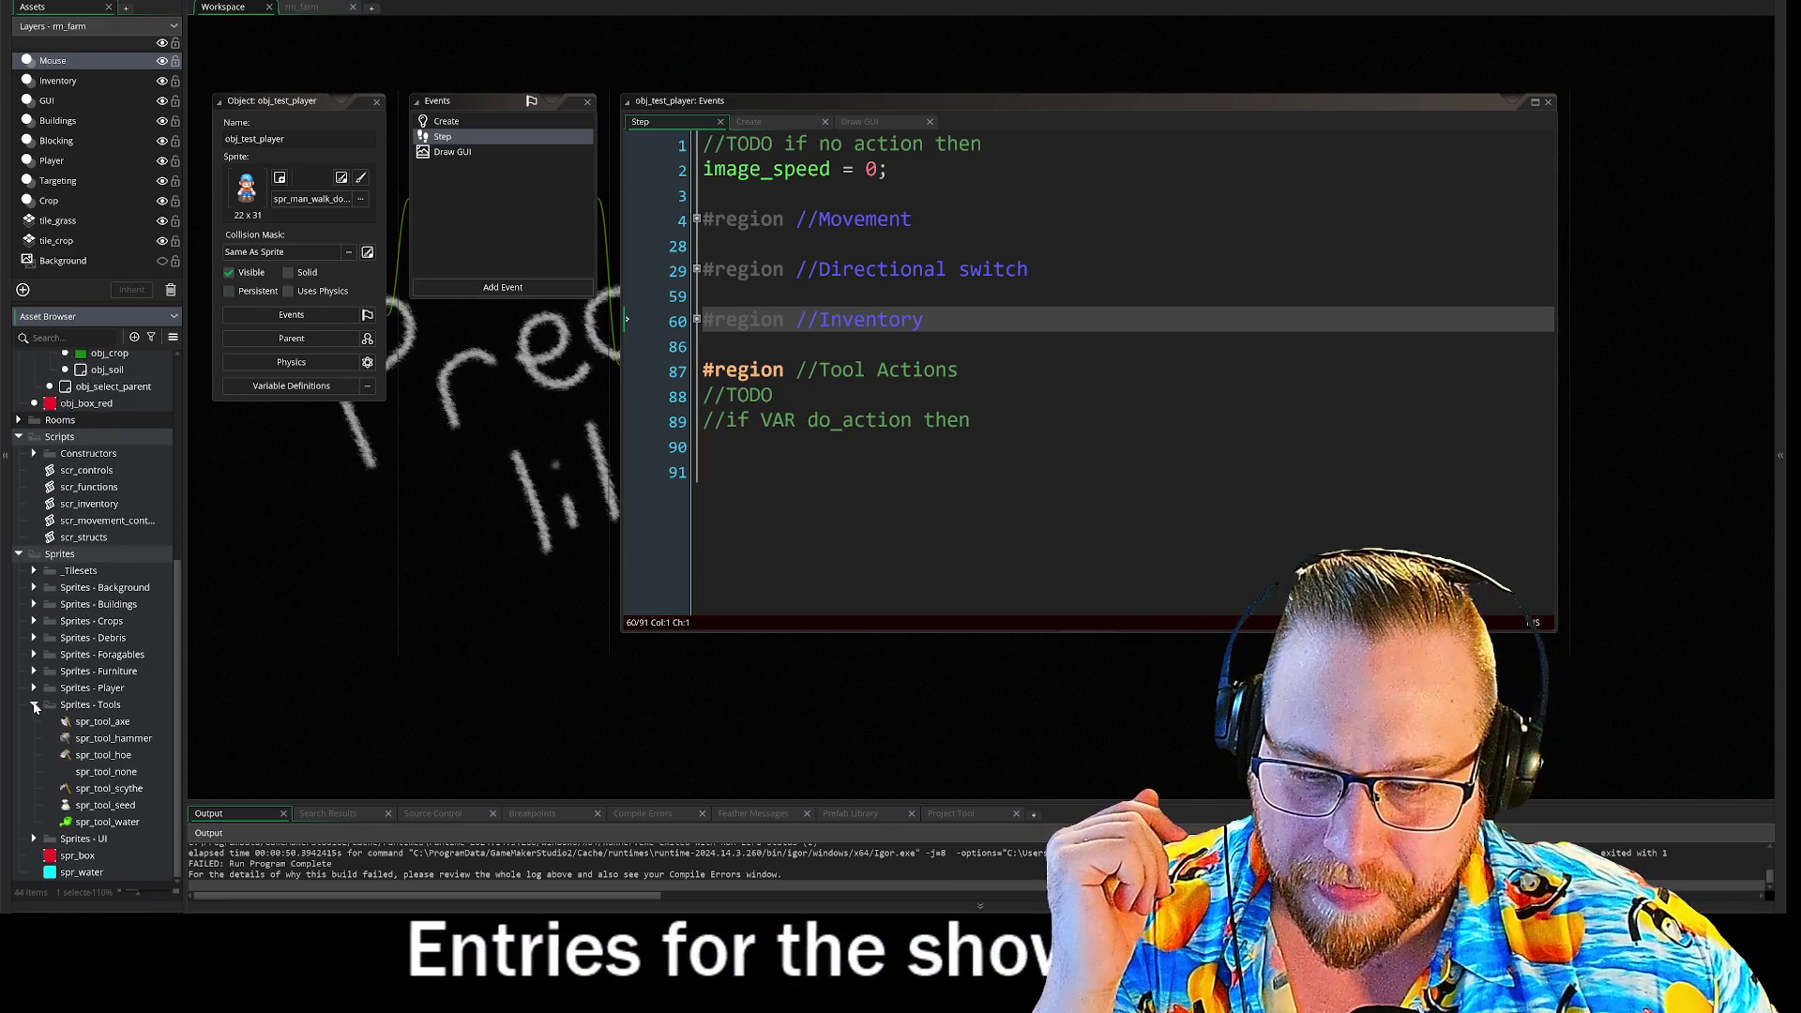
pyautogui.click(35, 705)
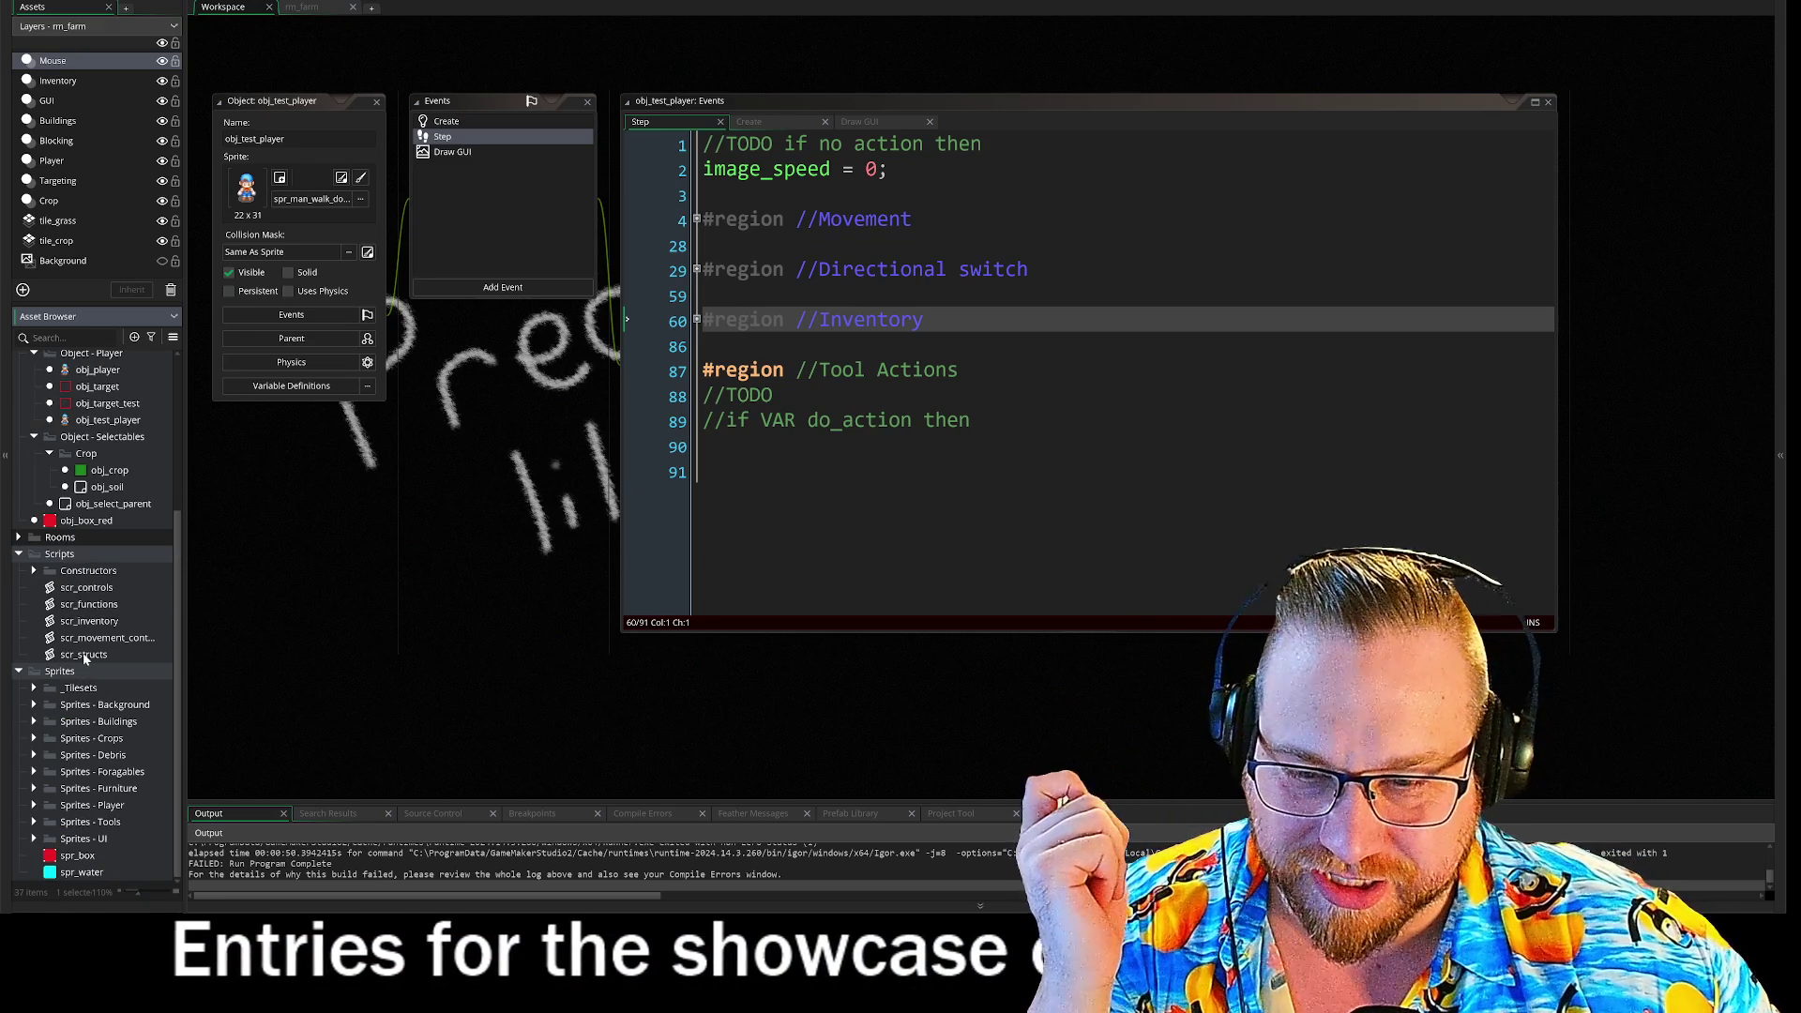
pyautogui.click(21, 673)
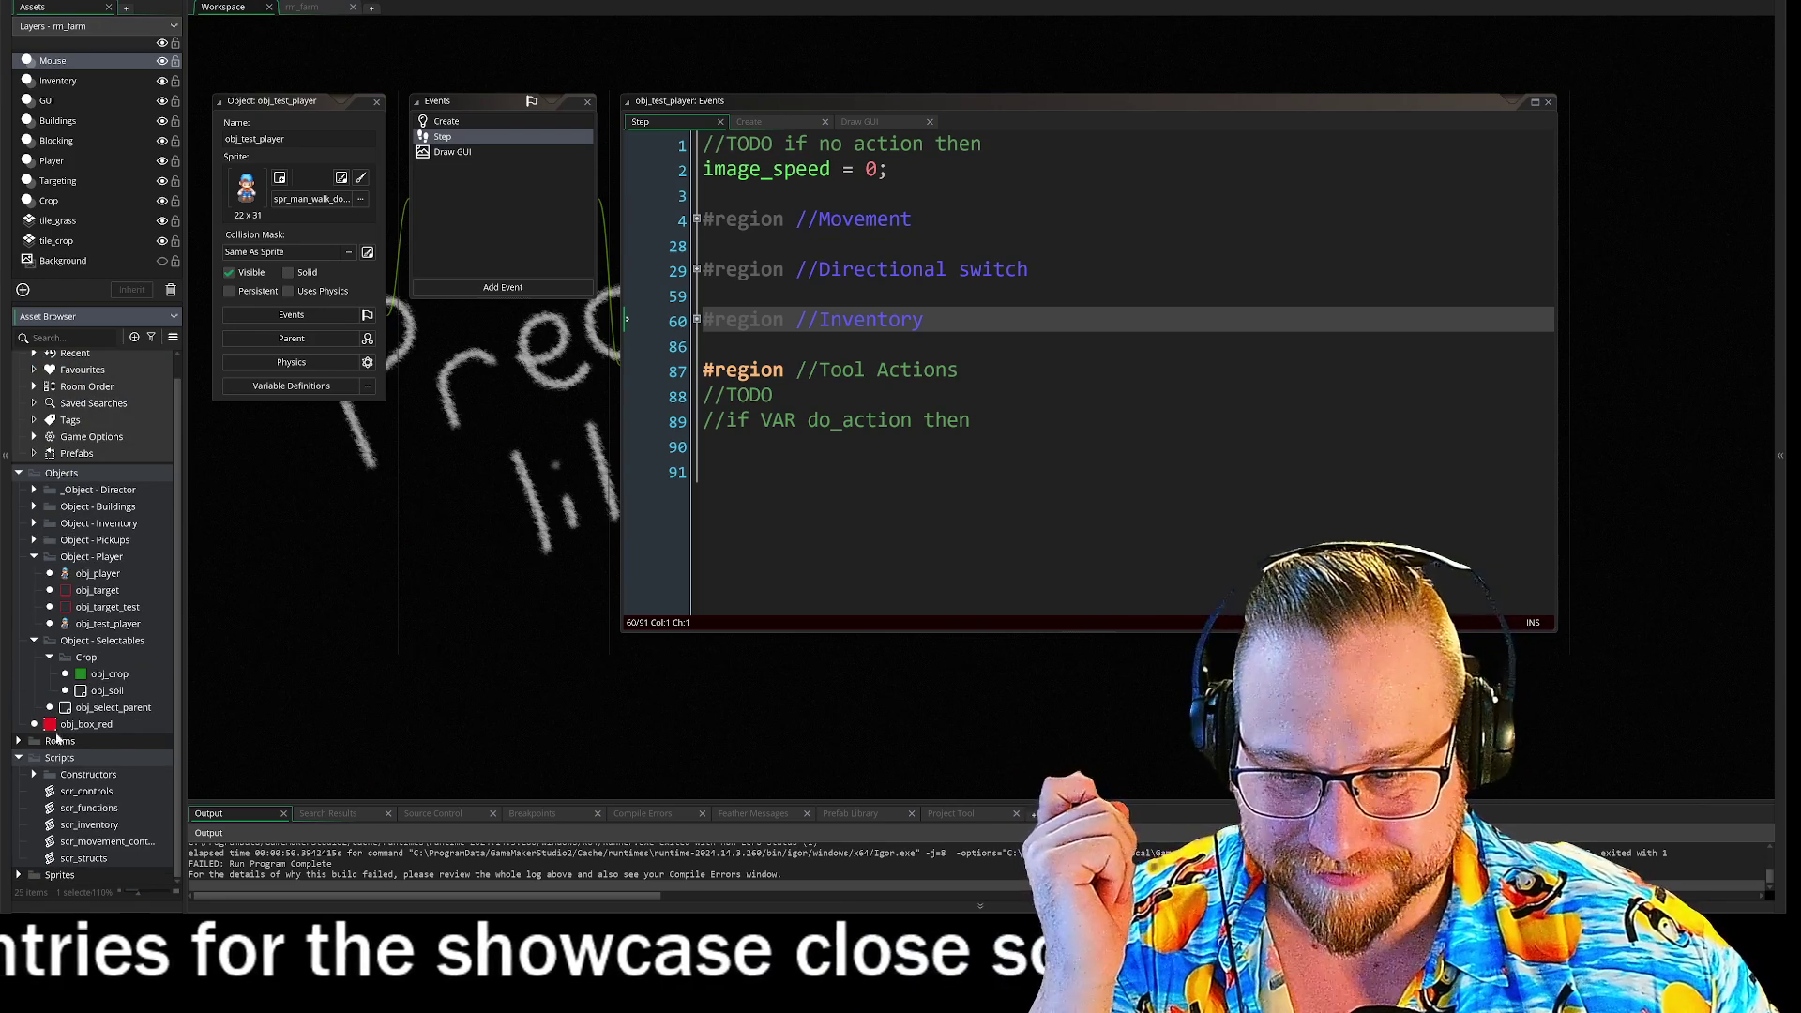
pyautogui.click(19, 746)
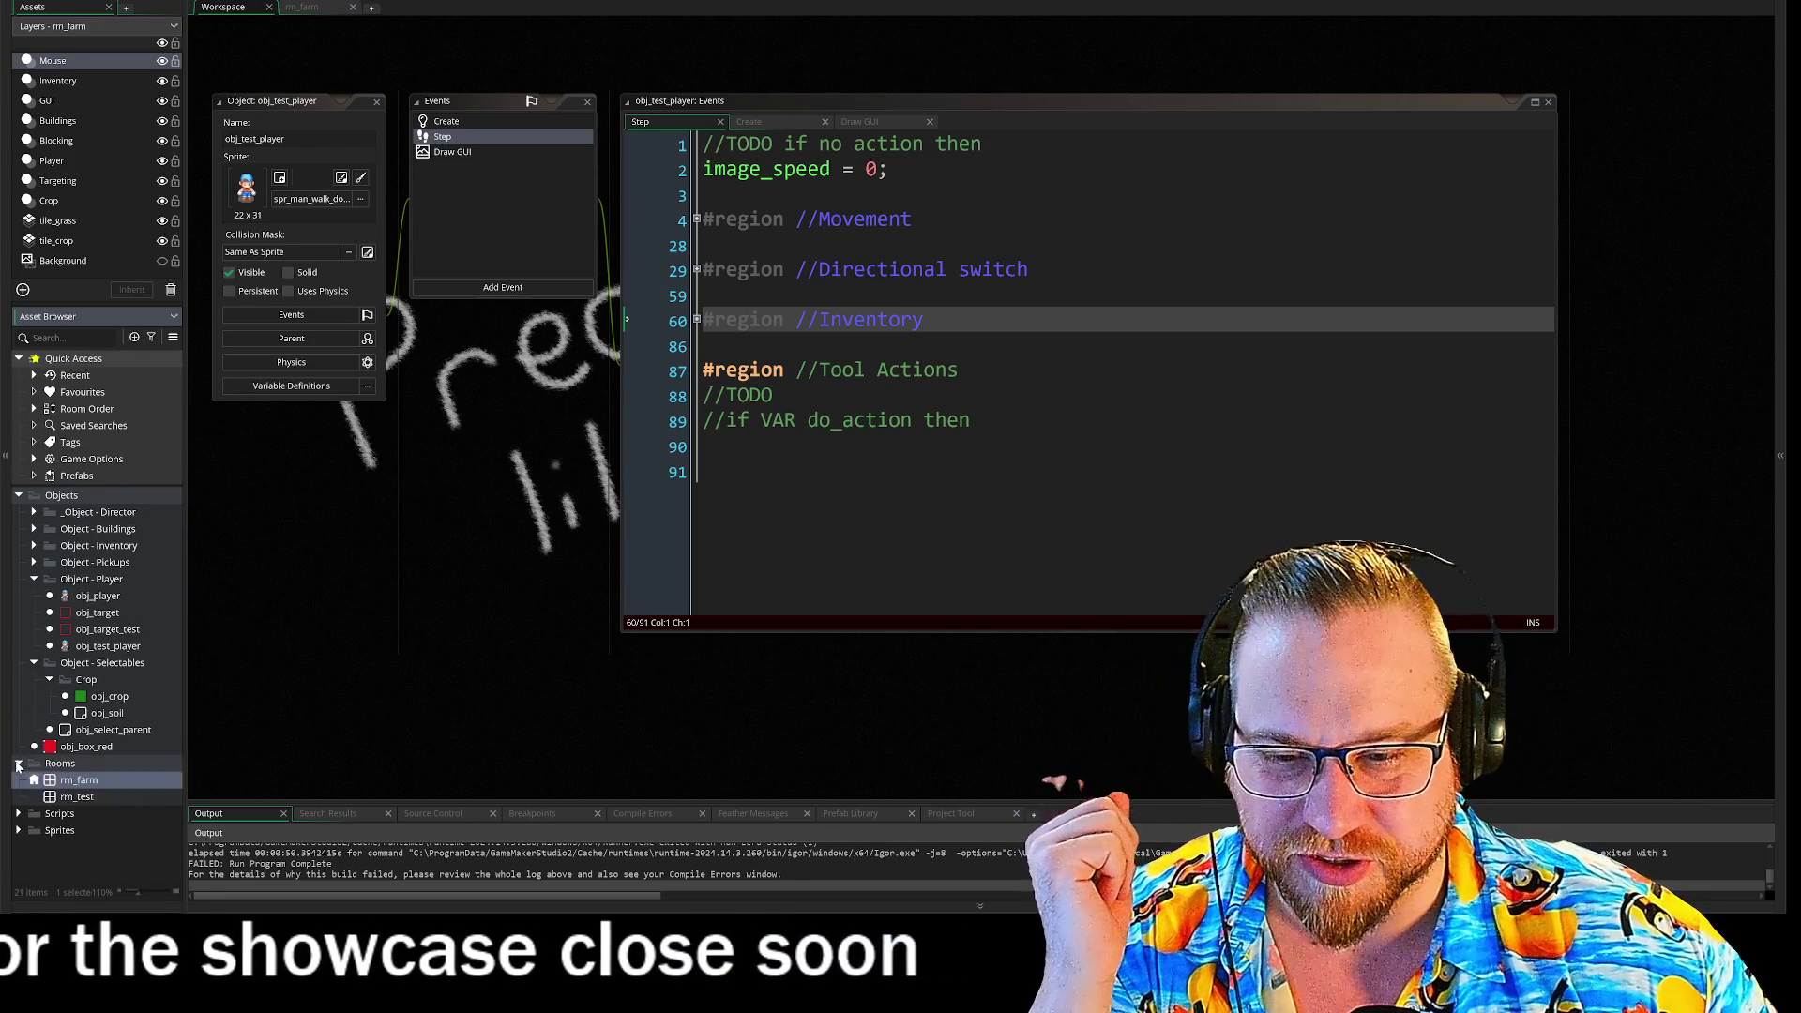
pyautogui.click(19, 779)
pyautogui.scroll(-1, 19, 783)
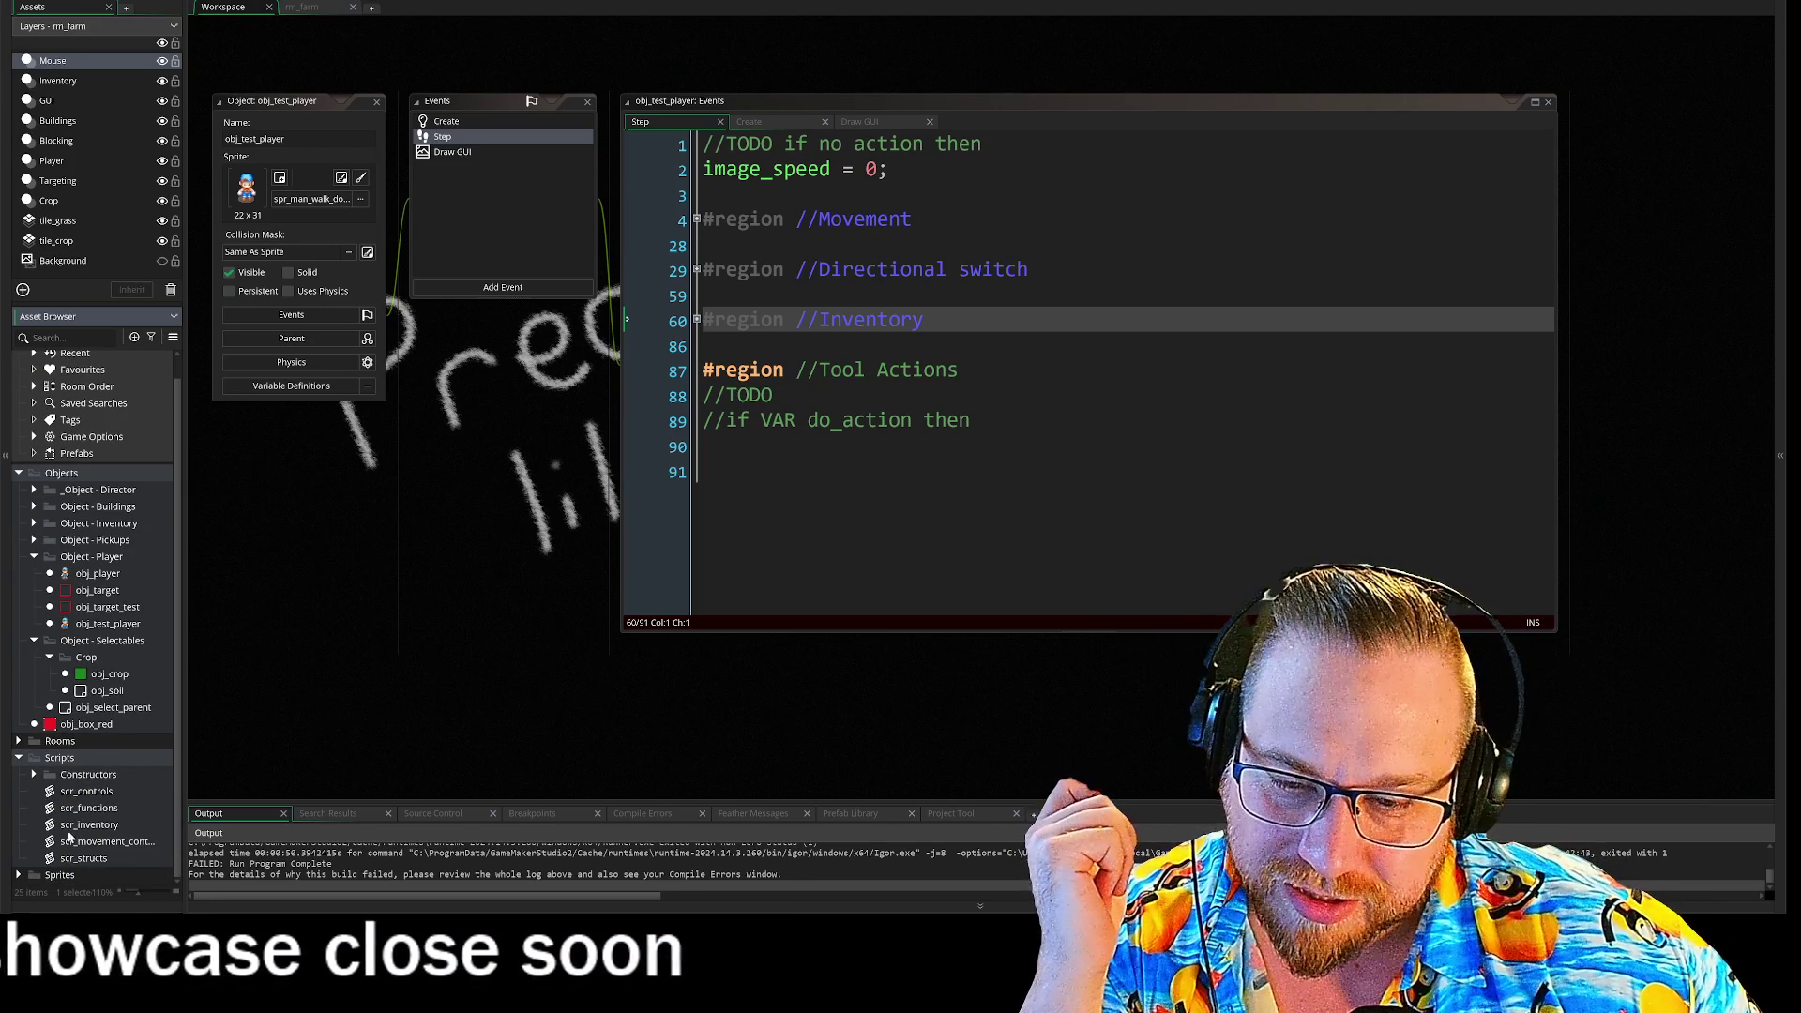
pyautogui.click(19, 758)
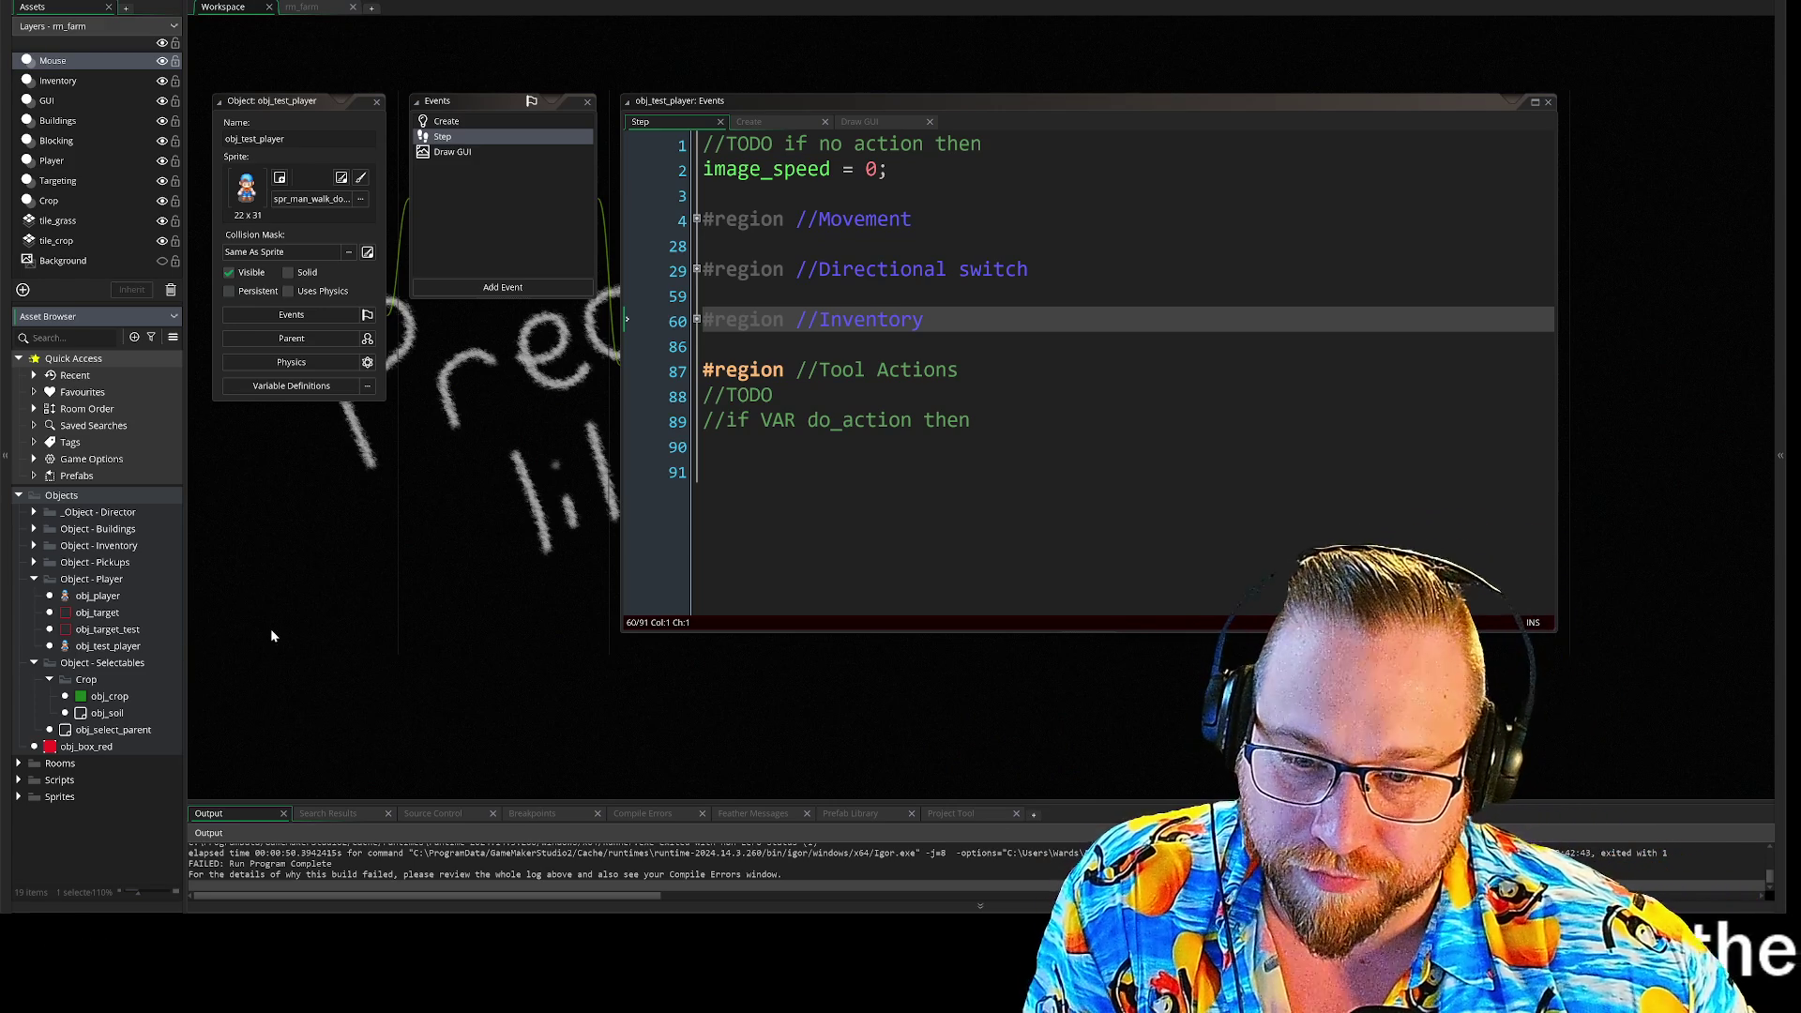
# - Expand Object - Pickups to list obj_parent_debris and obj_parent_forage
pyautogui.moveTo(340, 617); pyautogui.dragTo(323, 555)
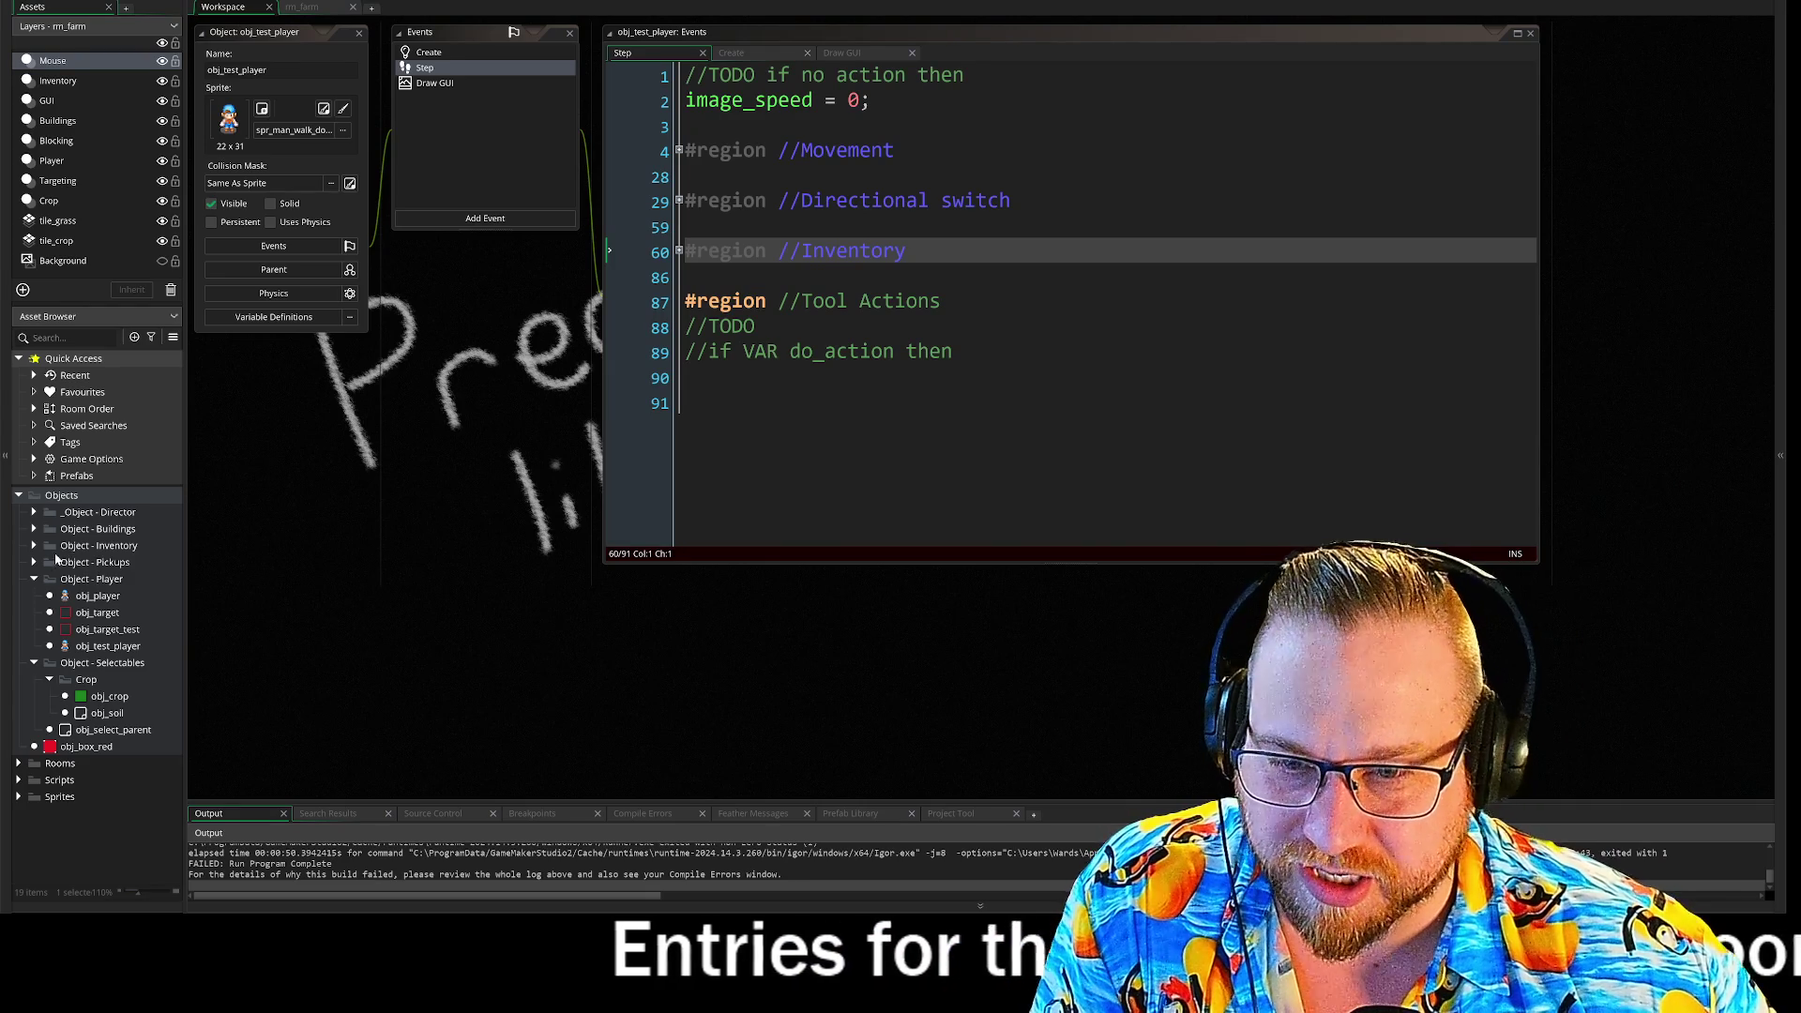
pyautogui.click(35, 562)
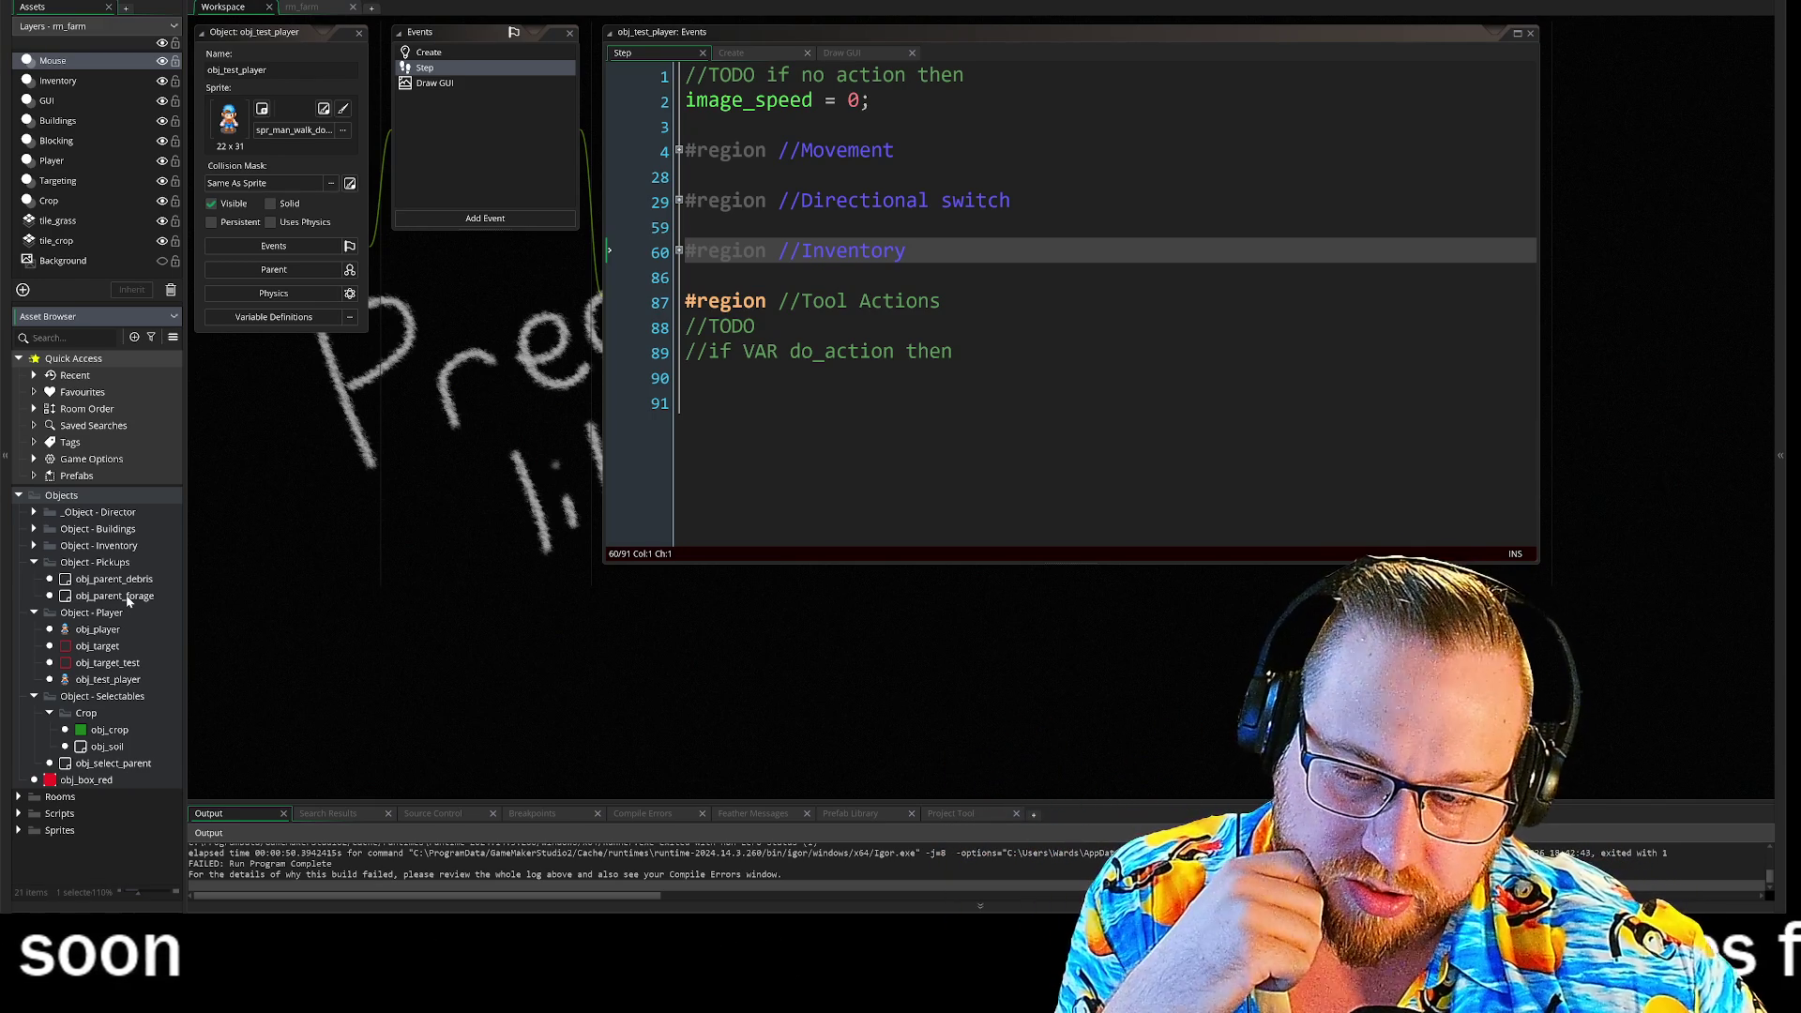
# - Open obj_parent_forage and look over its Create and Step event code
pyautogui.doubleClick(122, 596)
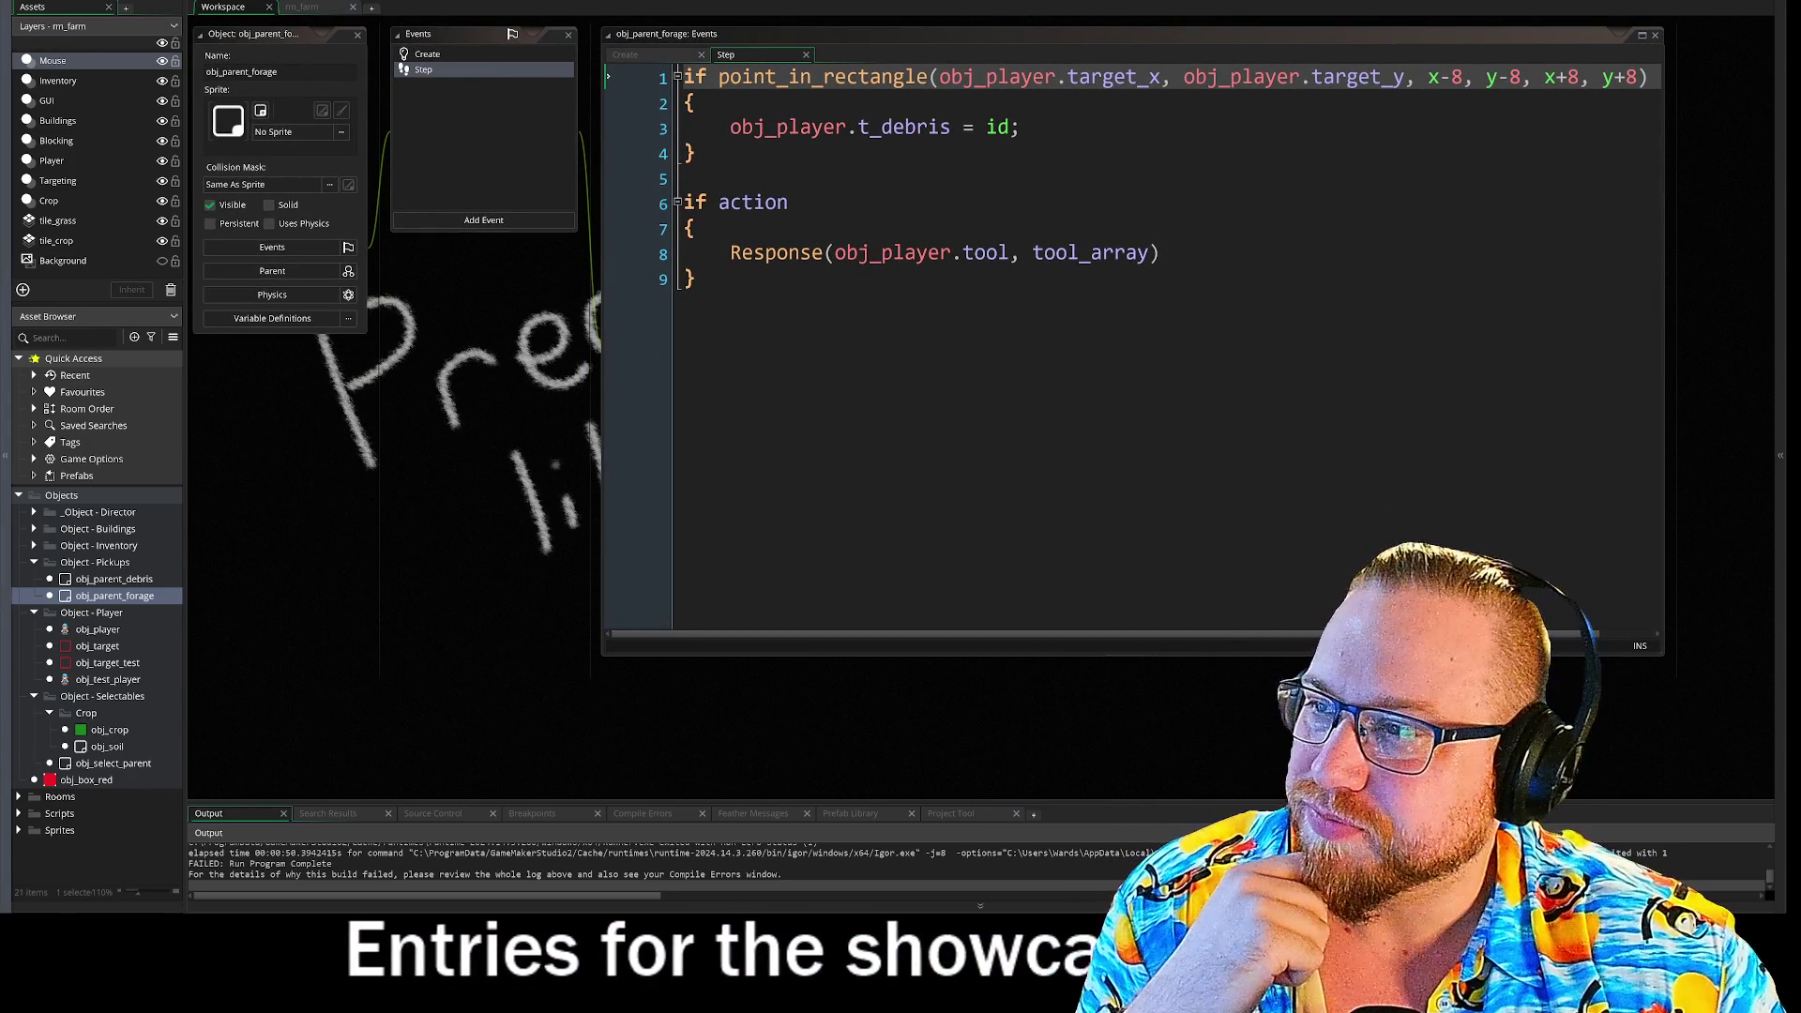
pyautogui.click(451, 56)
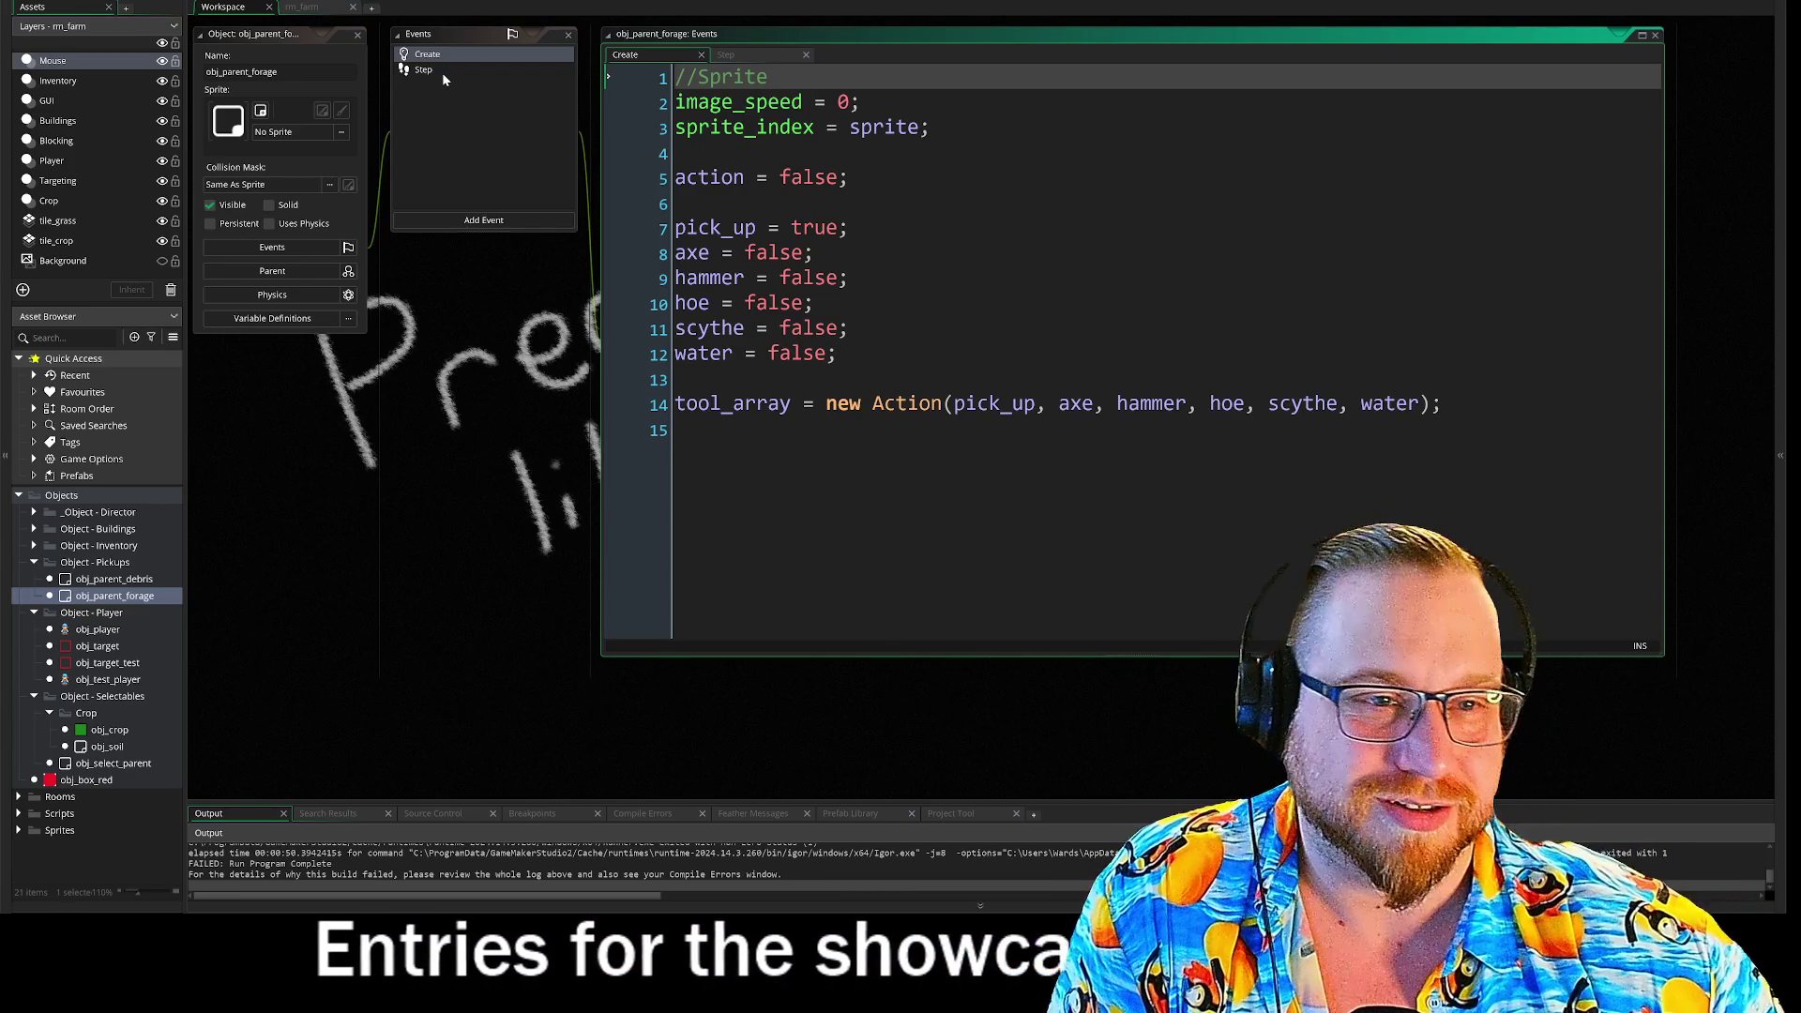
pyautogui.click(442, 72)
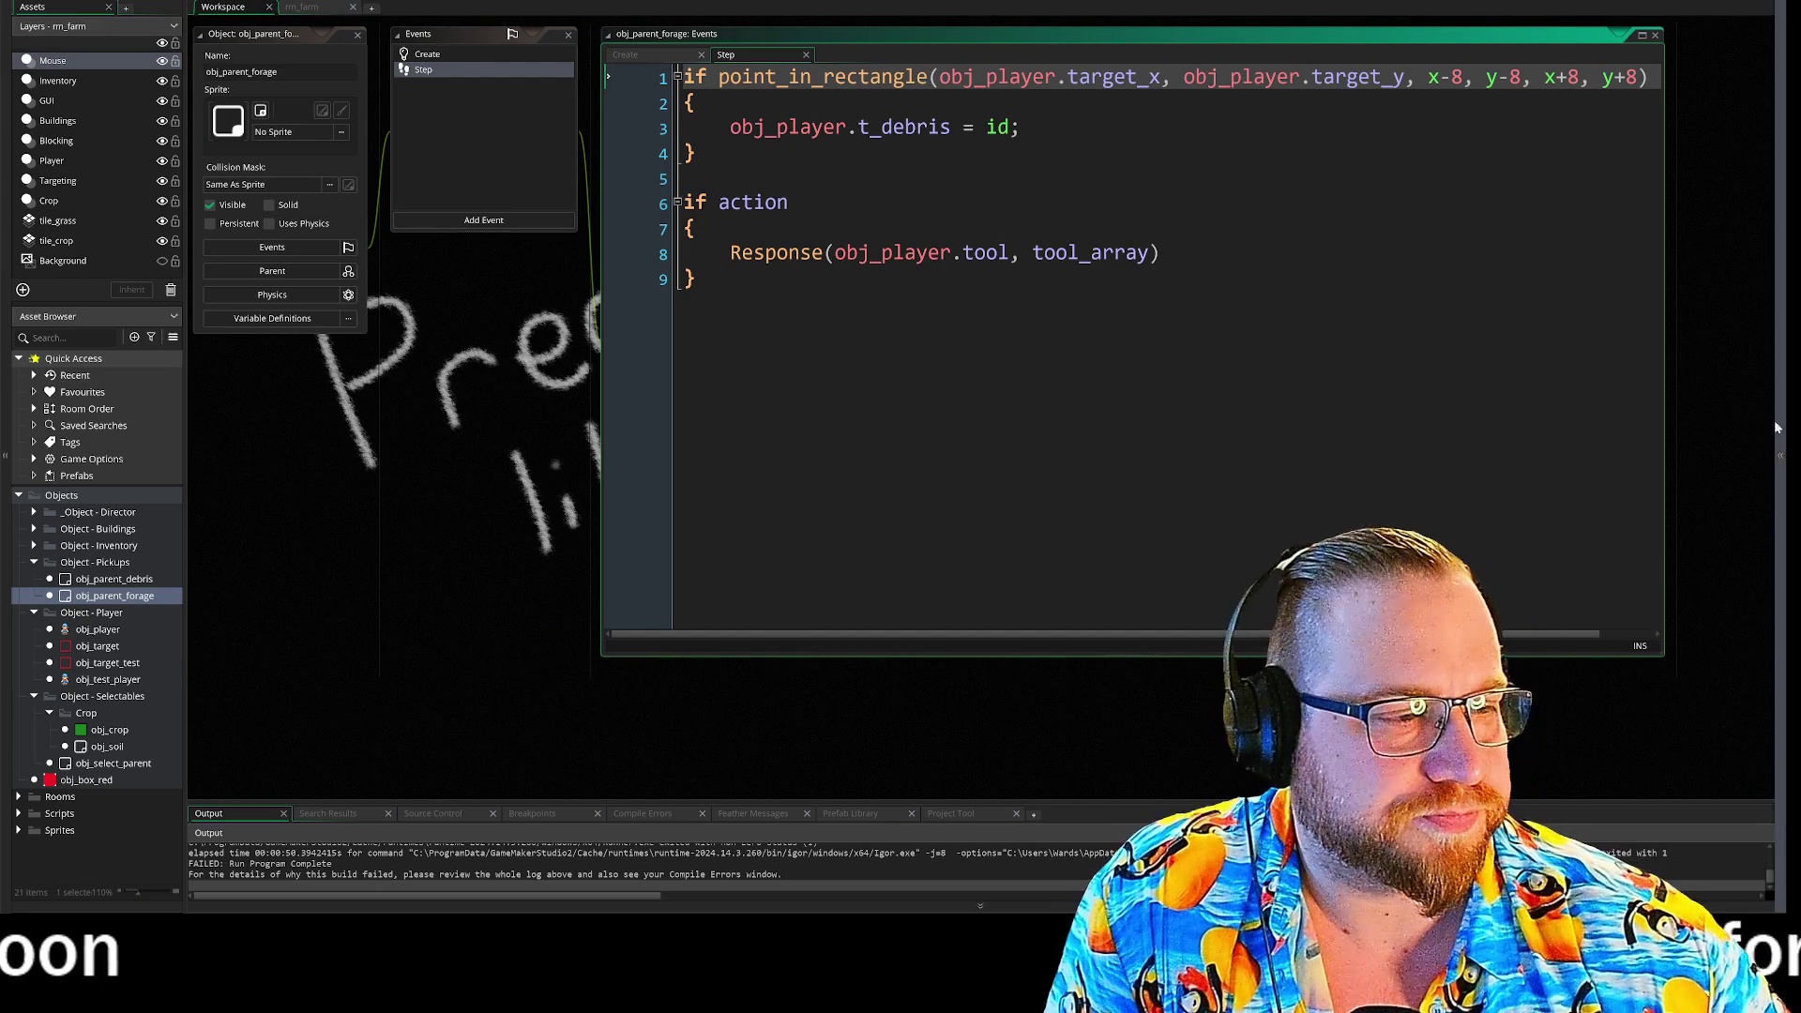
# - Enlarge the code editor window and show the Create event again
pyautogui.moveTo(1719, 379)
pyautogui.mouseDown()
pyautogui.moveTo(1579, 377)
pyautogui.moveTo(1582, 515)
pyautogui.mouseUp()
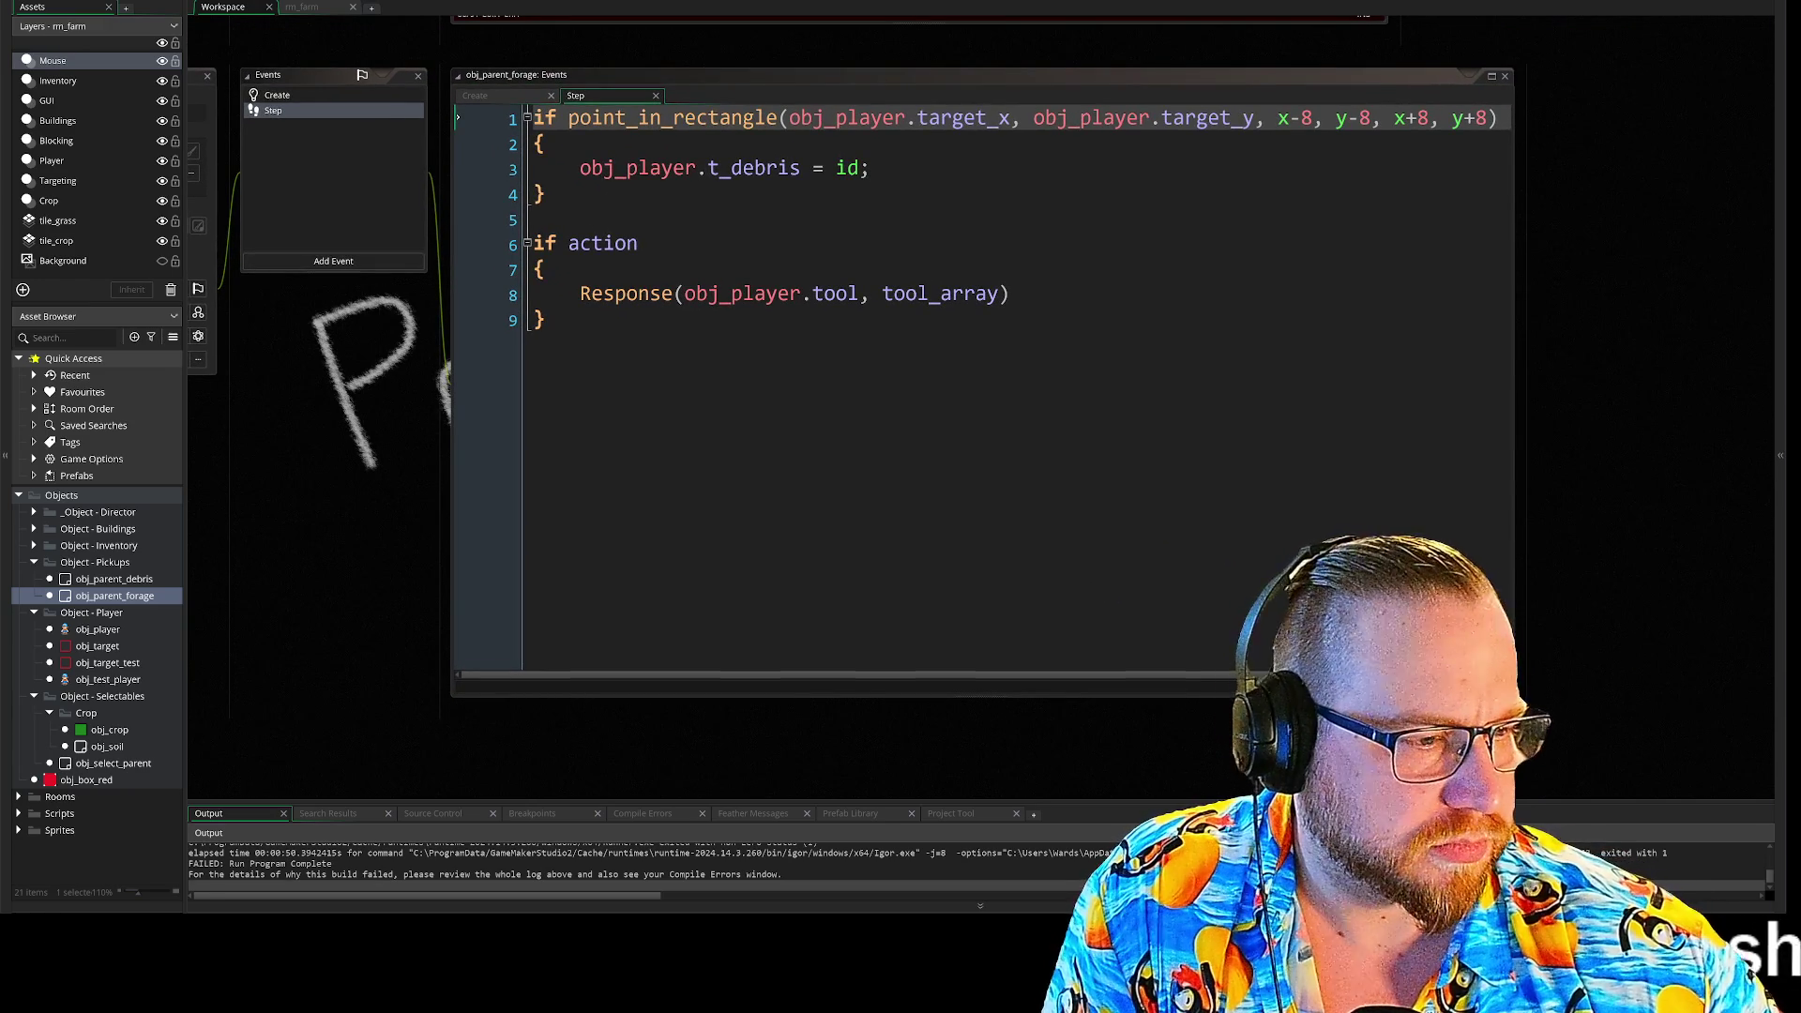
pyautogui.moveTo(1512, 697); pyautogui.dragTo(1738, 815)
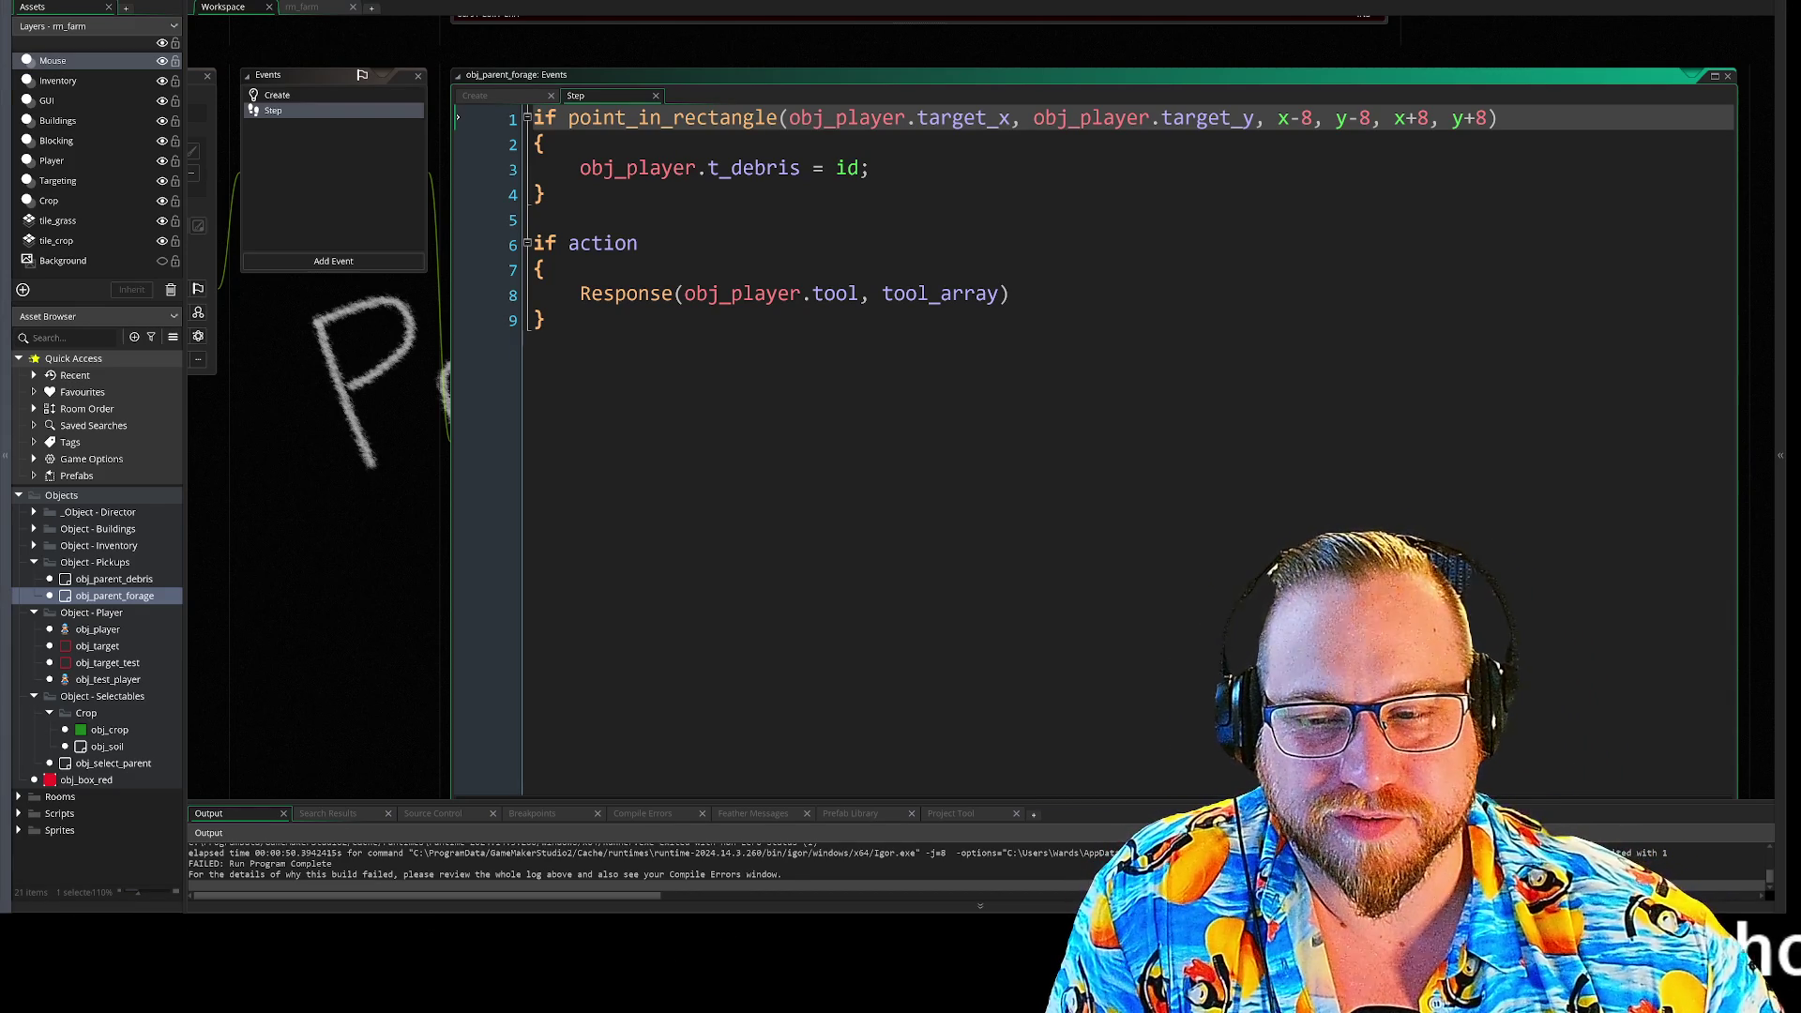
pyautogui.moveTo(378, 461); pyautogui.dragTo(335, 424)
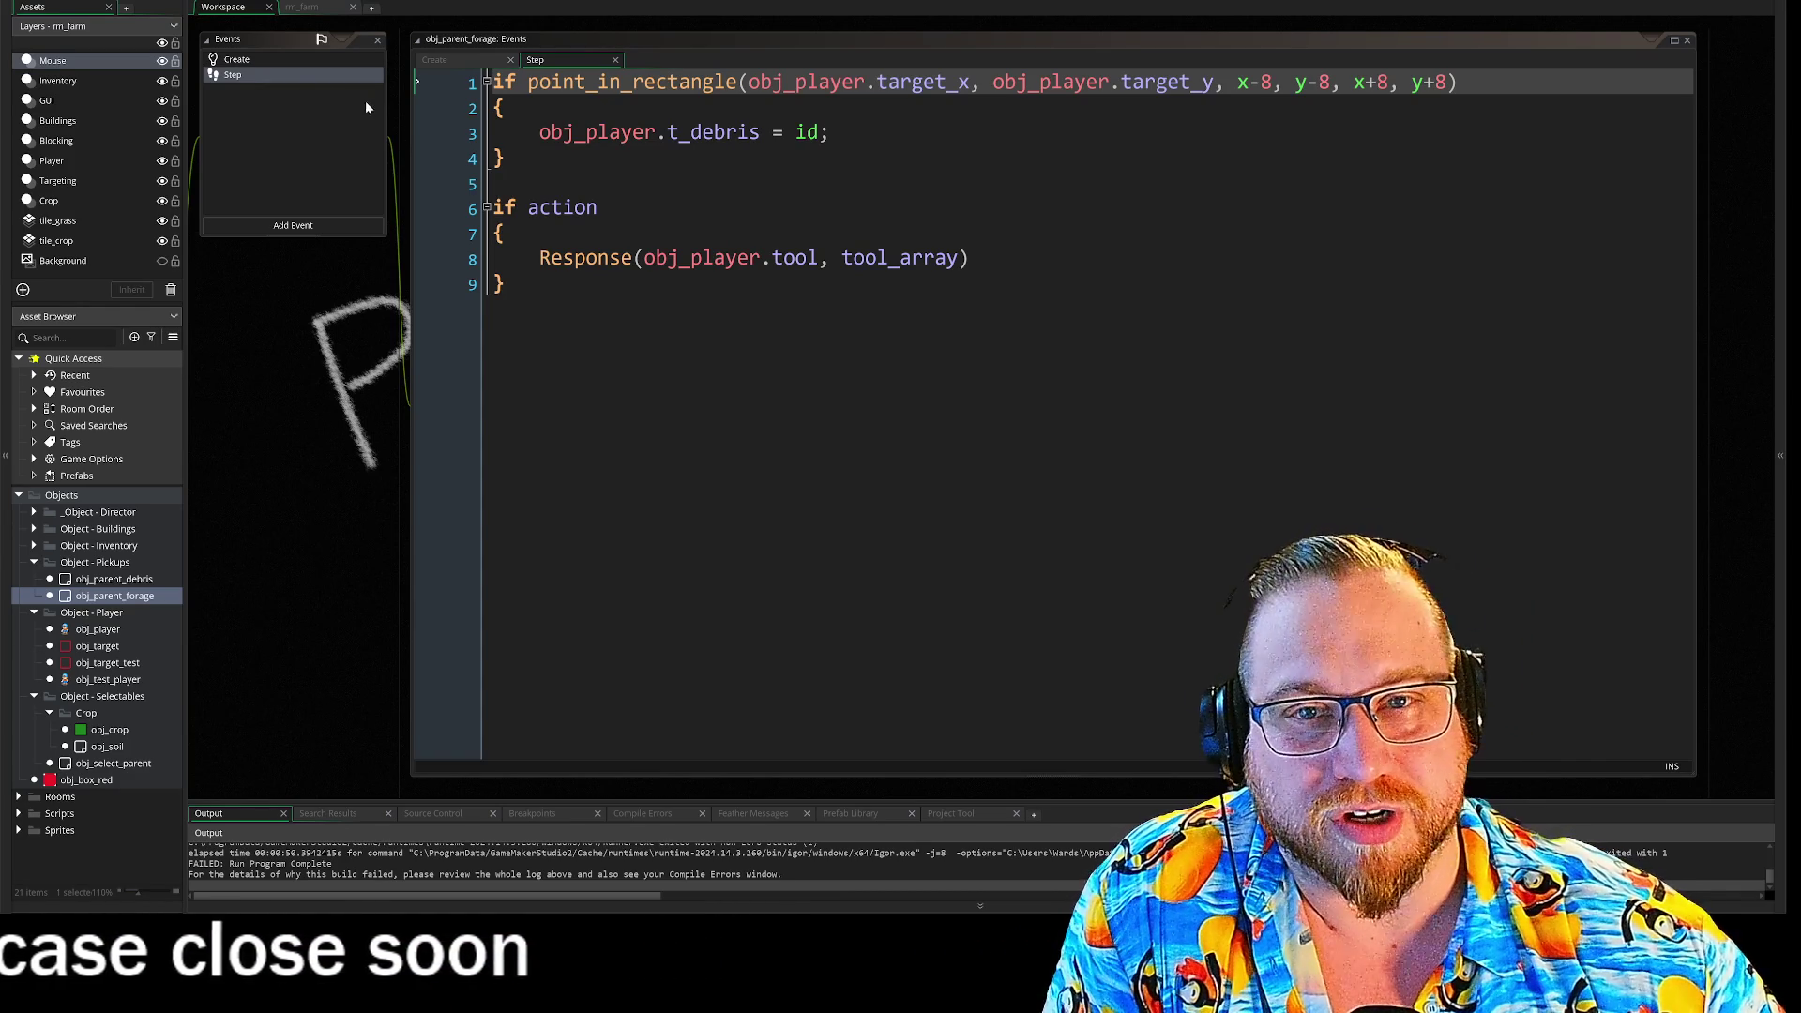
pyautogui.click(284, 61)
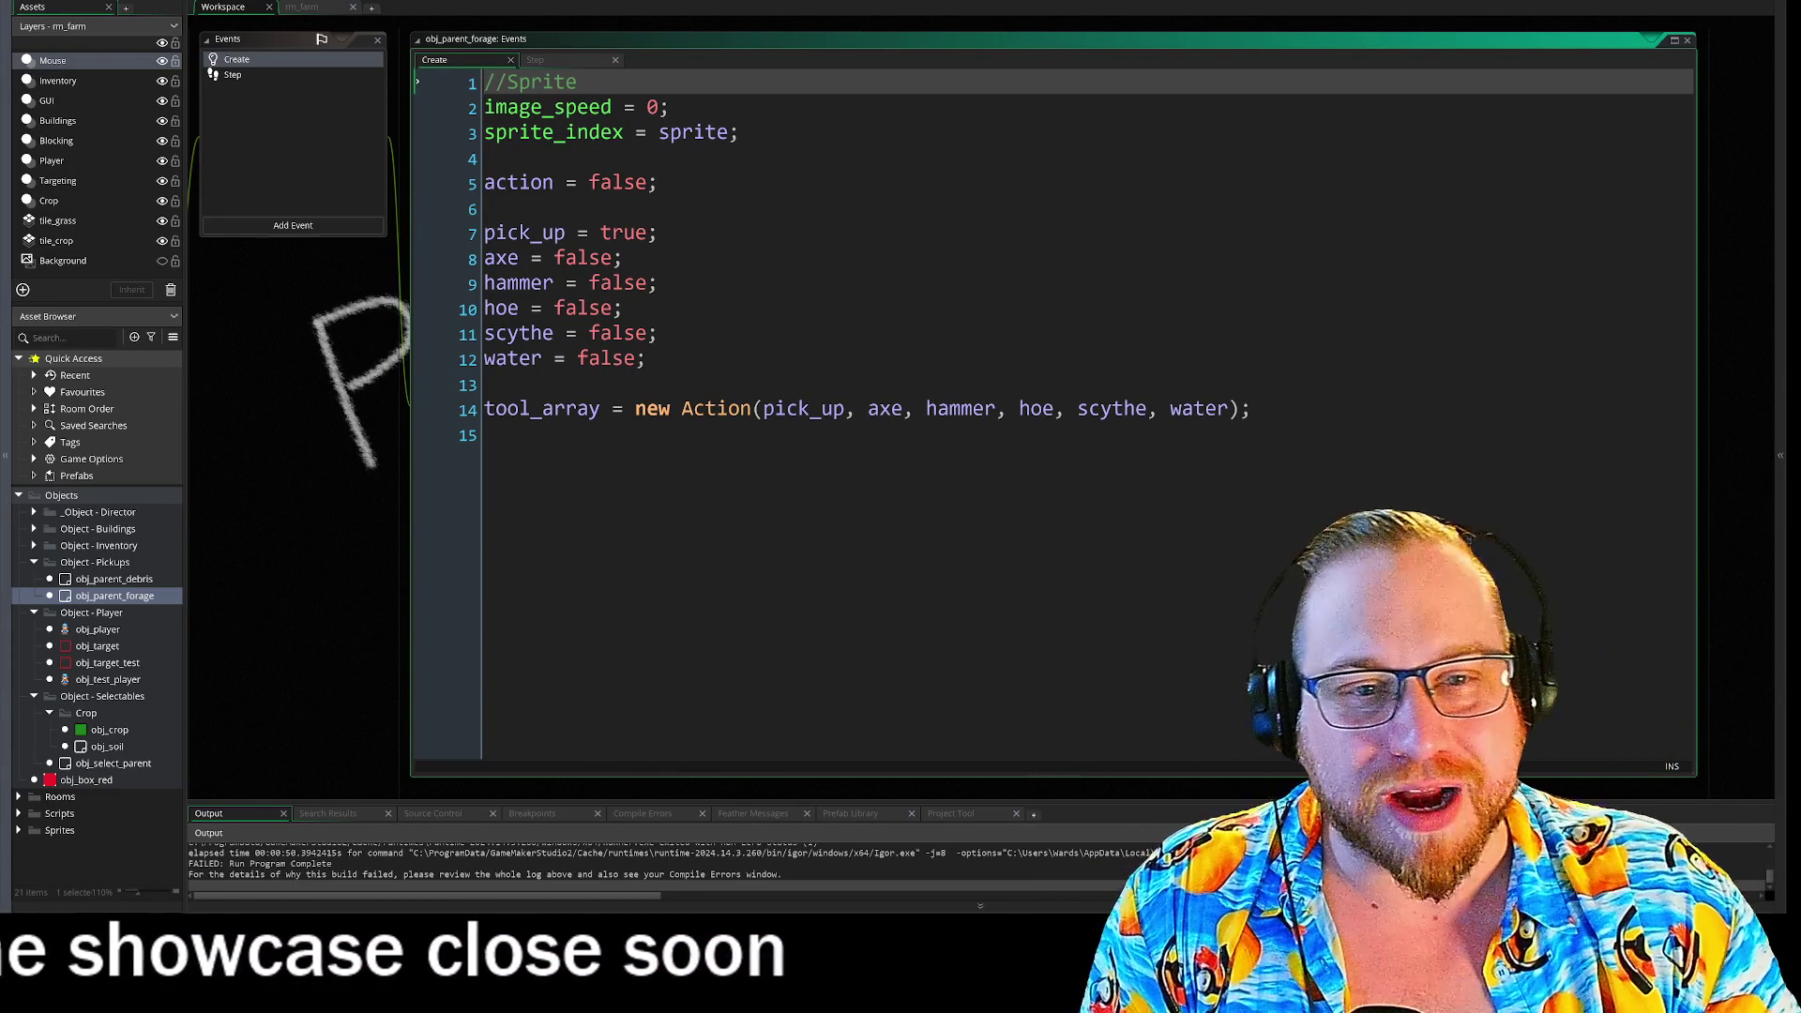
# - Open obj_parent_forage's Step event with its code fully visible
pyautogui.moveTo(258, 466); pyautogui.dragTo(512, 494)
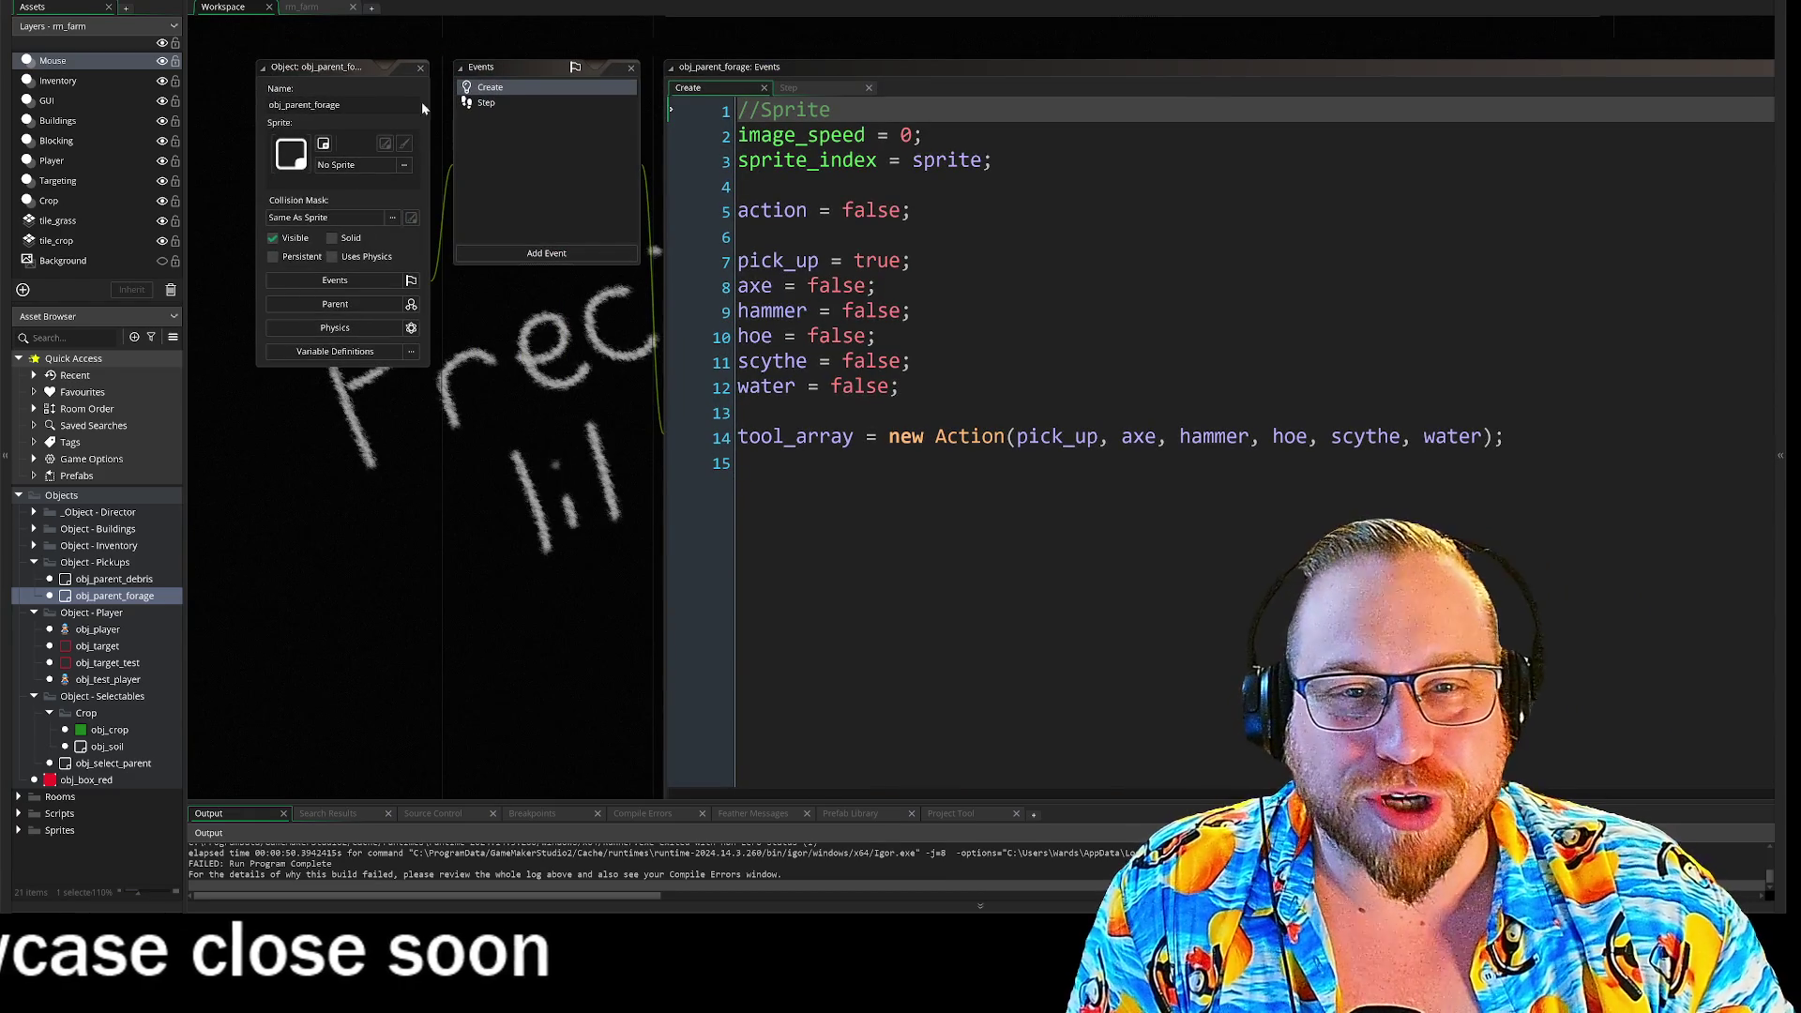
pyautogui.click(488, 103)
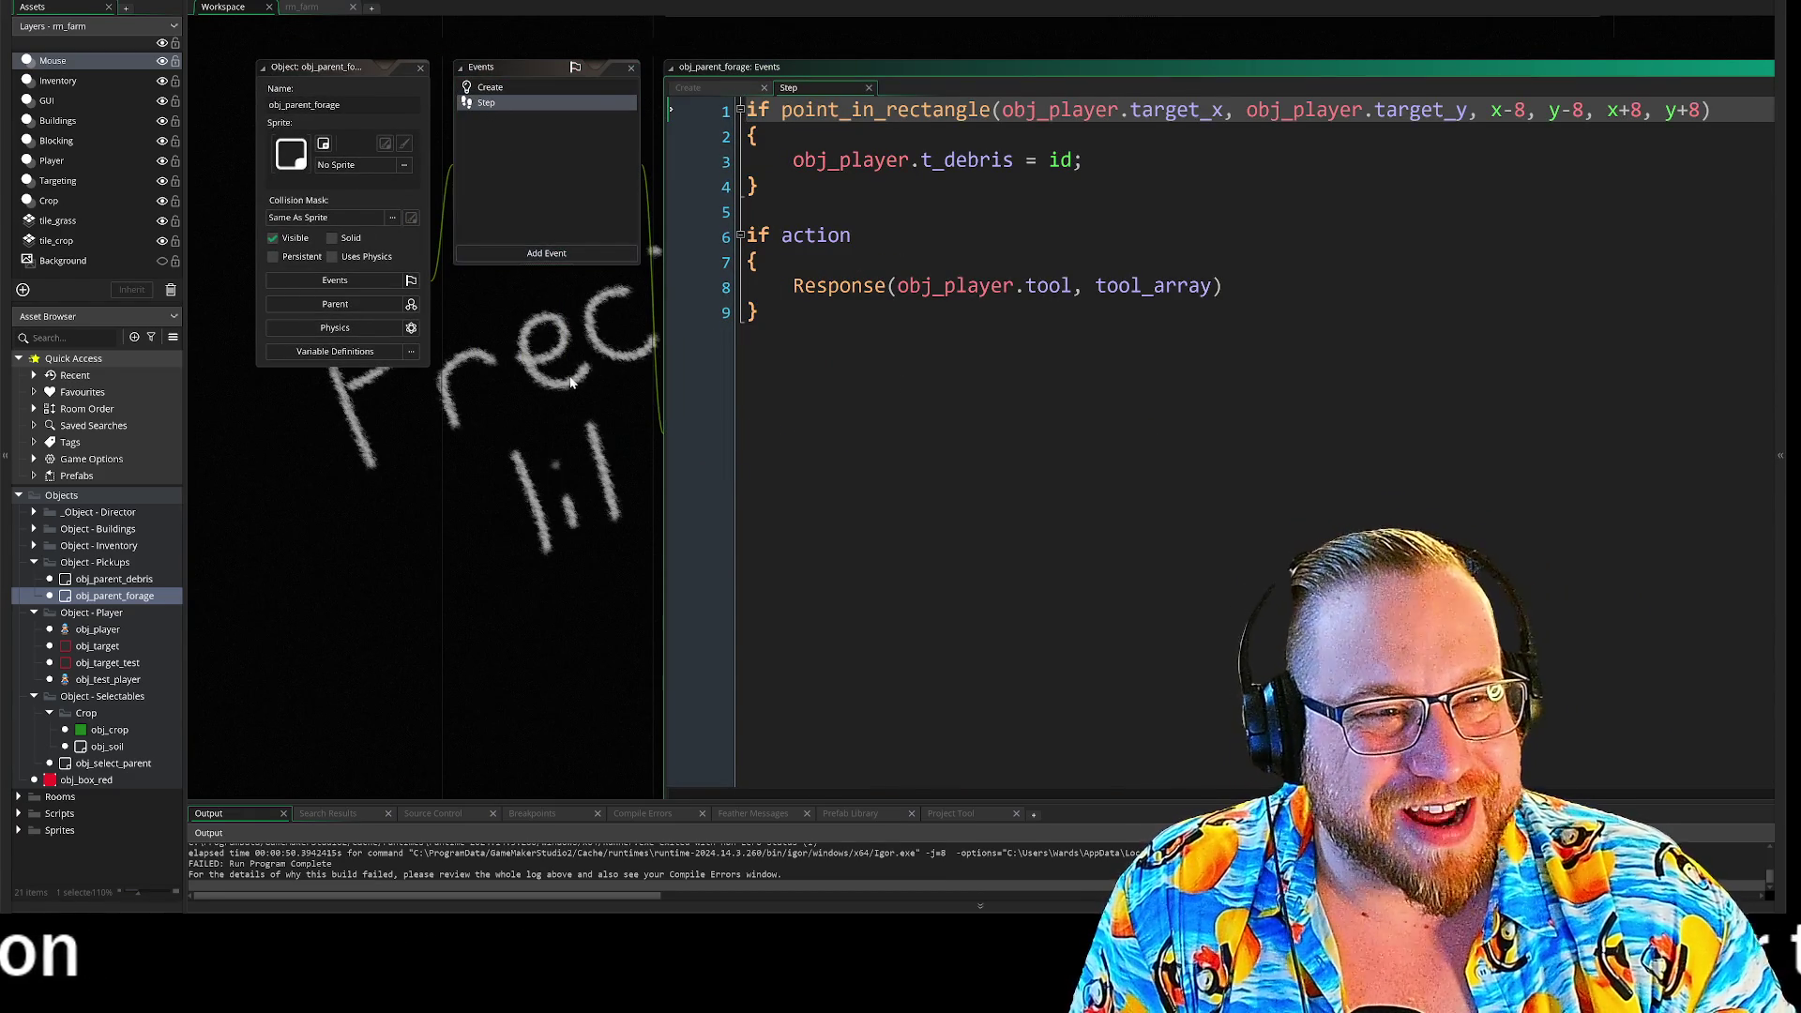
pyautogui.moveTo(605, 366); pyautogui.dragTo(317, 353)
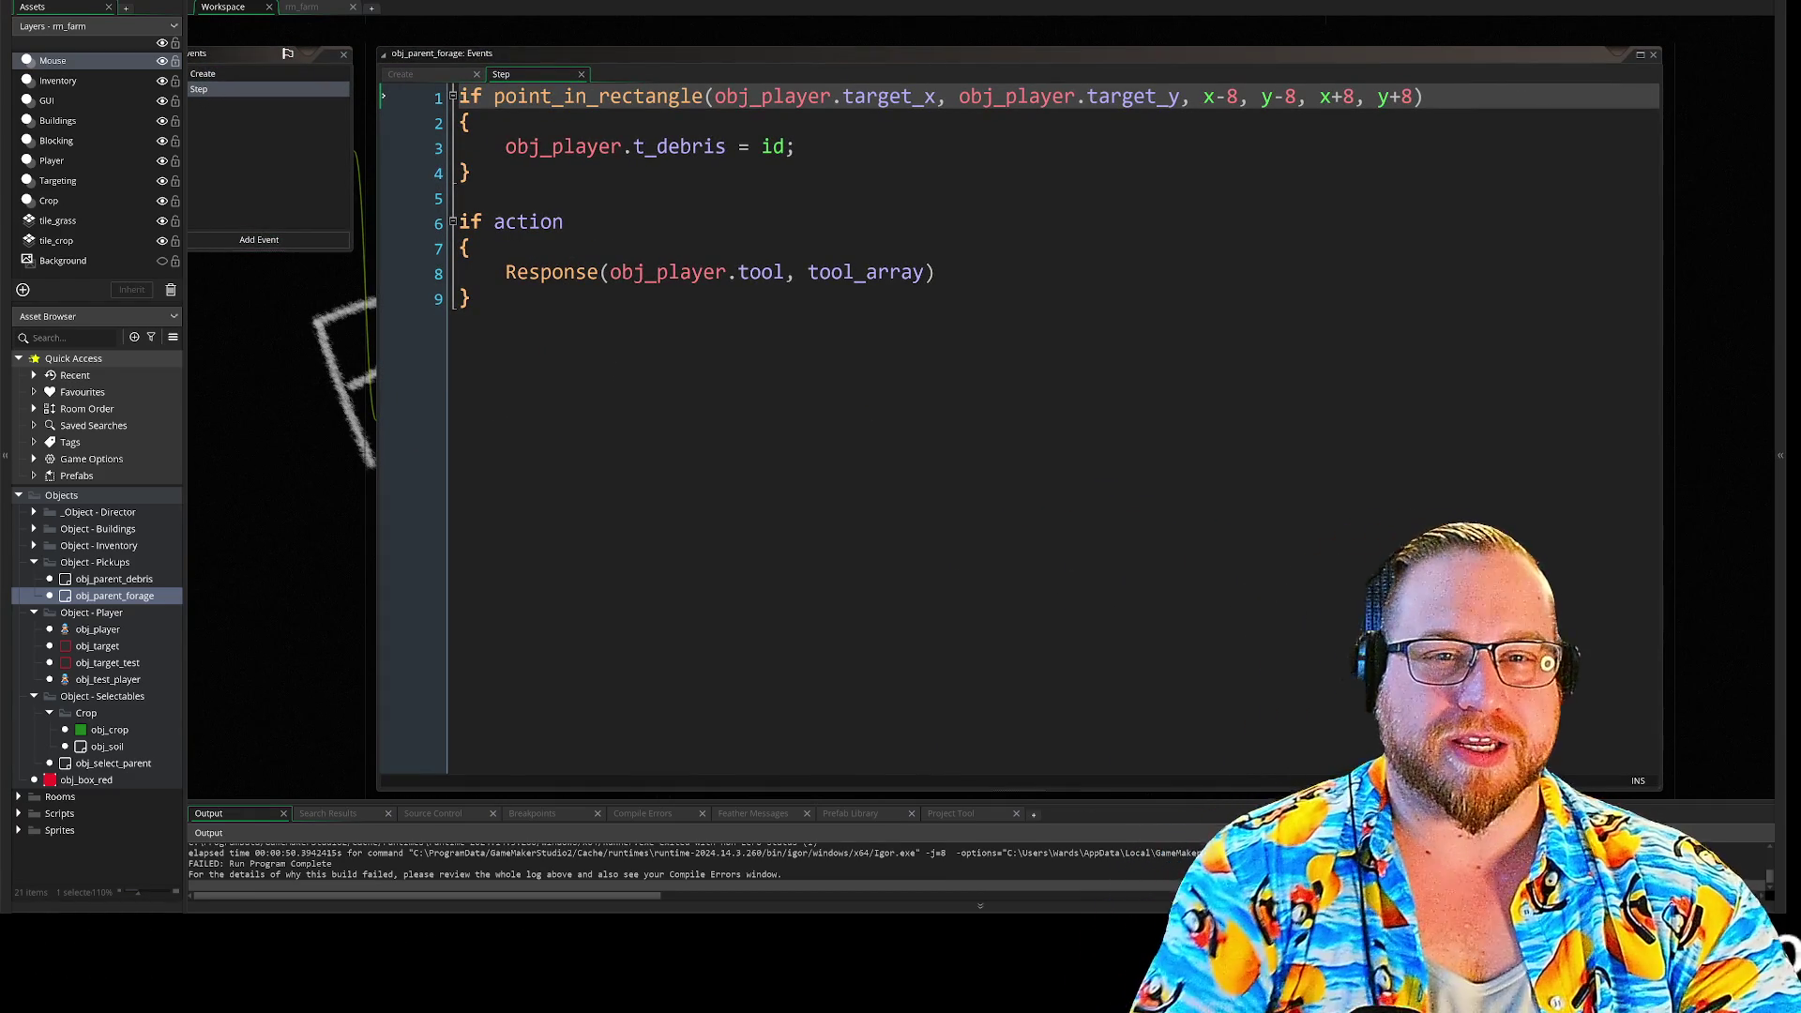
# - Inspect the point_in_rectangle and t_debris lines, selecting '_debris' for replacement
pyautogui.moveTo(587, 96); pyautogui.dragTo(1047, 96)
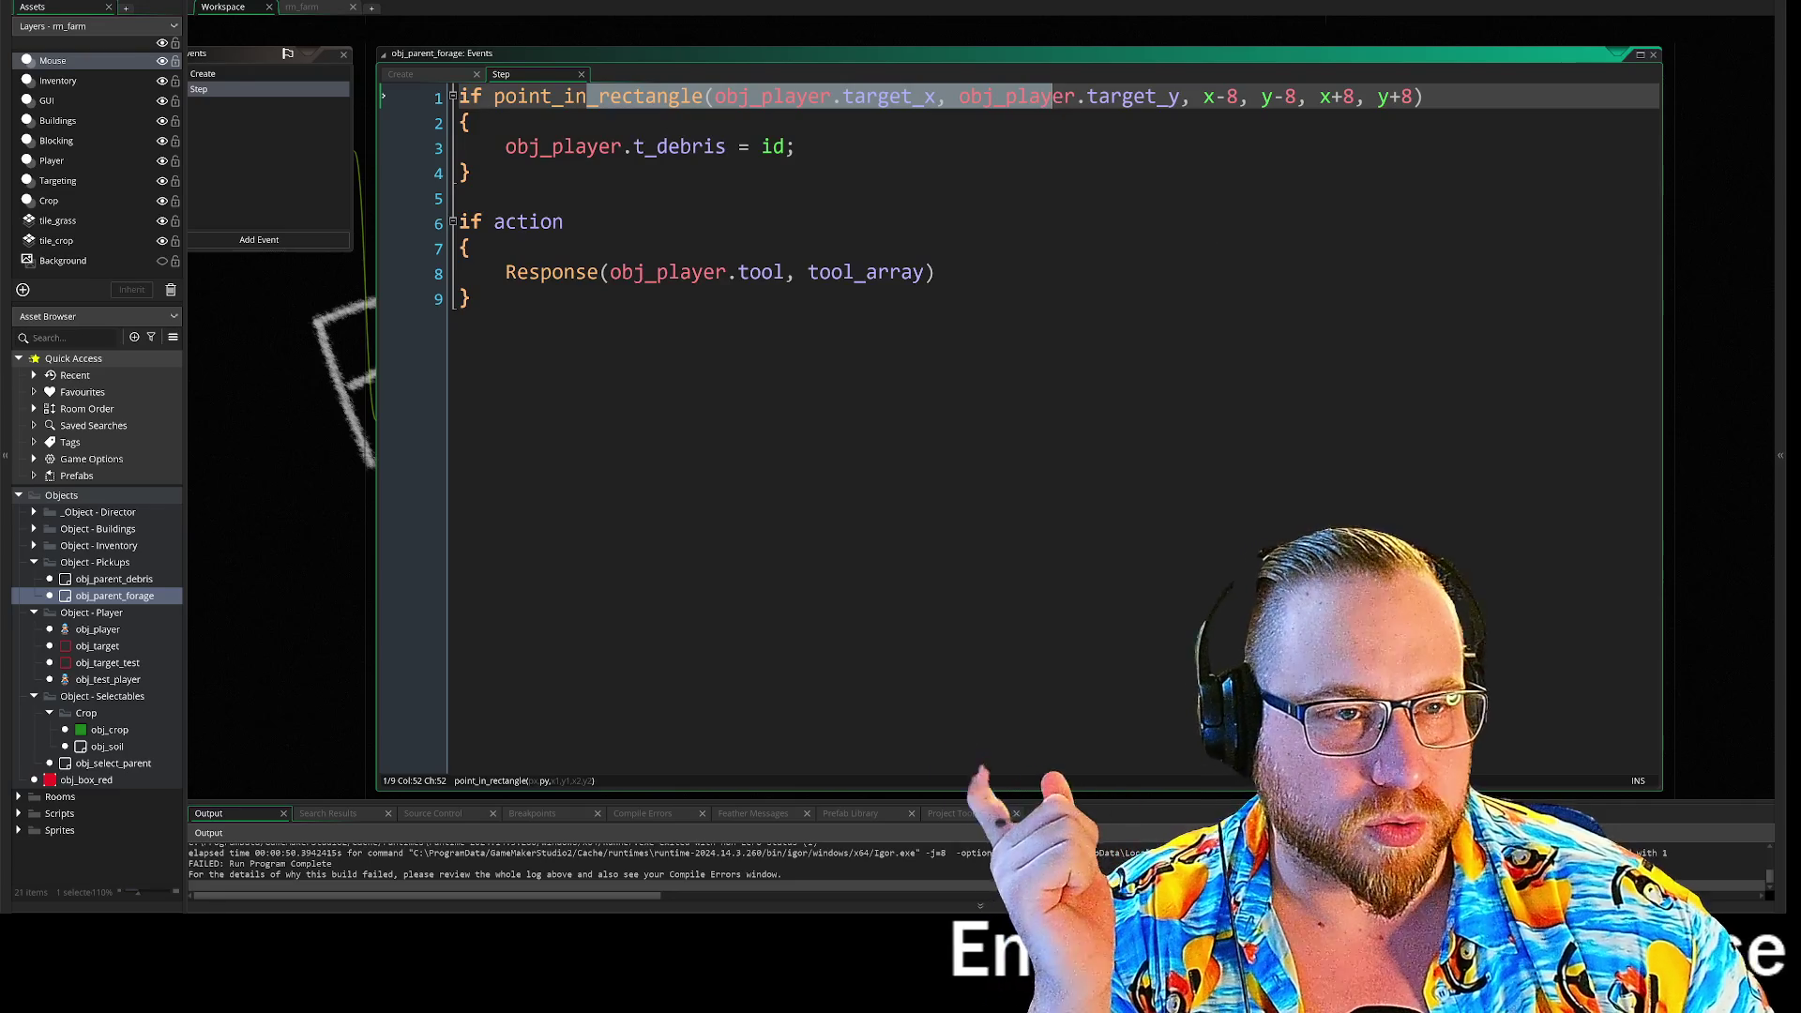
pyautogui.click(795, 146)
pyautogui.moveTo(821, 96); pyautogui.dragTo(913, 97)
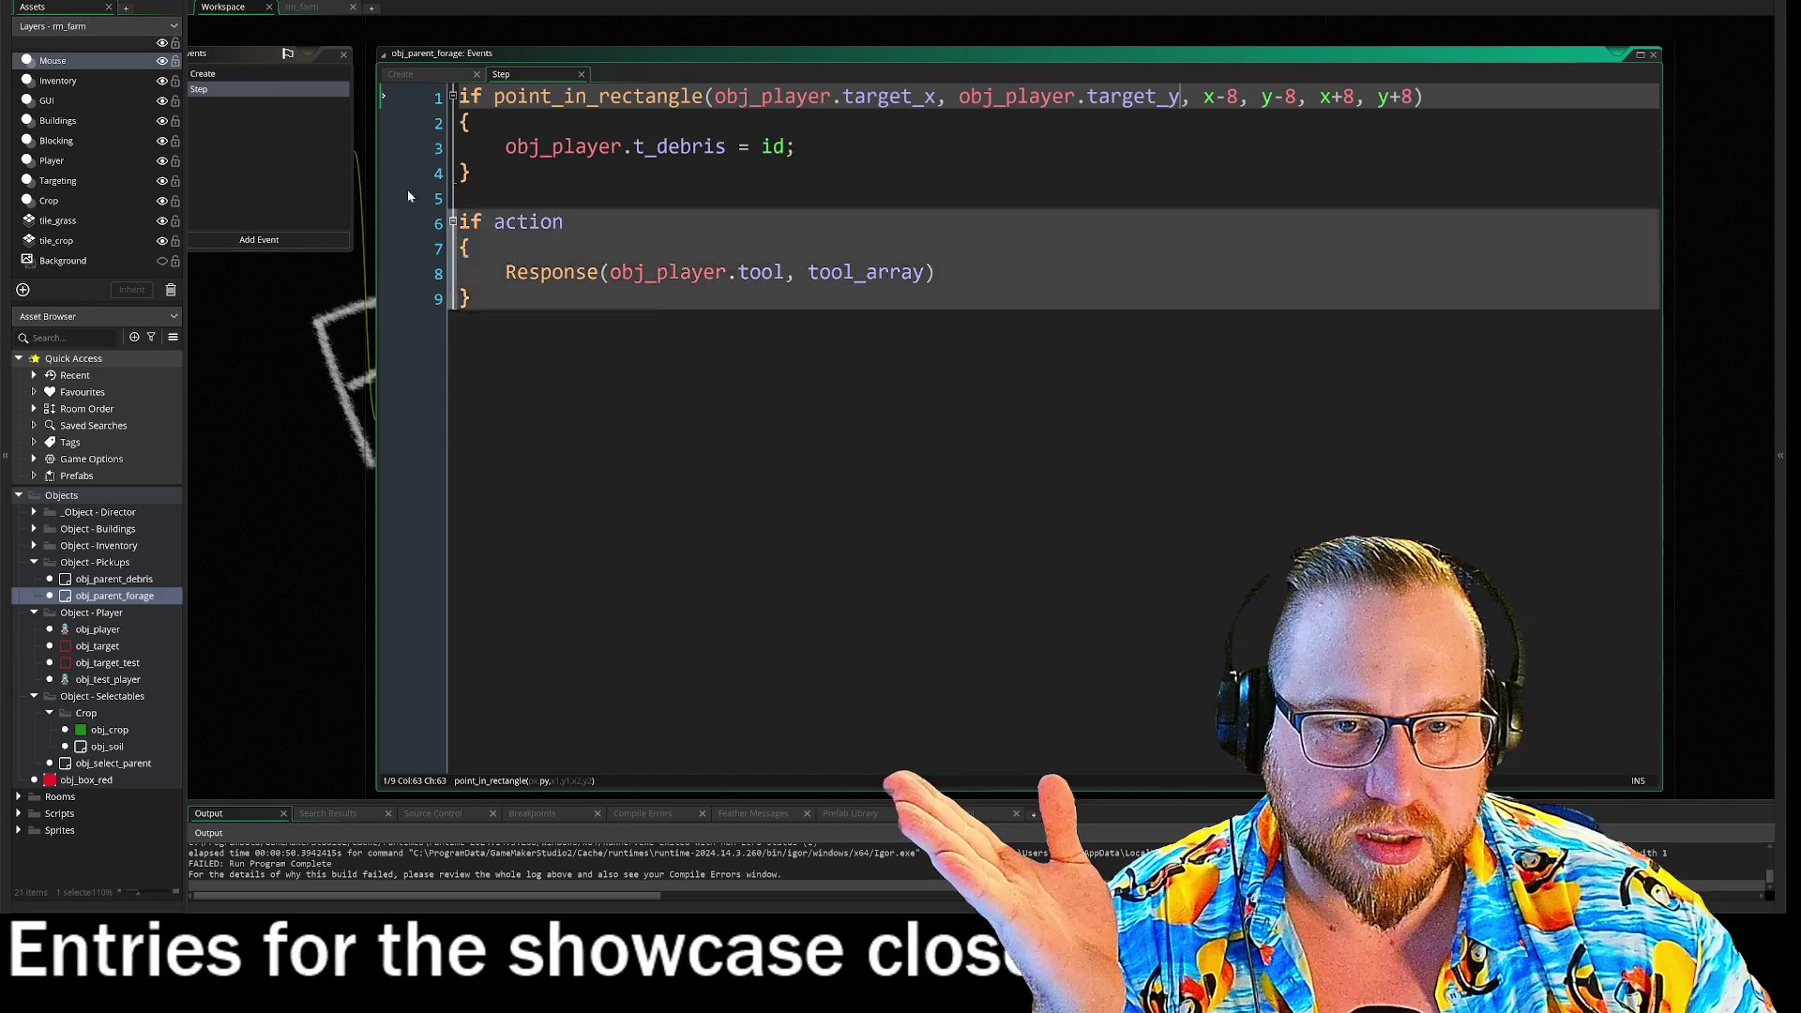
pyautogui.moveTo(506, 147); pyautogui.dragTo(796, 147)
pyautogui.click(795, 148)
pyautogui.moveTo(260, 289); pyautogui.dragTo(649, 385)
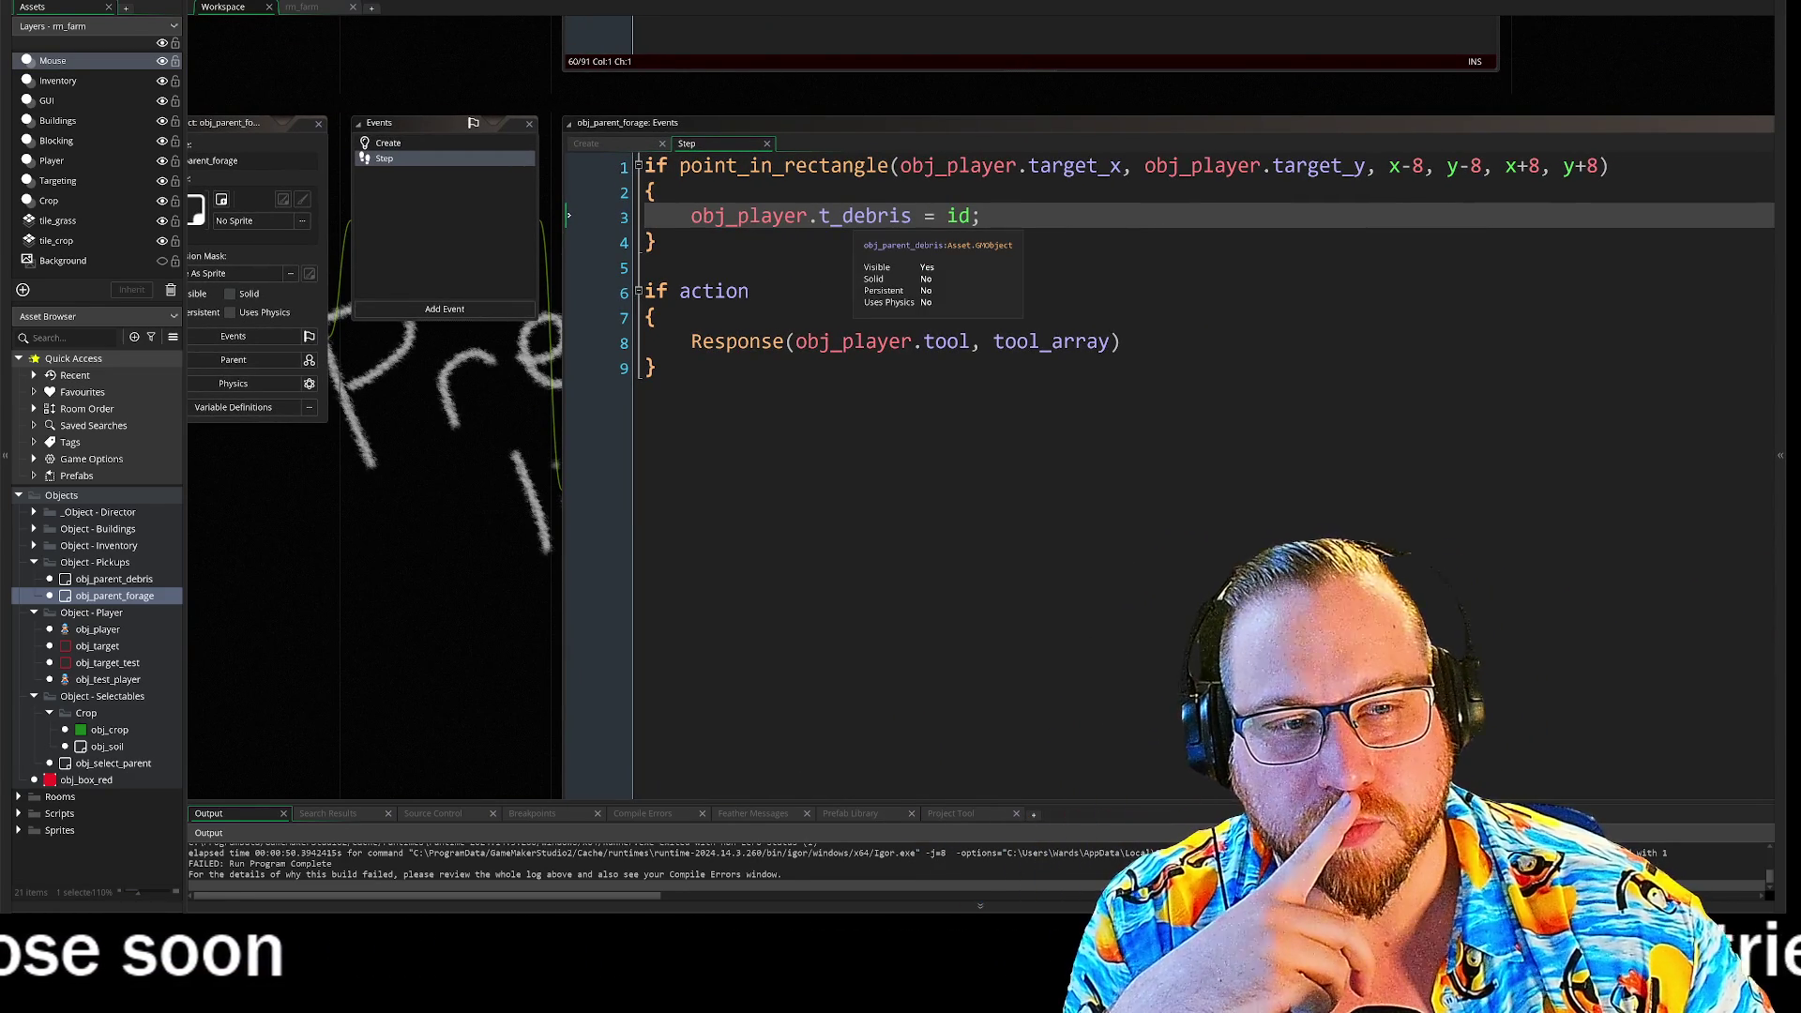
pyautogui.moveTo(831, 218); pyautogui.dragTo(910, 222)
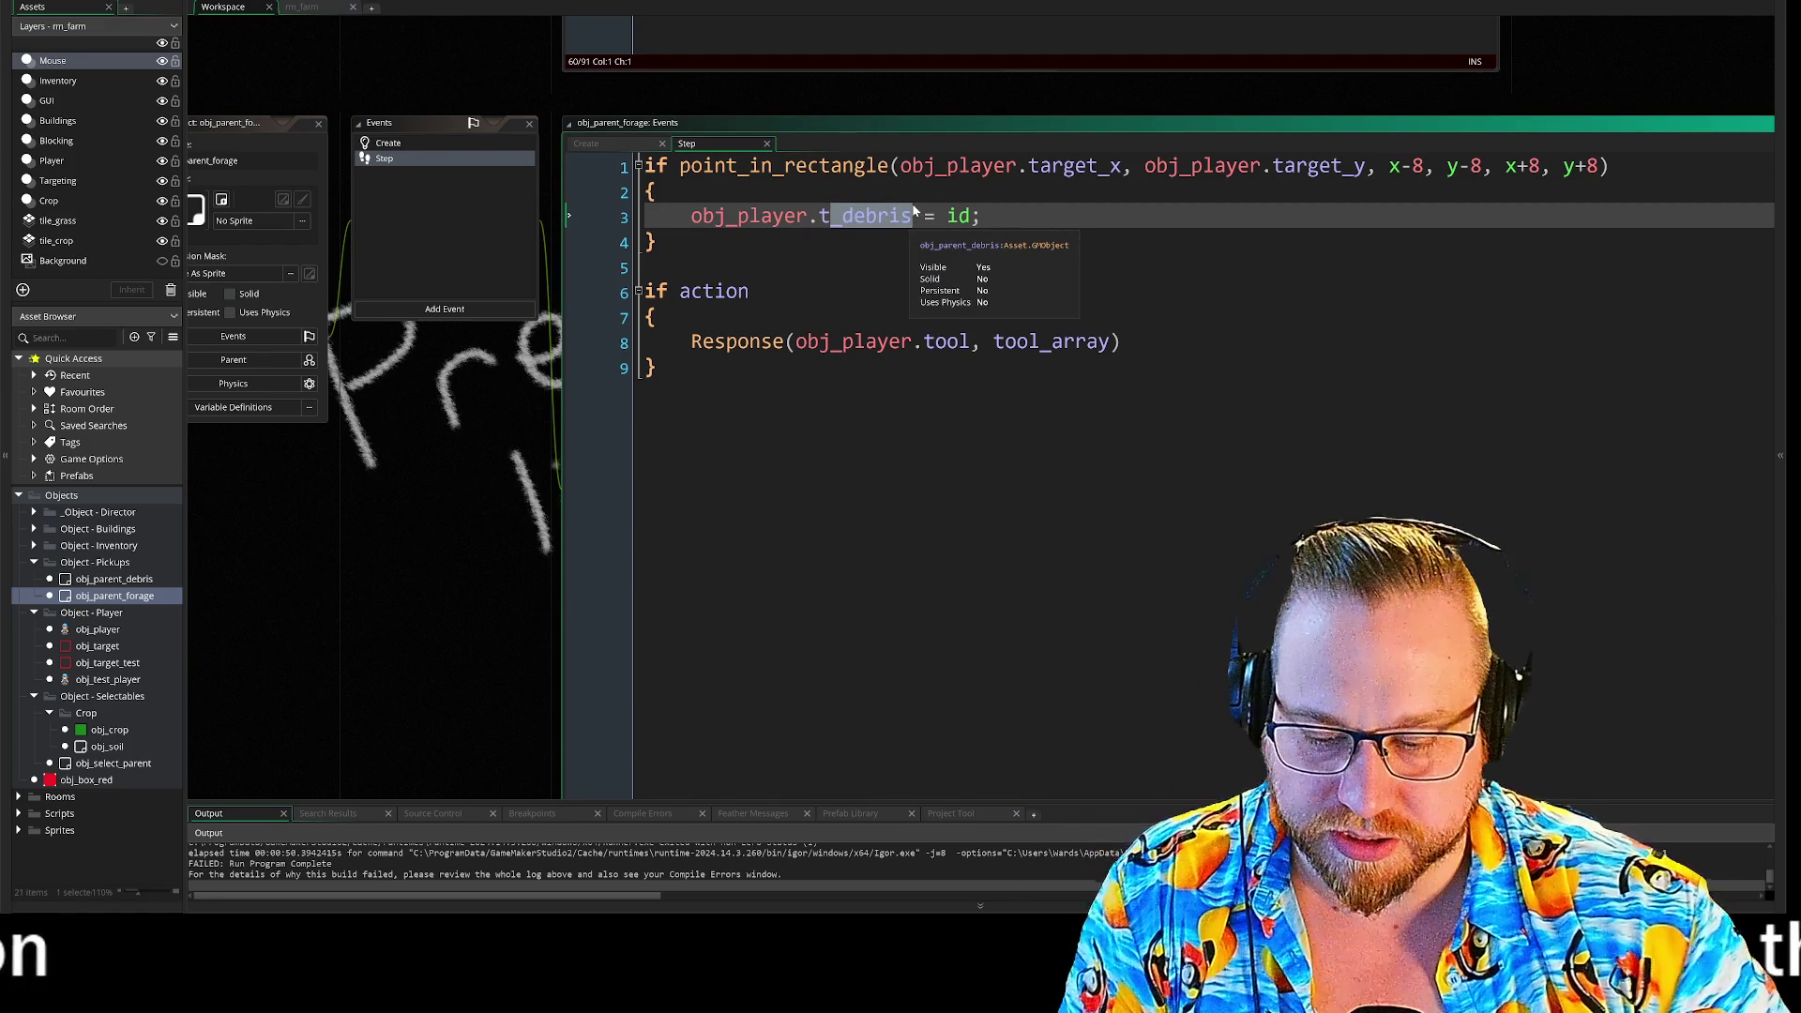
# - Replace '_debris' with 'rget' so line 3 sets obj_player.target = id, then return to Create
pyautogui.write('arget')
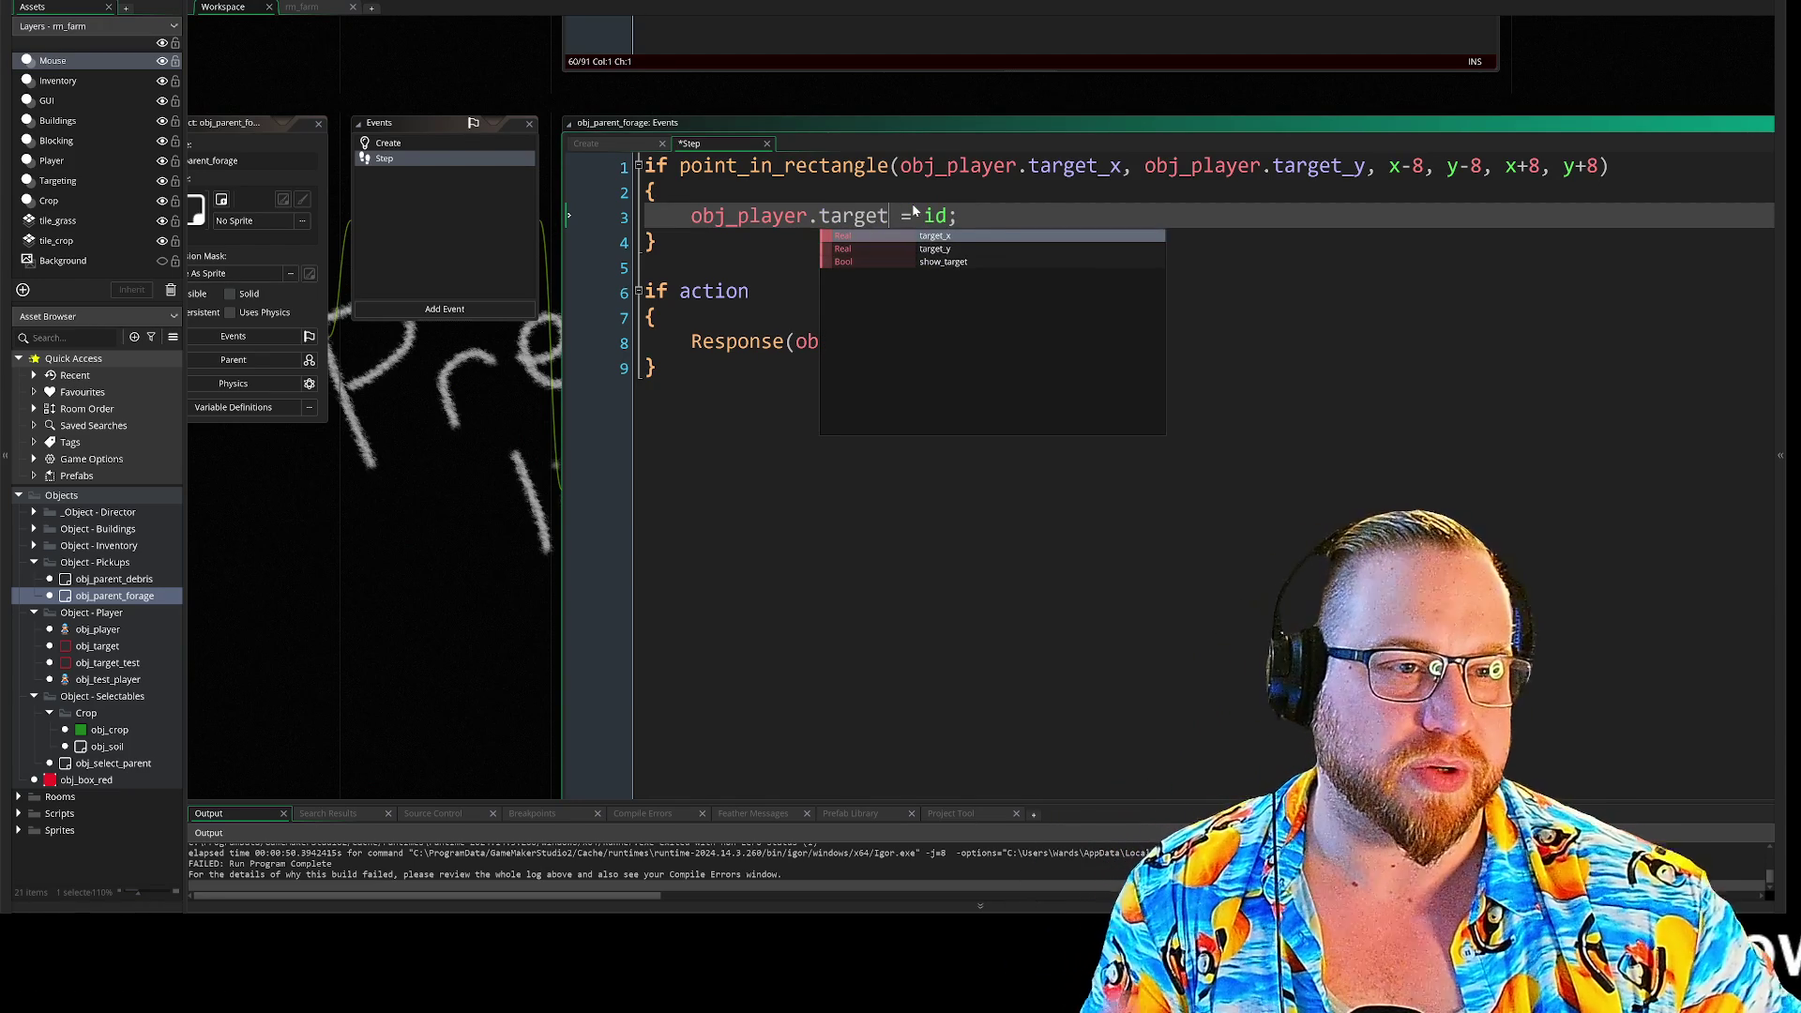
pyautogui.click(1121, 342)
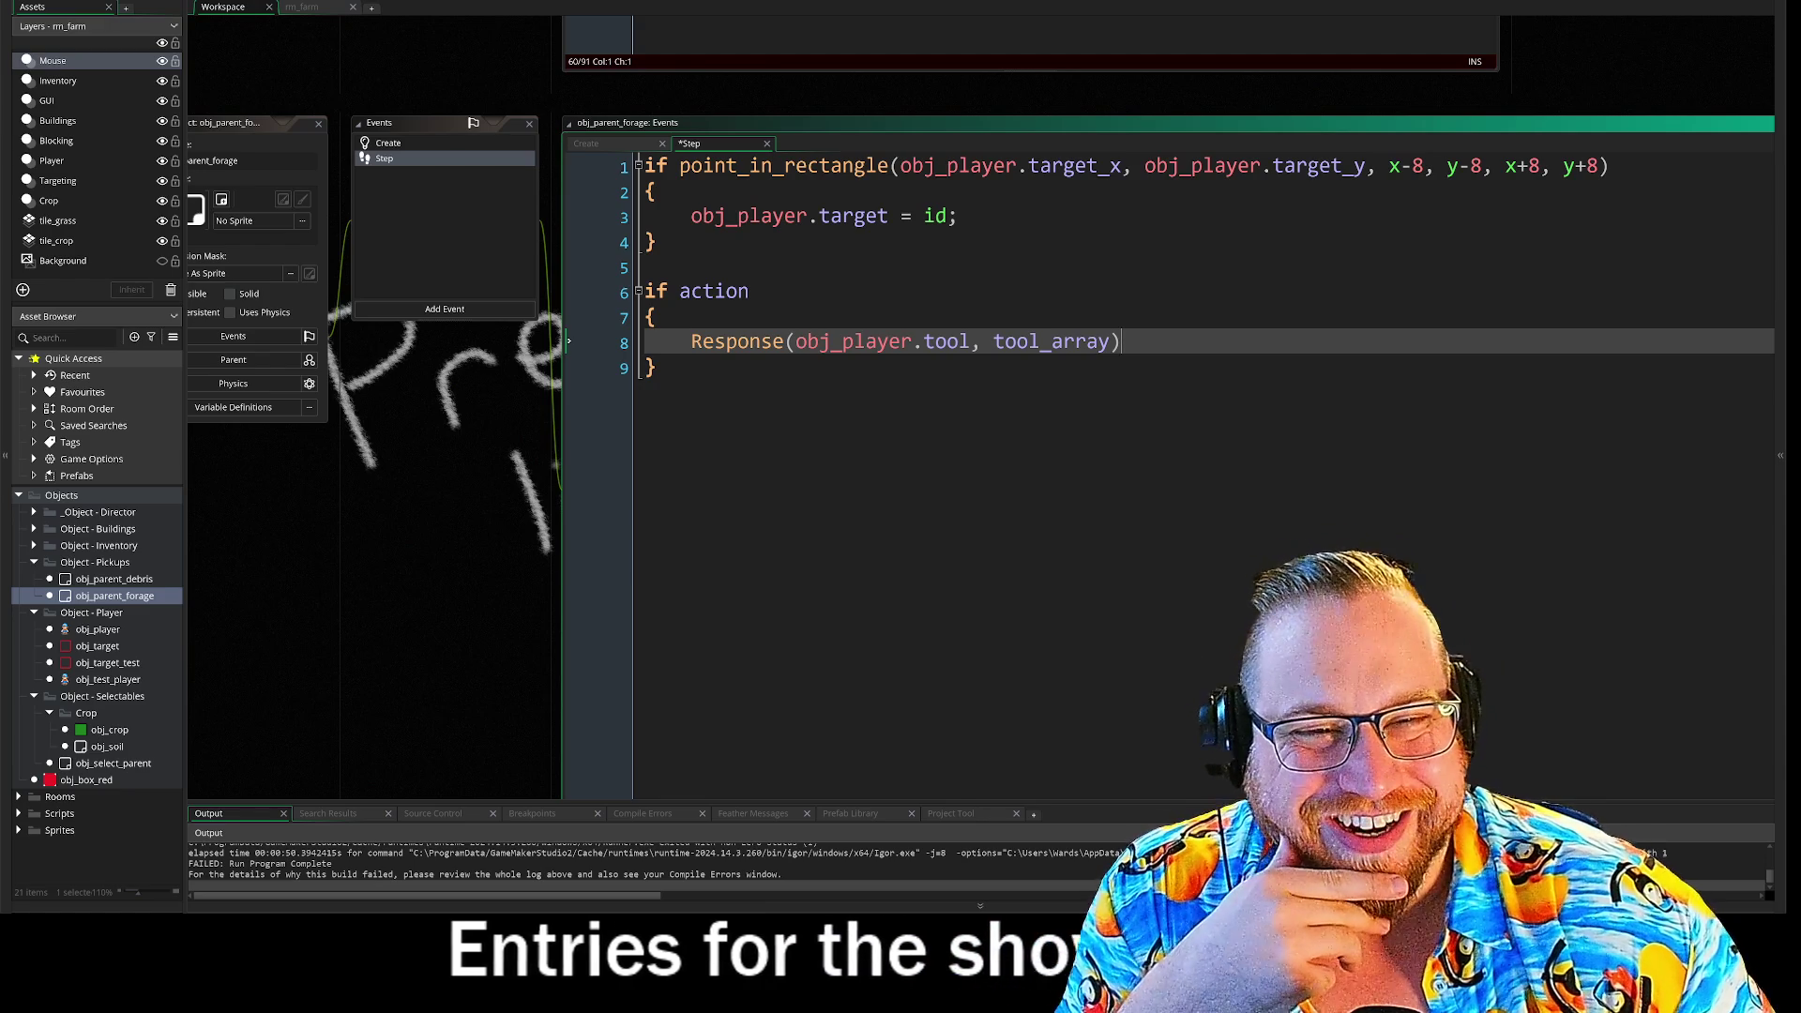
pyautogui.doubleClick(714, 291)
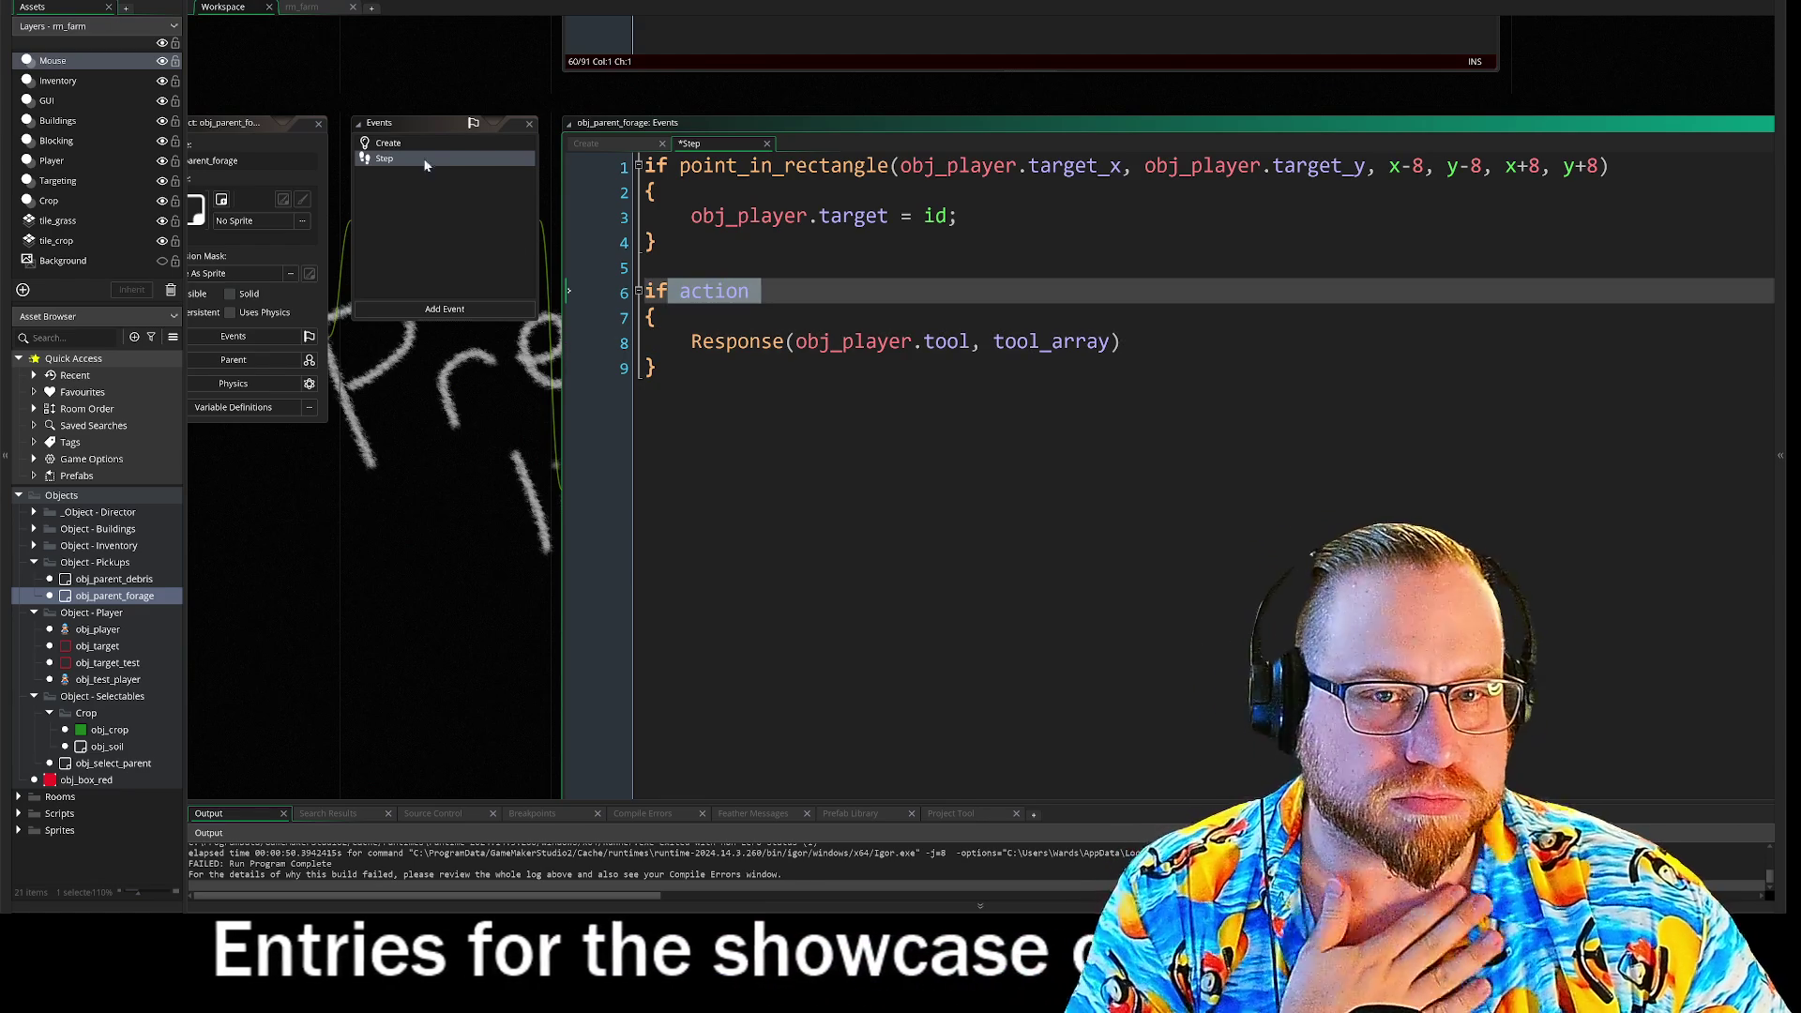
pyautogui.click(416, 144)
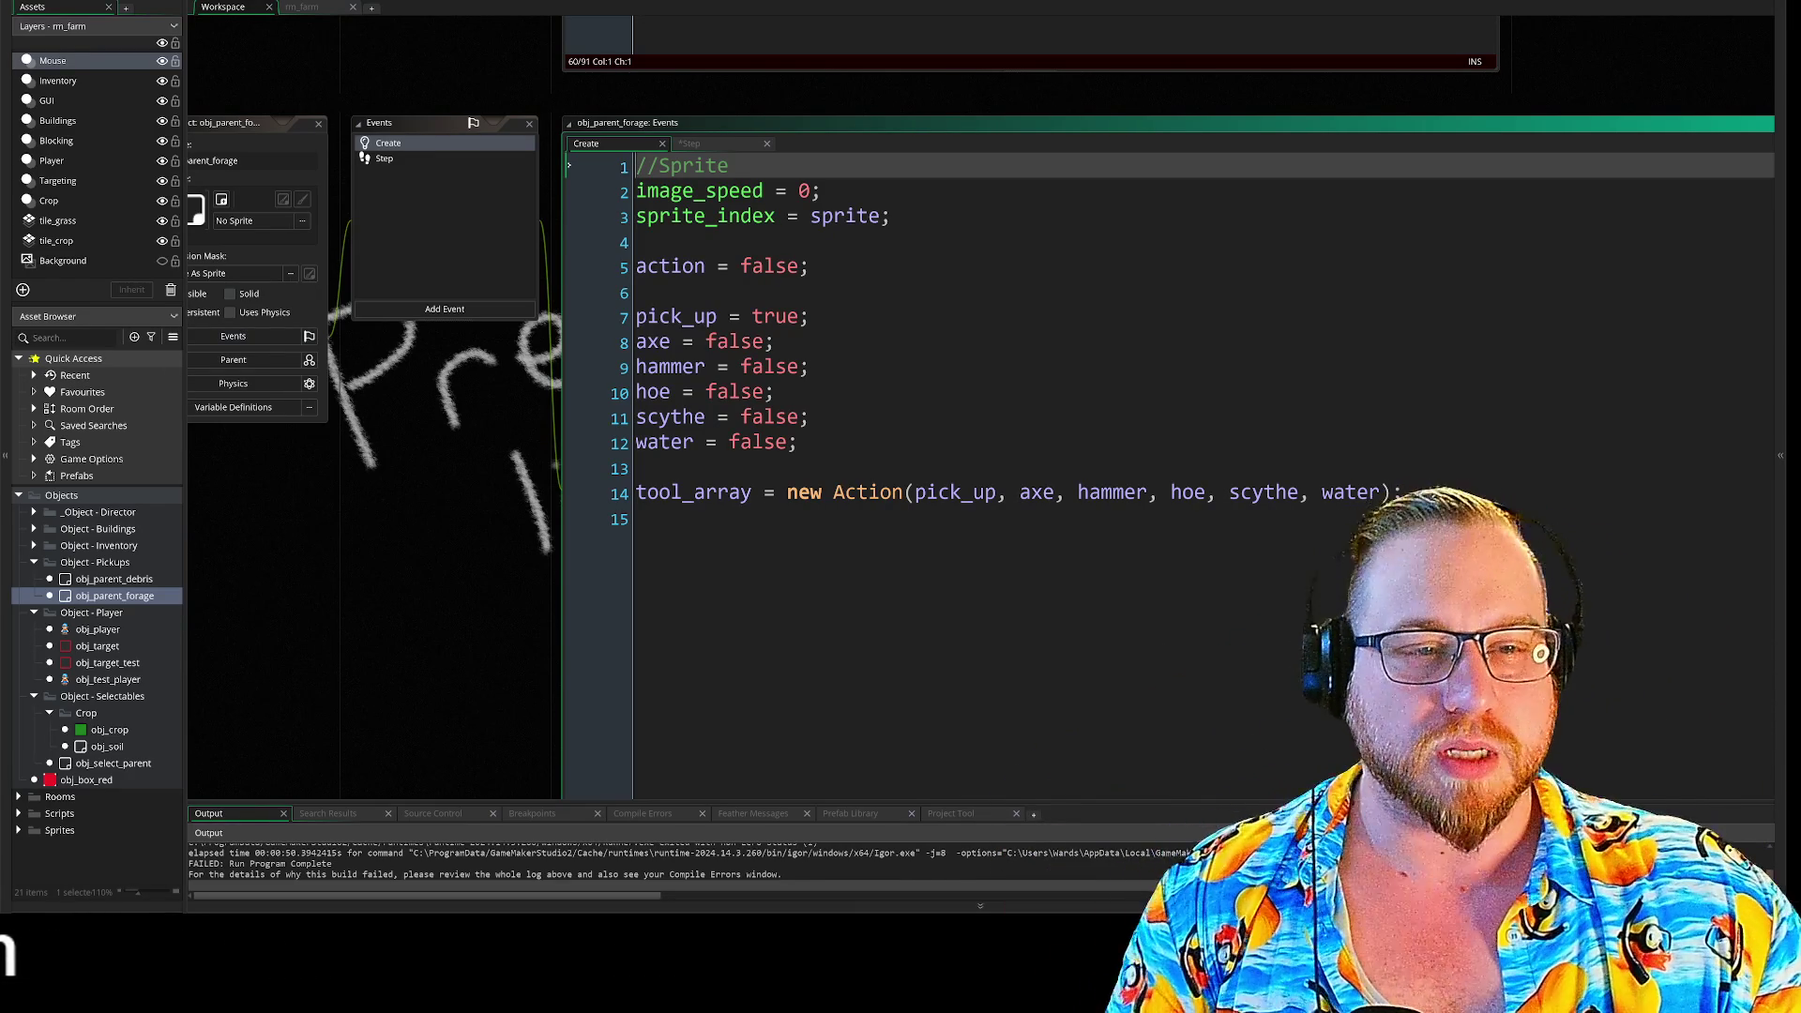
# - Wrap pick_up, the tool flags and tool_array in '#region //Tool usage' and '#endregion'
pyautogui.click(637, 293)
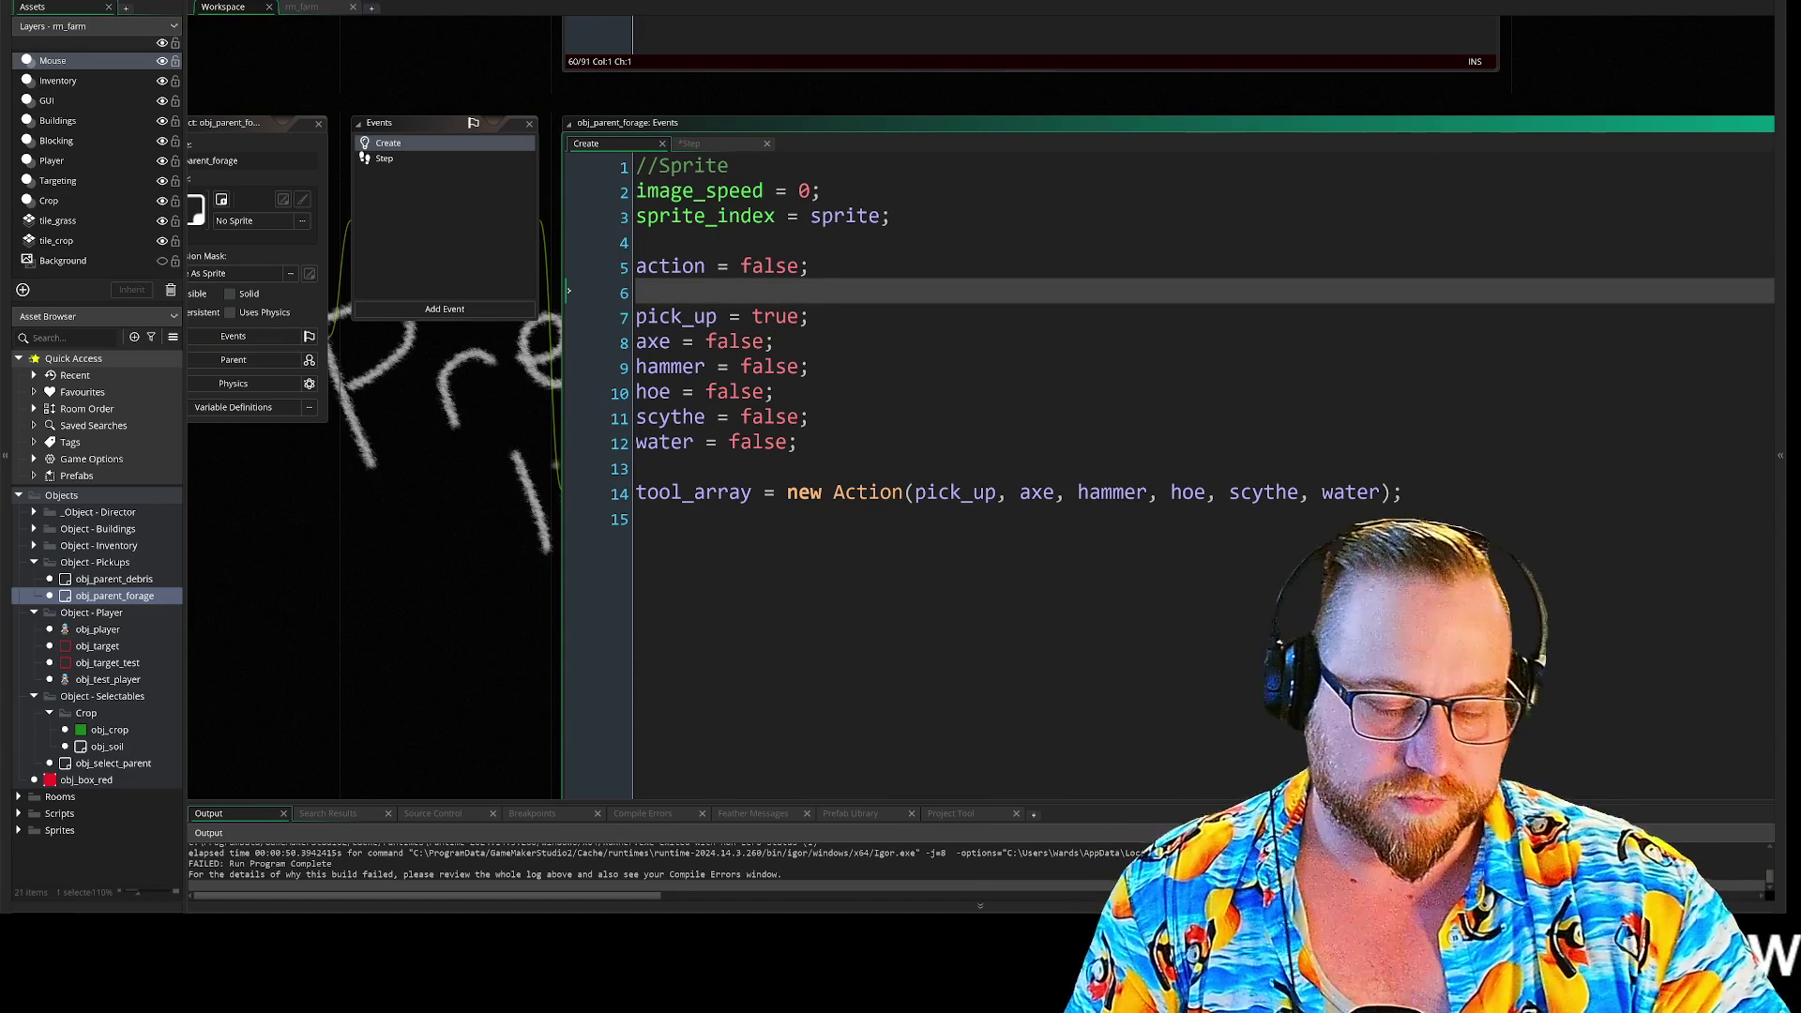
pyautogui.press('Return')
pyautogui.press('Return')
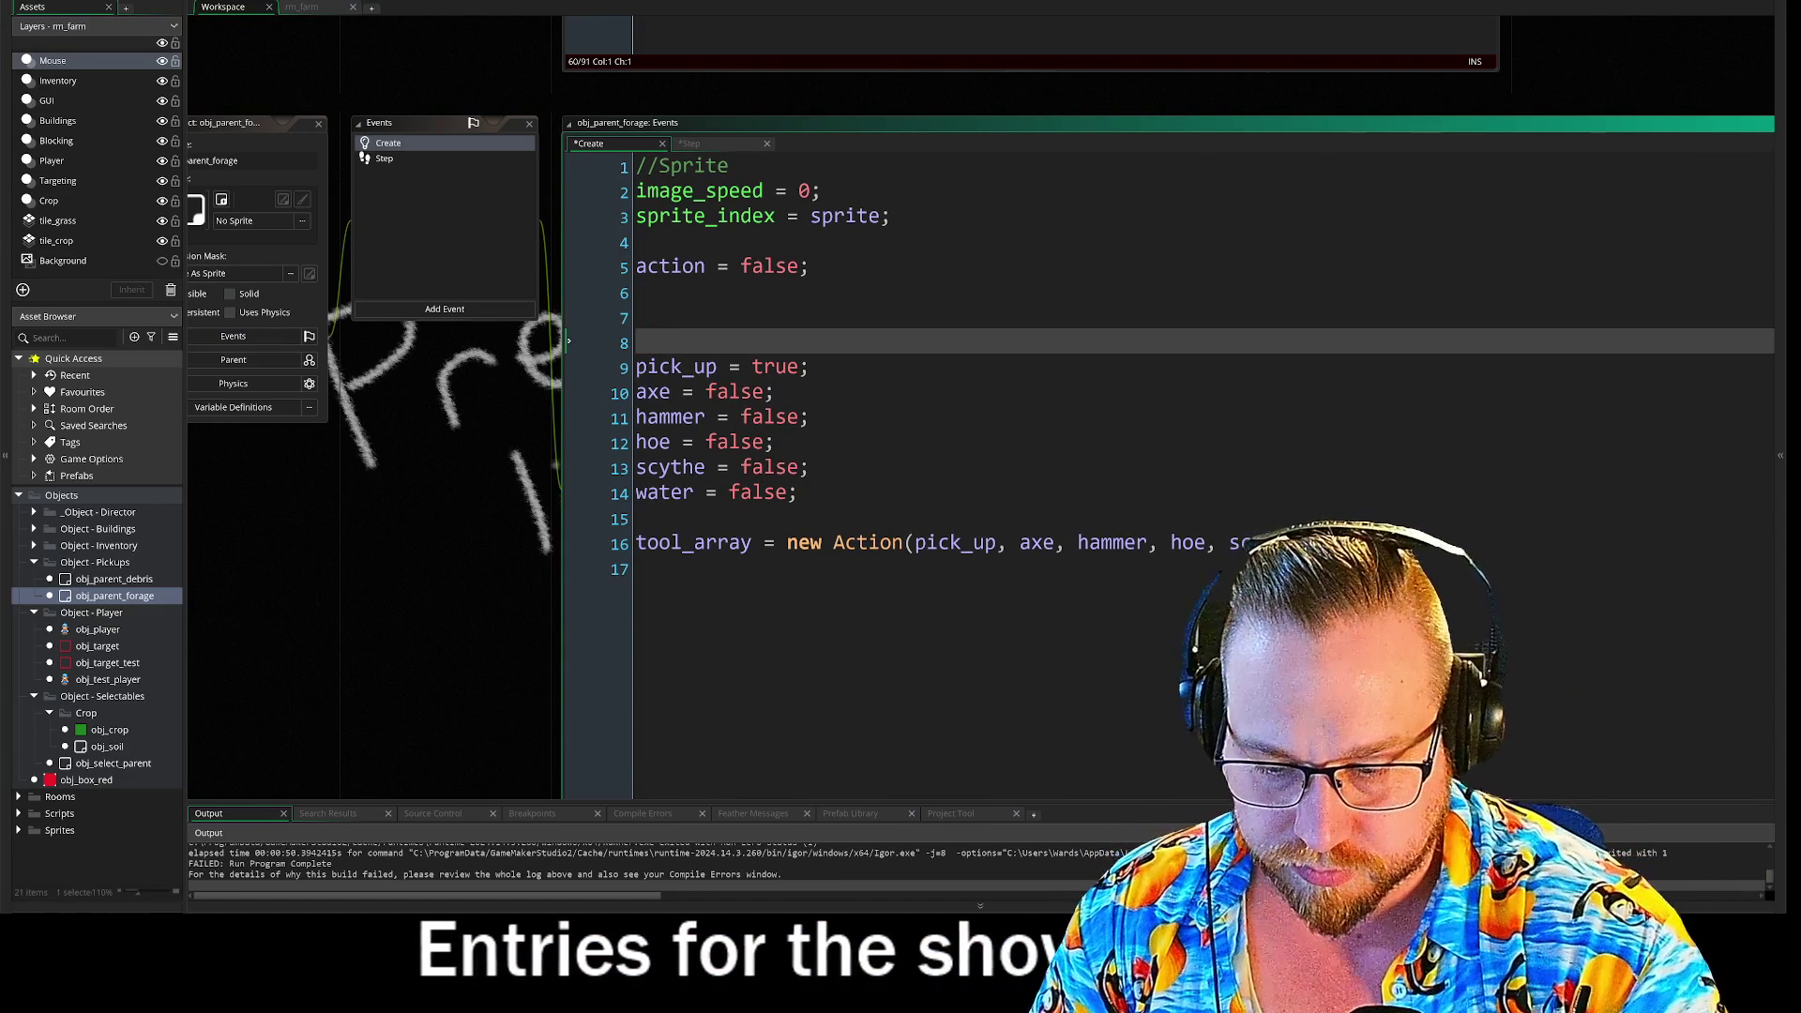
pyautogui.write('#')
pyautogui.press('Down')
pyautogui.press('Return')
pyautogui.write('//')
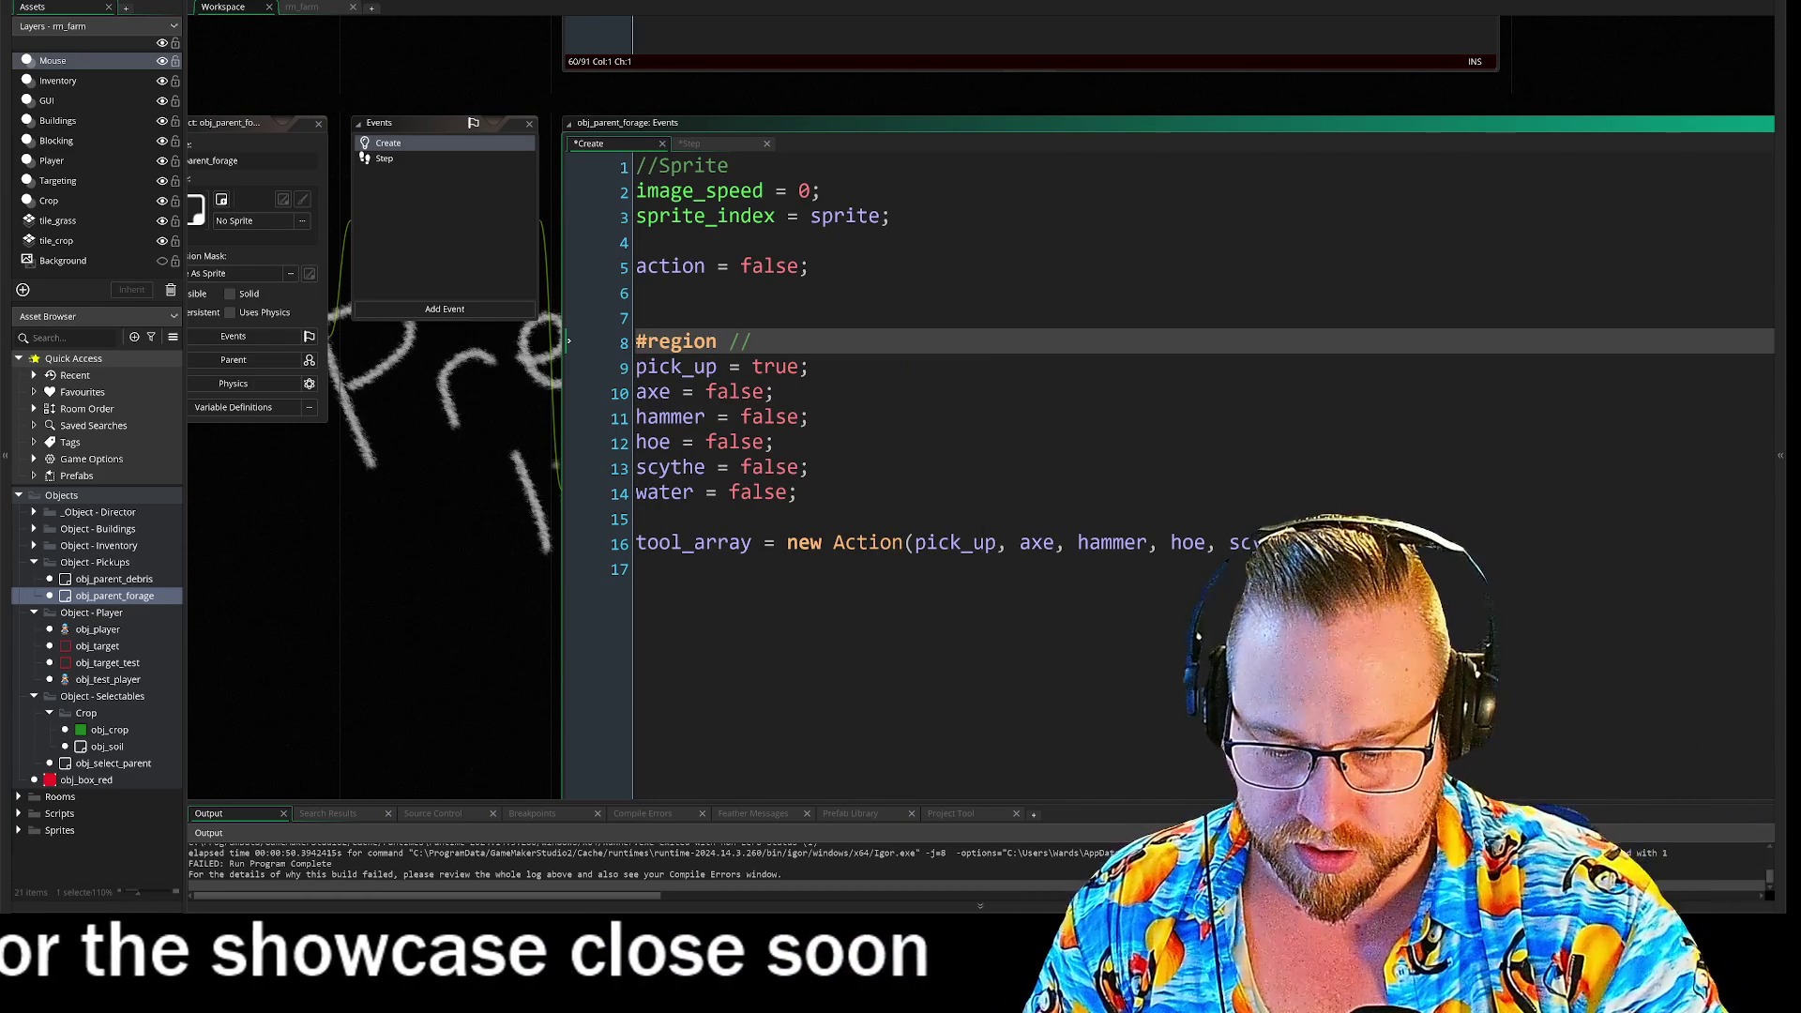
pyautogui.write('Tool usage')
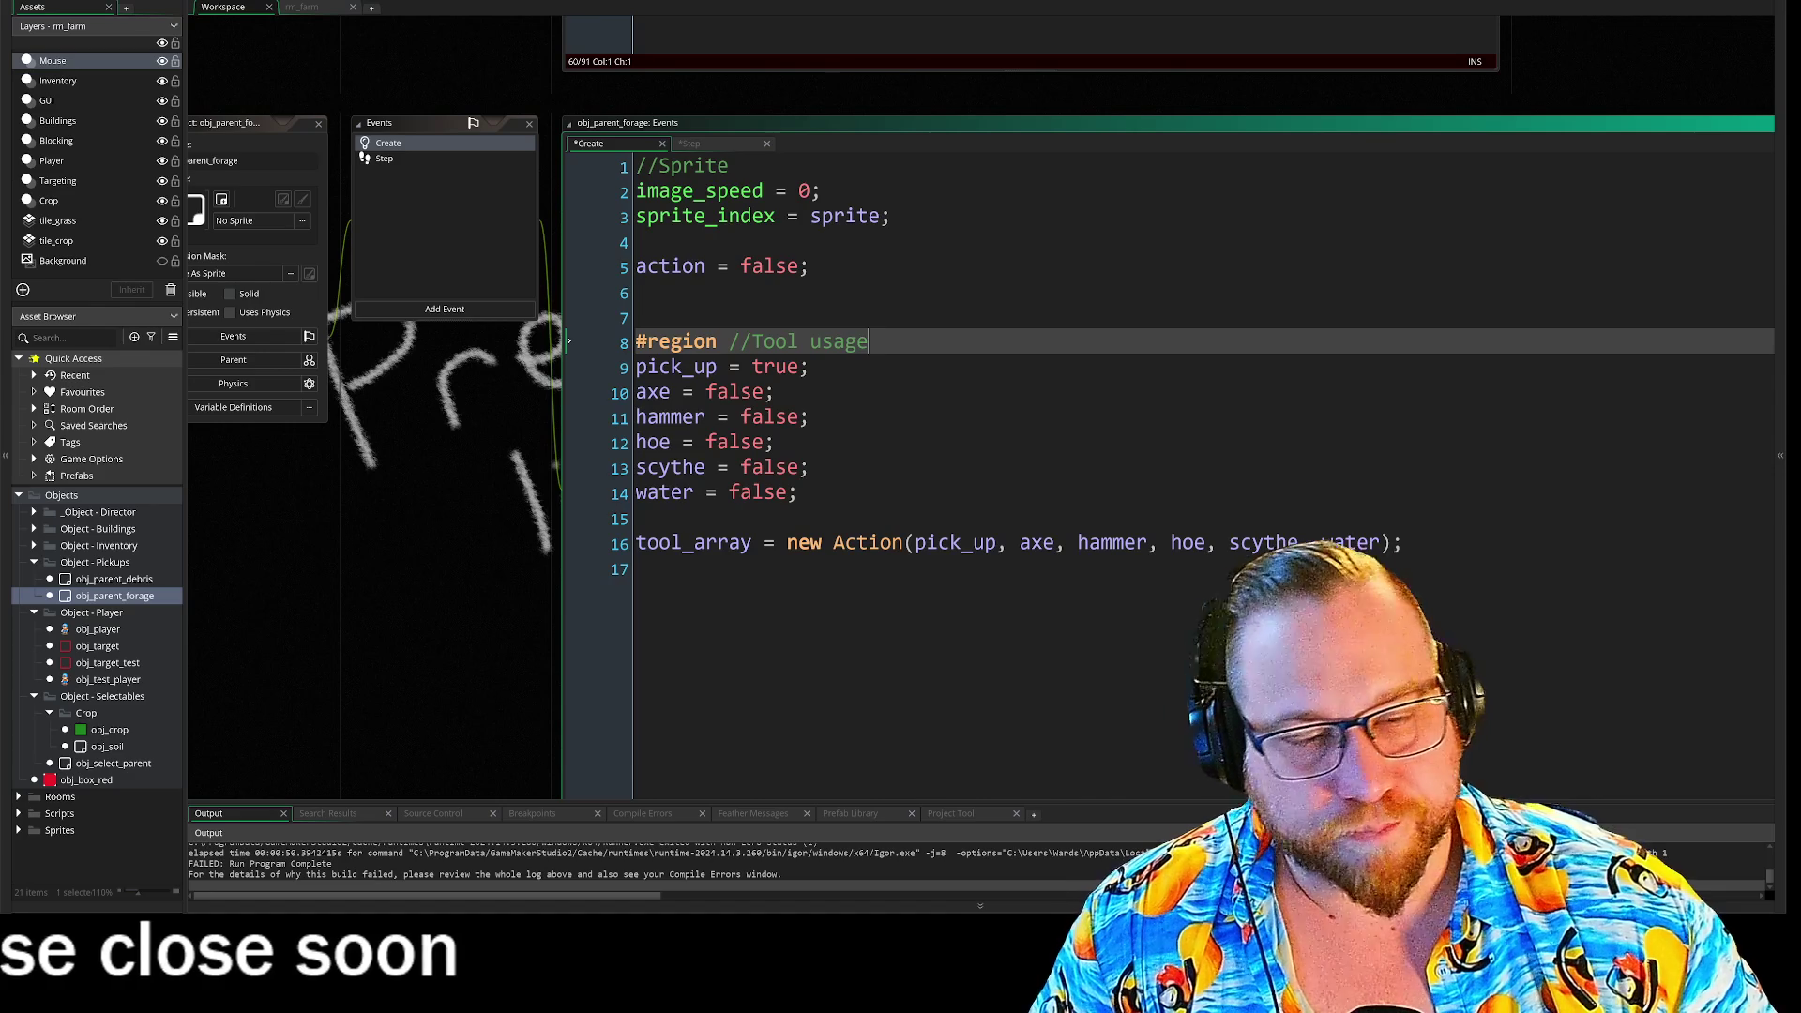
pyautogui.click(567, 566)
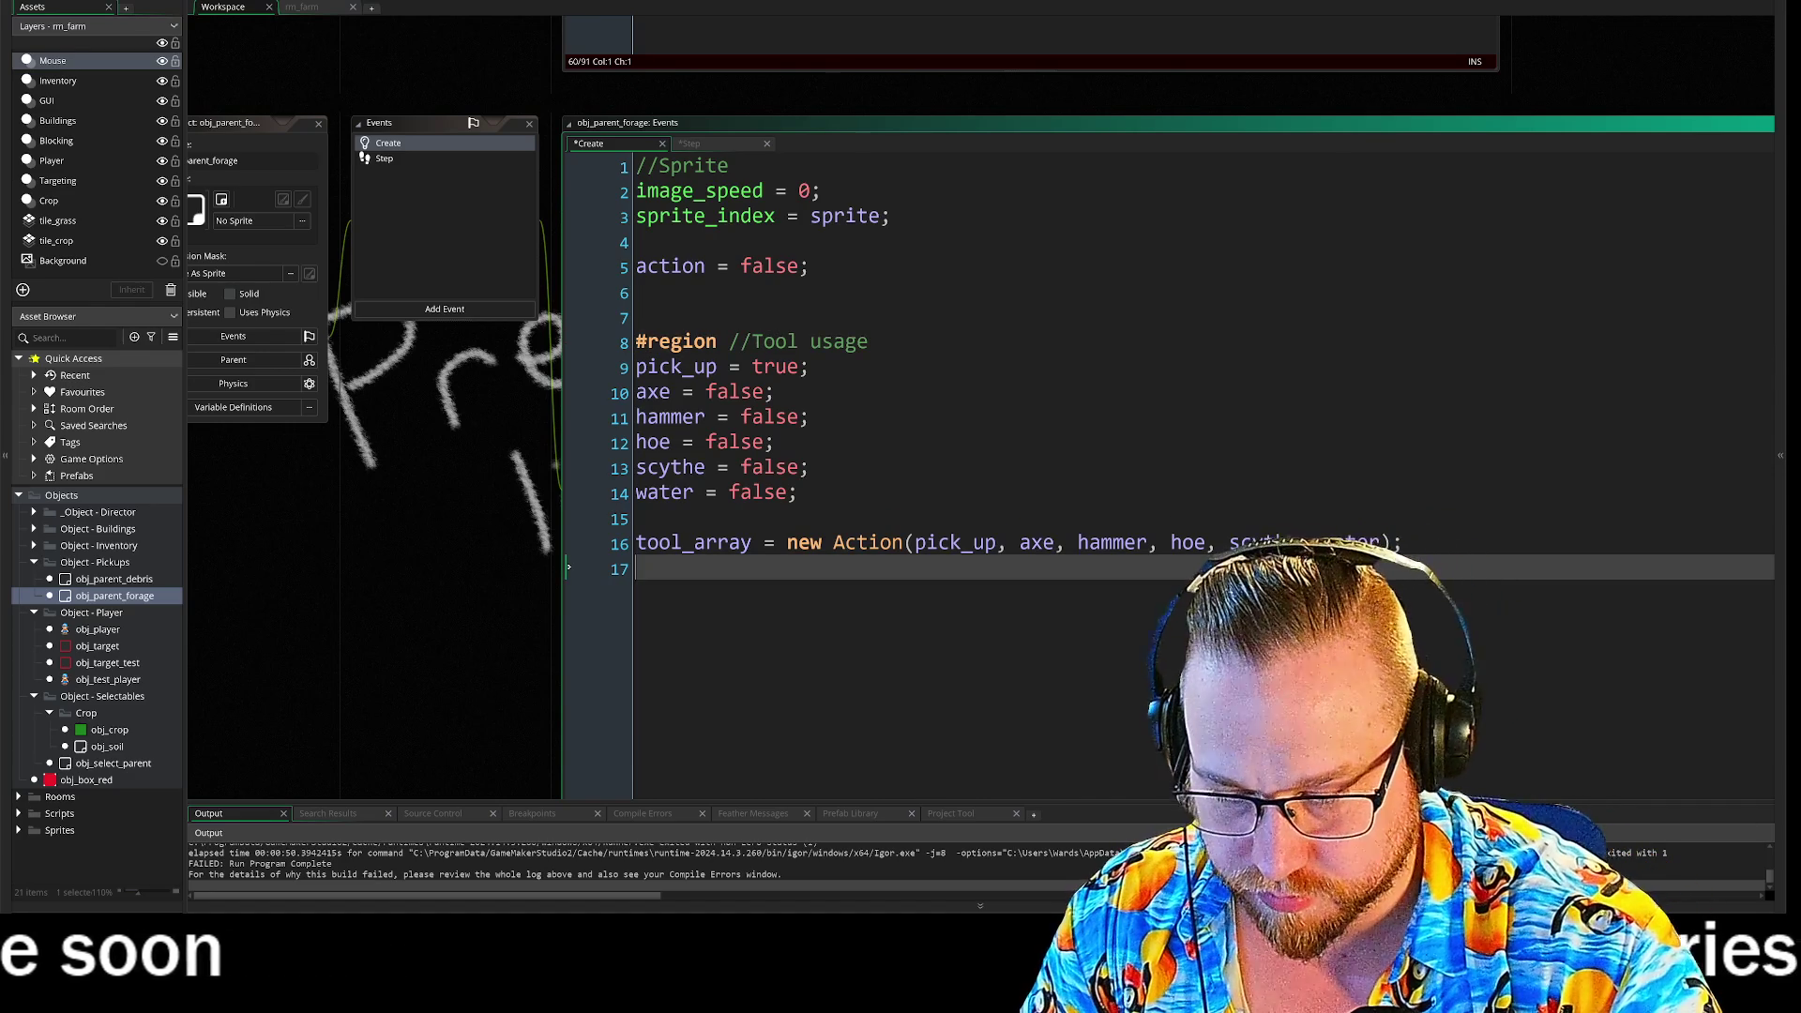
pyautogui.click(1203, 568)
pyautogui.write('#endregion')
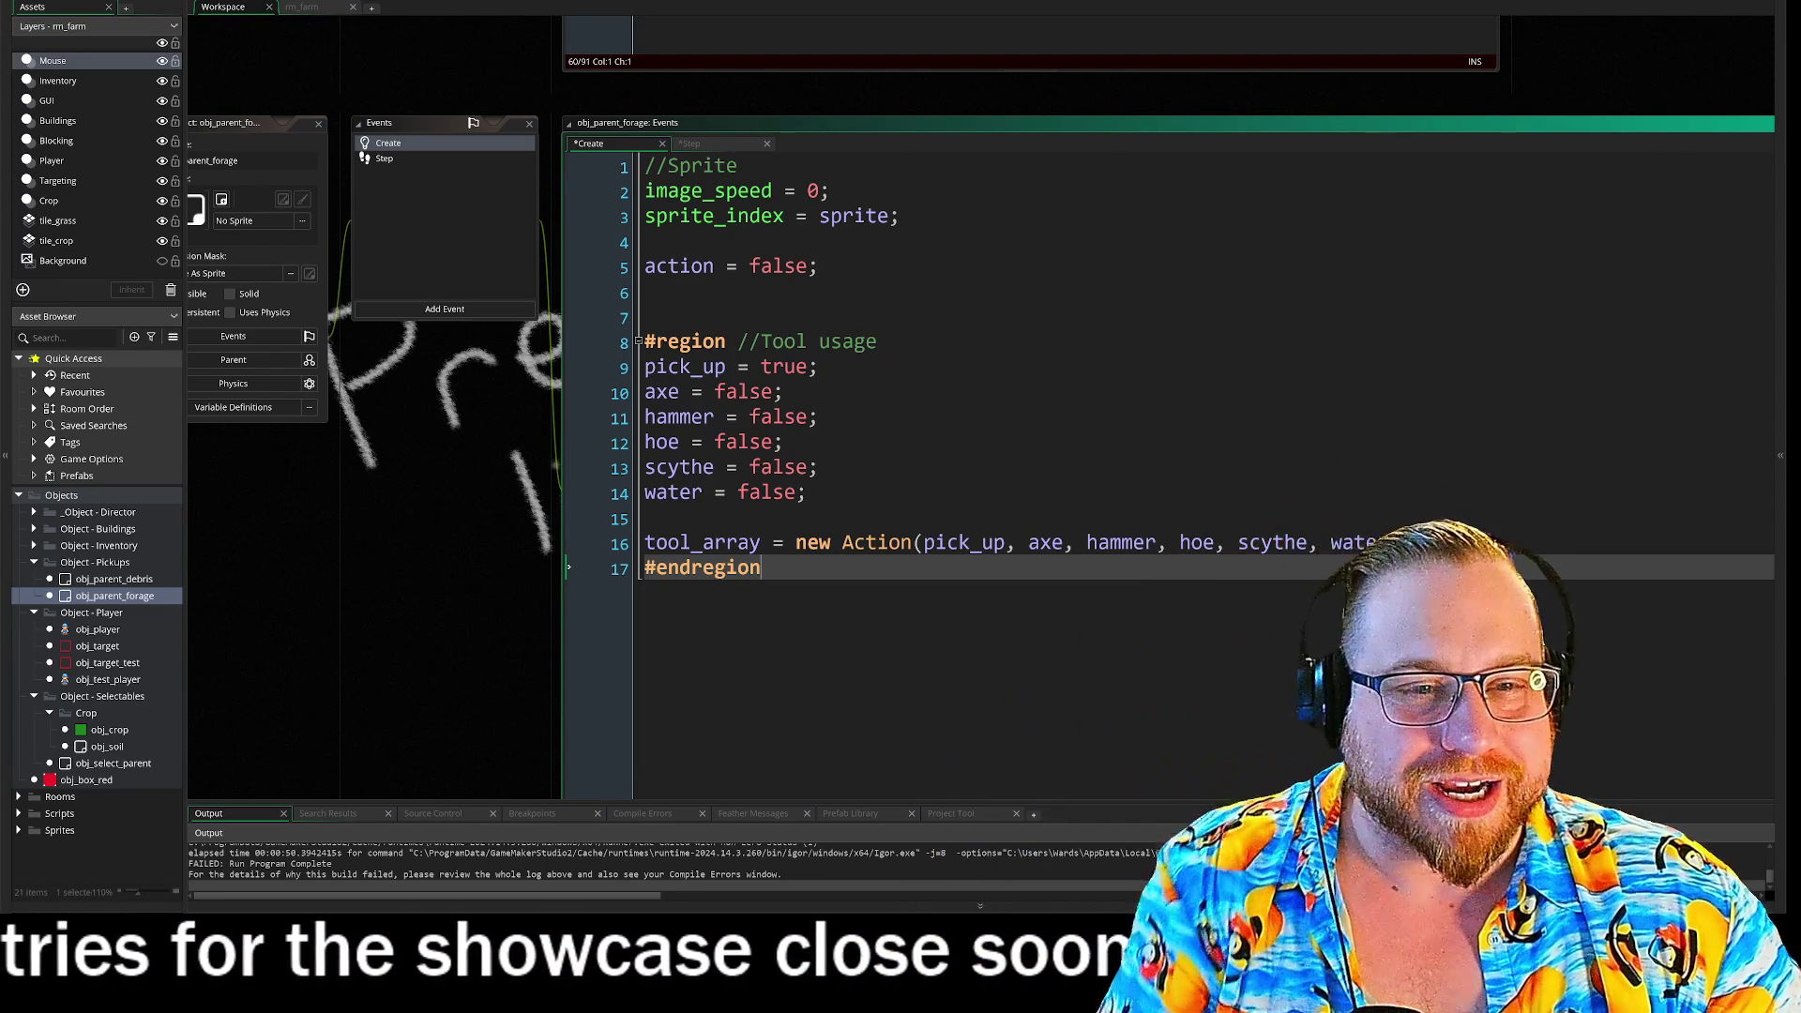
# - Add an extra blank line near the top of the Create code
pyautogui.click(640, 392)
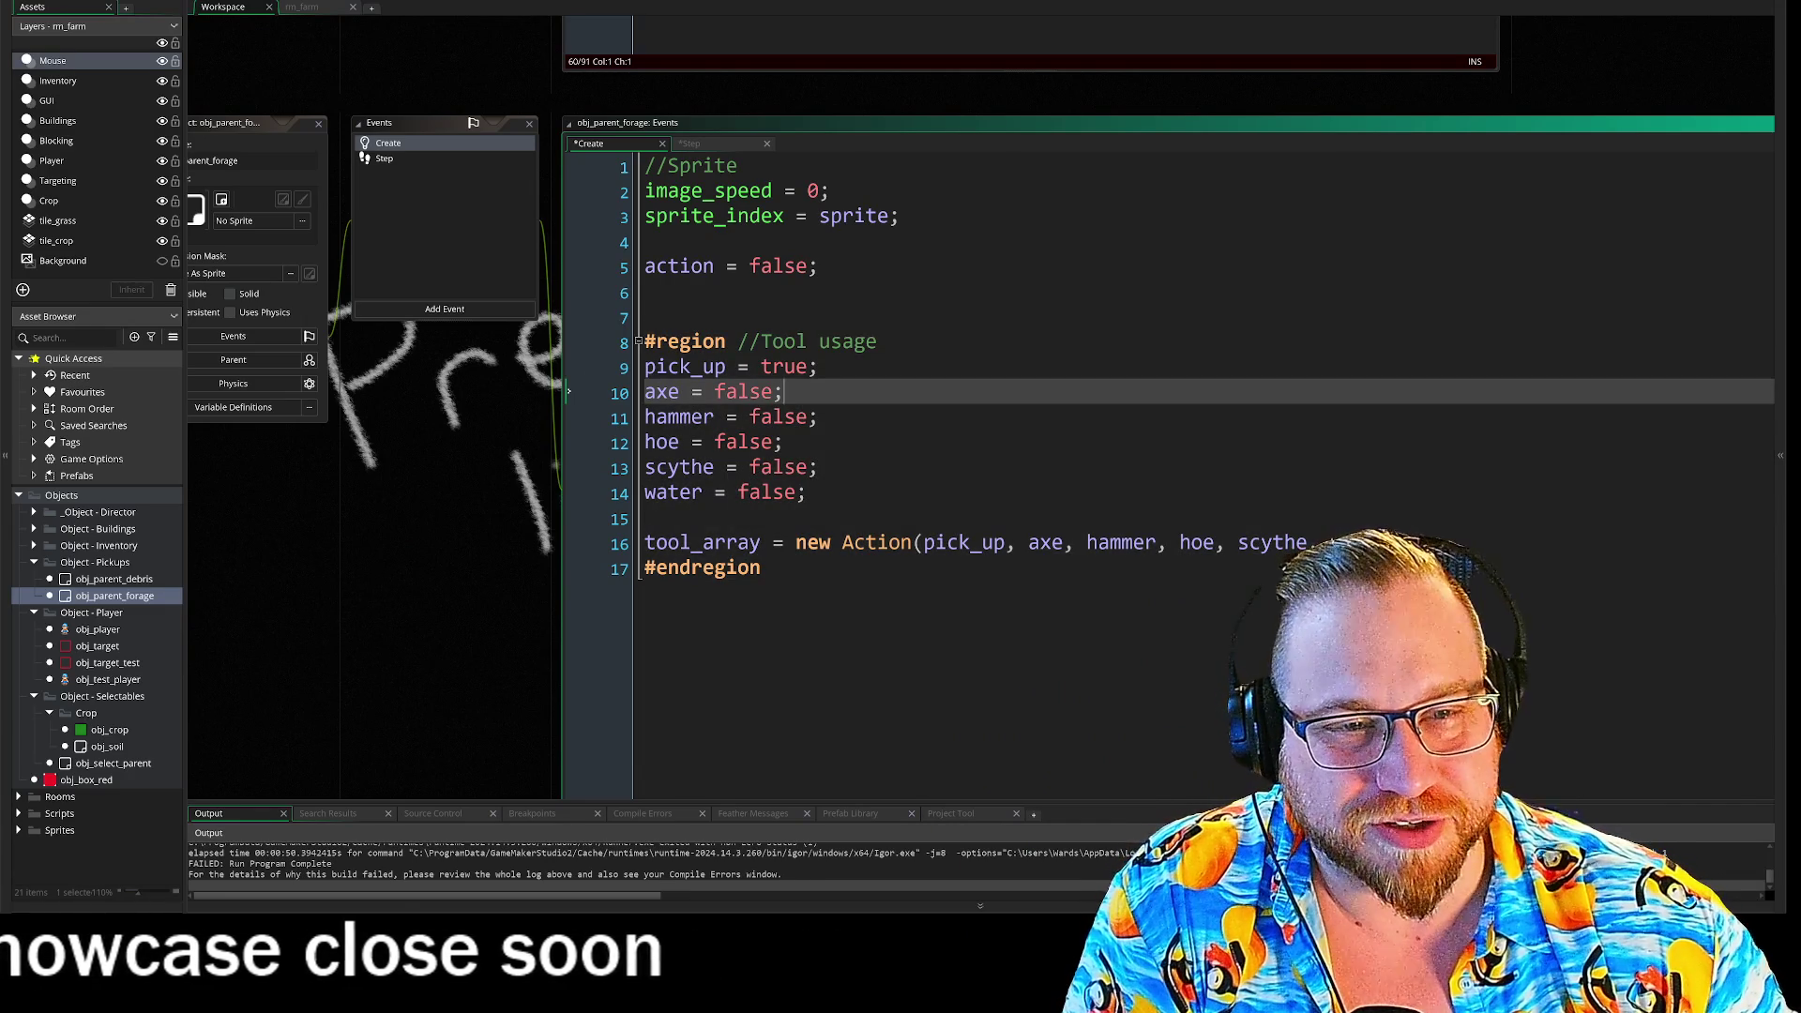
pyautogui.click(647, 242)
pyautogui.press('Return')
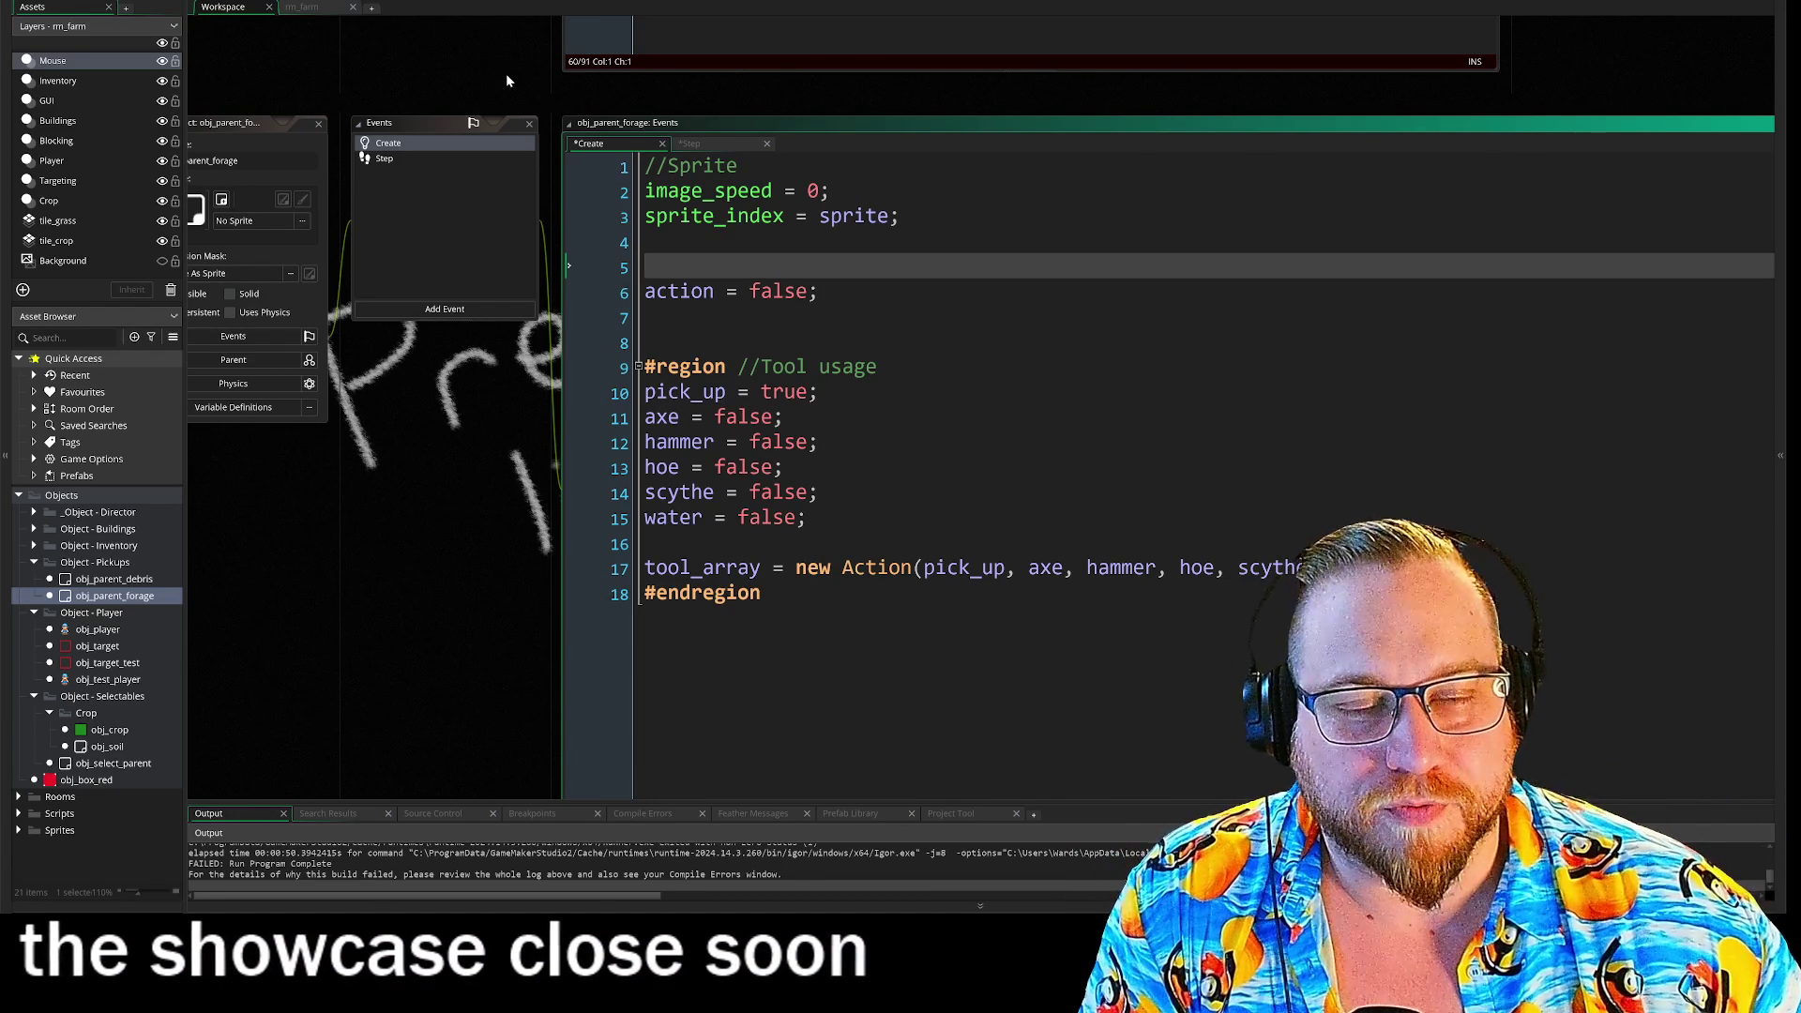
# - From the Step event's Response call, jump to its definition in scr_classes.gml
pyautogui.click(424, 161)
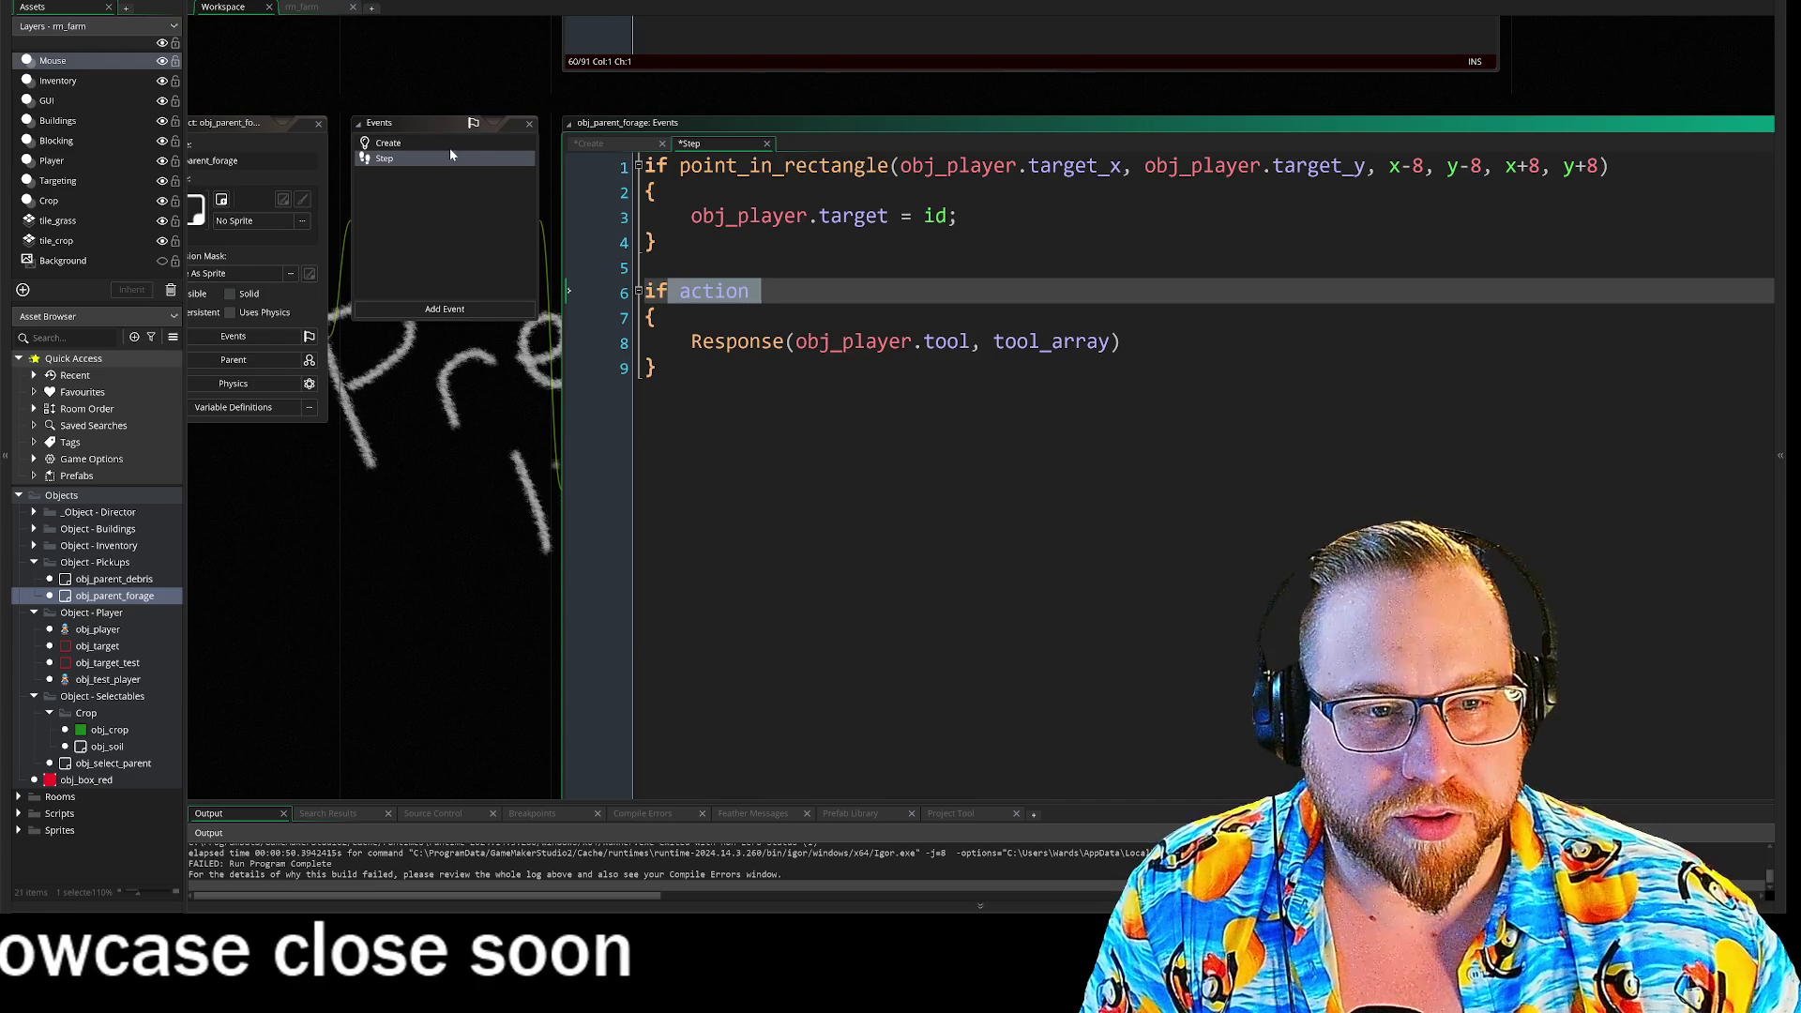
pyautogui.click(762, 291)
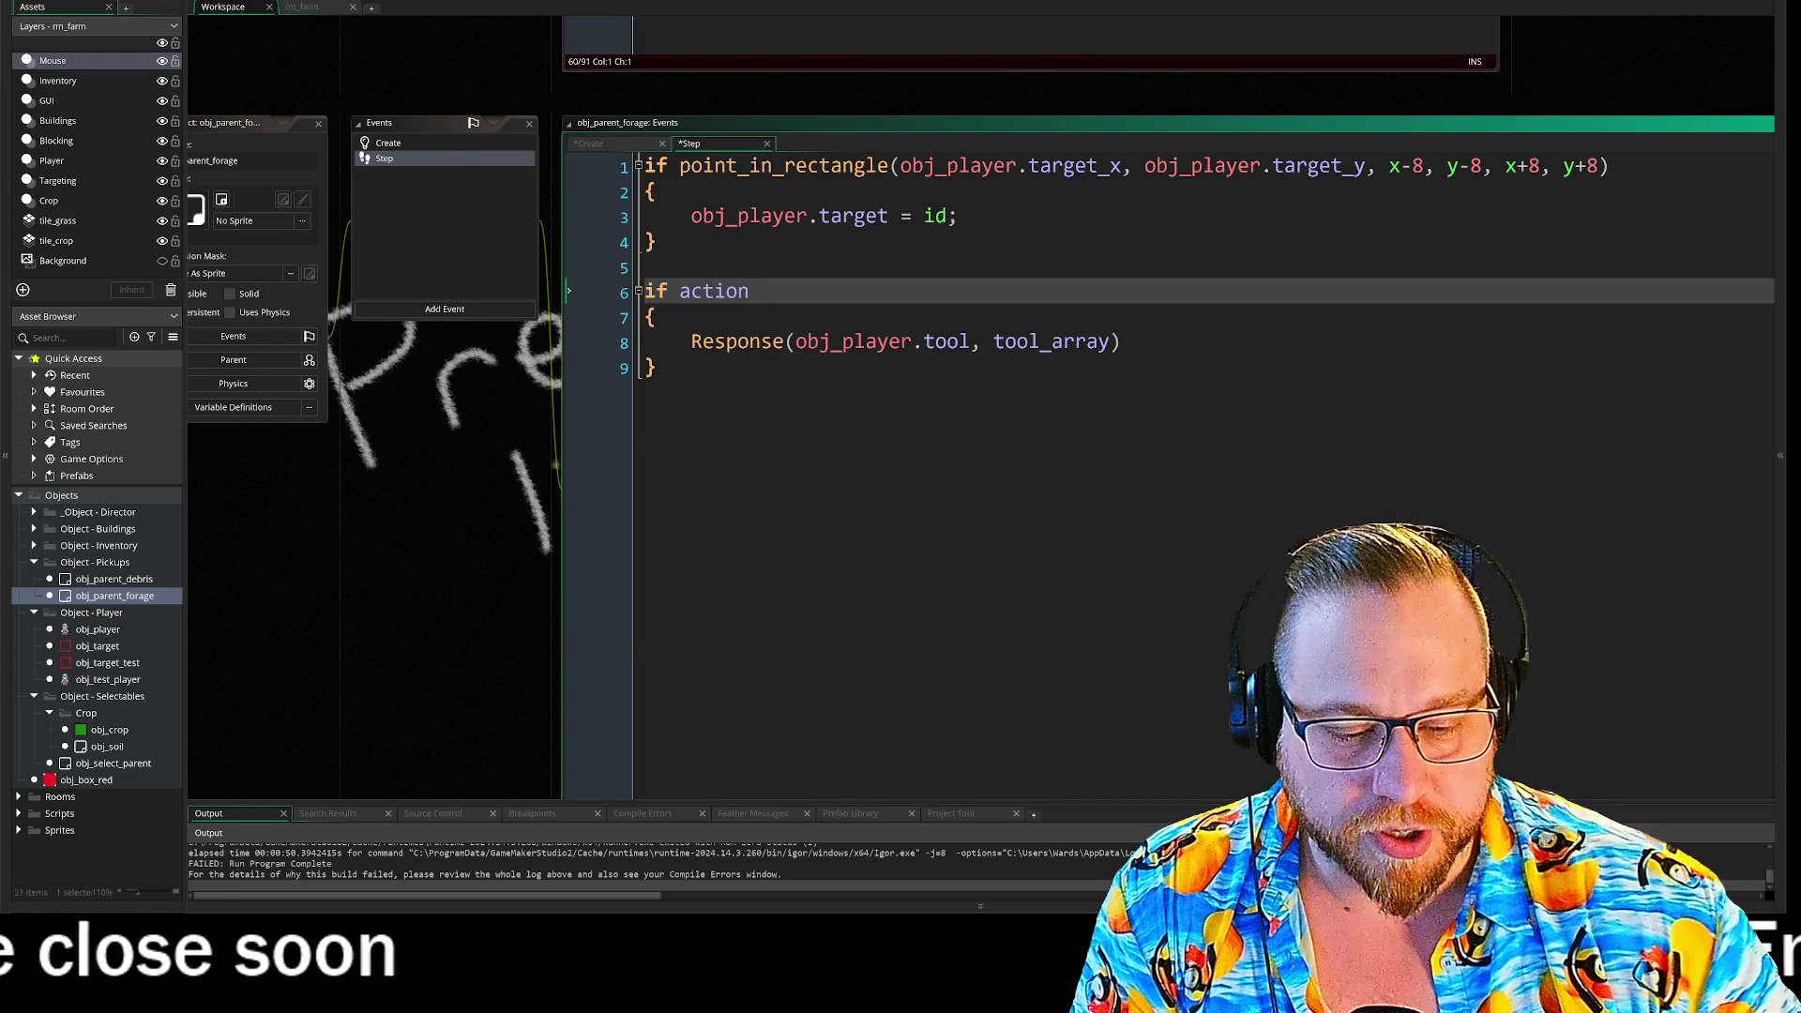
pyautogui.press('Escape')
pyautogui.press('Up')
pyautogui.press('Up')
pyautogui.press('Up')
pyautogui.press('Down')
pyautogui.press('Down')
pyautogui.press('Down')
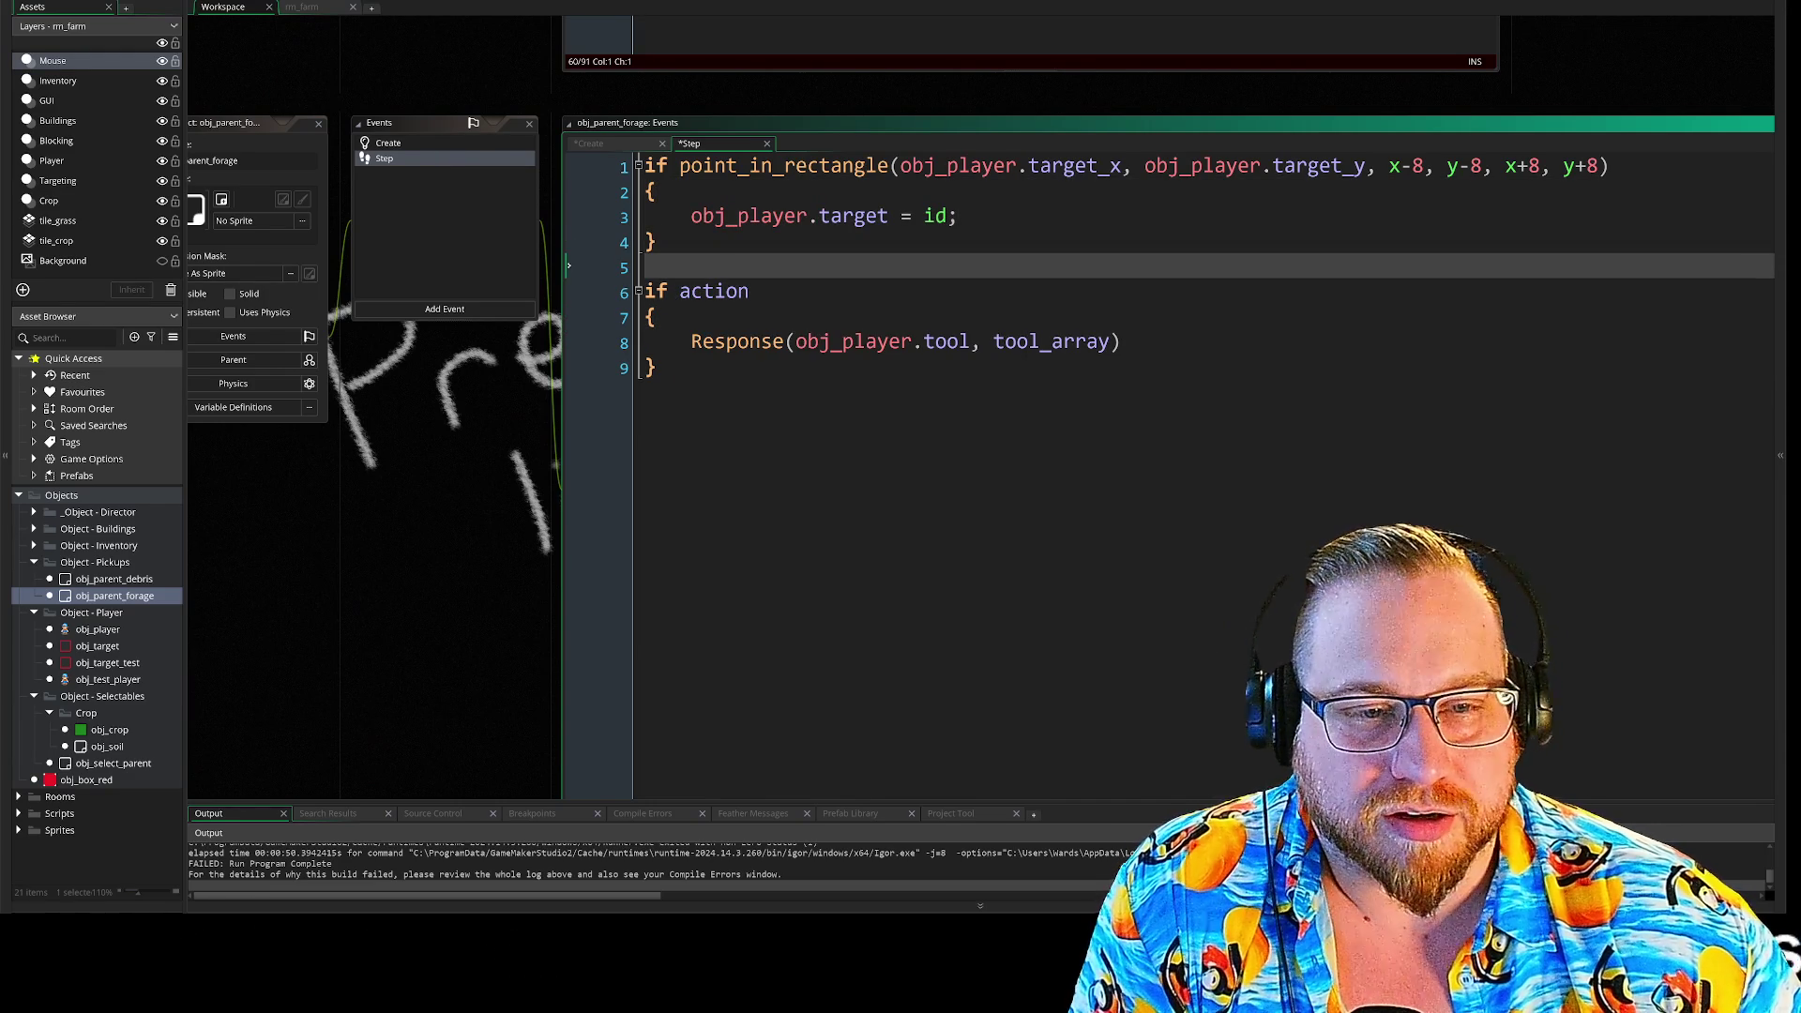
pyautogui.press('Down')
pyautogui.press('Down')
pyautogui.press('Down')
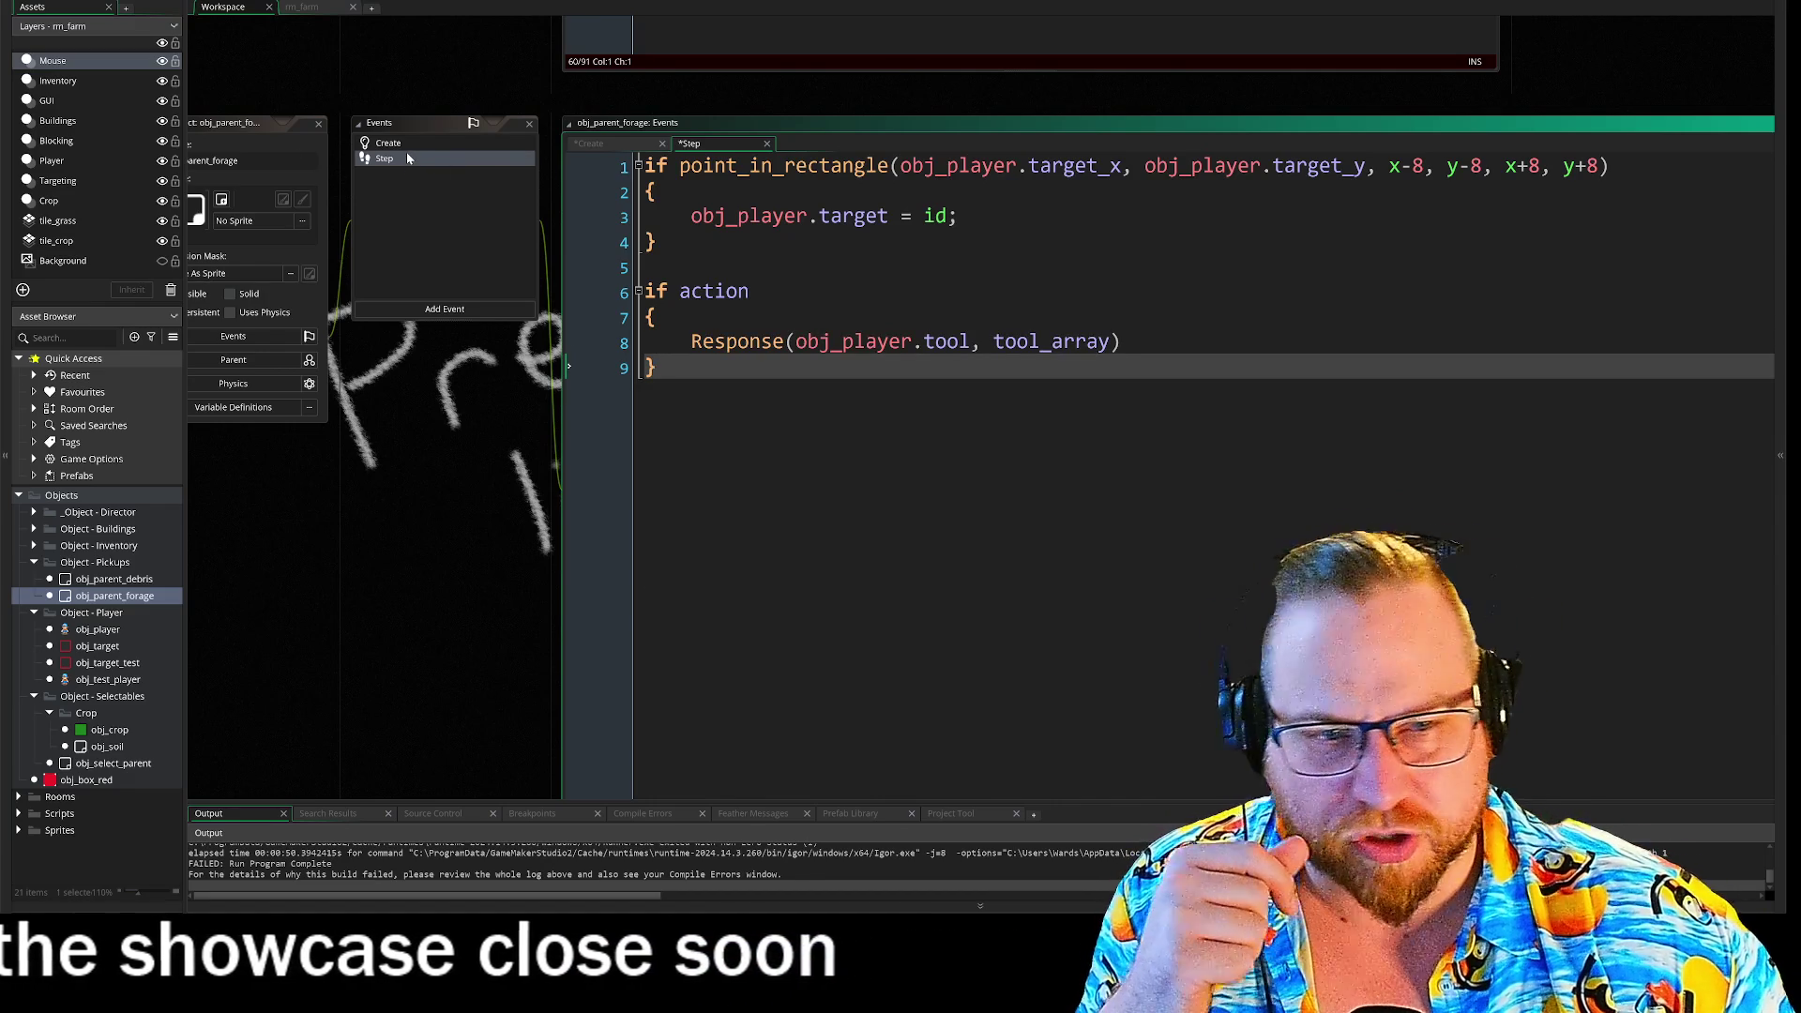
pyautogui.moveTo(750, 343)
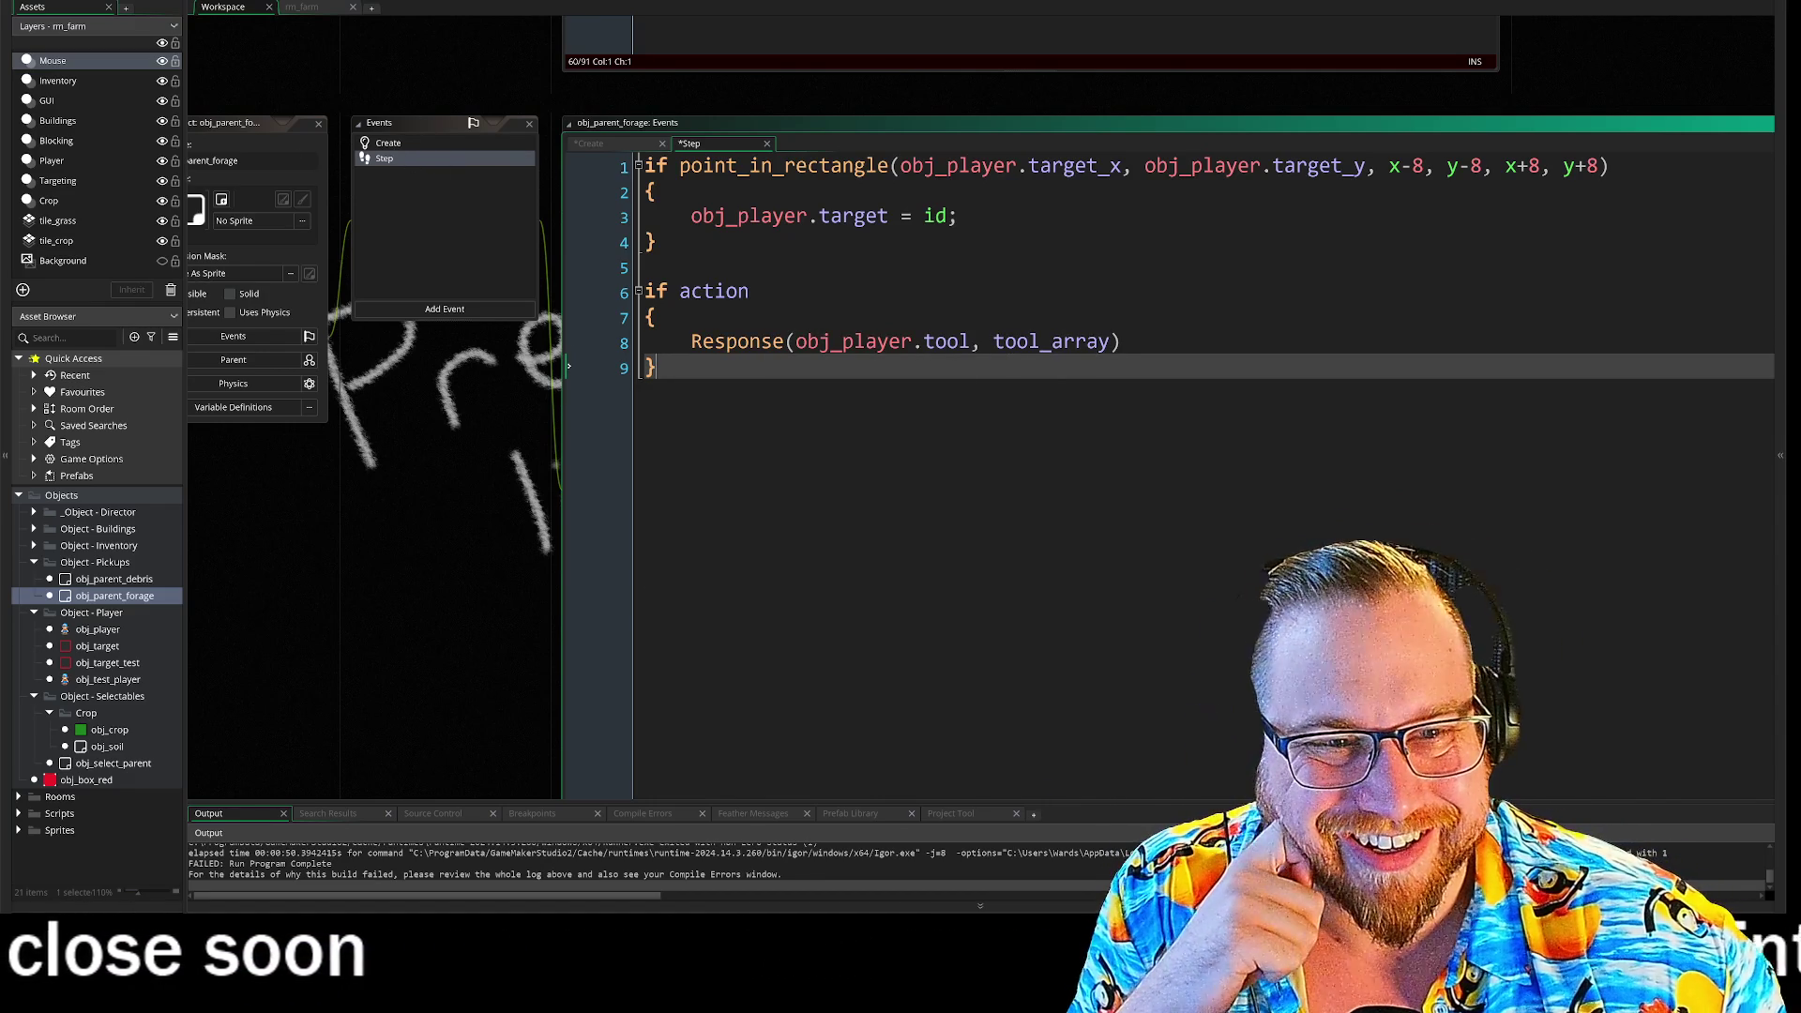
pyautogui.middleClick(737, 342)
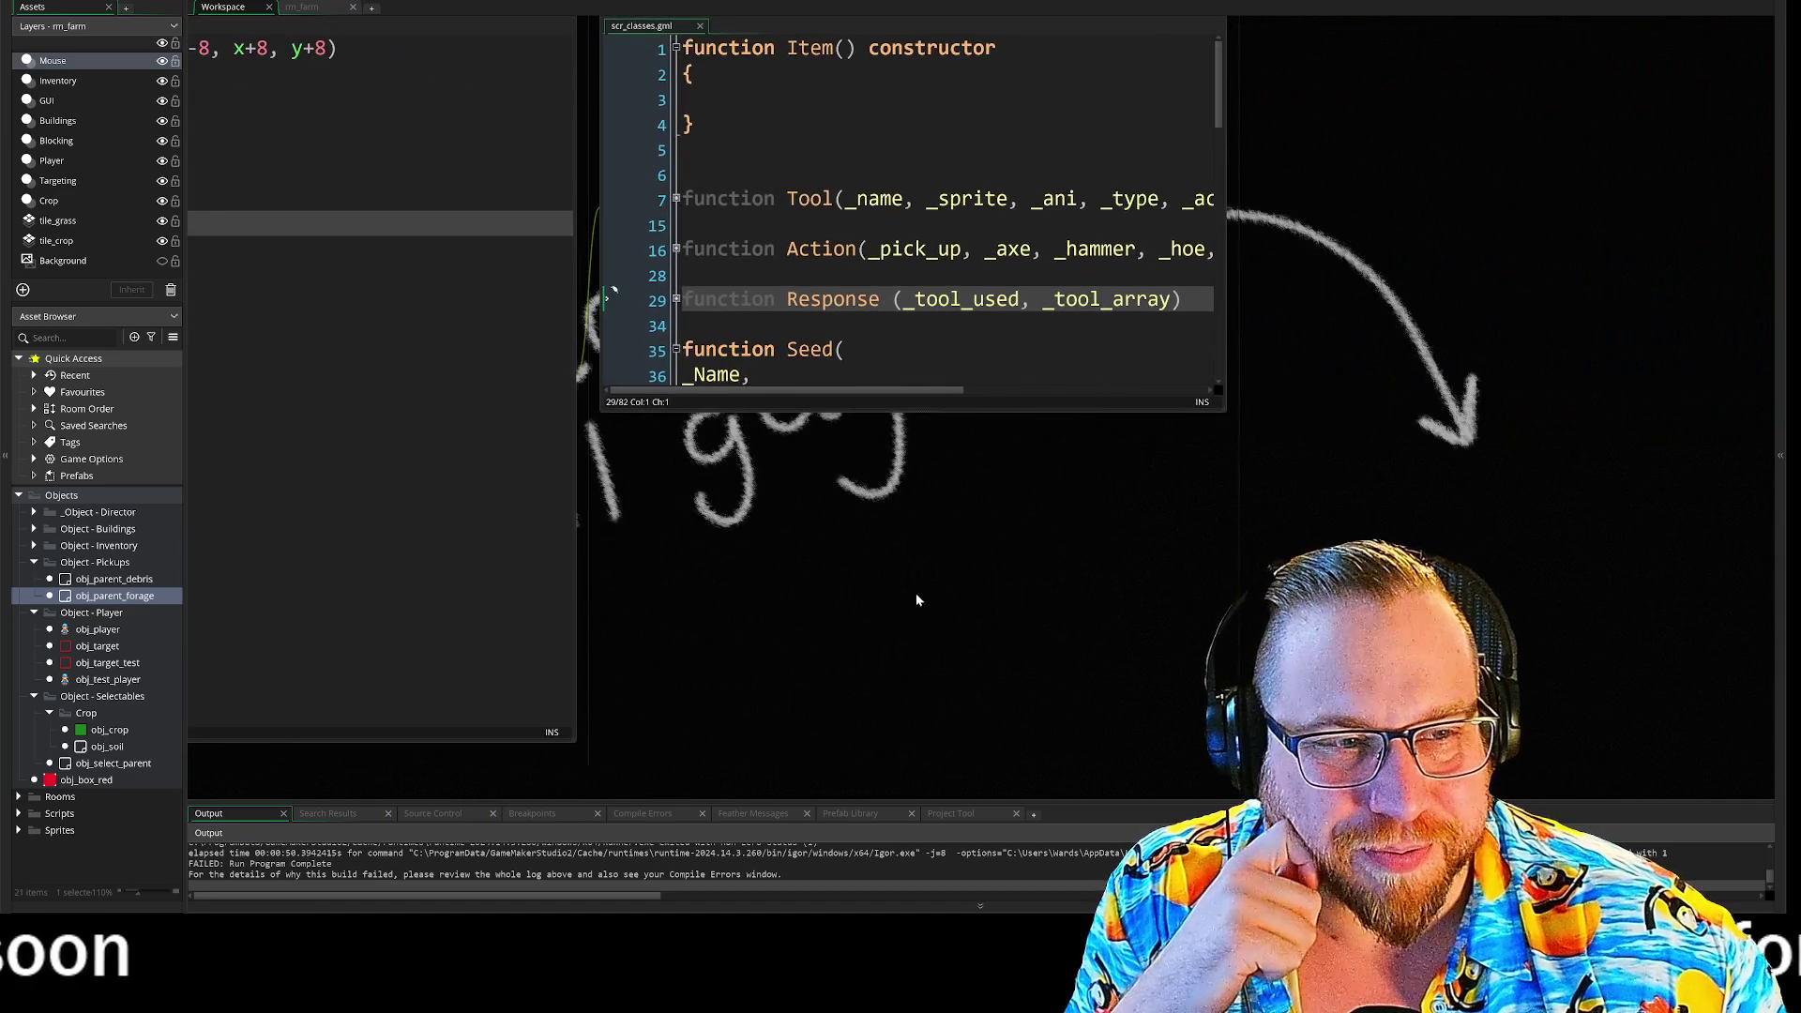
# - Enlarge scr_classes, unfold the Response function body on line 29, then close the script
pyautogui.moveTo(1225, 409); pyautogui.dragTo(1642, 608)
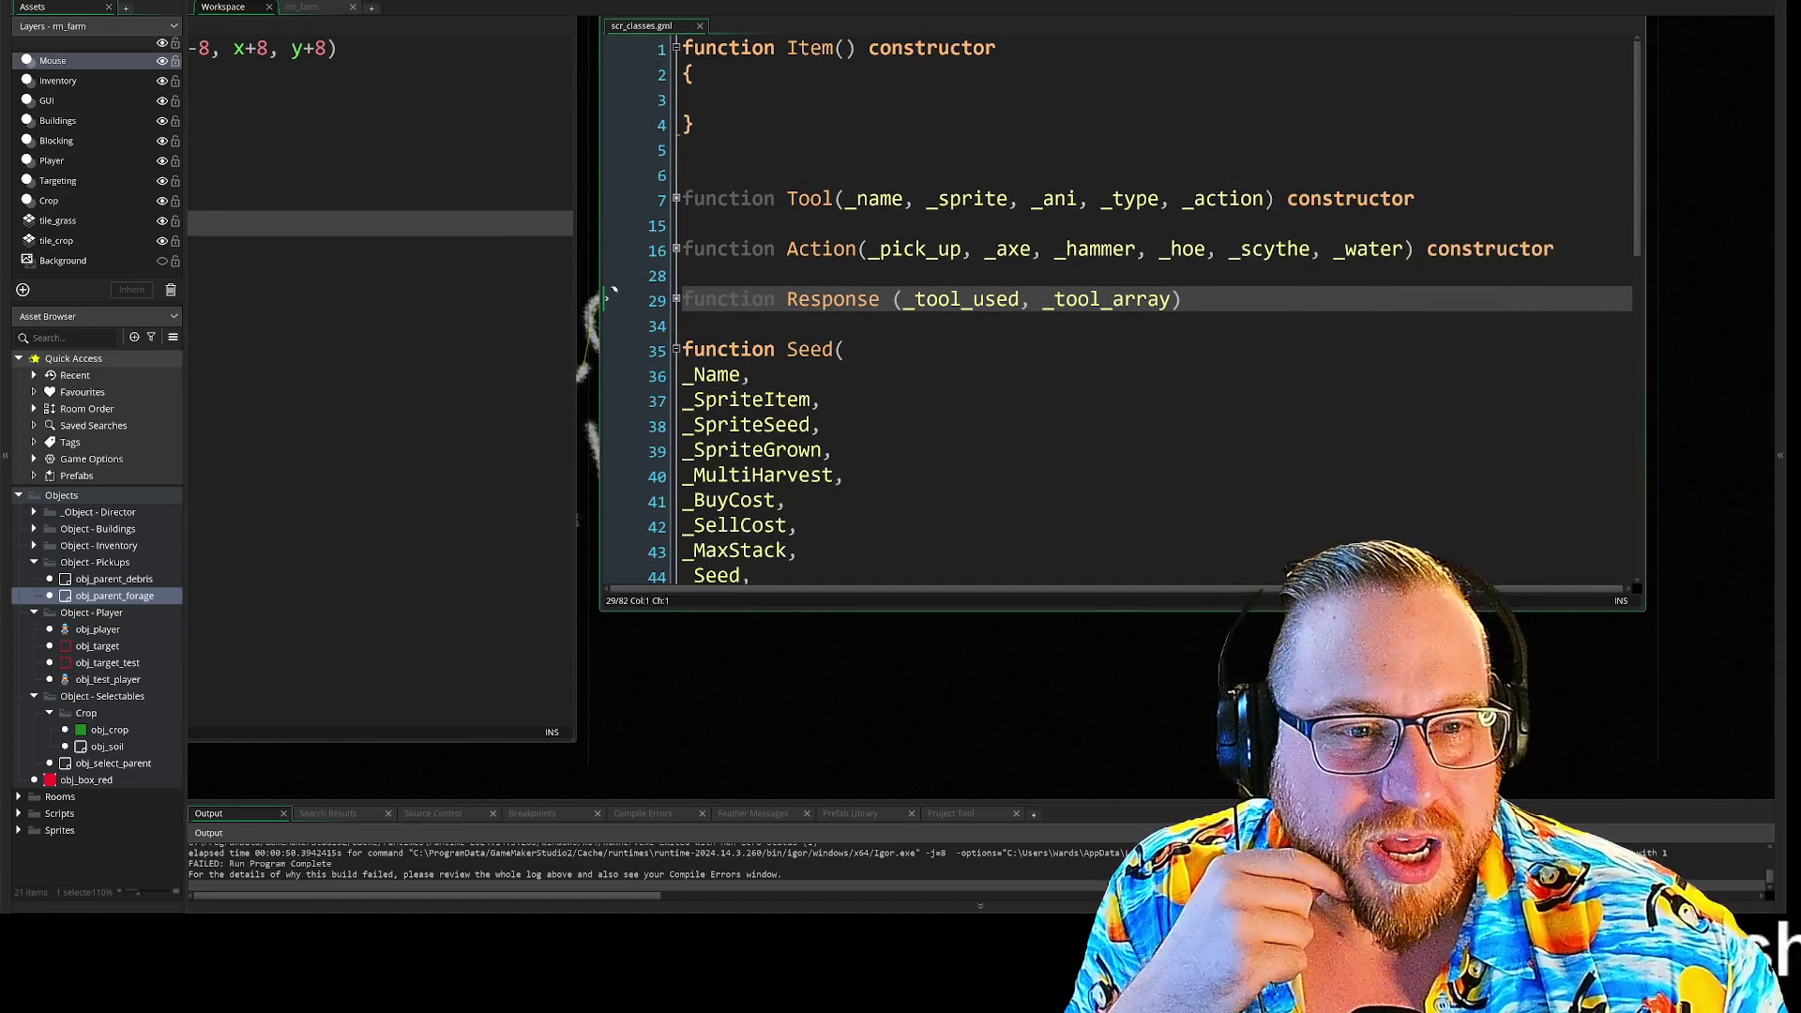
pyautogui.click(675, 299)
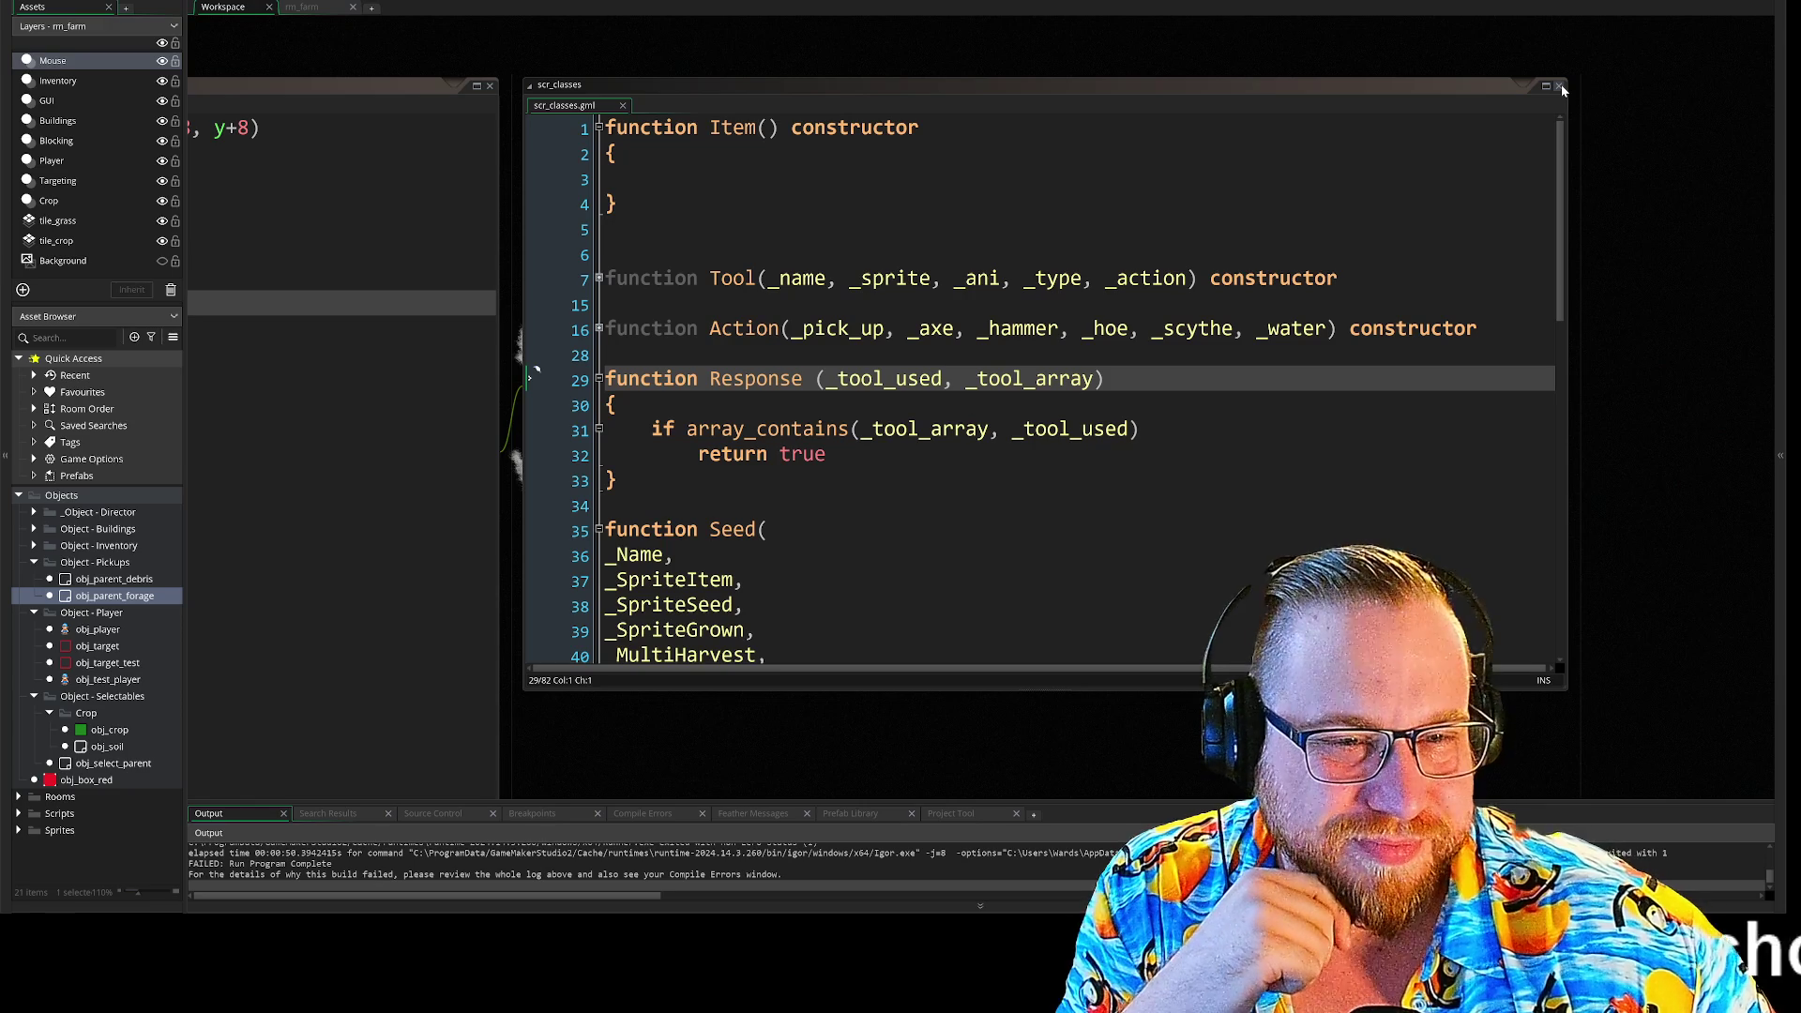
pyautogui.click(1560, 86)
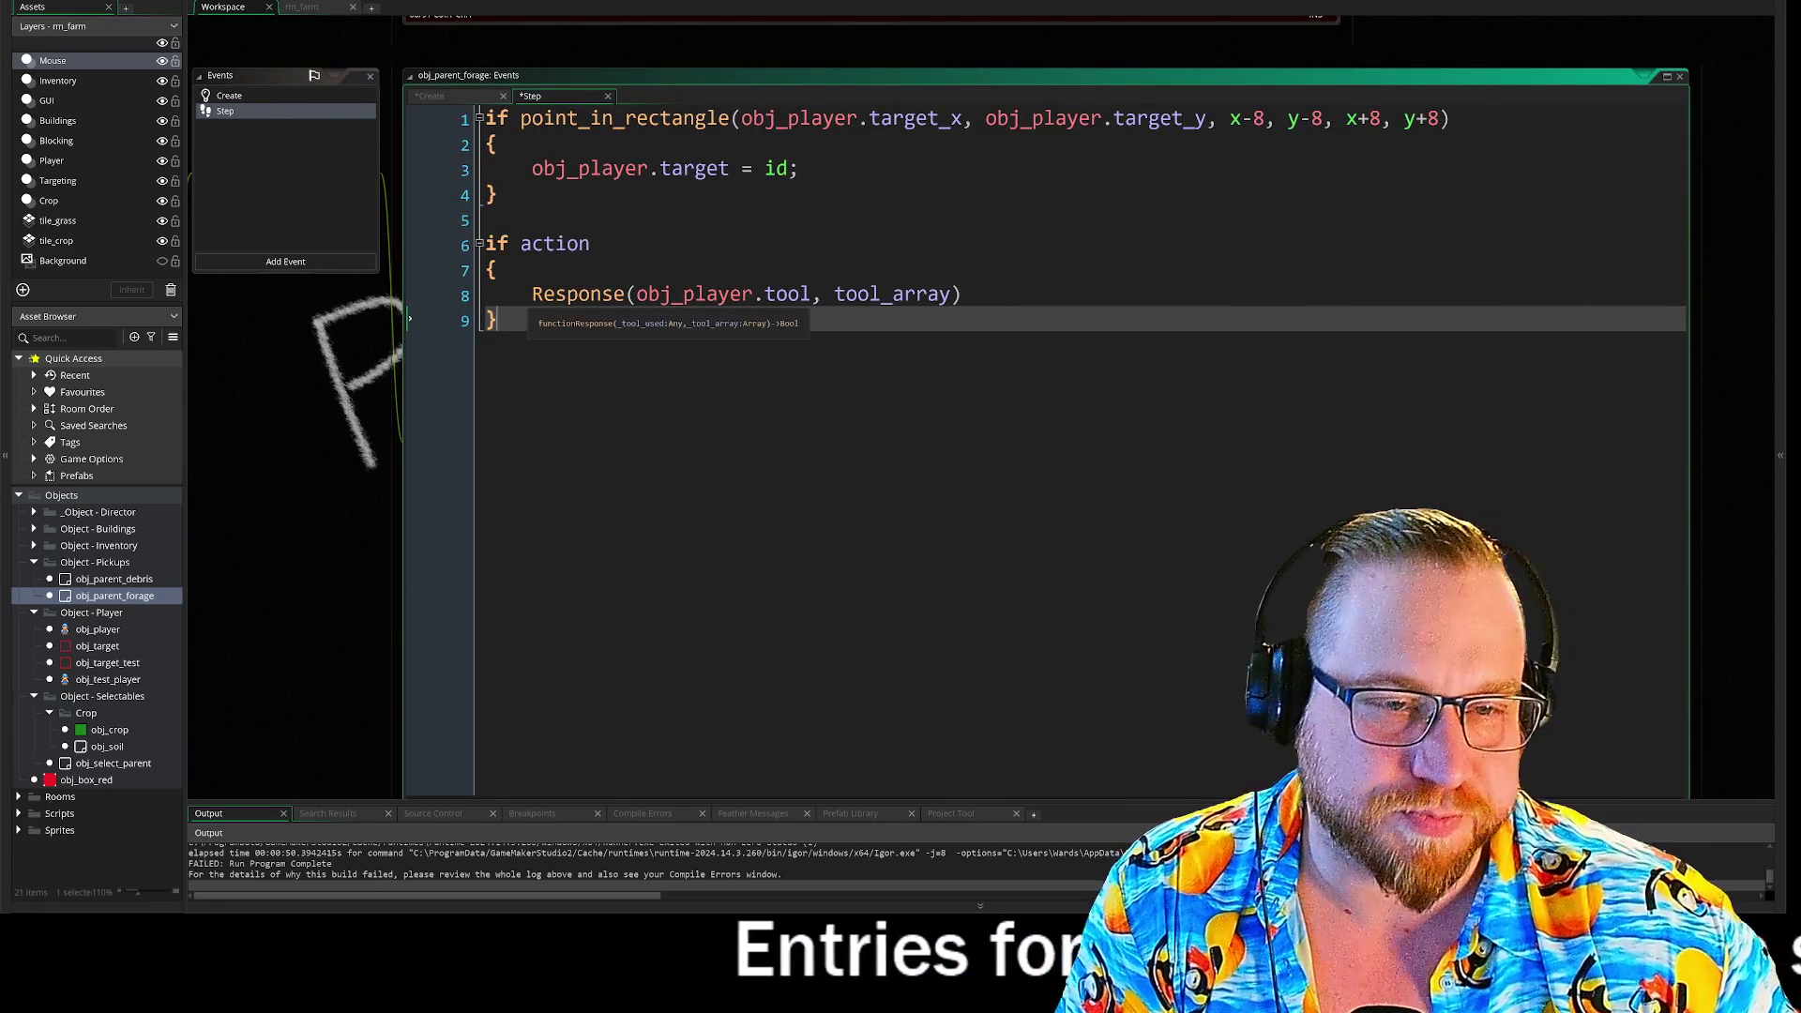
# - Insert '=' before the Response call on line 8 of the forage Step event
pyautogui.press('Up')
pyautogui.press('Home')
pyautogui.hotkey('shift', 'End')
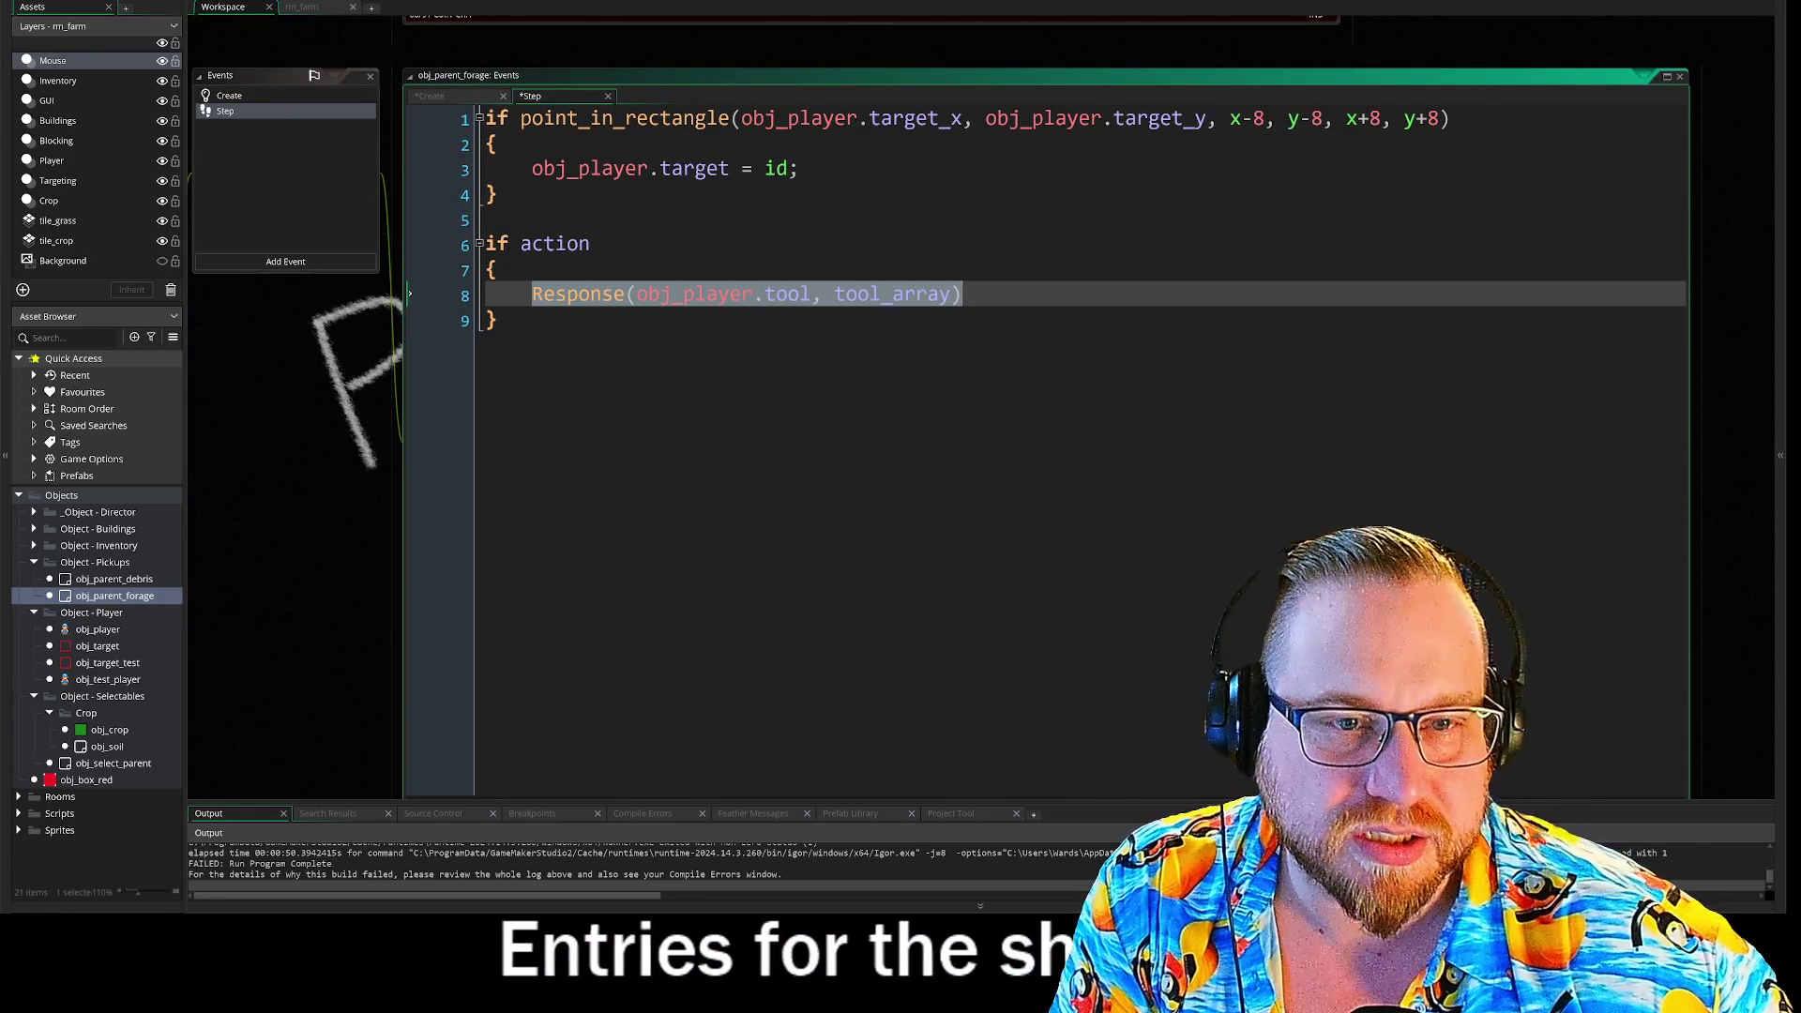
pyautogui.press('Left')
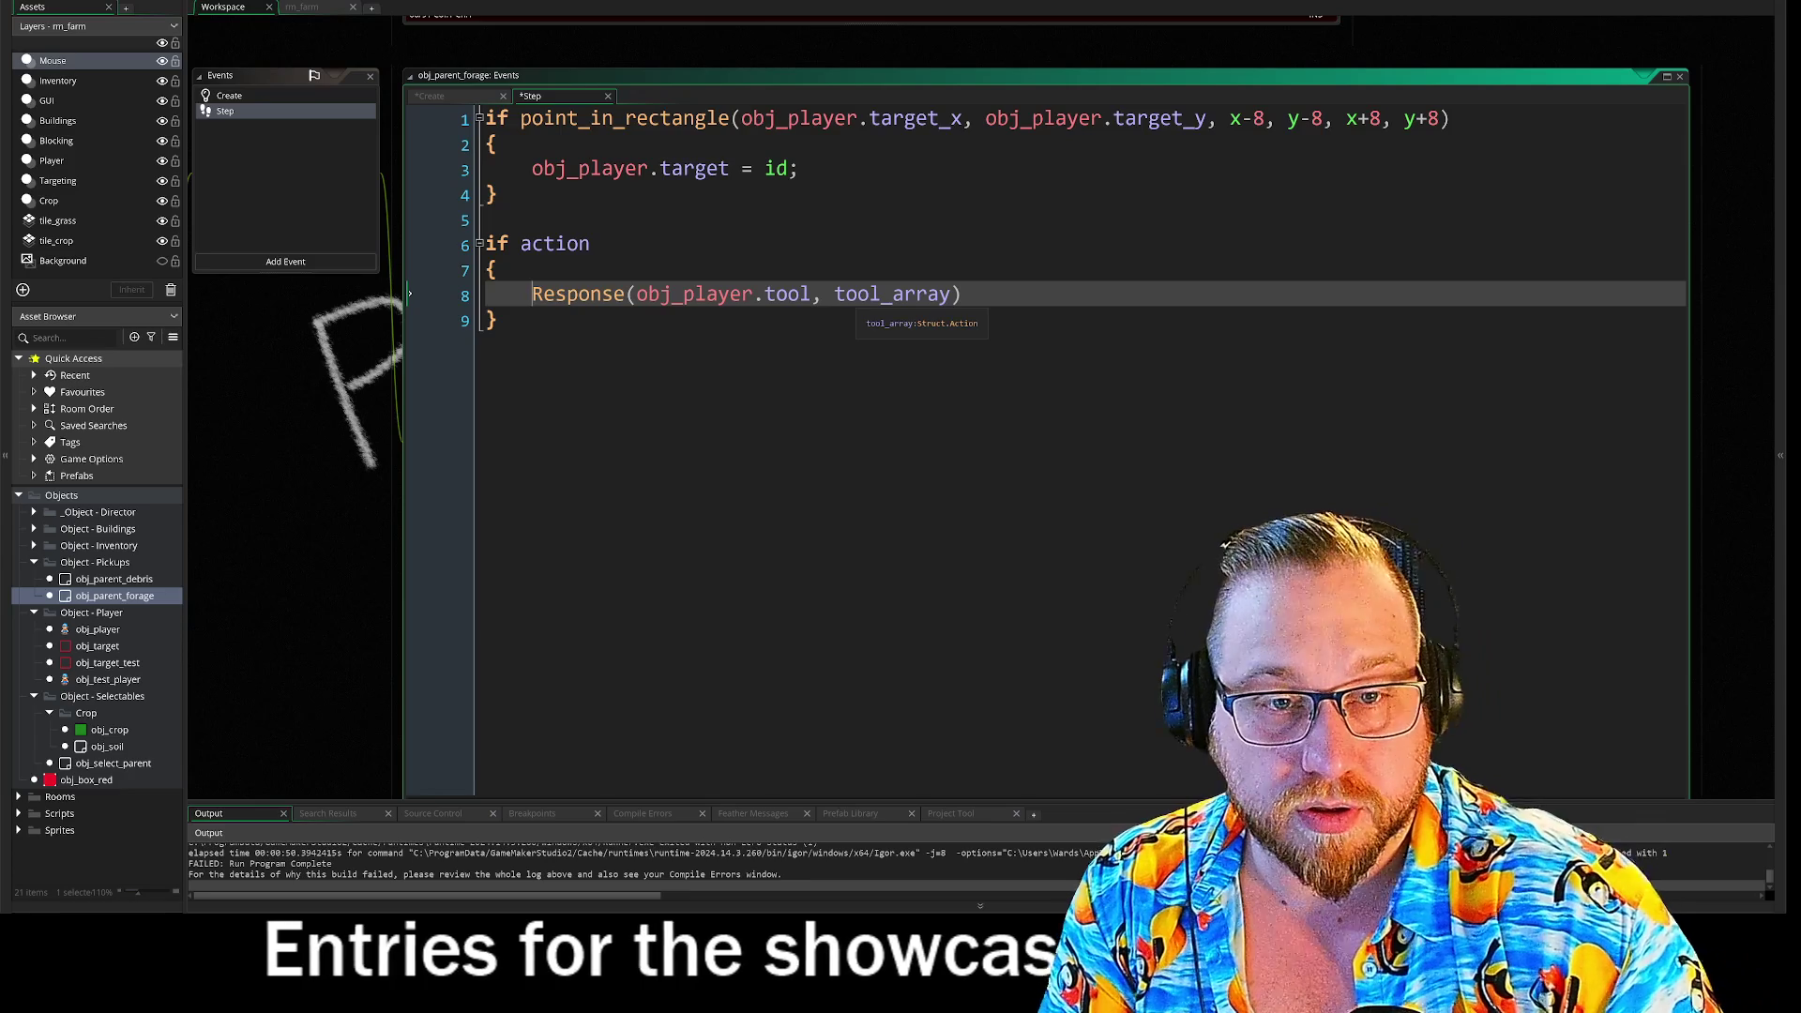
pyautogui.write('=')
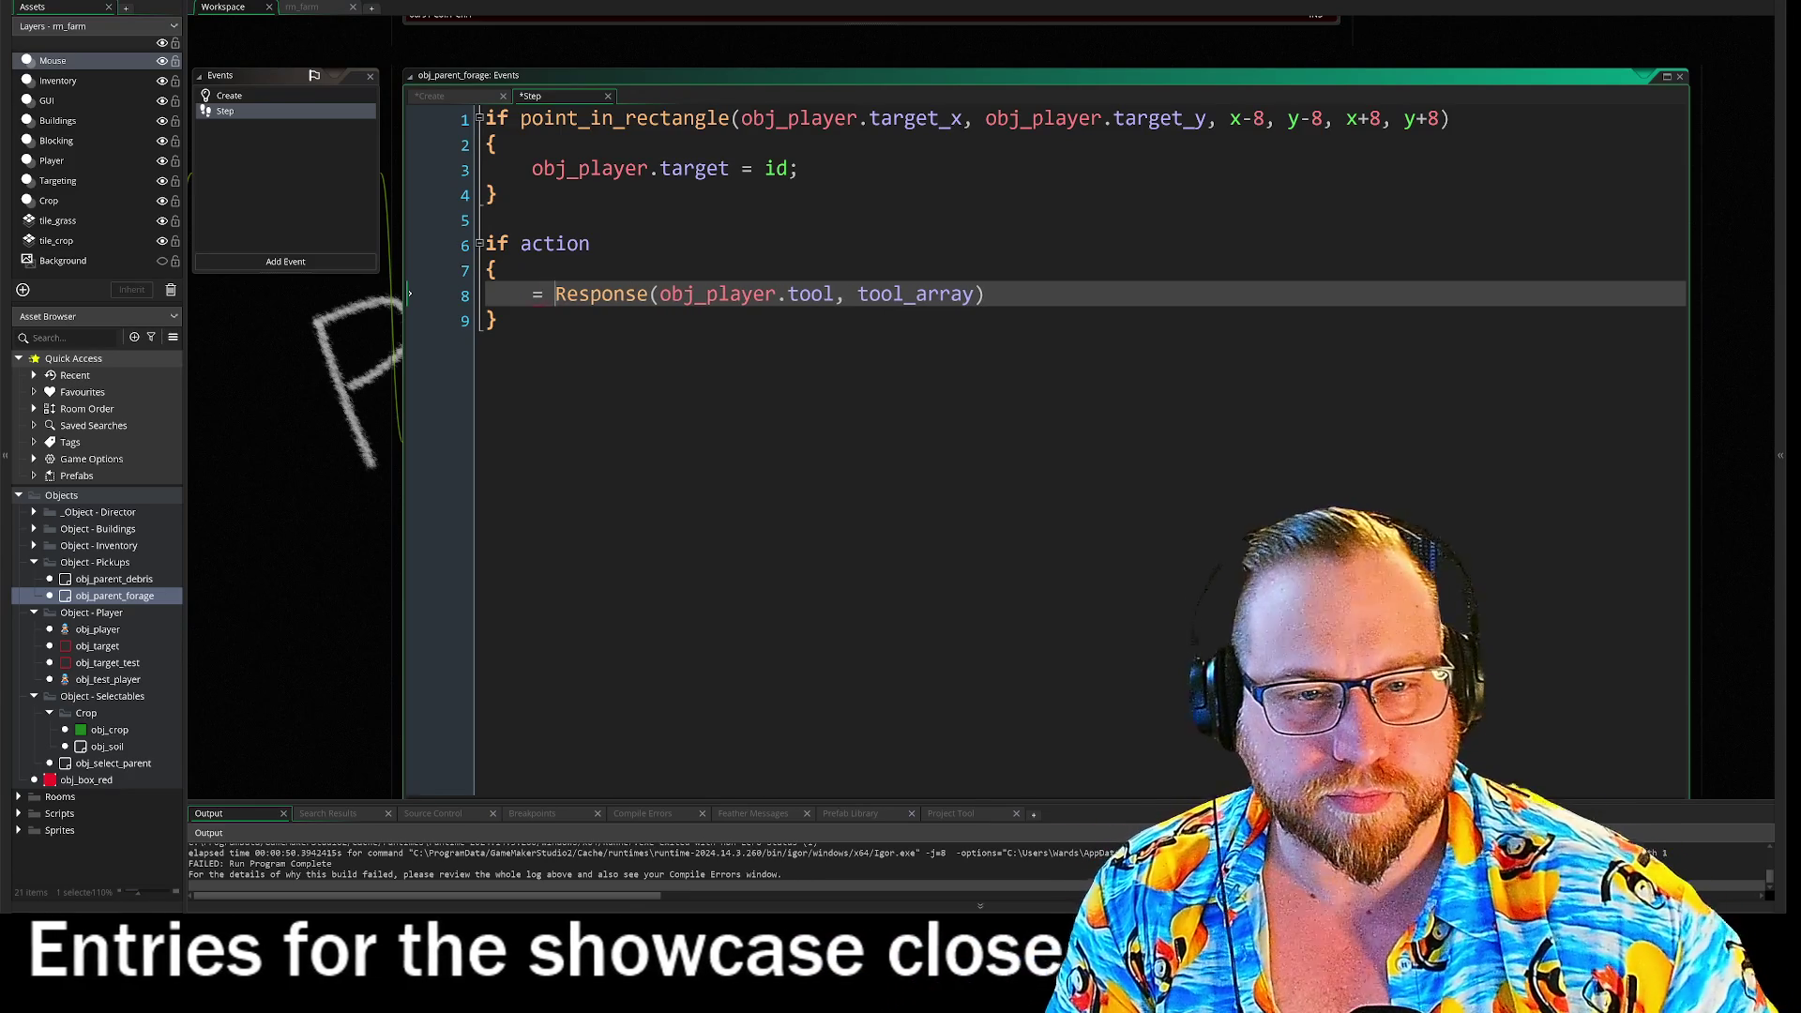
# - Try autocompleting instance_destroy at the start of line 8, then delete it again
pyautogui.press('Home')
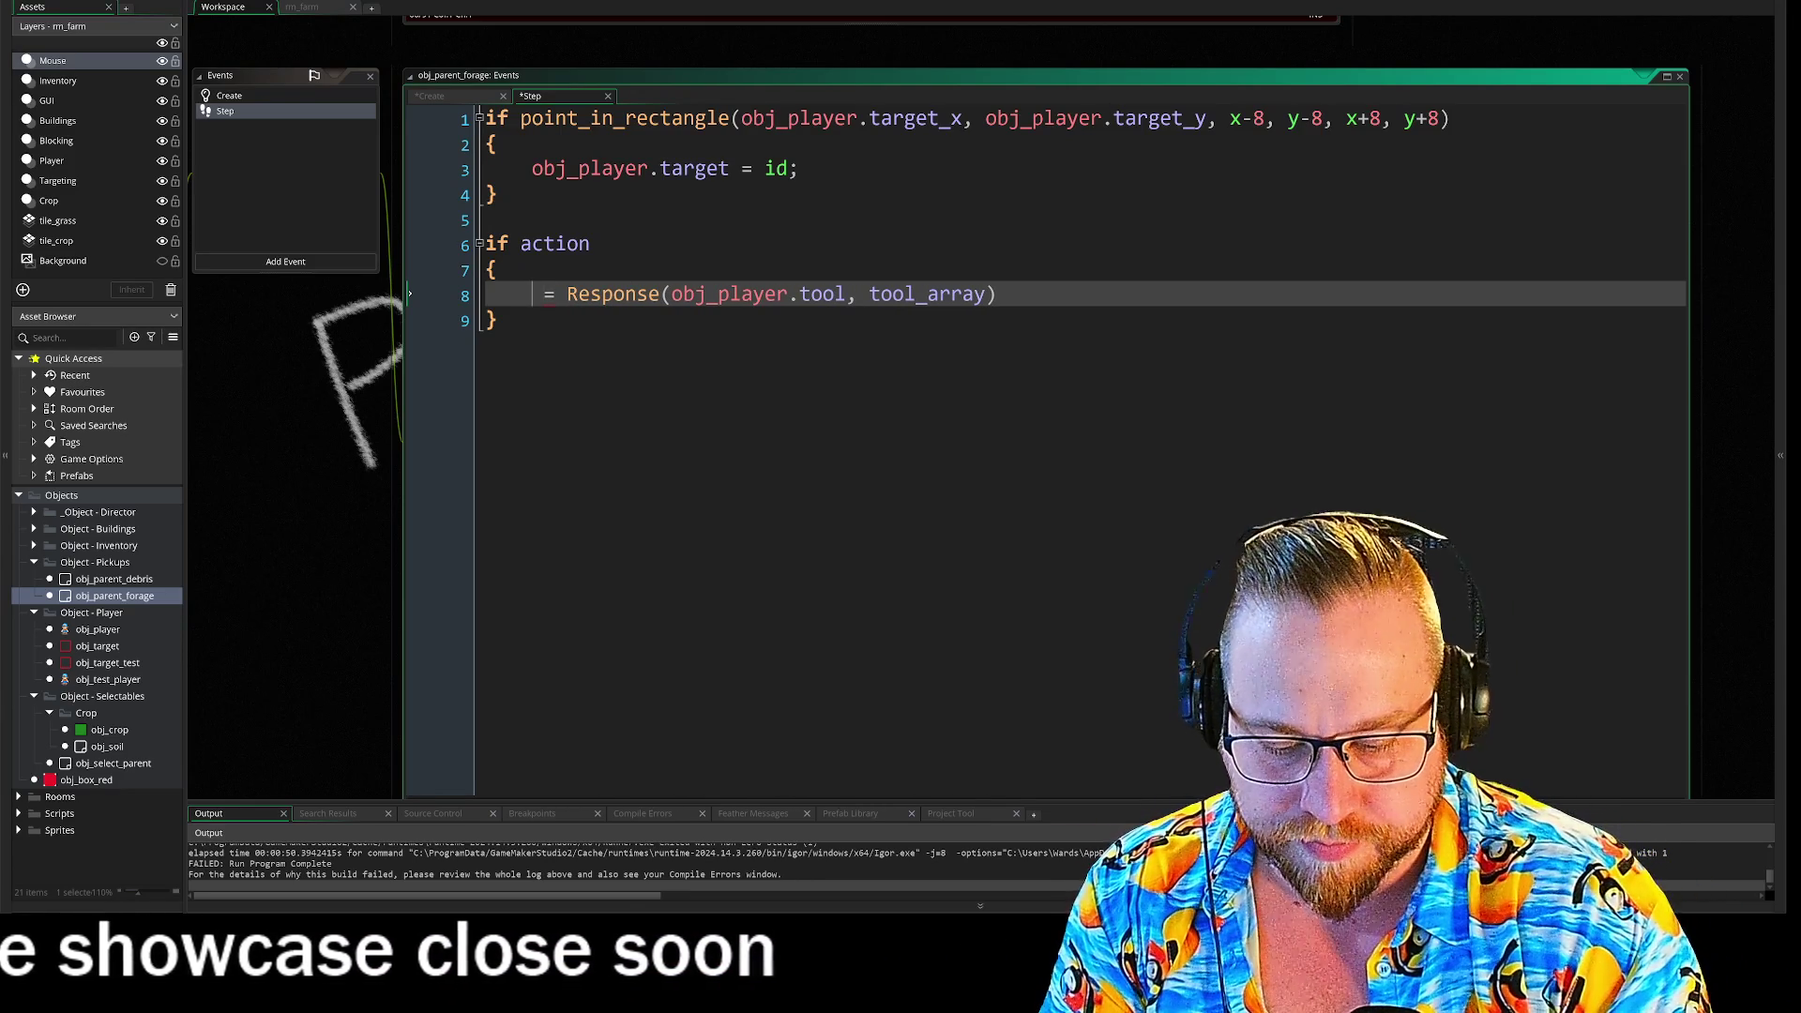
pyautogui.write('ins')
pyautogui.write('tance_de')
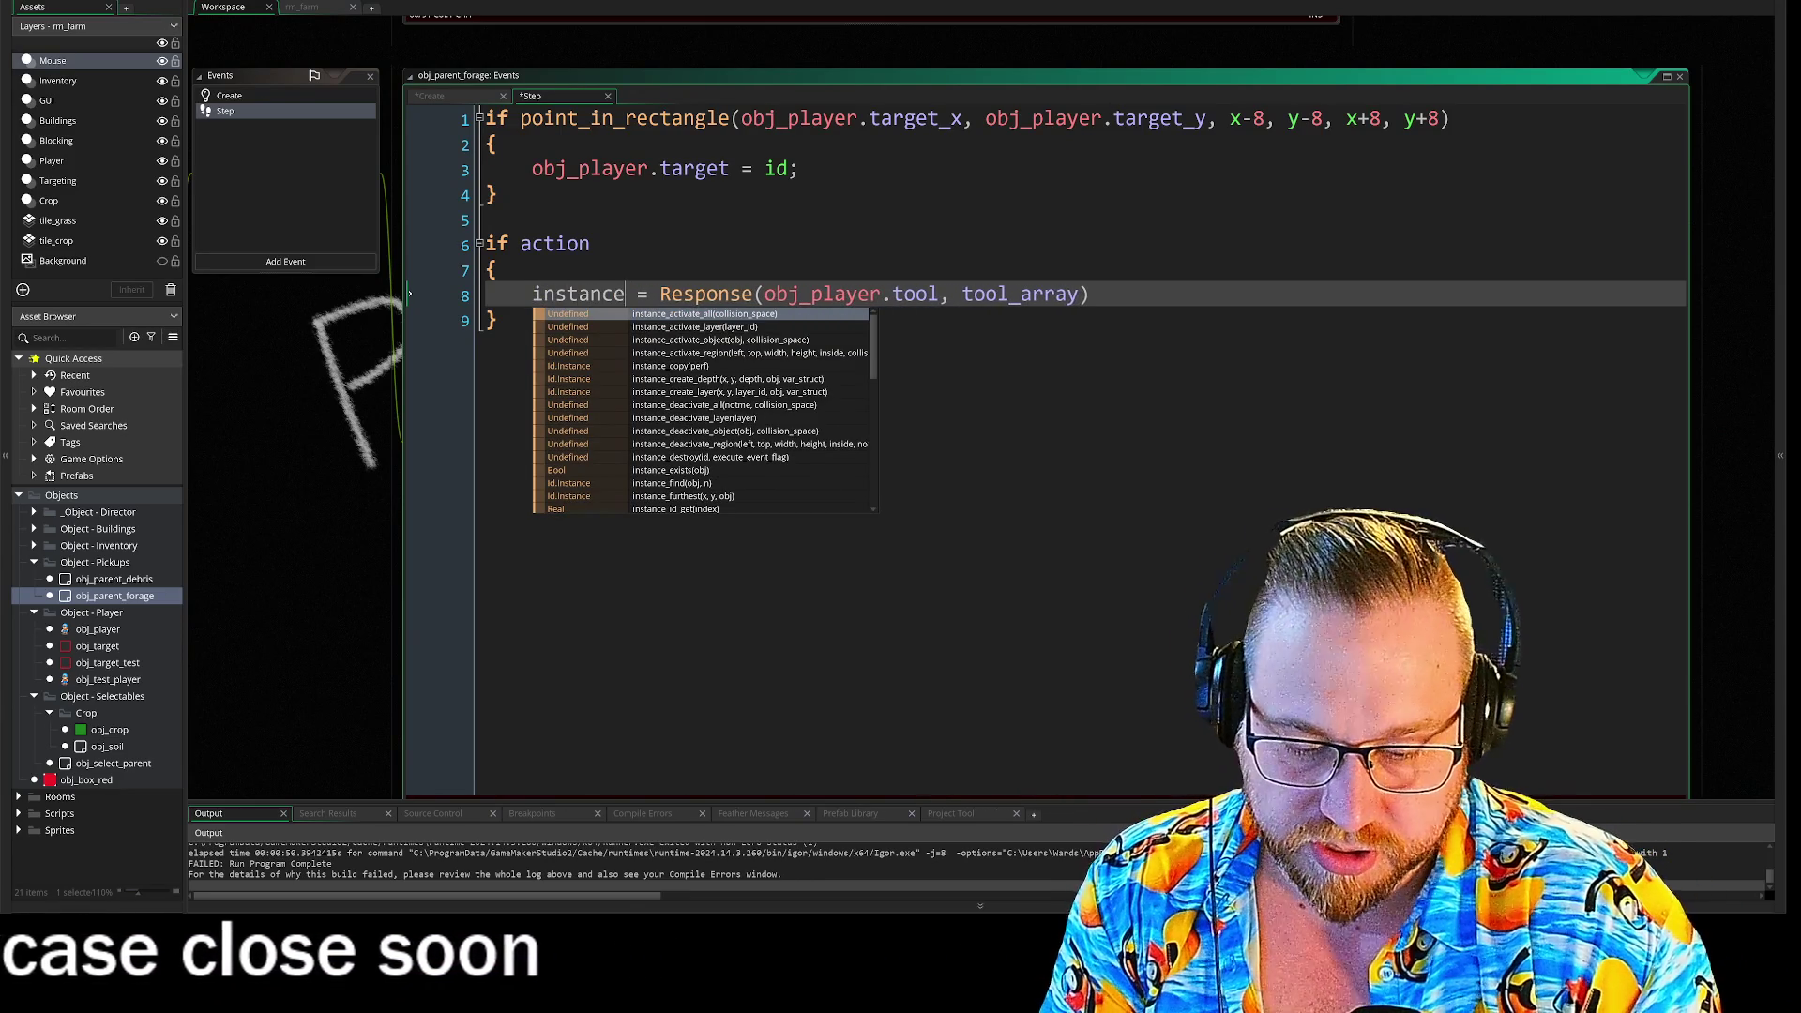
pyautogui.write('s')
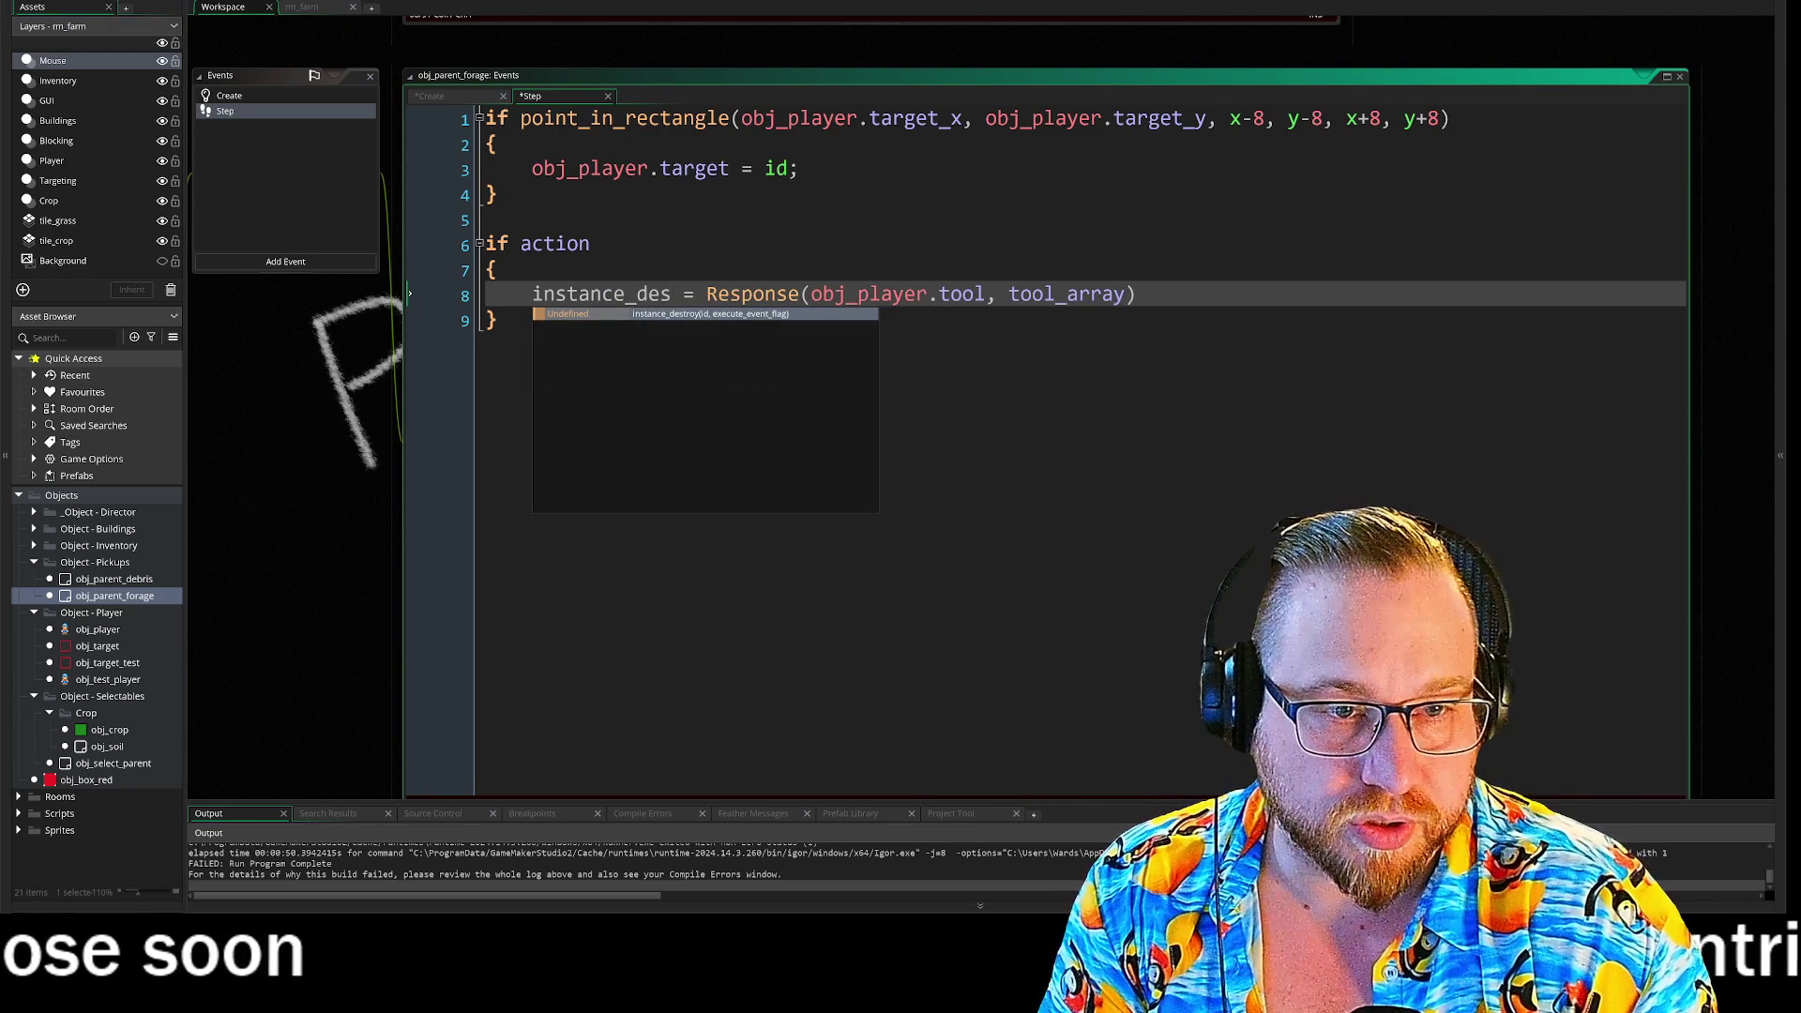
pyautogui.press('Return')
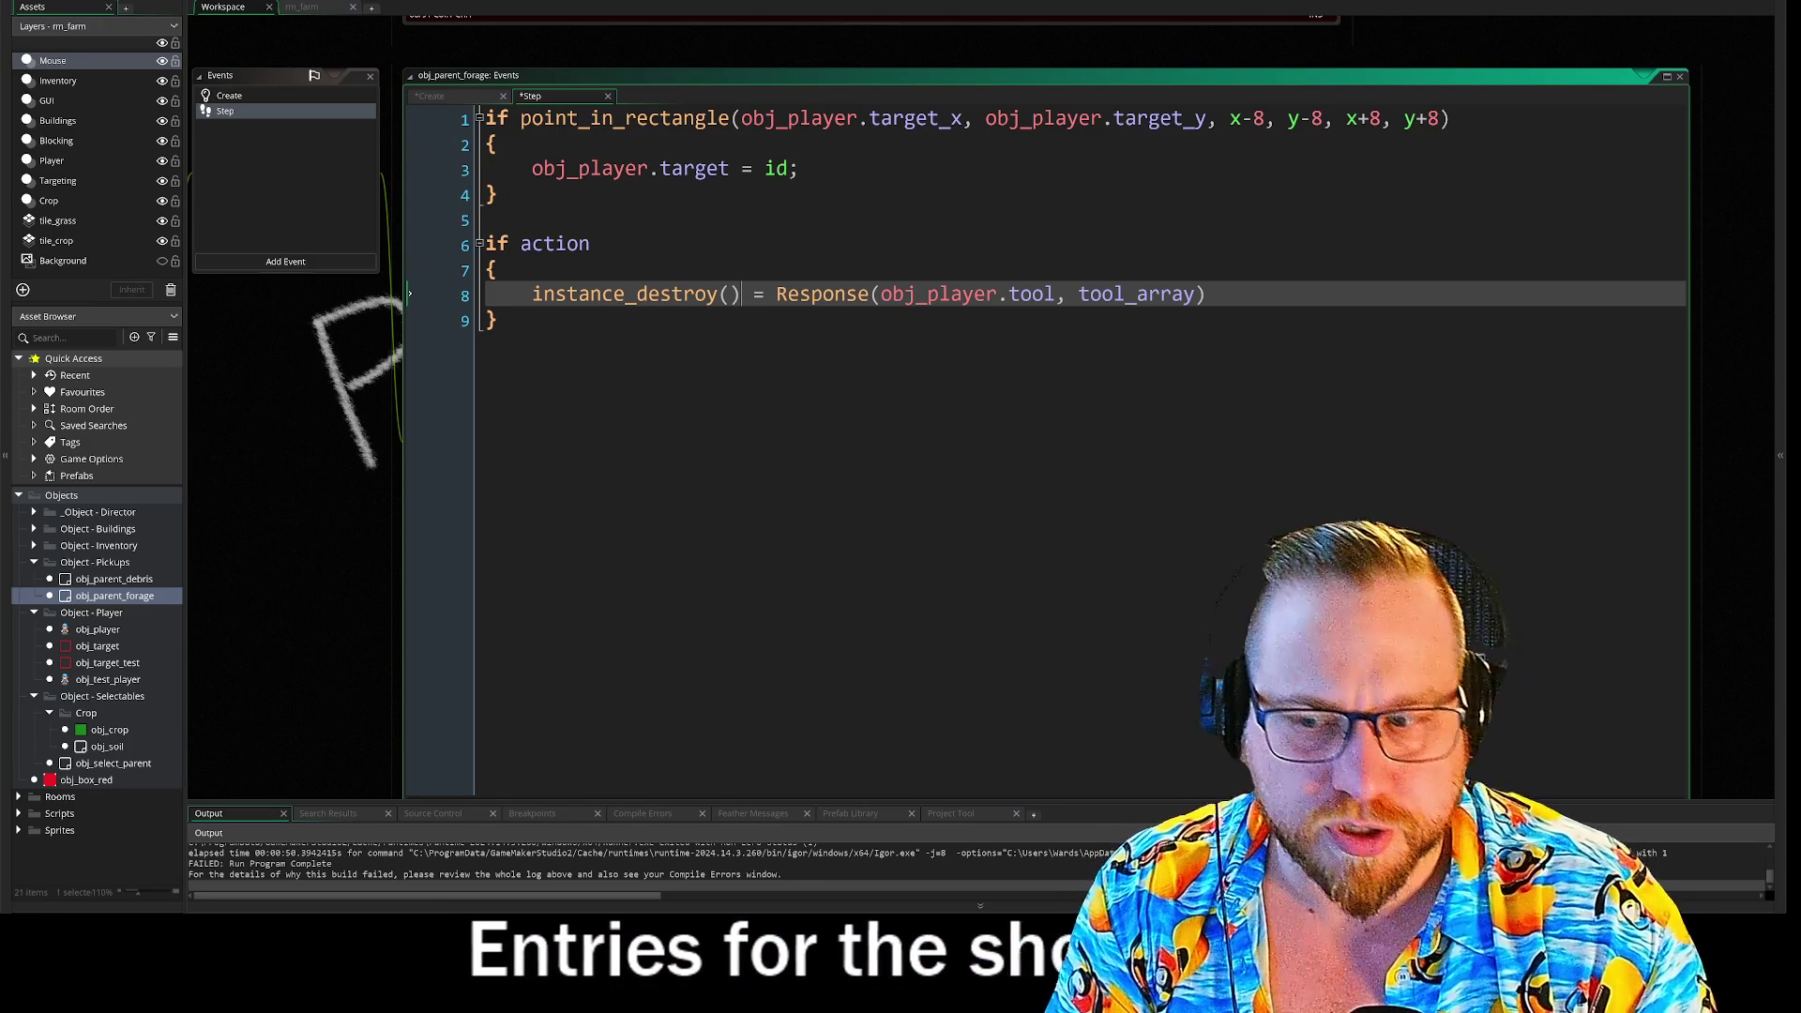
pyautogui.press('BackSpace')
pyautogui.press('BackSpace')
pyautogui.press('BackSpace')
pyautogui.press('BackSpace')
pyautogui.press('BackSpace')
pyautogui.press('BackSpace')
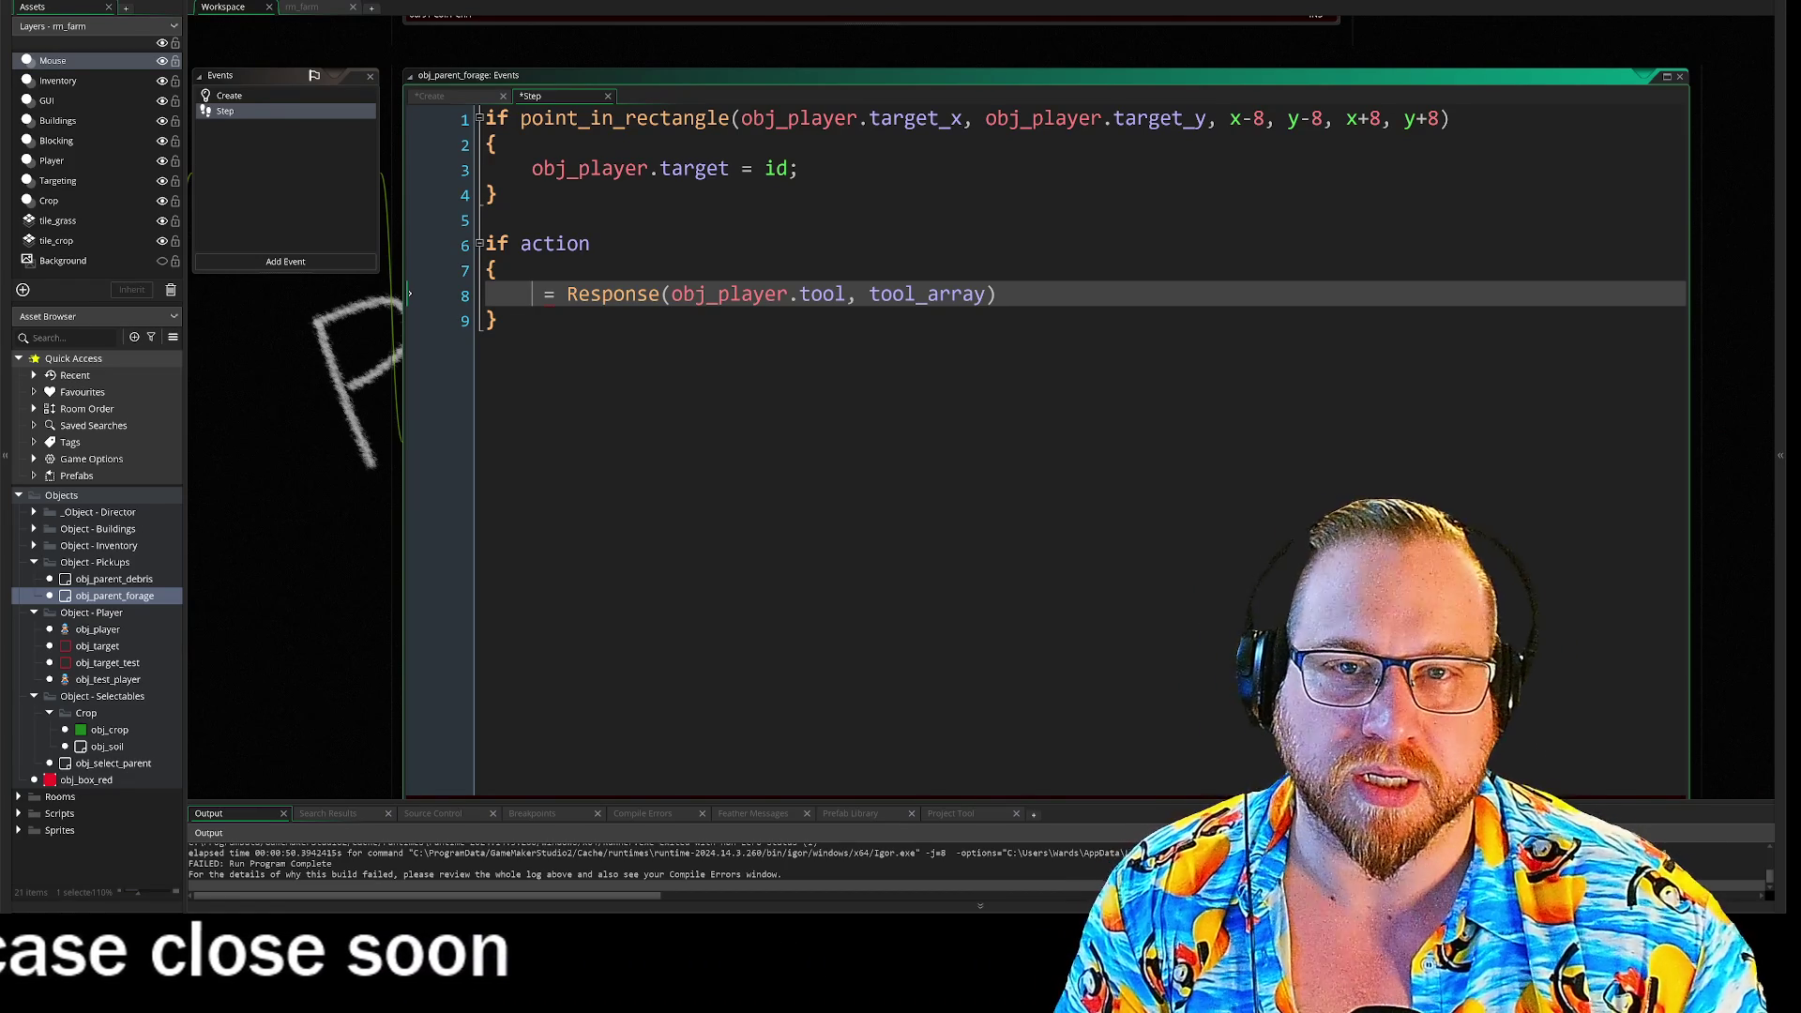
pyautogui.click(262, 99)
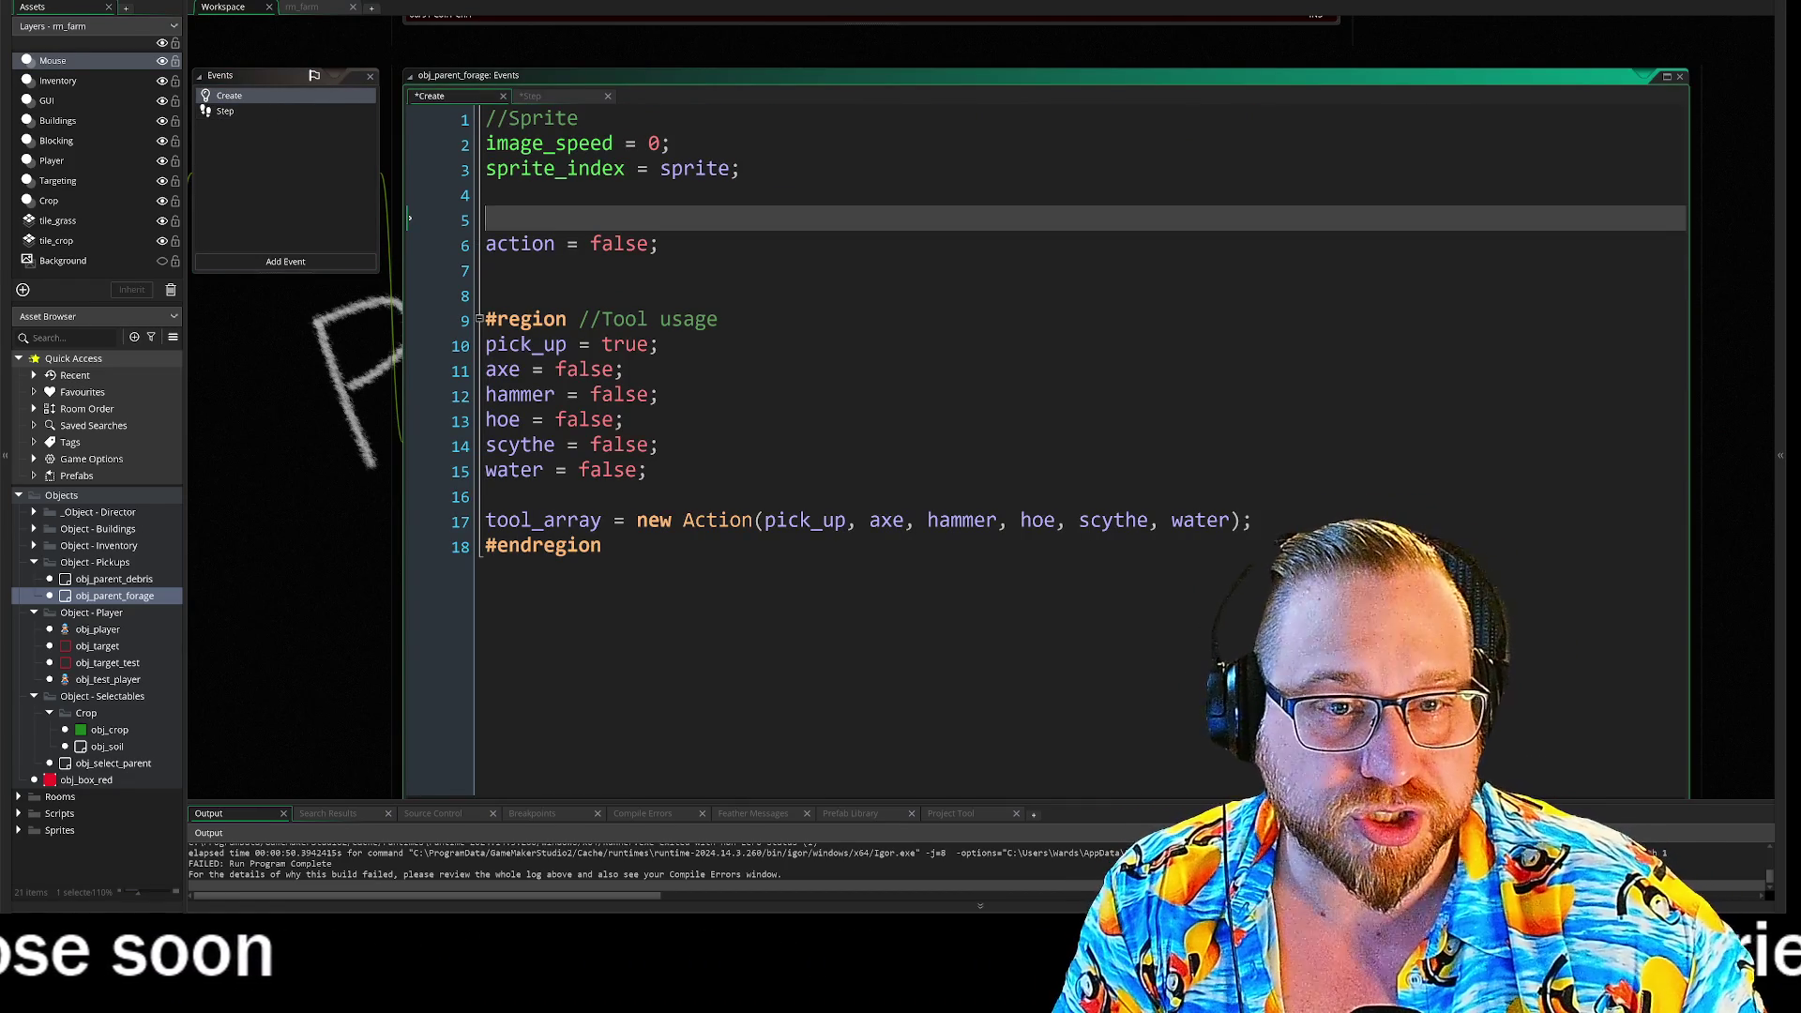
pyautogui.click(562, 270)
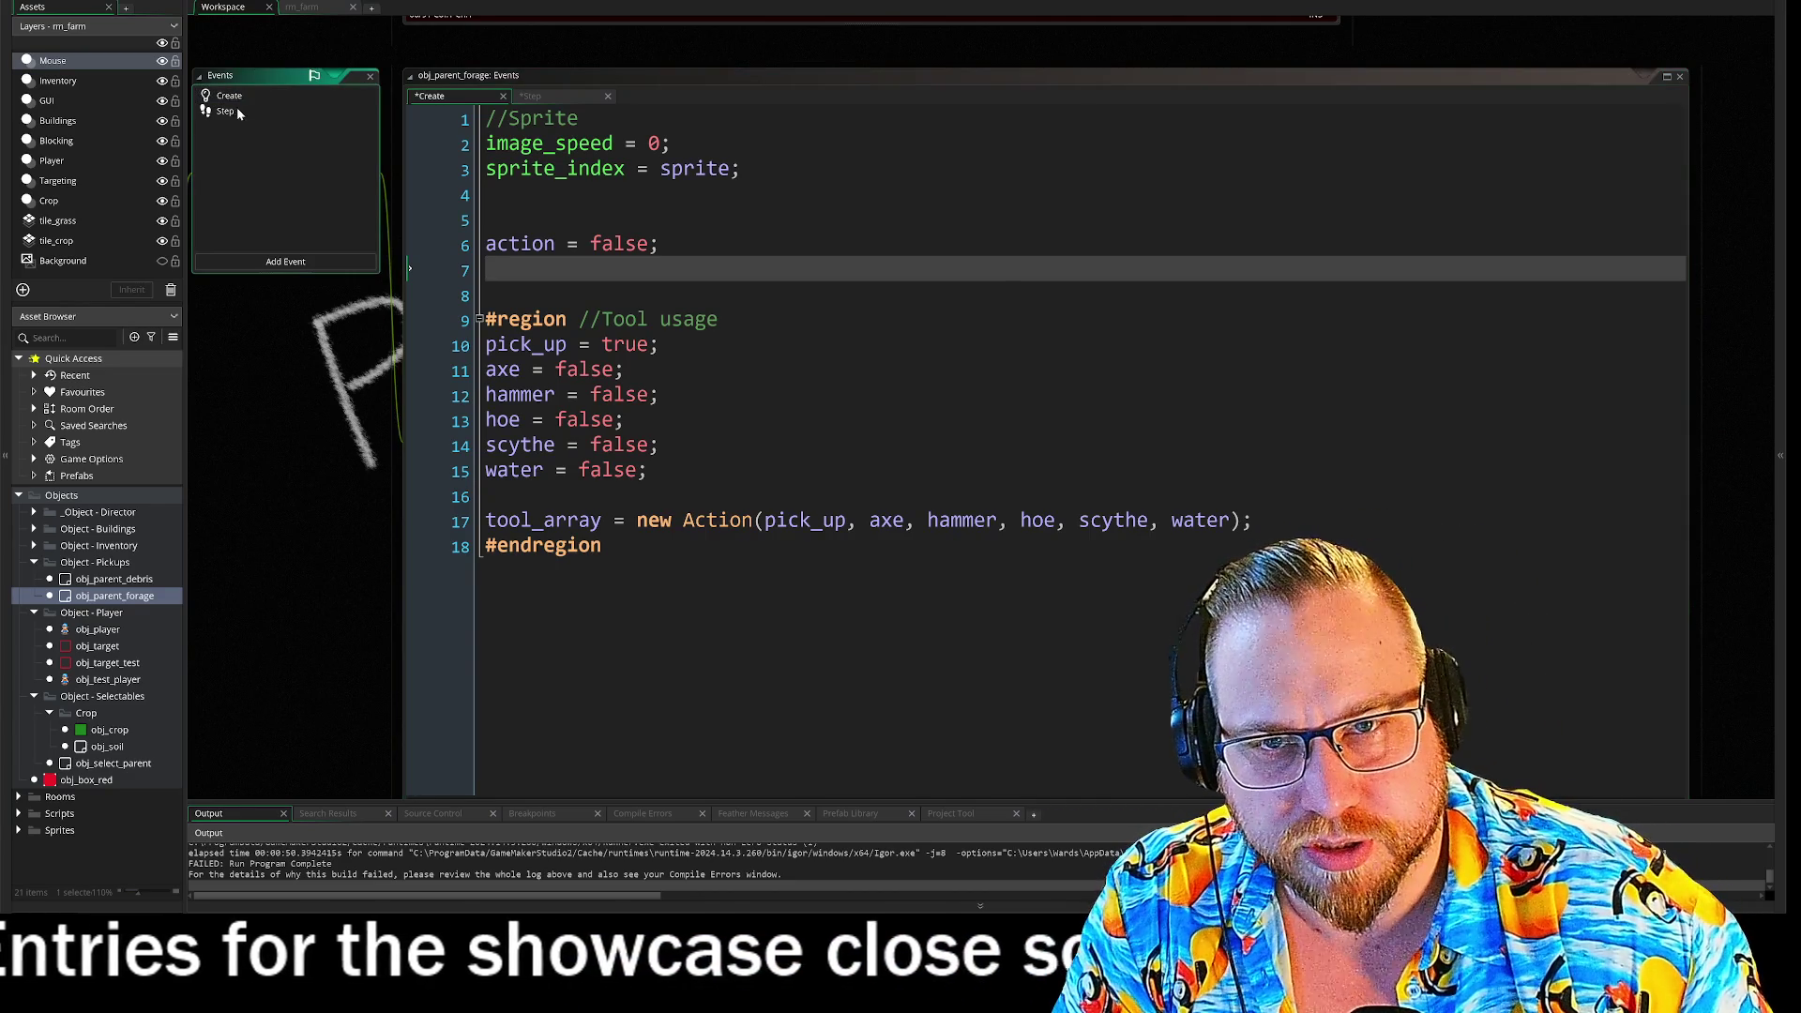
pyautogui.click(240, 111)
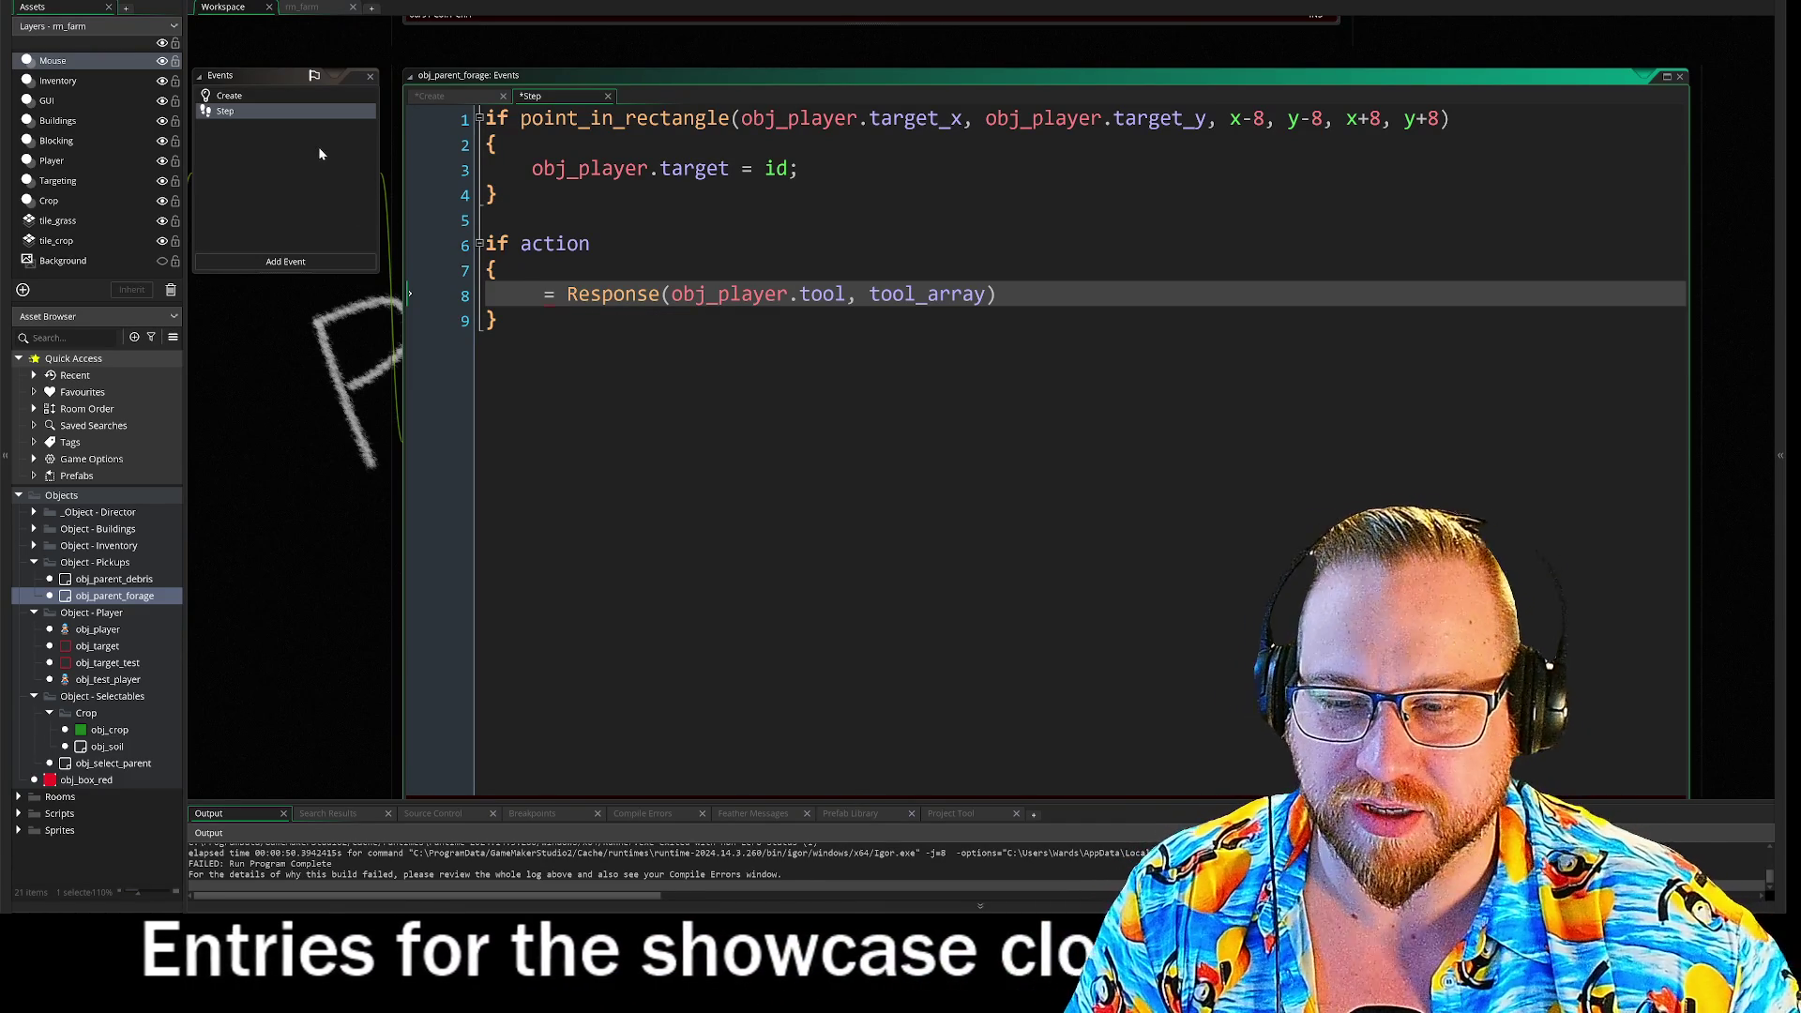
pyautogui.click(278, 94)
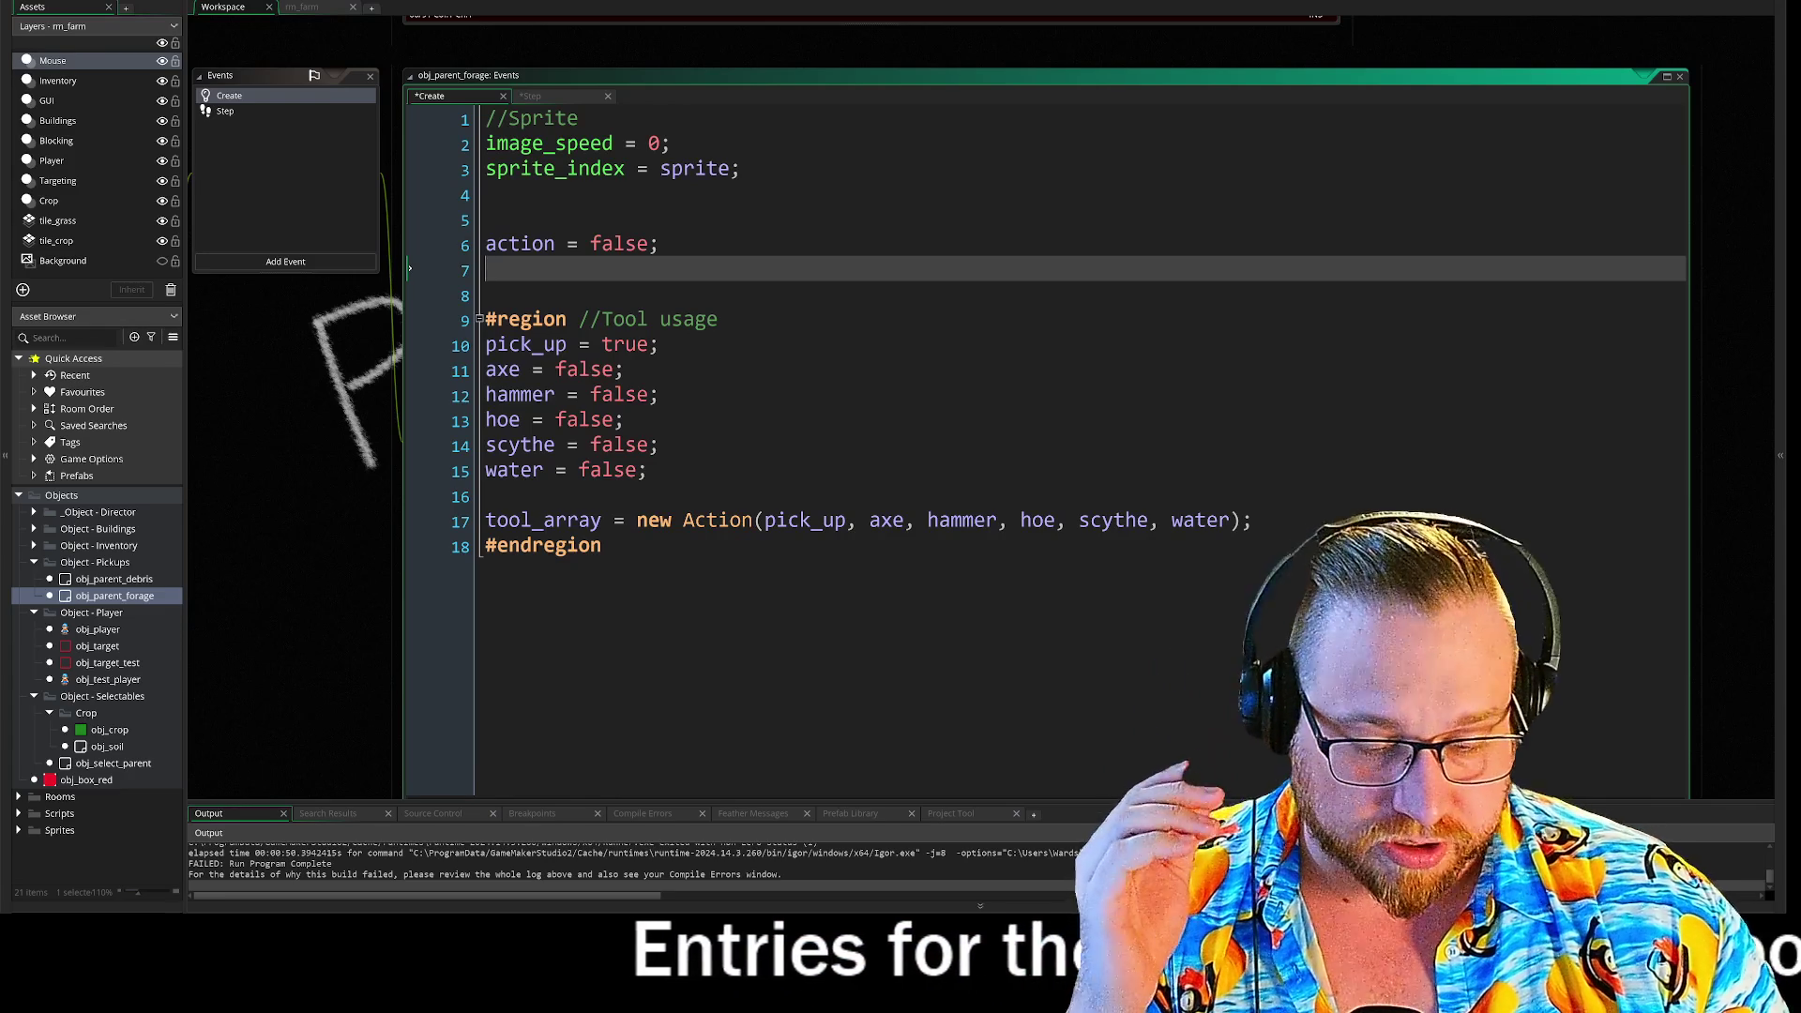
pyautogui.click(225, 110)
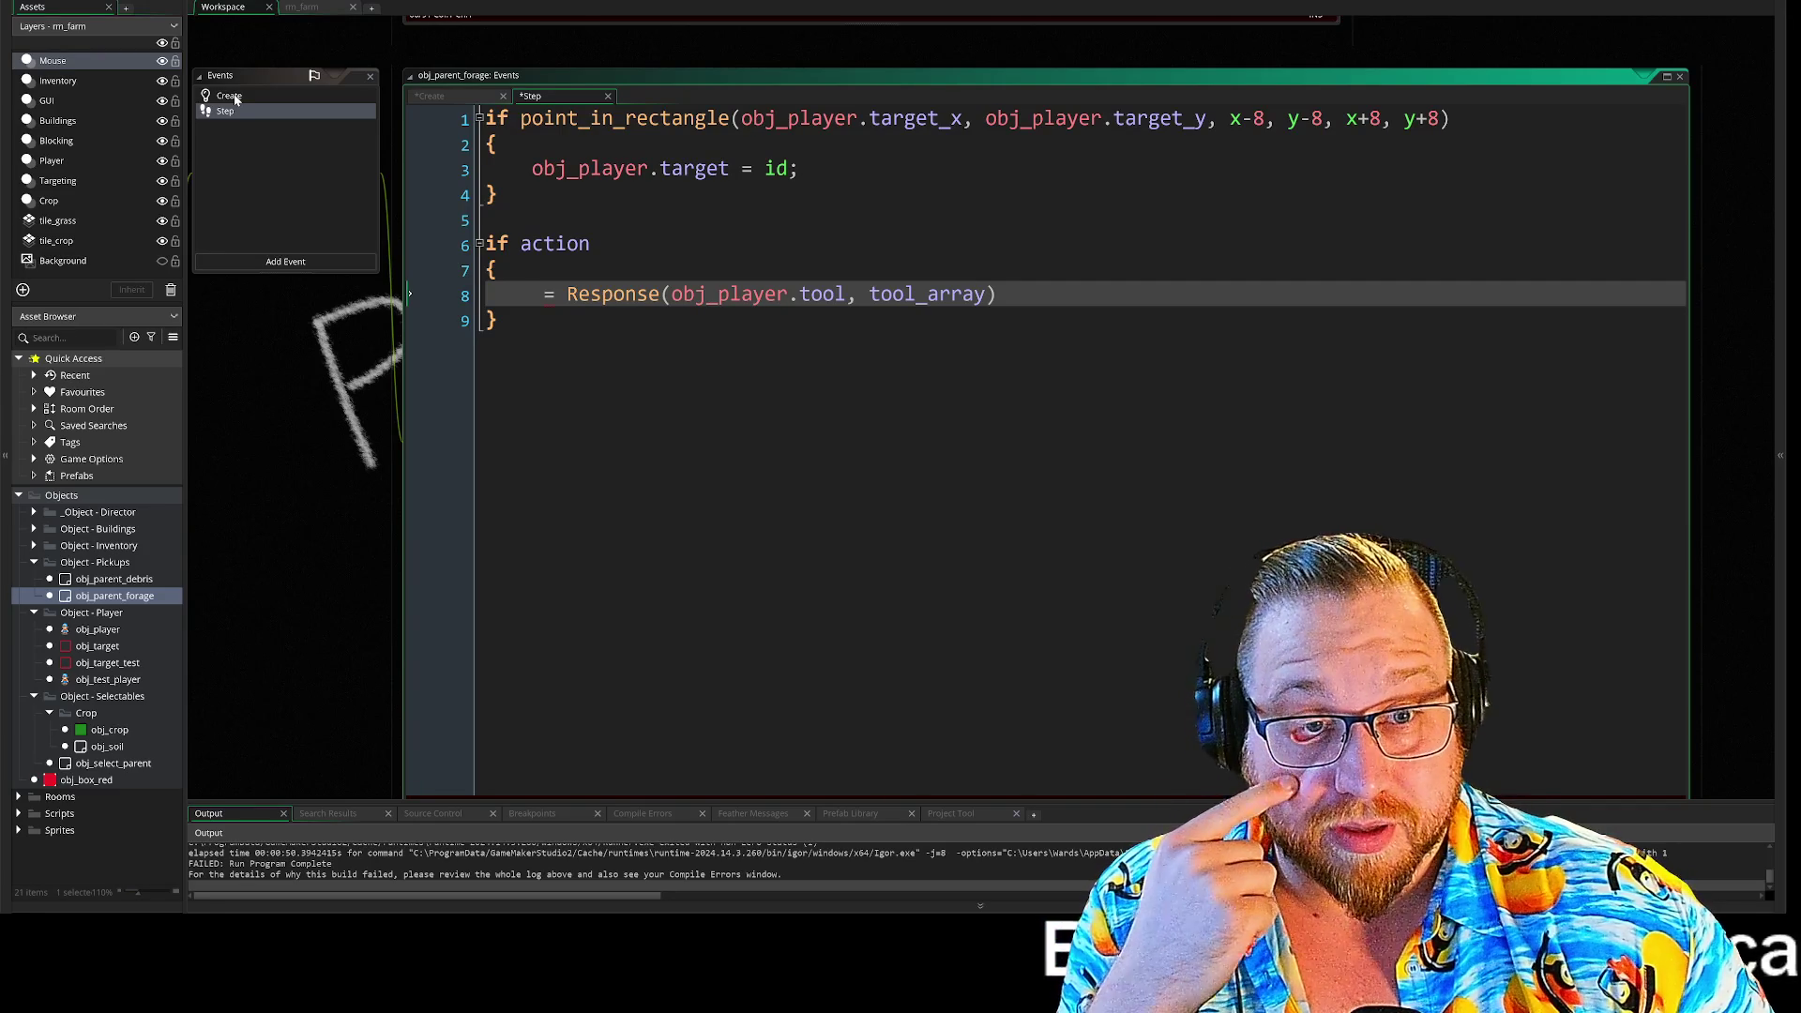
pyautogui.click(235, 101)
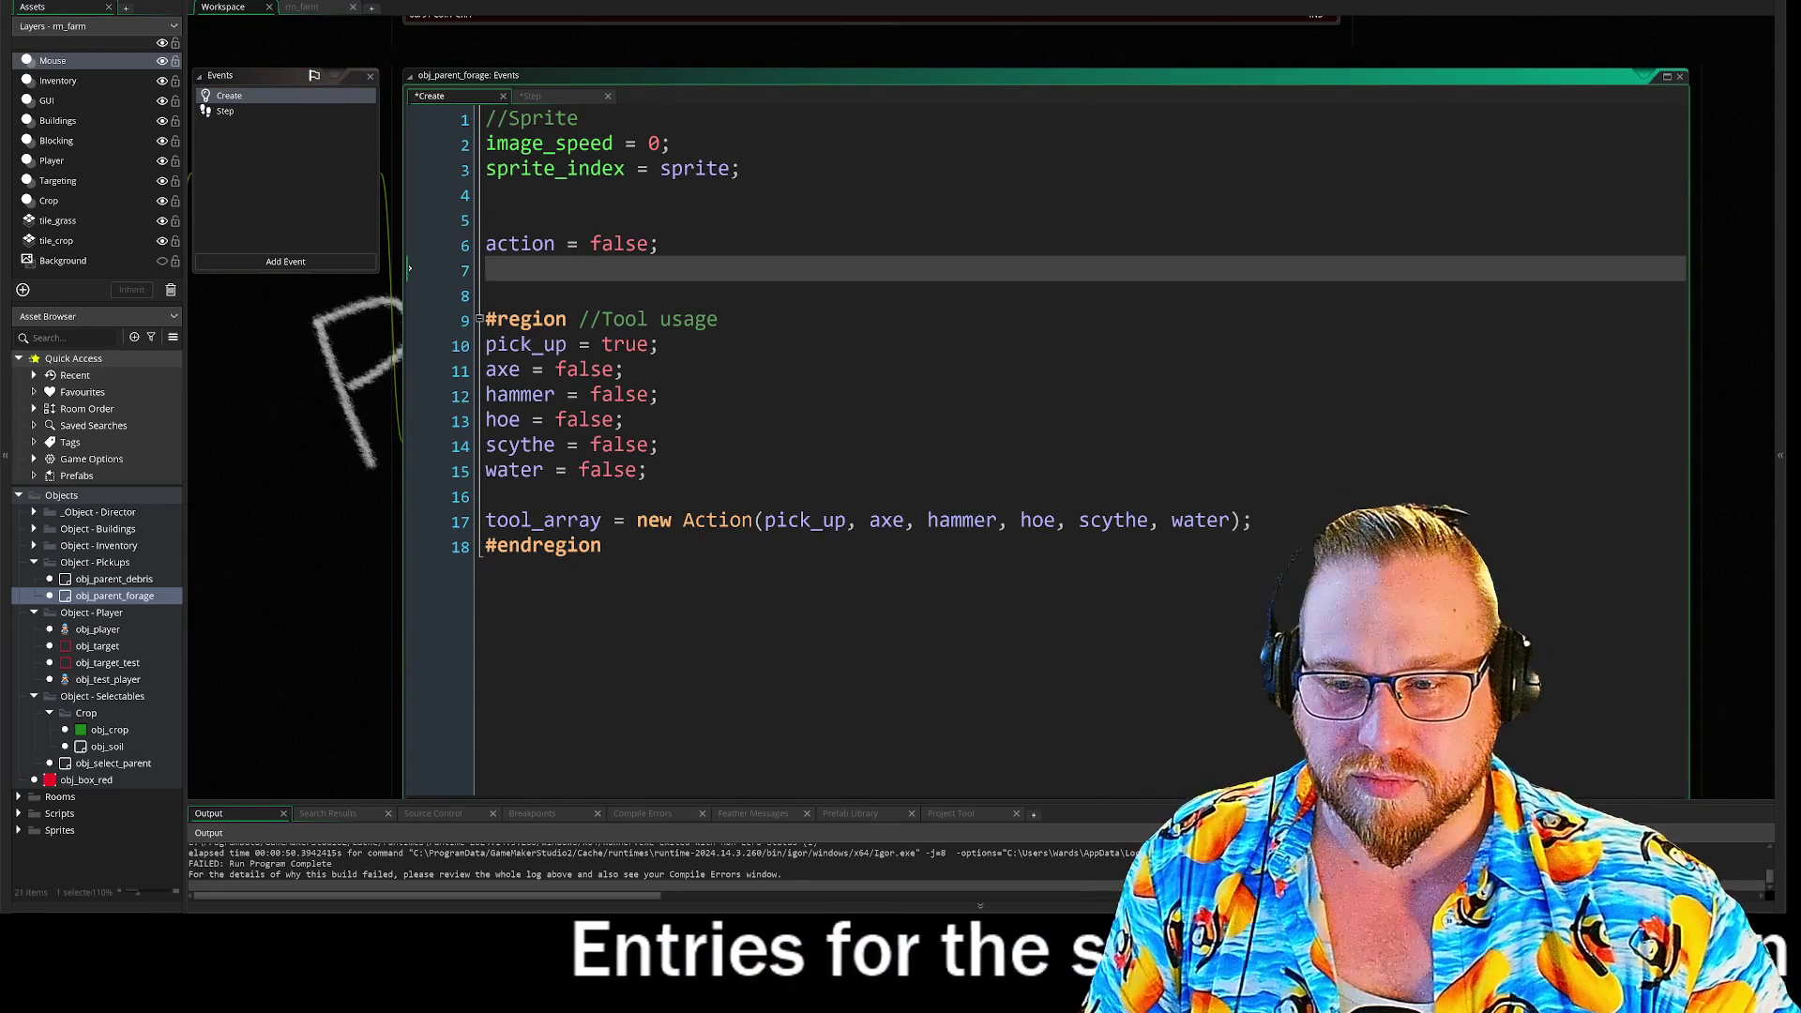
pyautogui.write('pr')
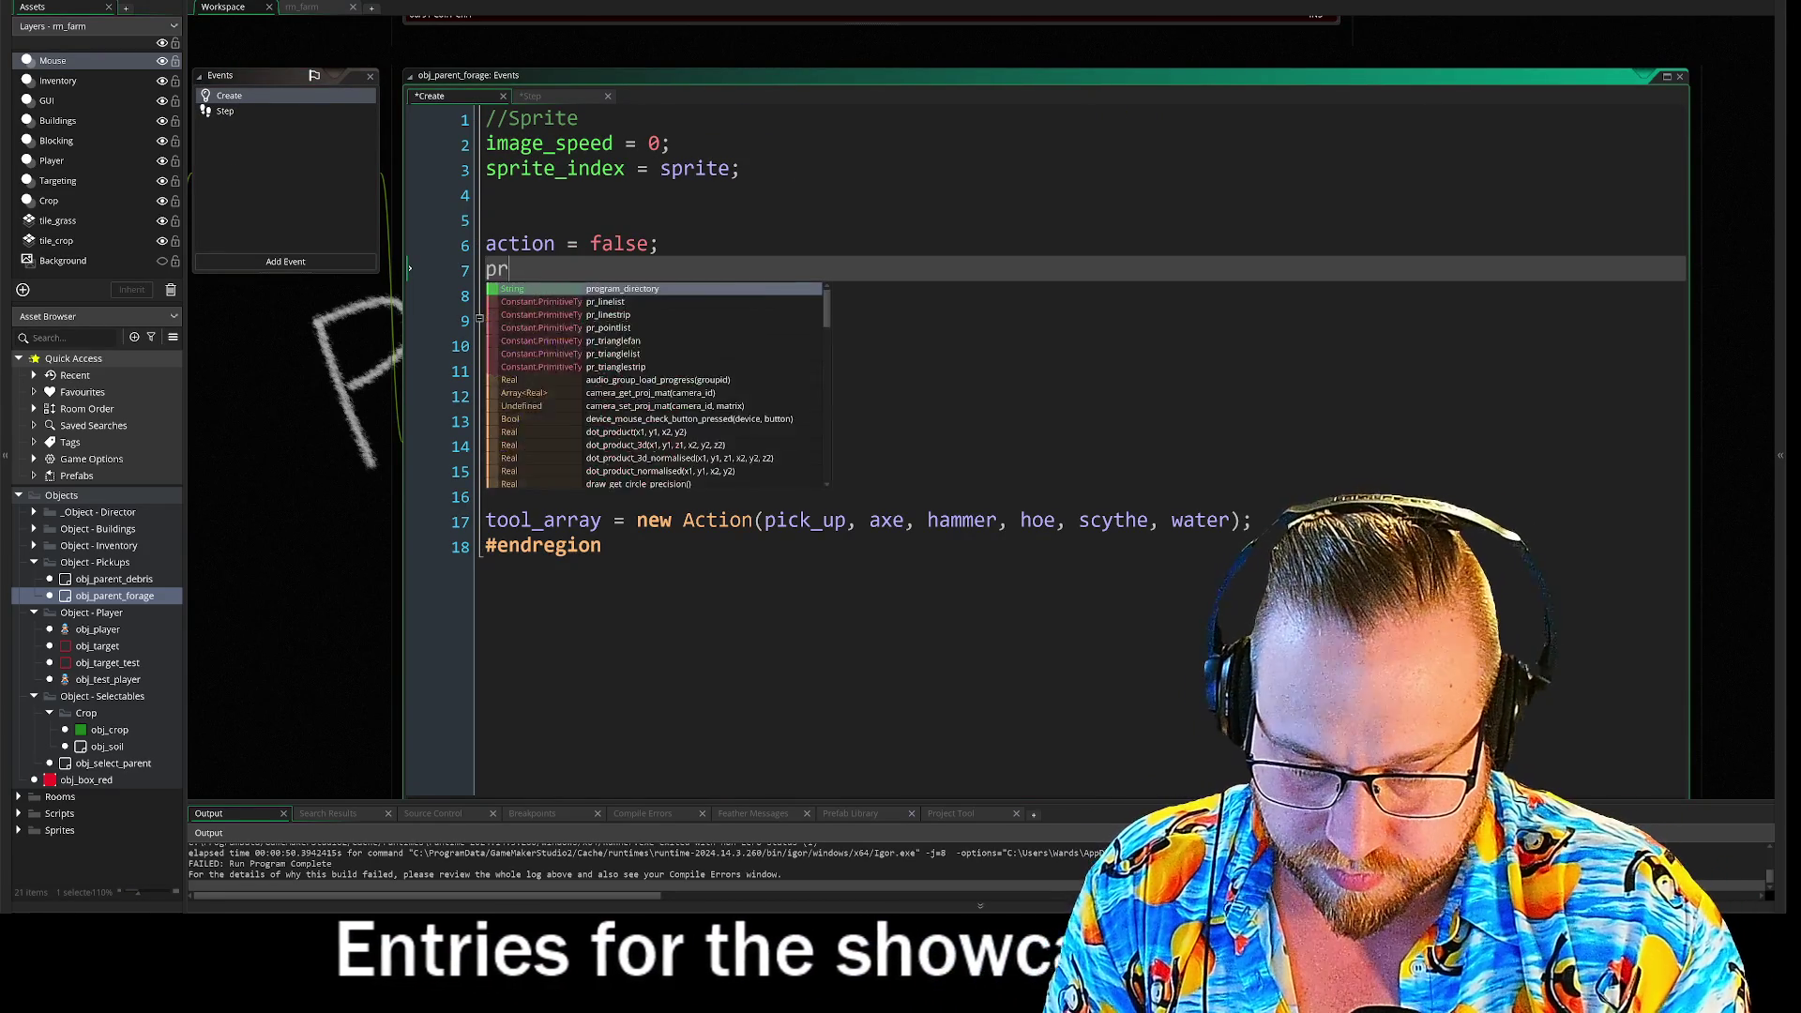
pyautogui.write('imed')
# - Clear the half-typed word from line 7 and return to the forage Step event
pyautogui.press('BackSpace')
pyautogui.press('BackSpace')
pyautogui.press('BackSpace')
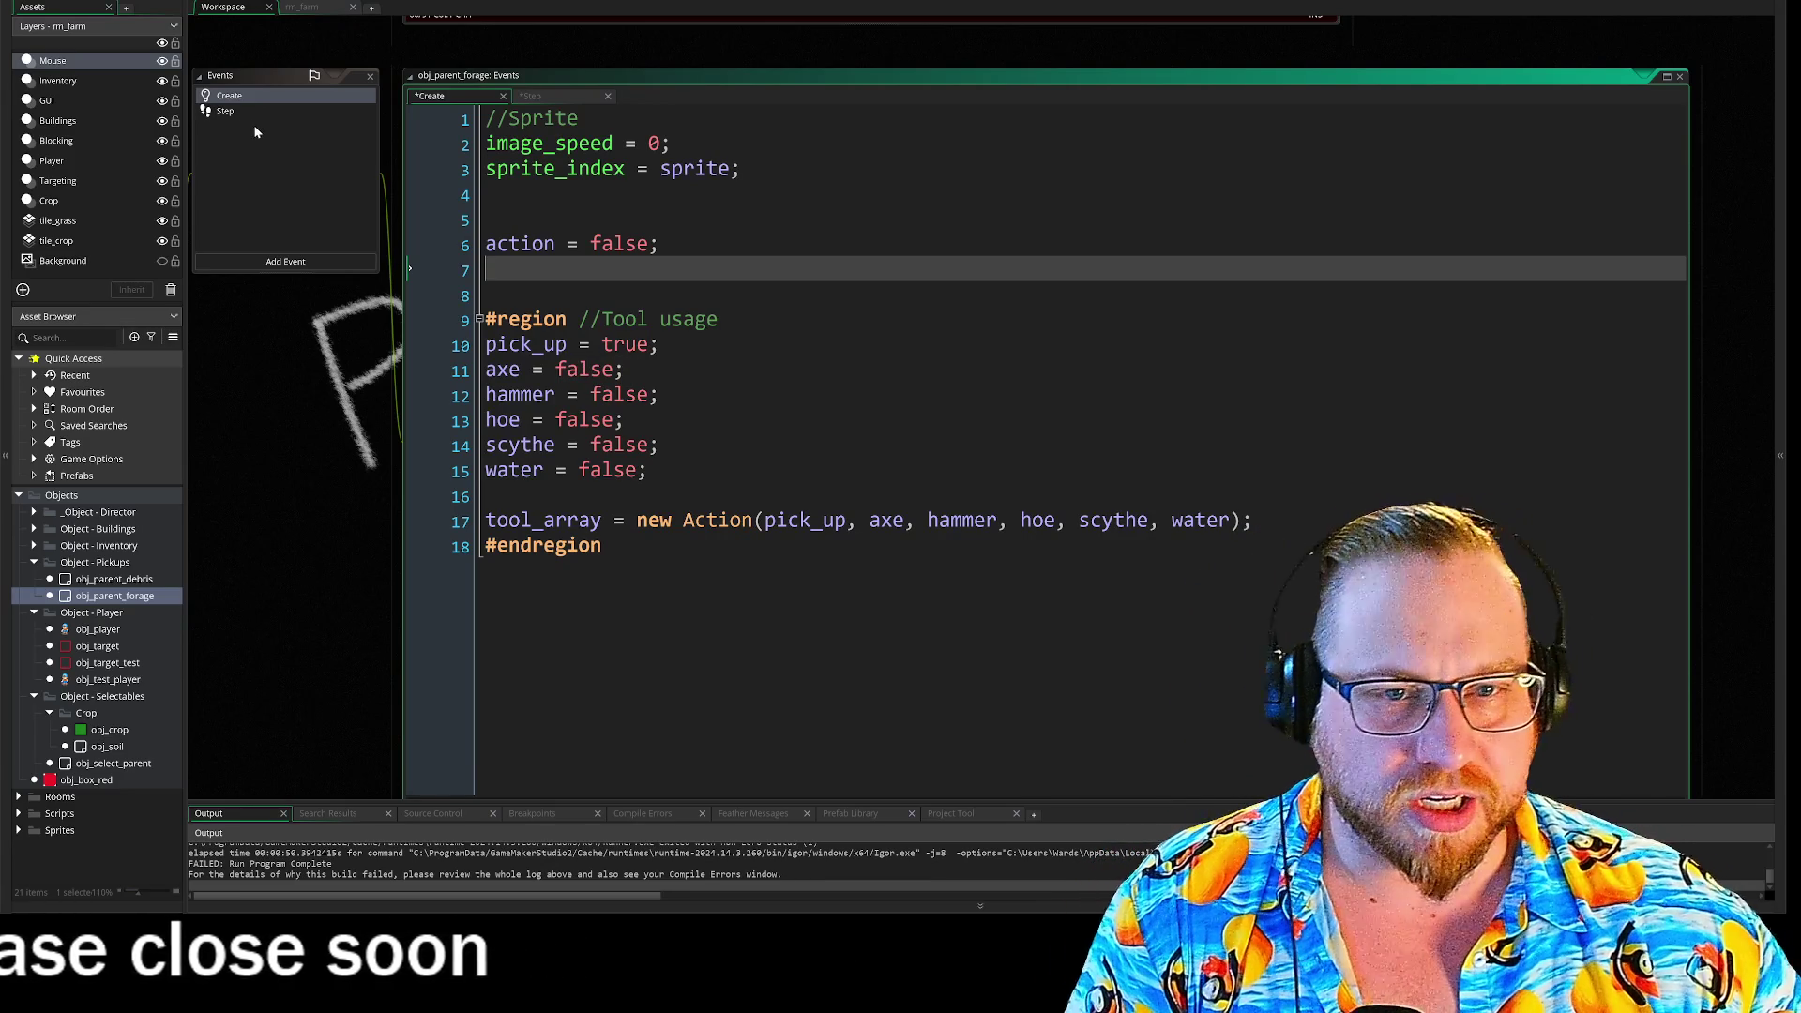
pyautogui.click(230, 111)
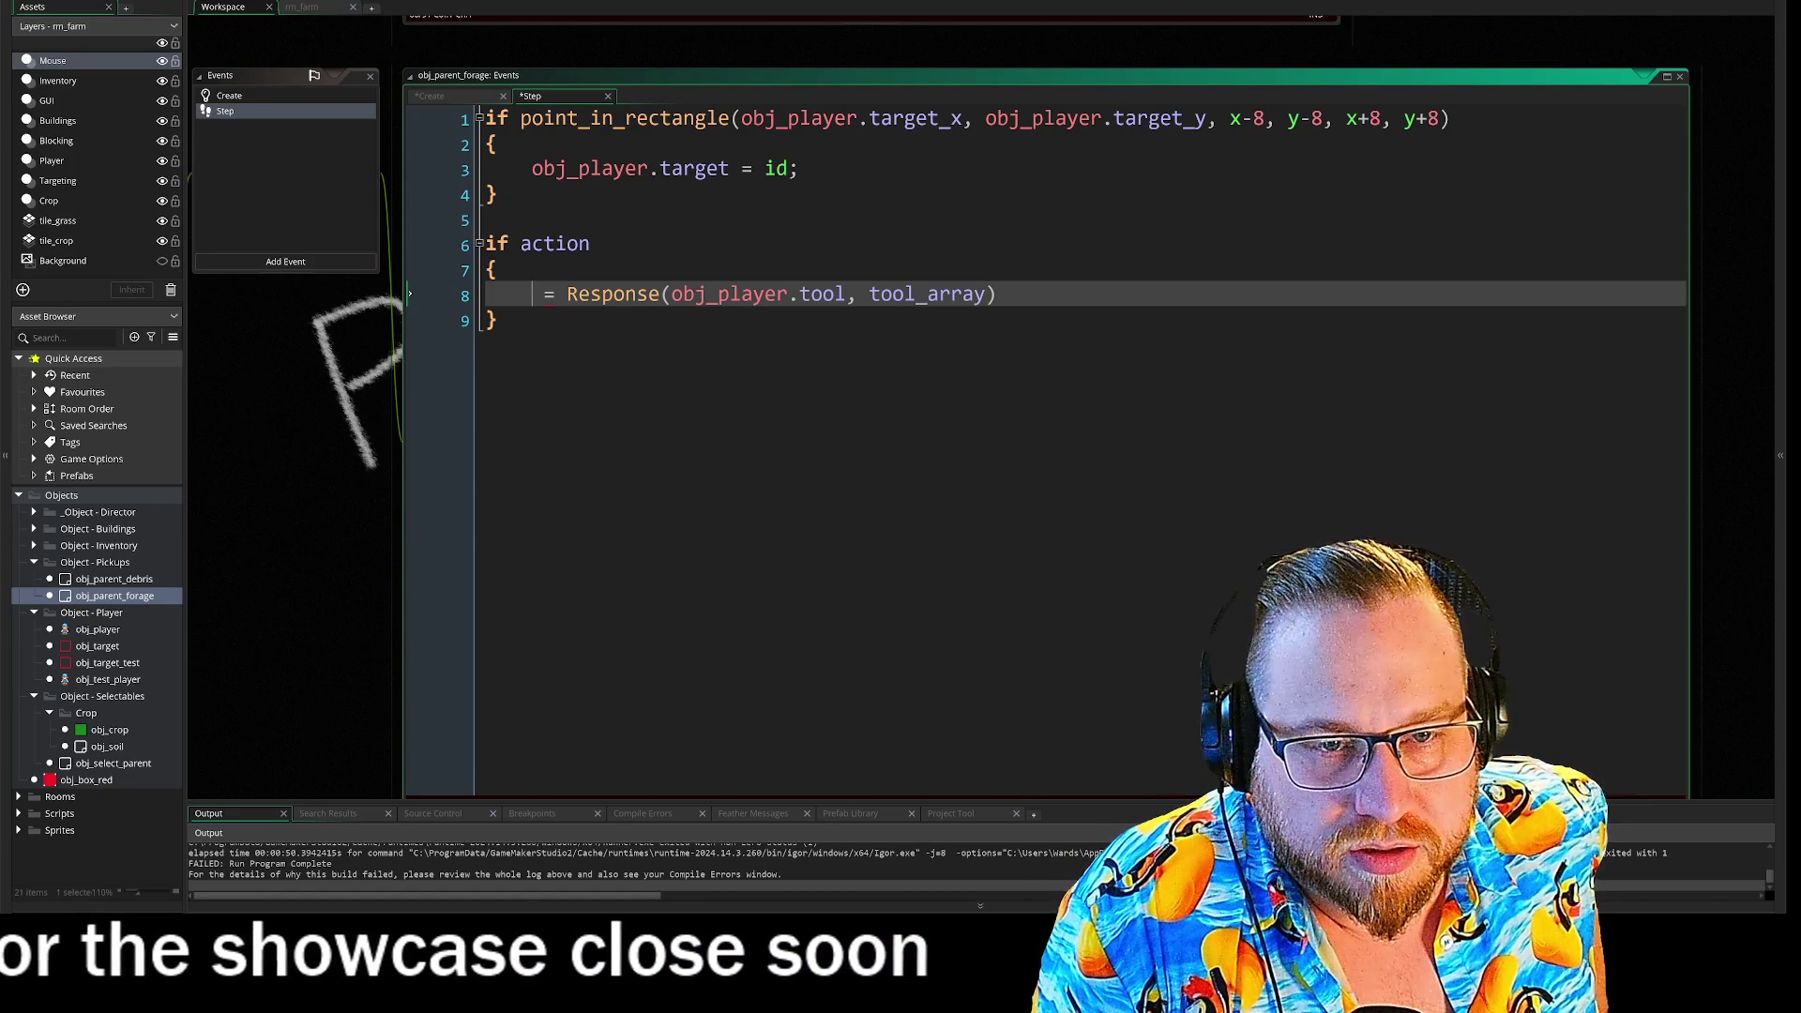
# - Type 'destruction' before '= Response(obj_player.tool, tool_array)' on line 8
pyautogui.write('des ')
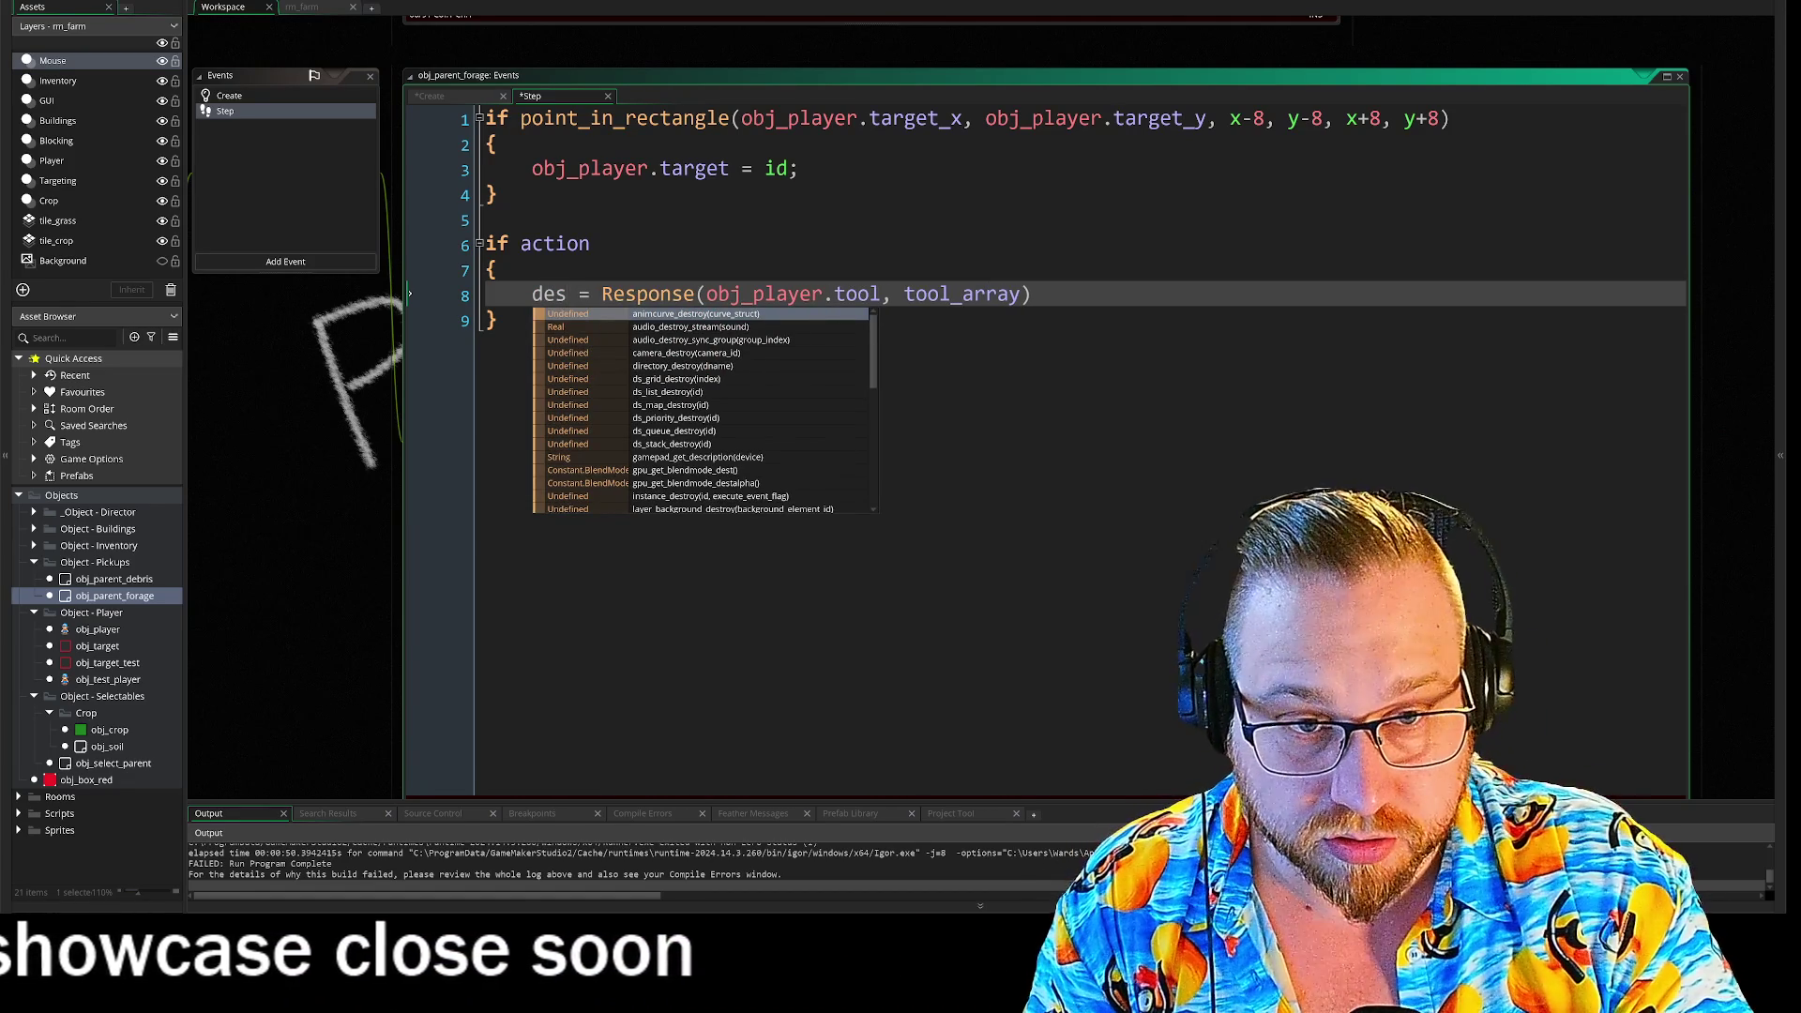
pyautogui.write('truction')
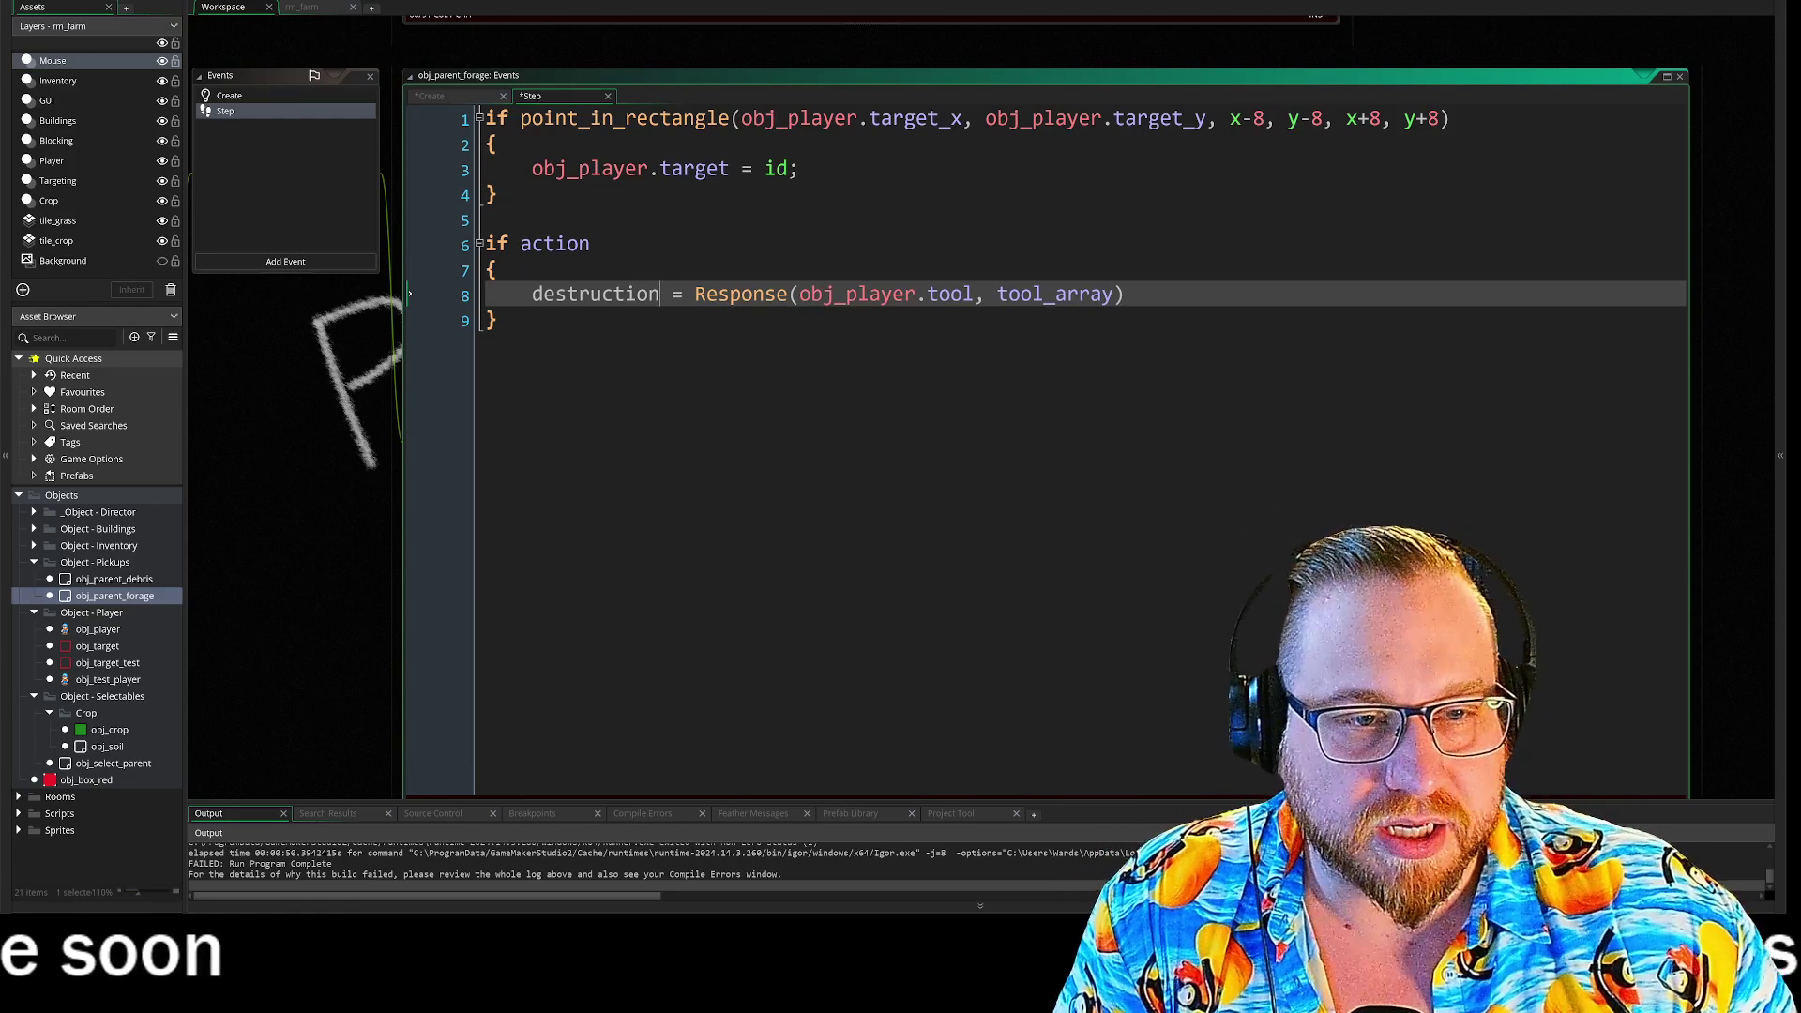
pyautogui.press('Down')
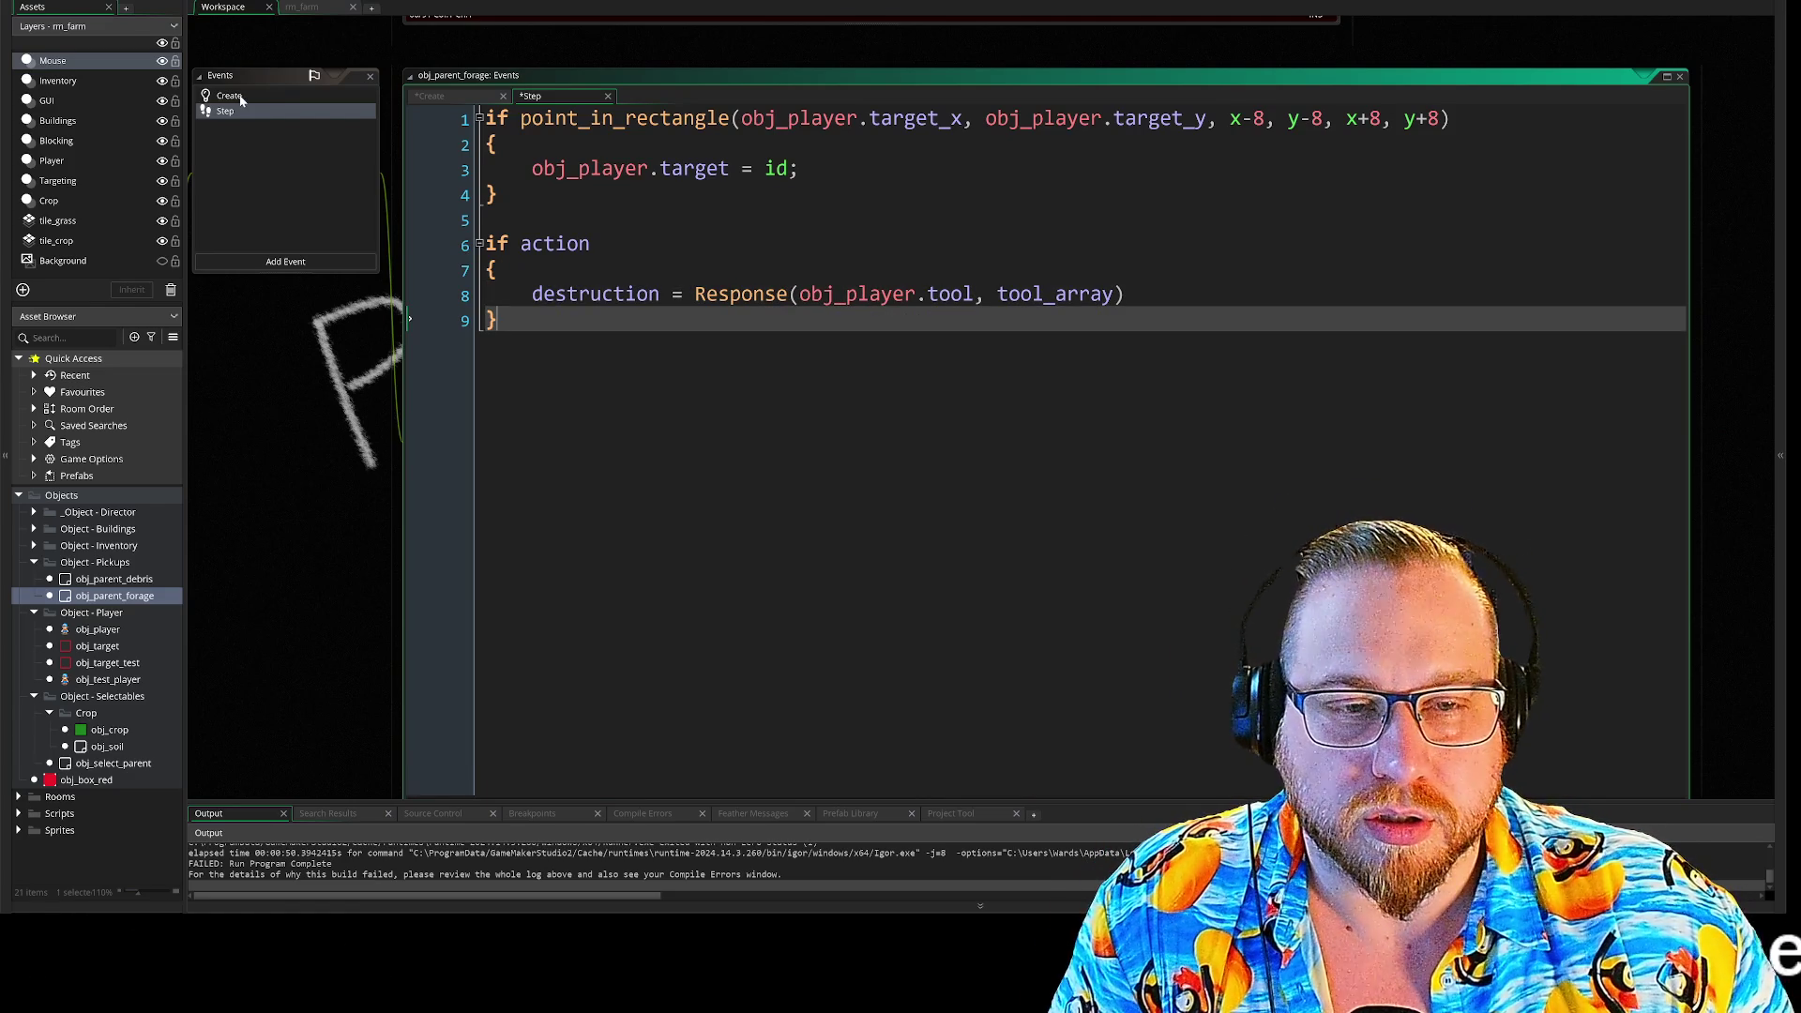
pyautogui.click(240, 99)
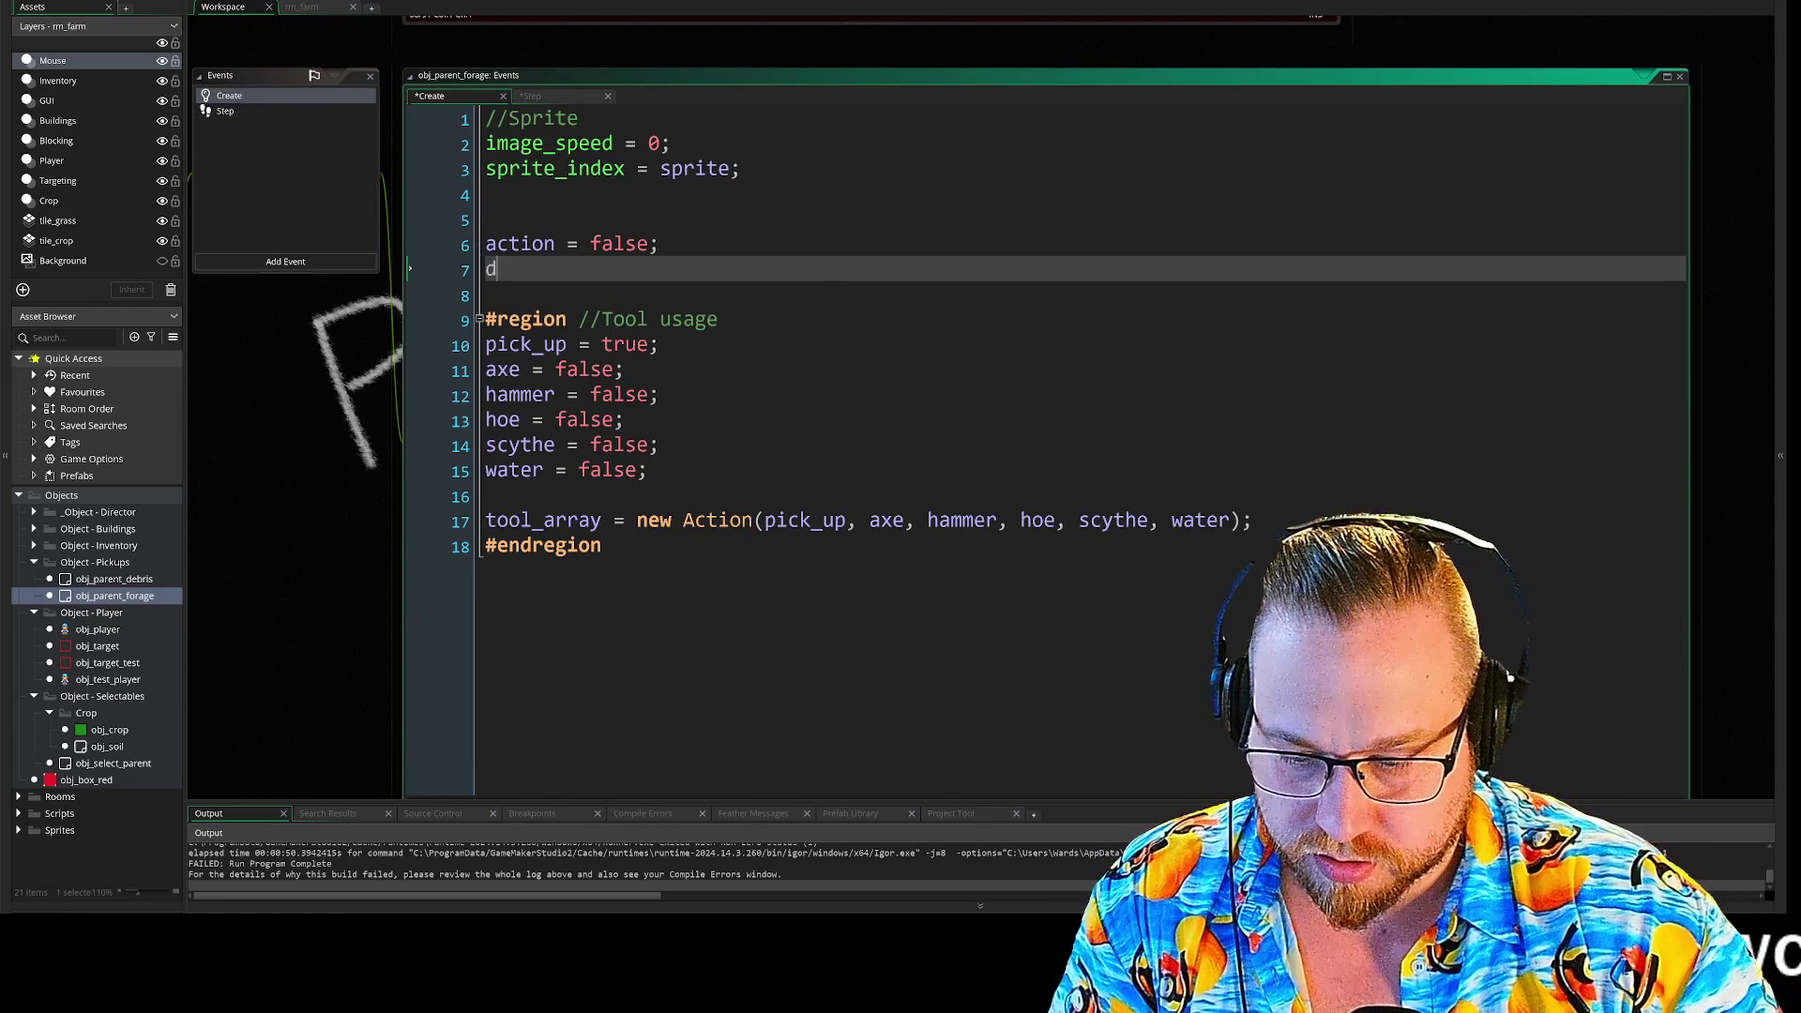
pyautogui.write('destruction')
pyautogui.press('Escape')
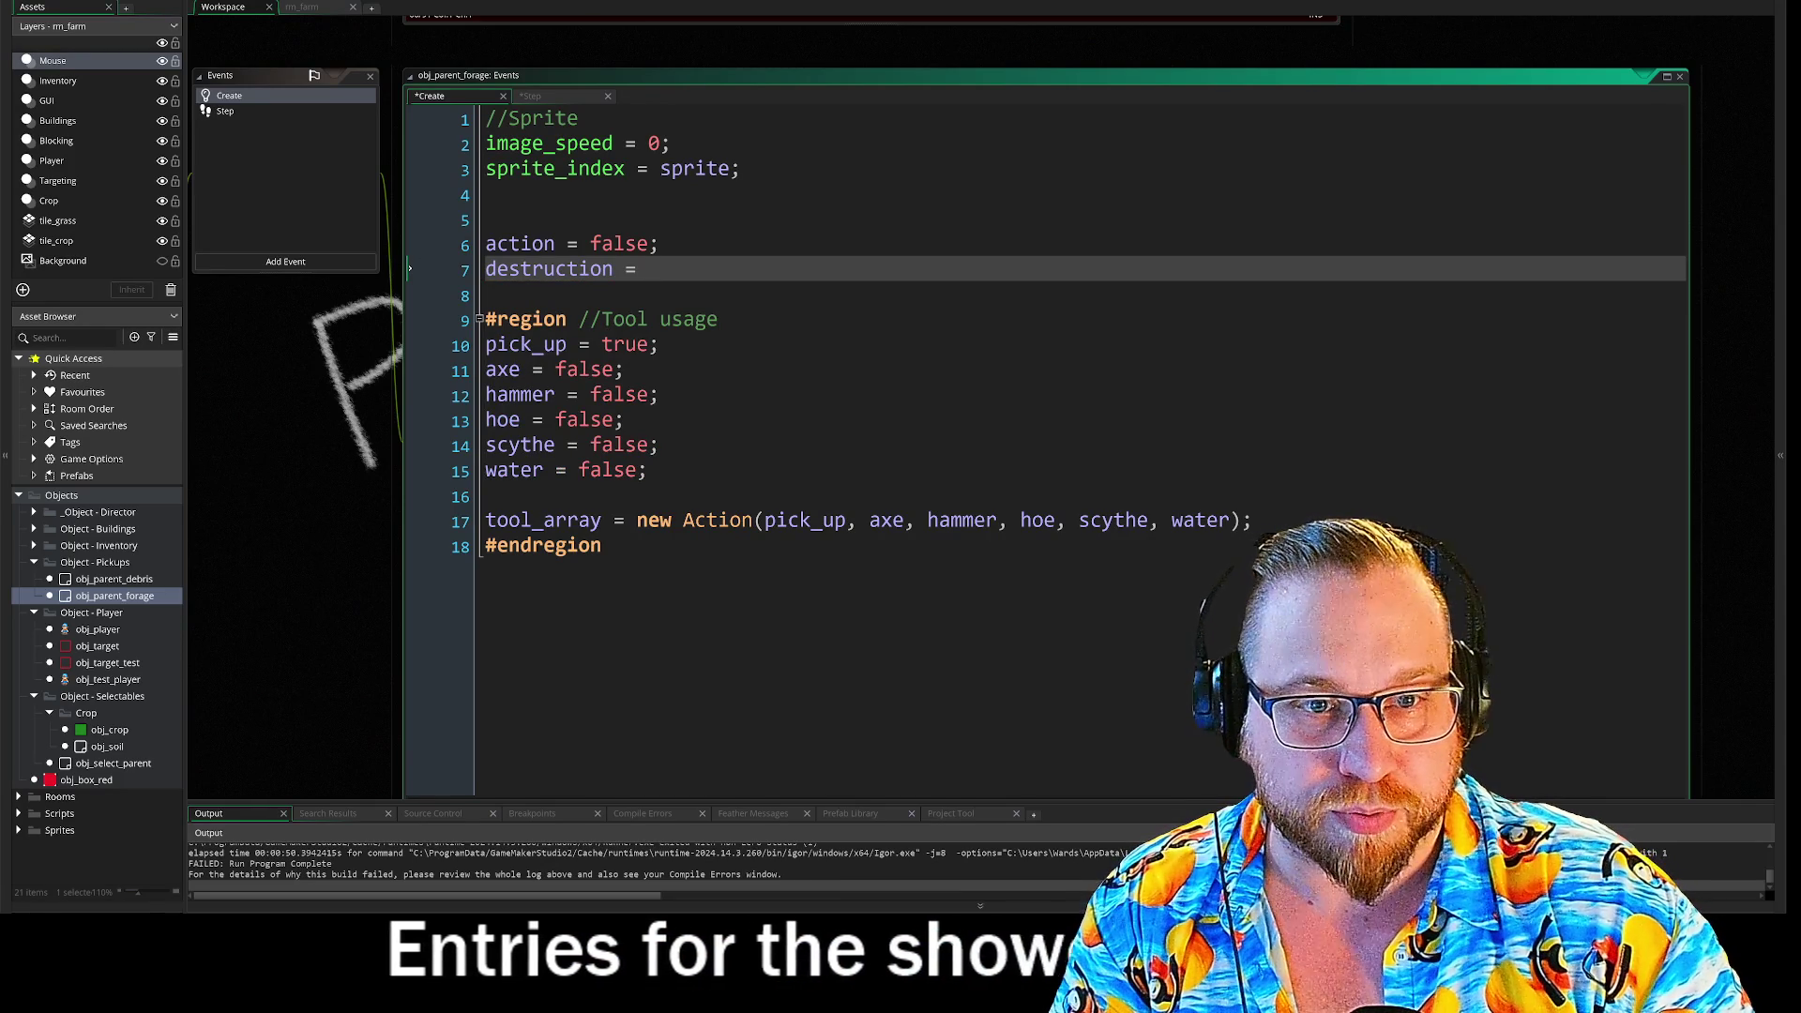
pyautogui.write('fal')
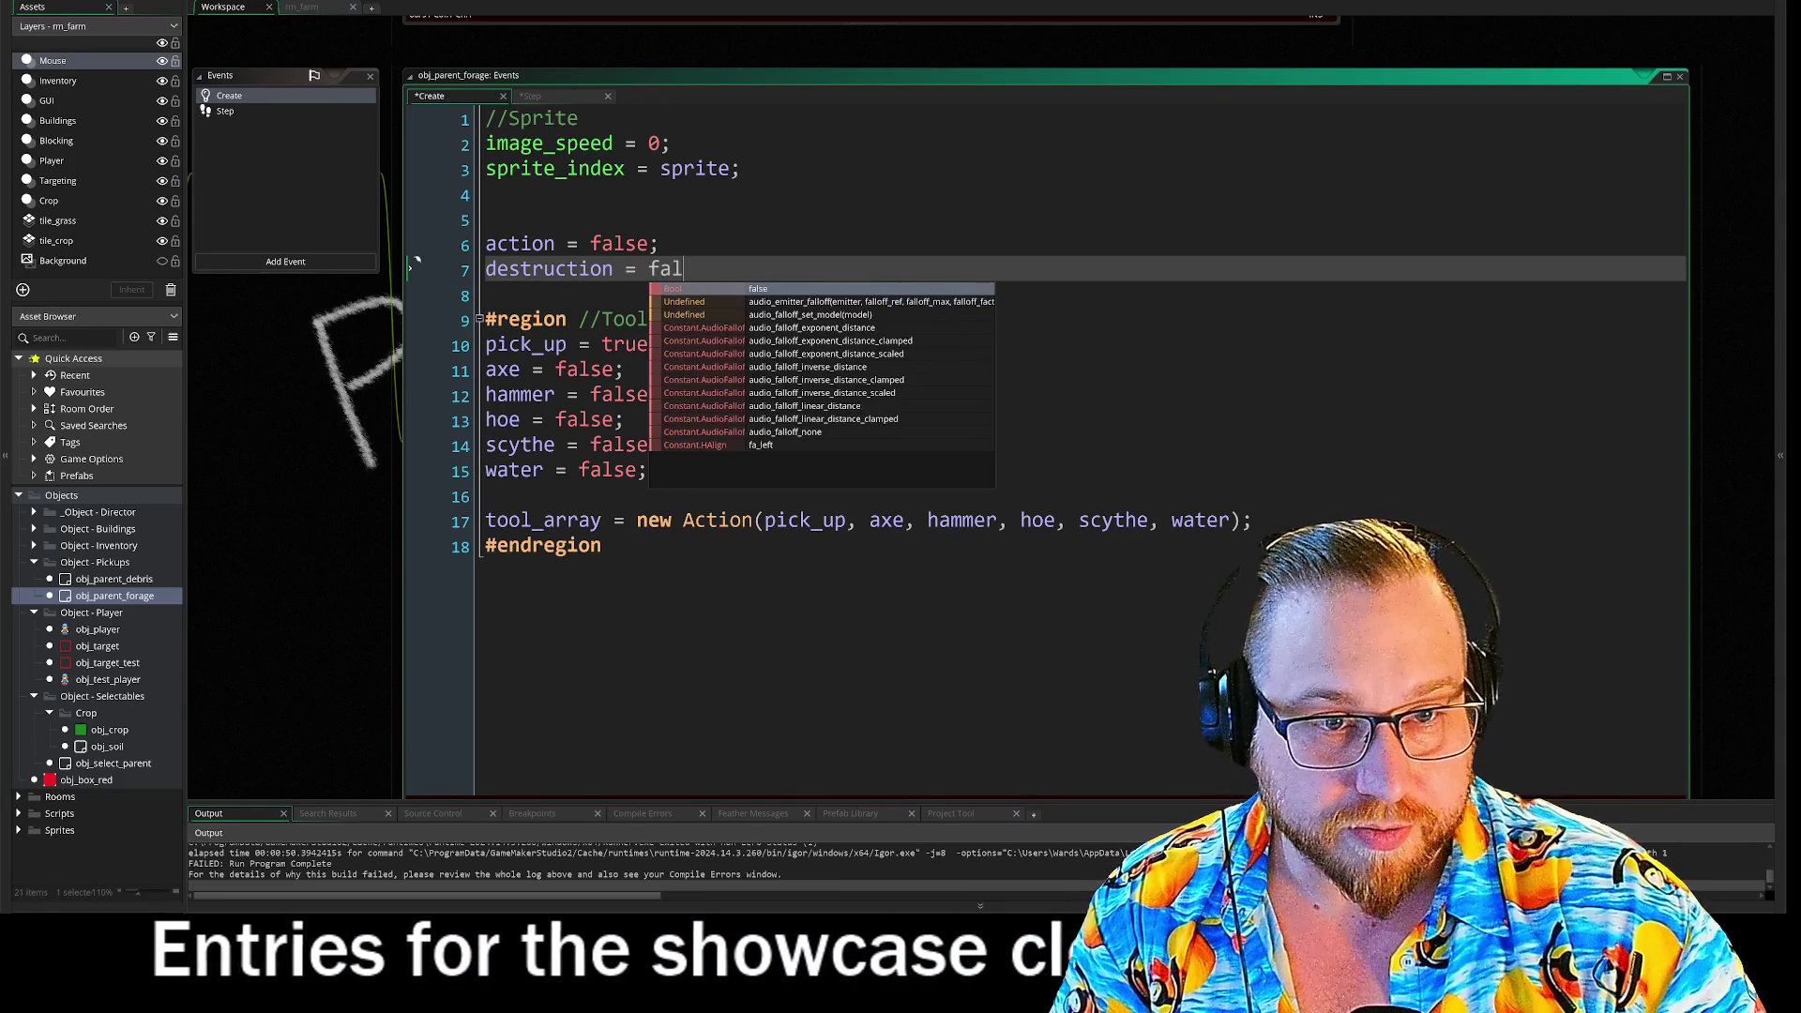
pyautogui.write('se:')
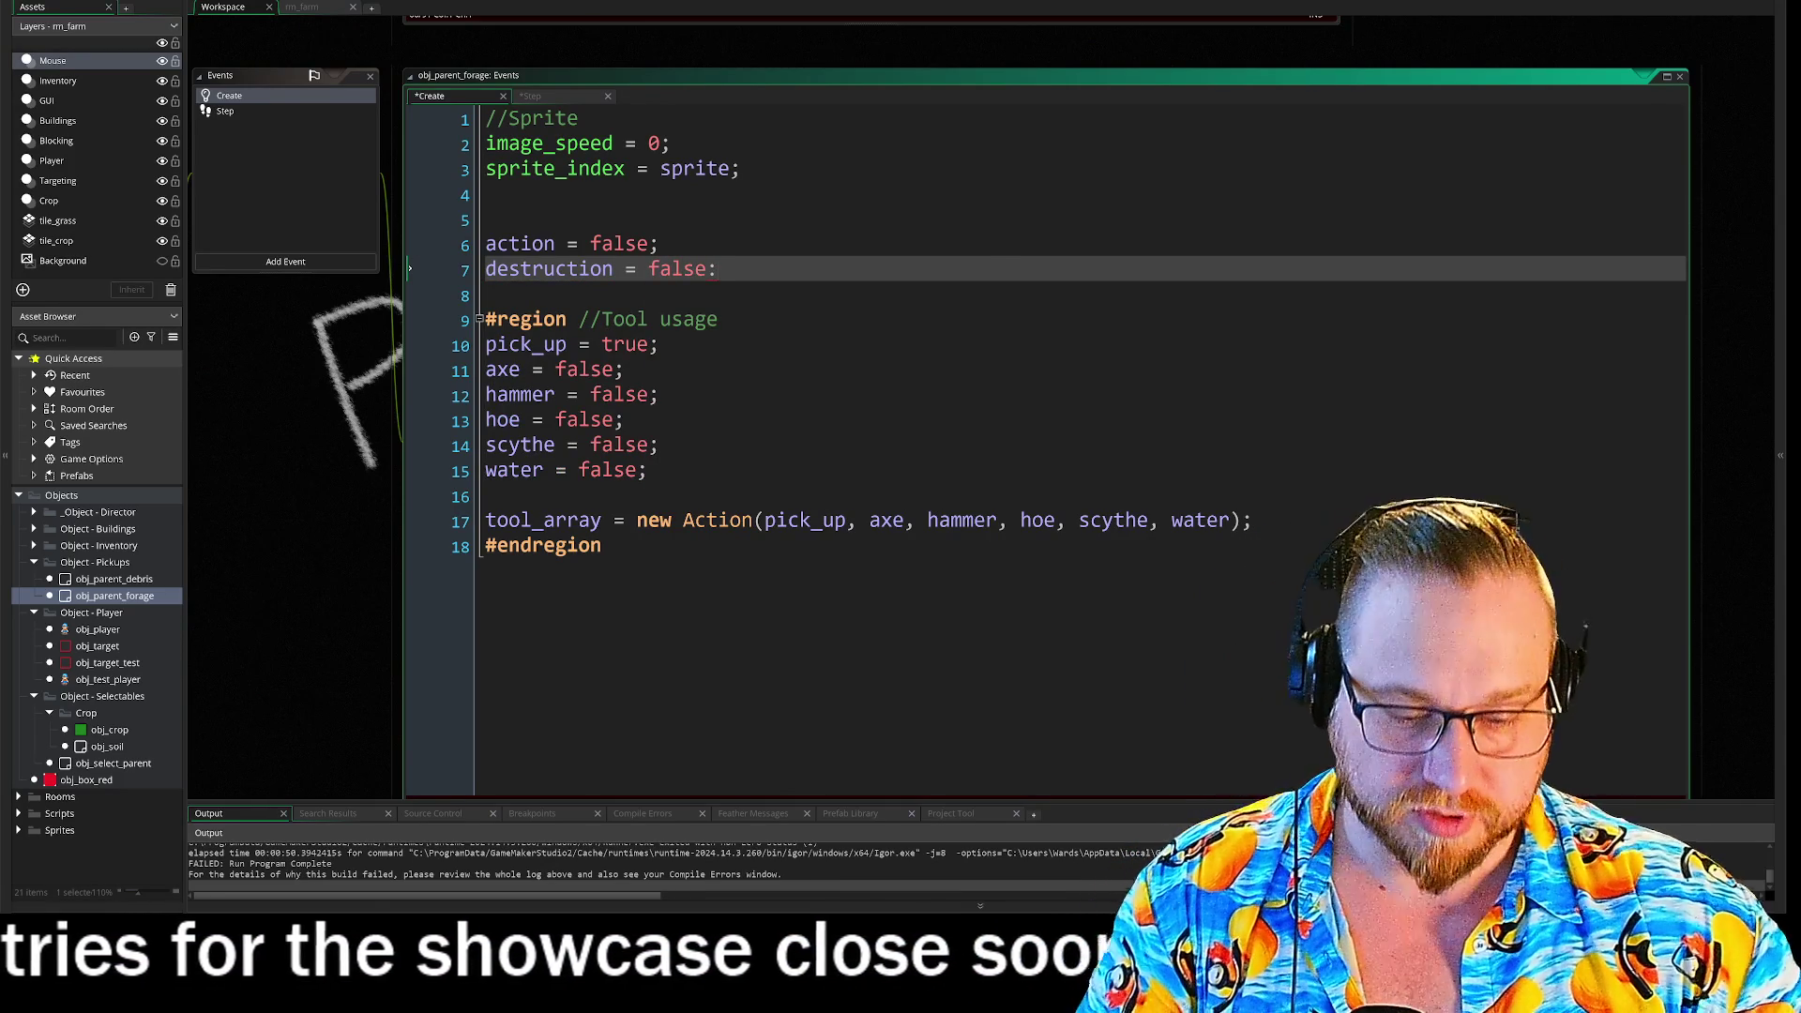
pyautogui.press('BackSpace')
pyautogui.write(';')
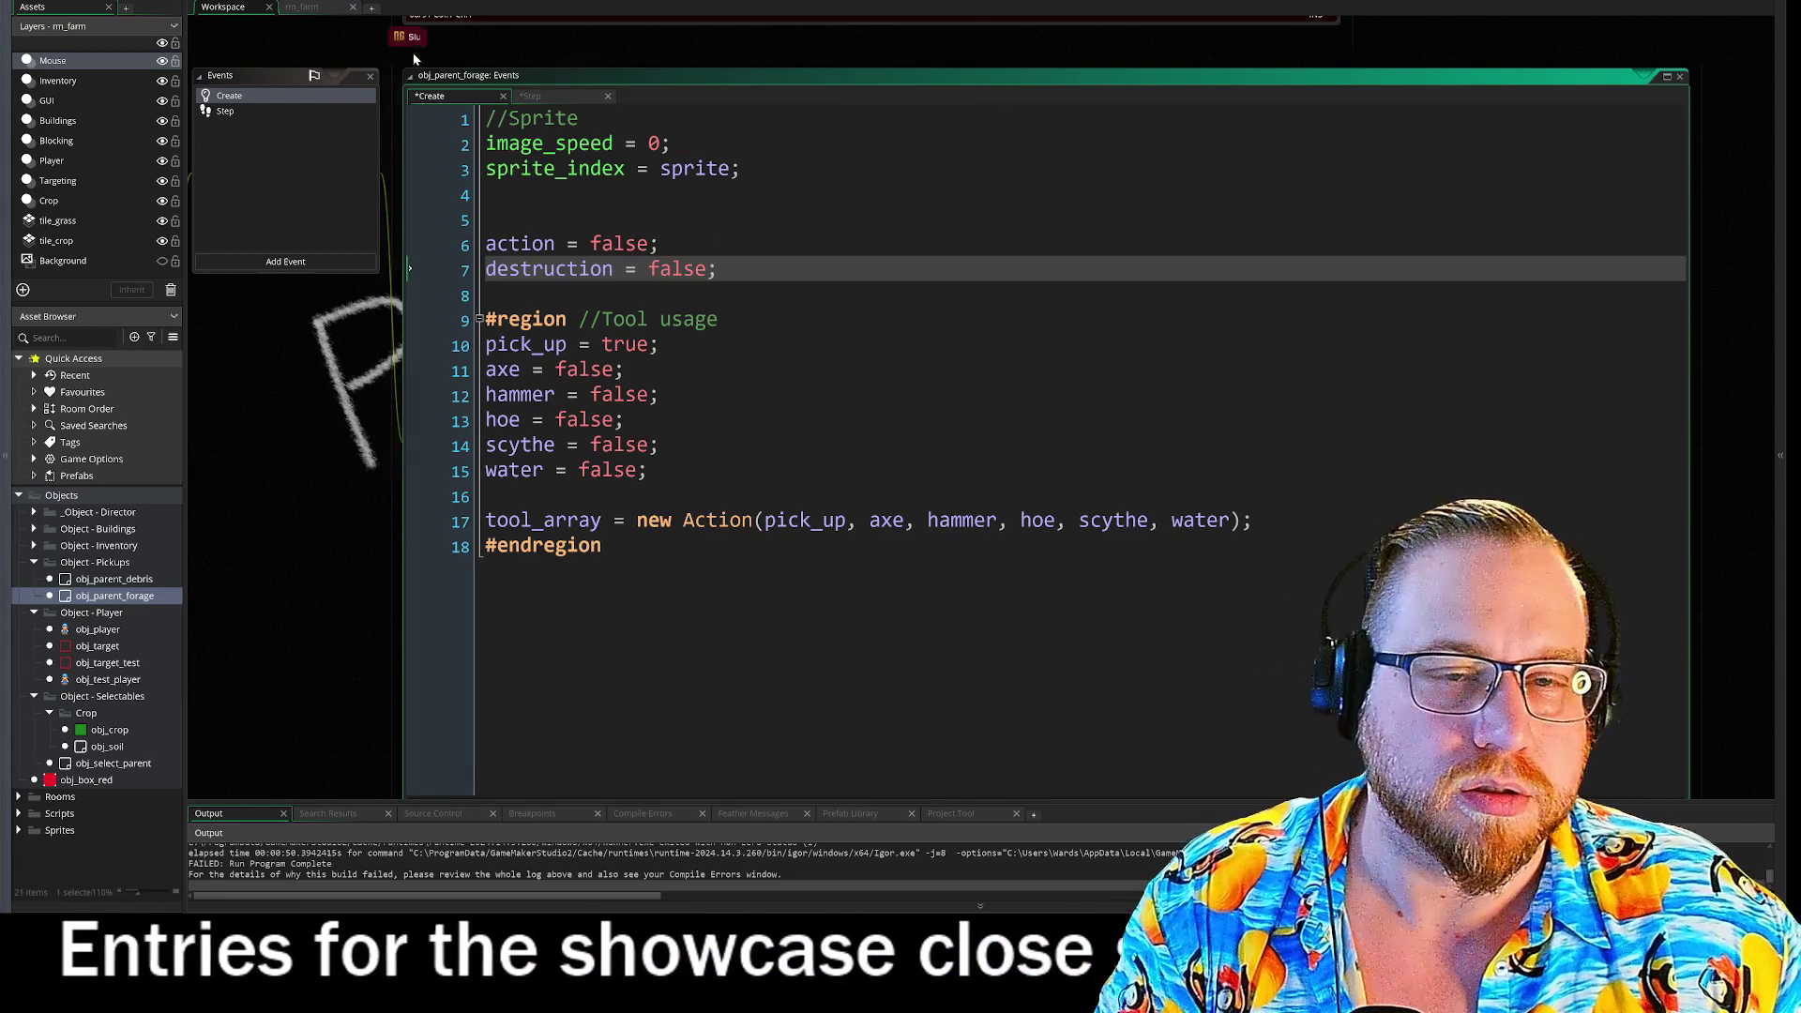
pyautogui.hotkey('alt', 'Tab')
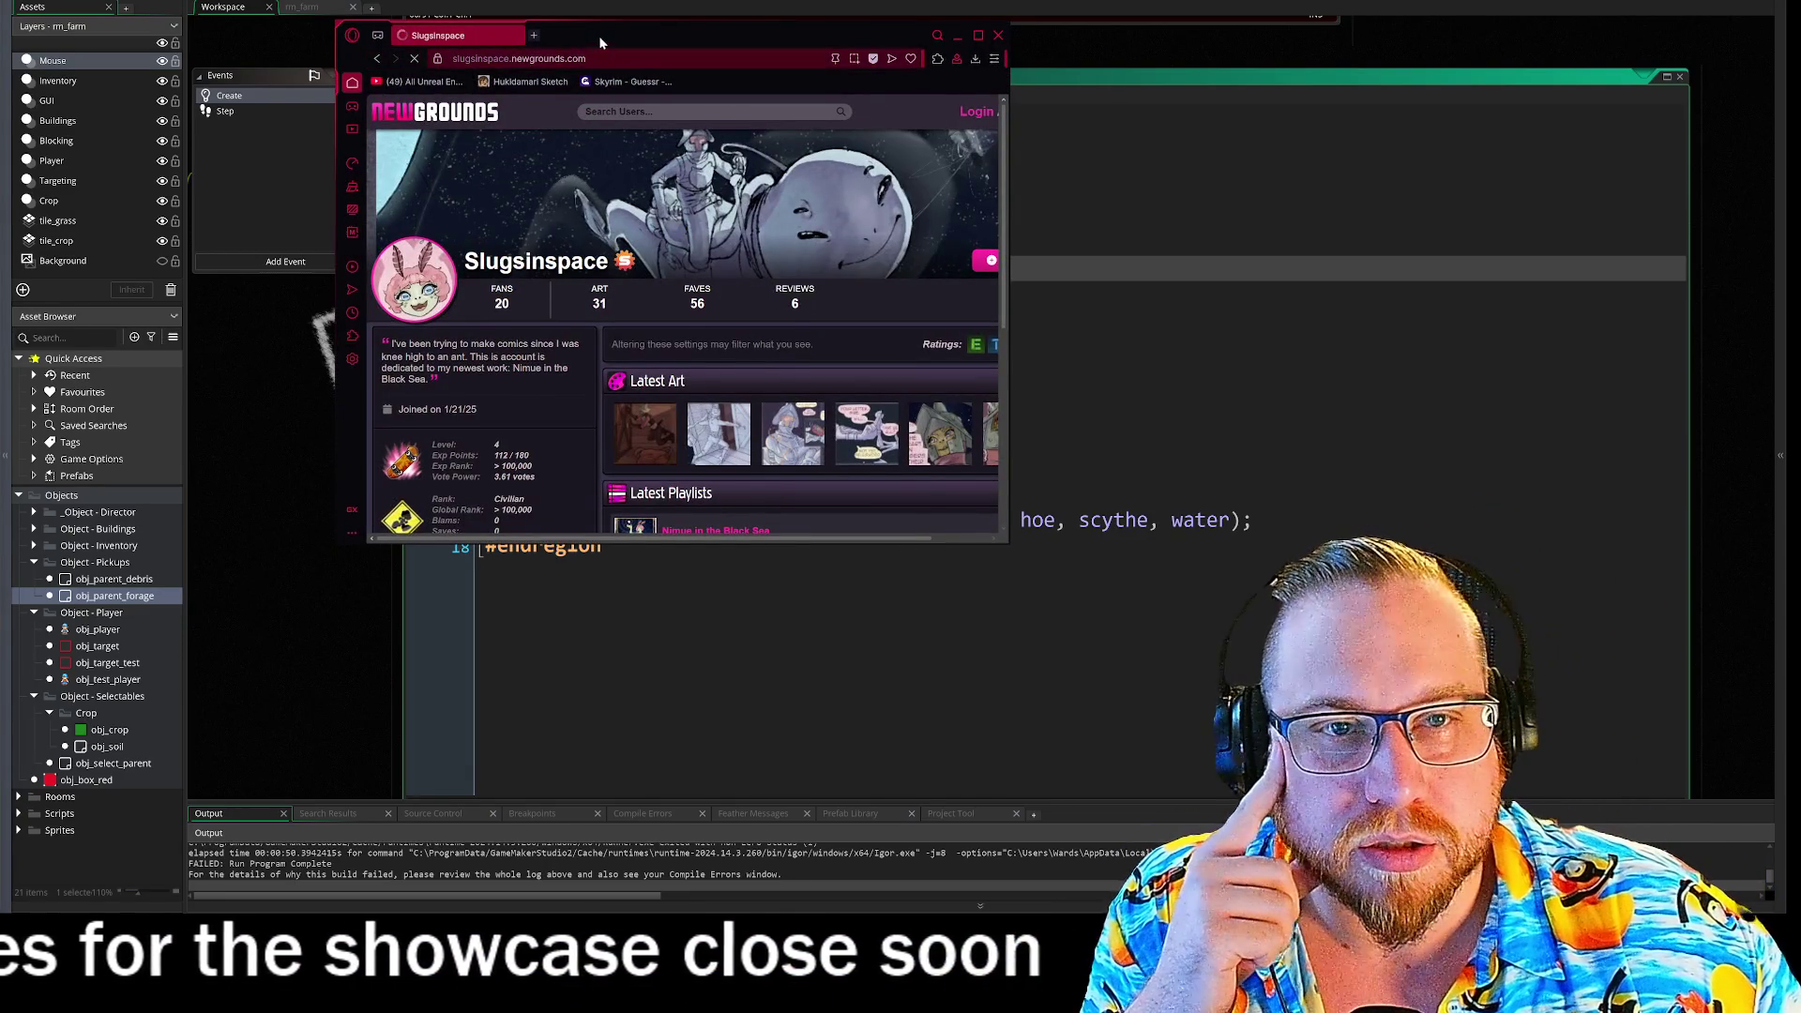
pyautogui.moveTo(598, 36); pyautogui.dragTo(348, 0)
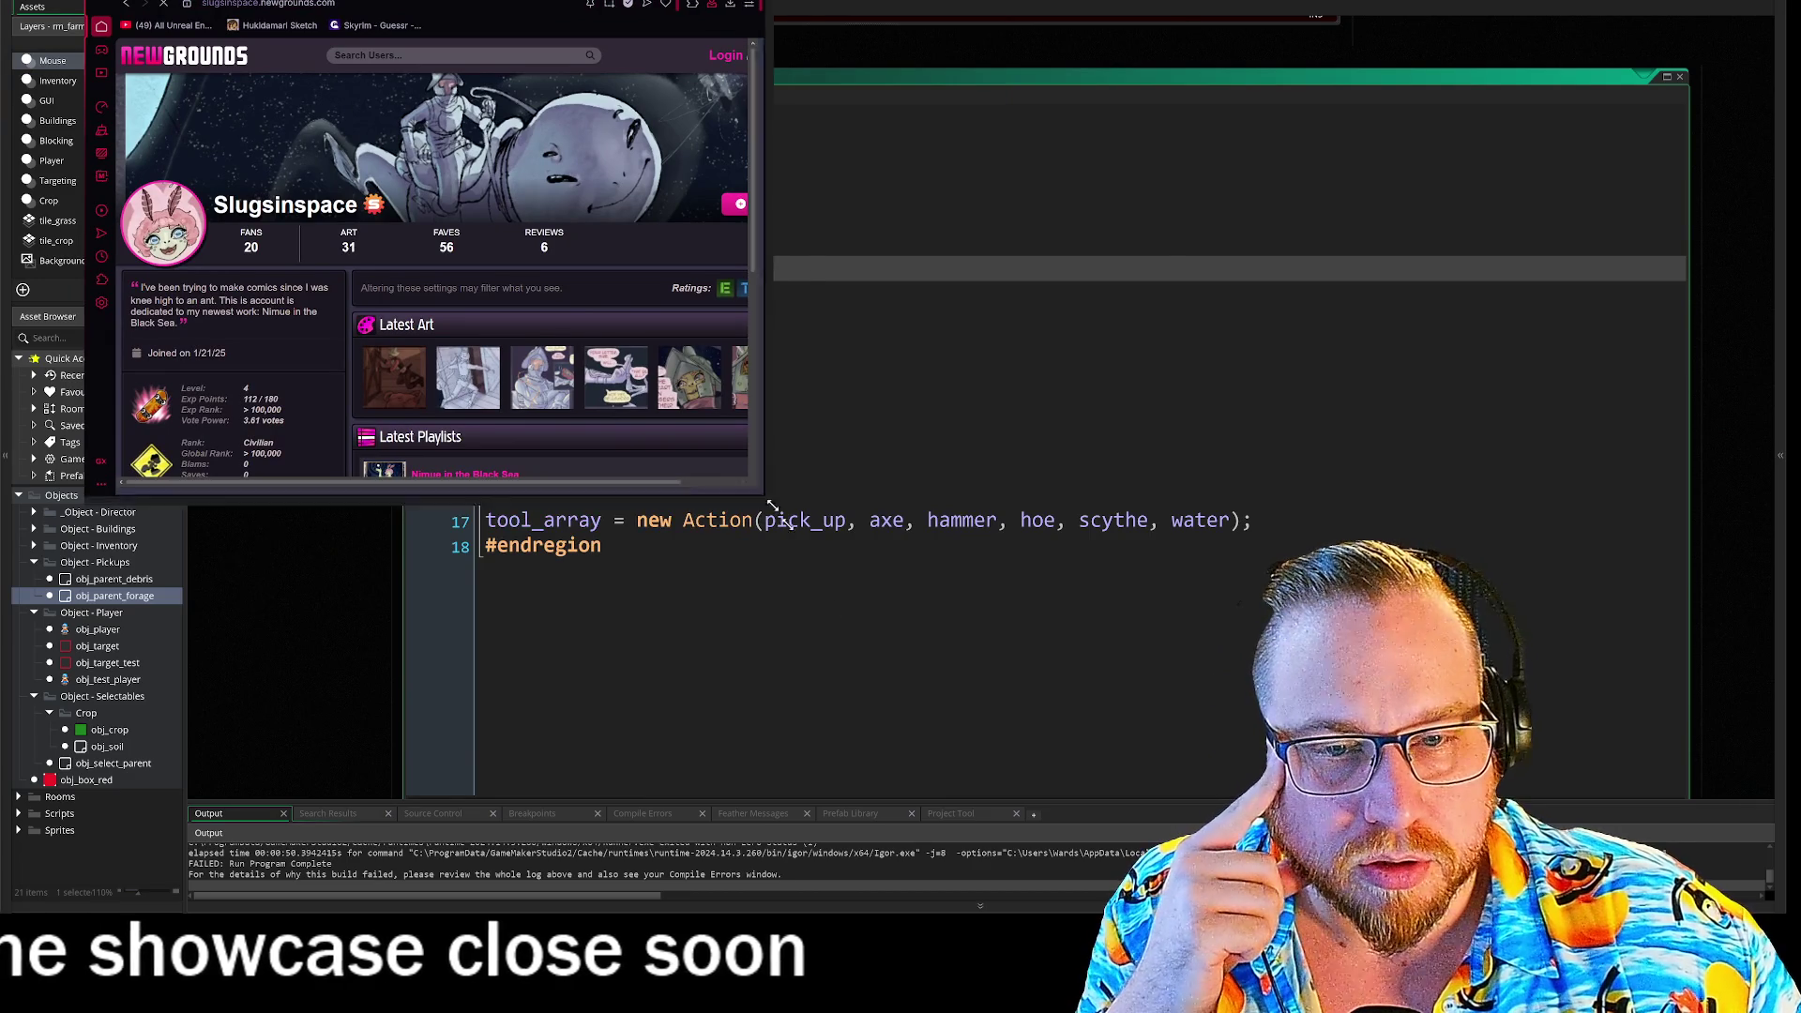
pyautogui.moveTo(760, 469); pyautogui.dragTo(1189, 816)
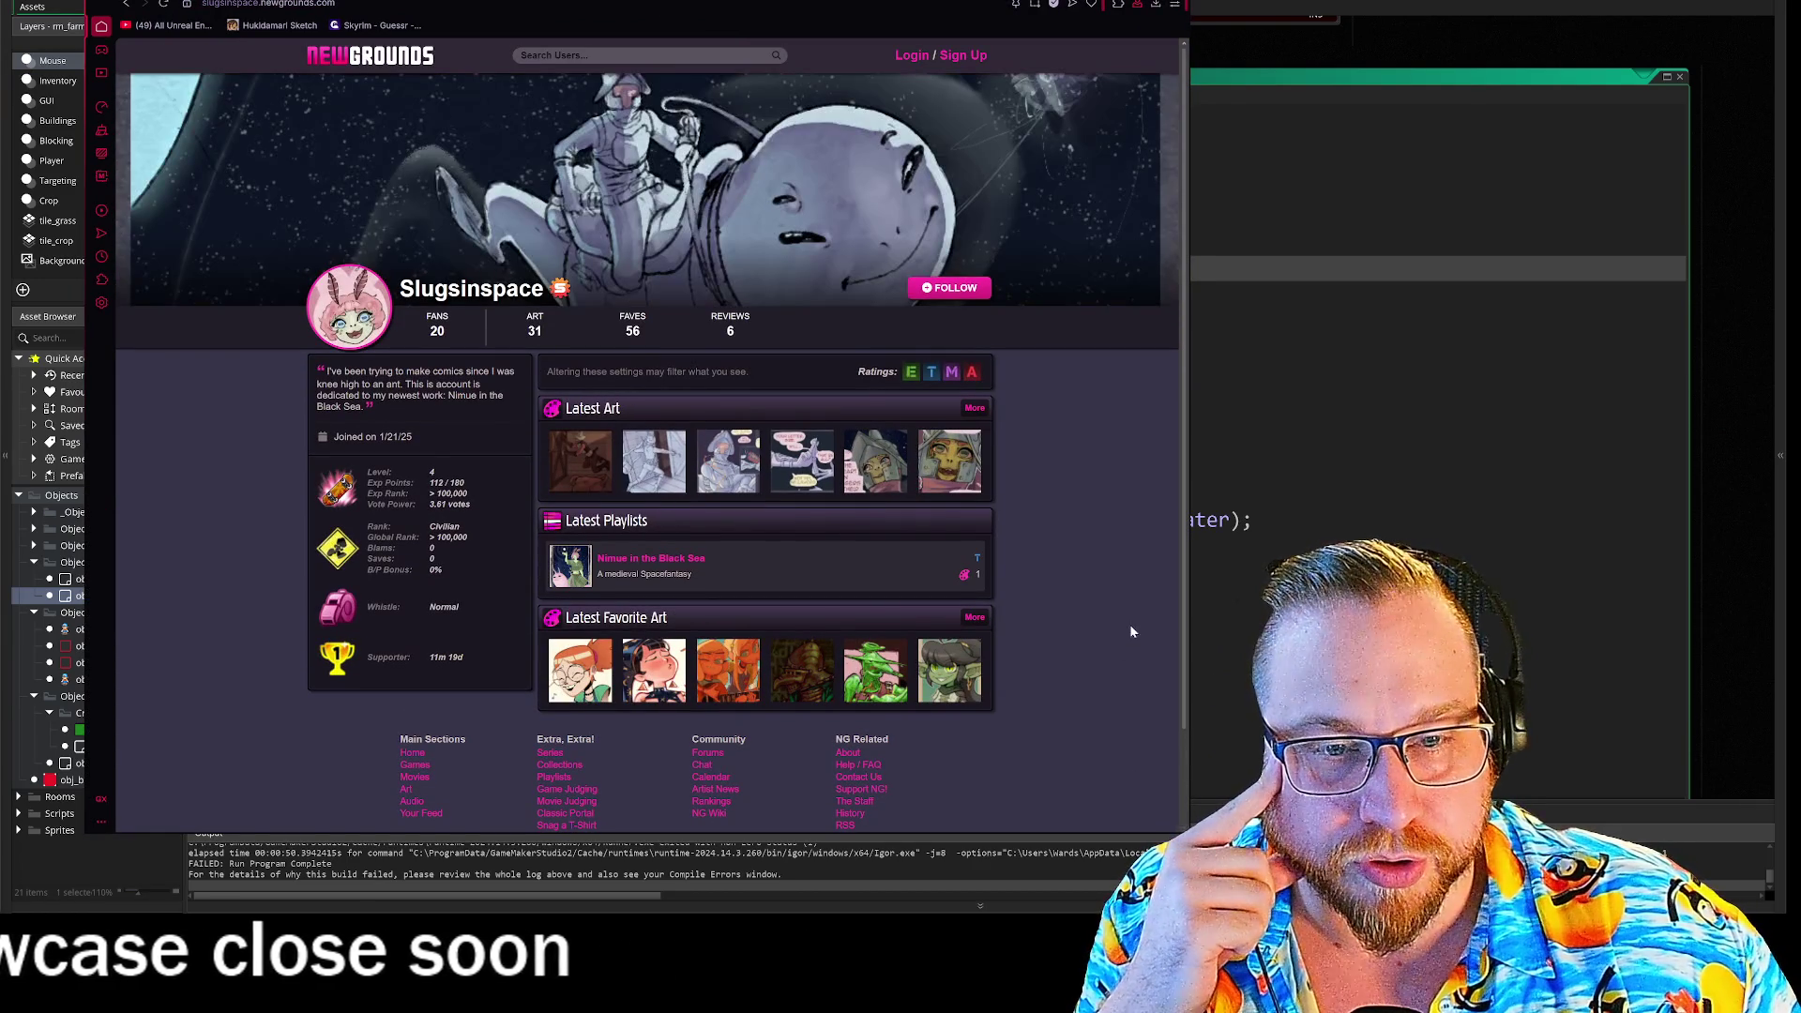
pyautogui.click(657, 465)
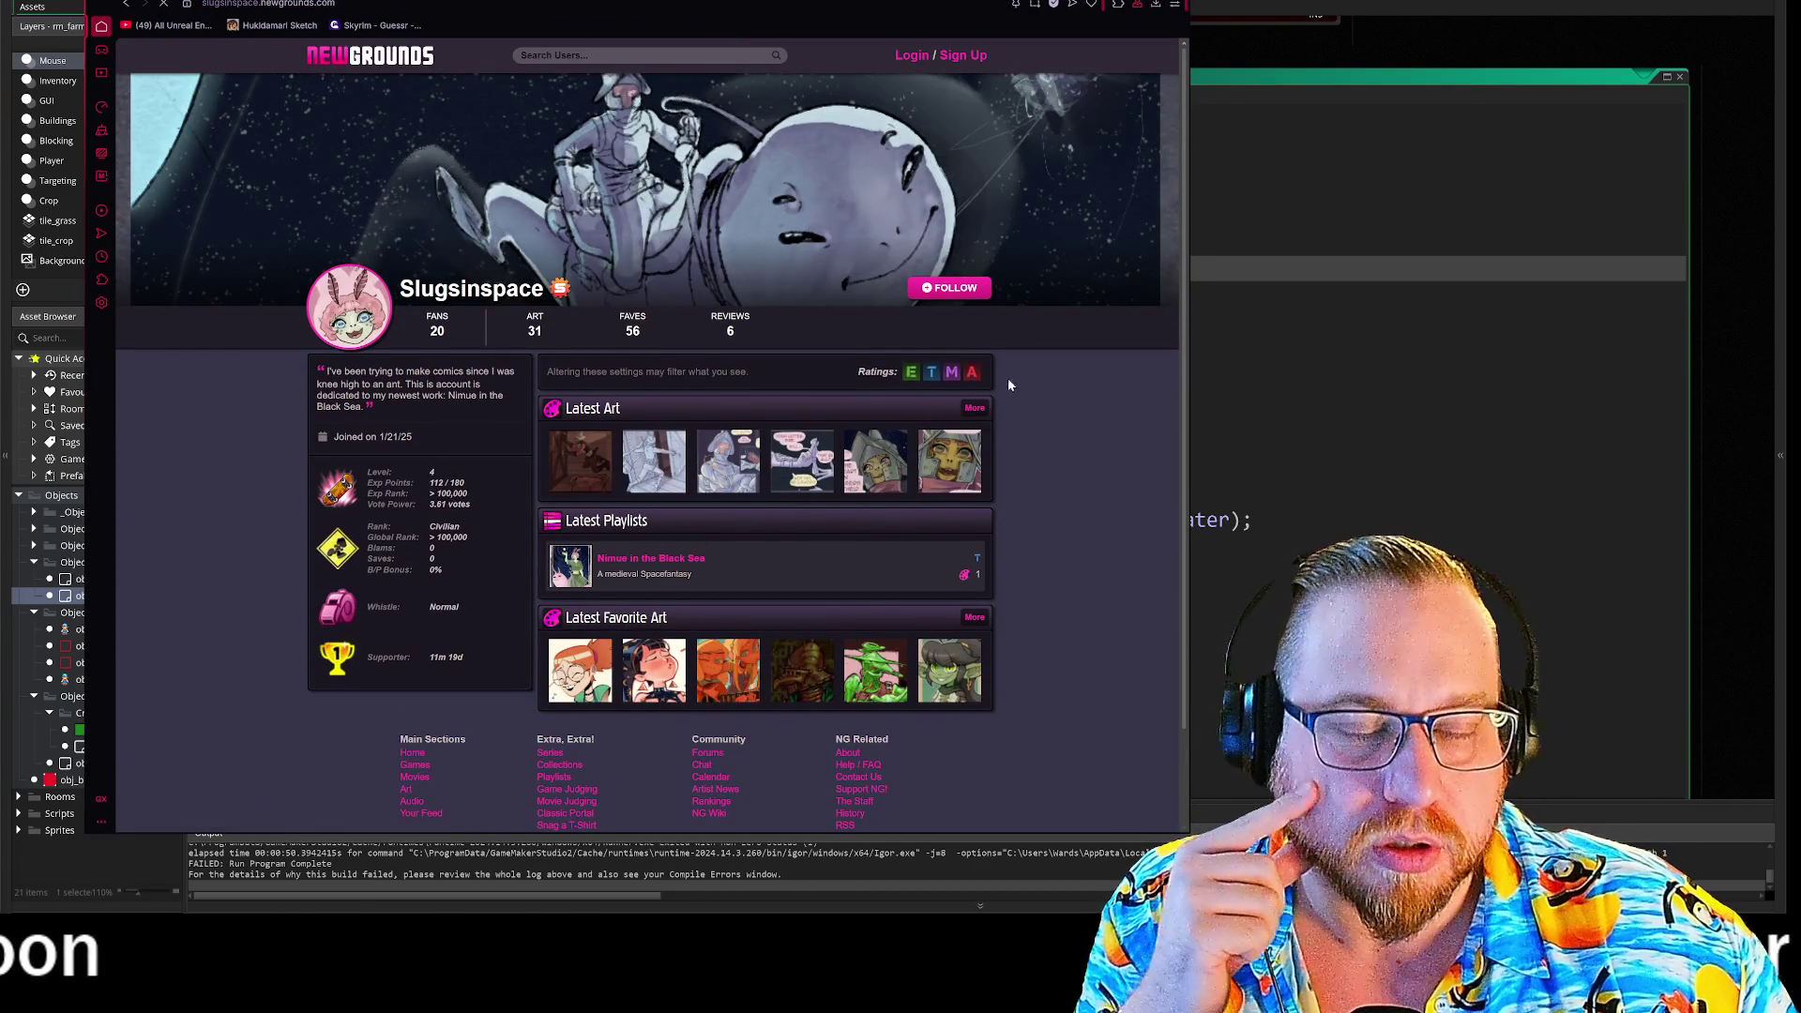
pyautogui.scroll(-3, 1148, 386)
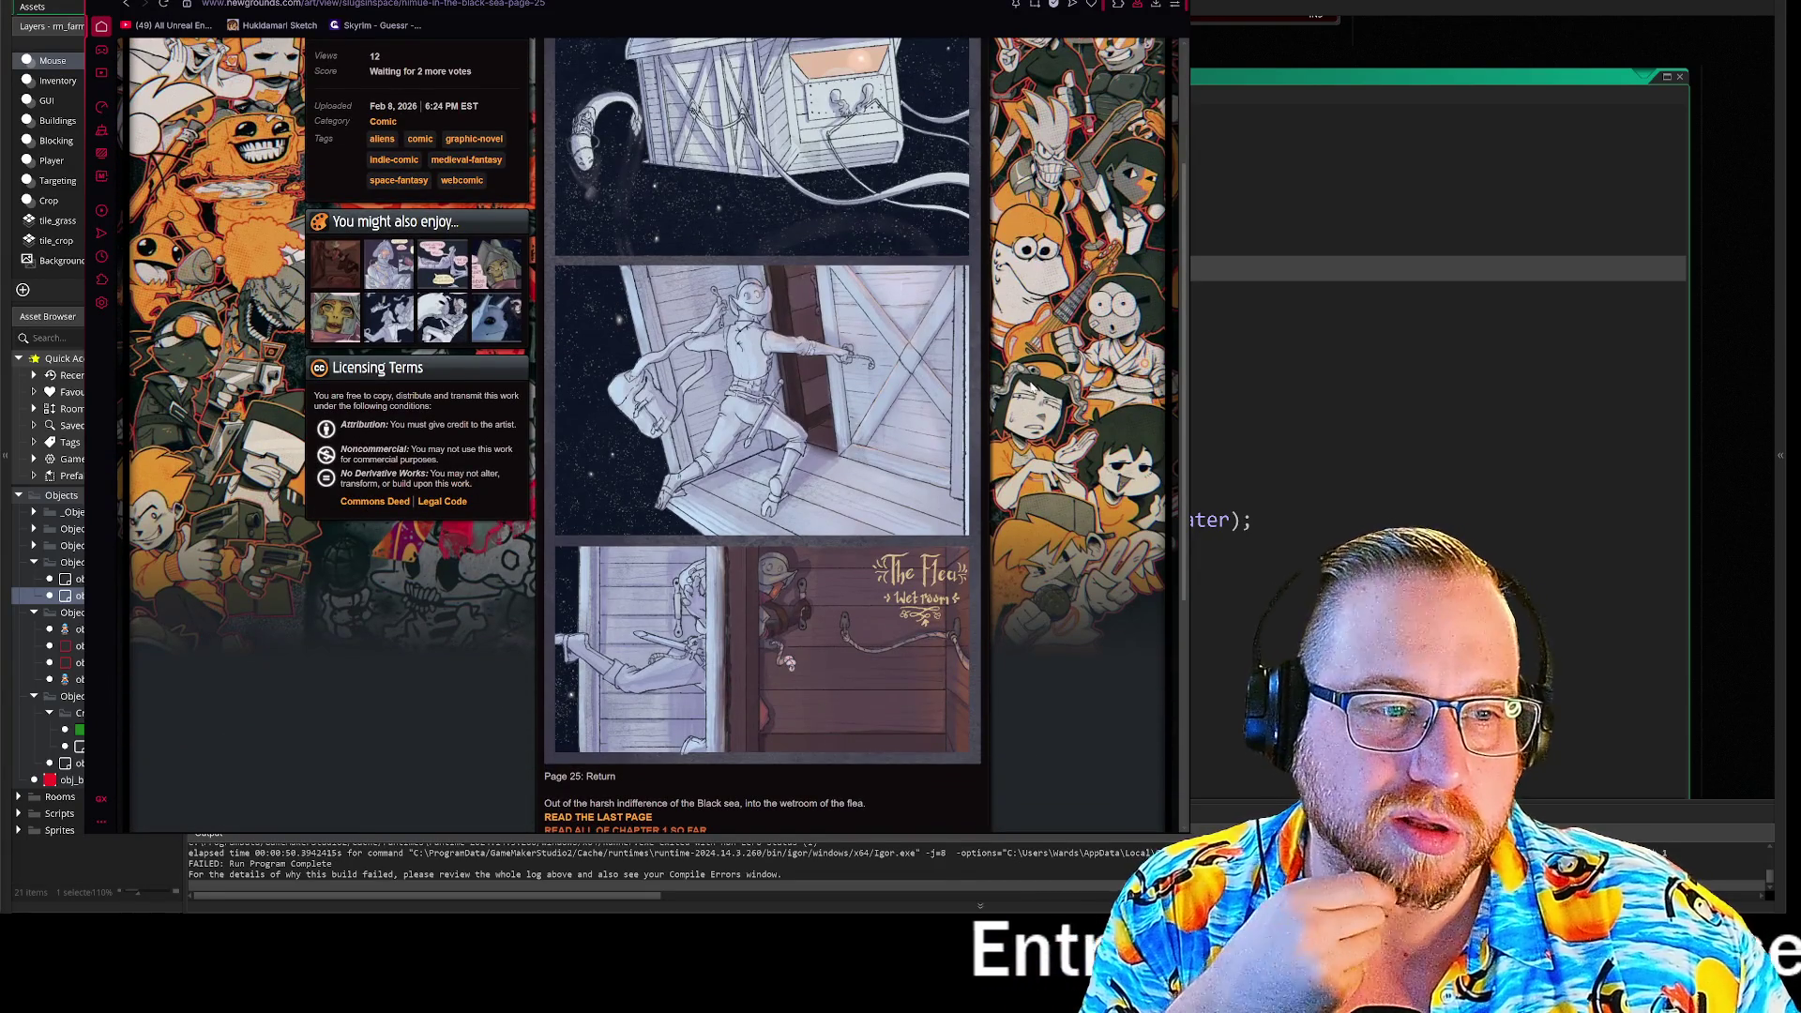
pyautogui.scroll(1, 1032, 385)
pyautogui.click(966, 356)
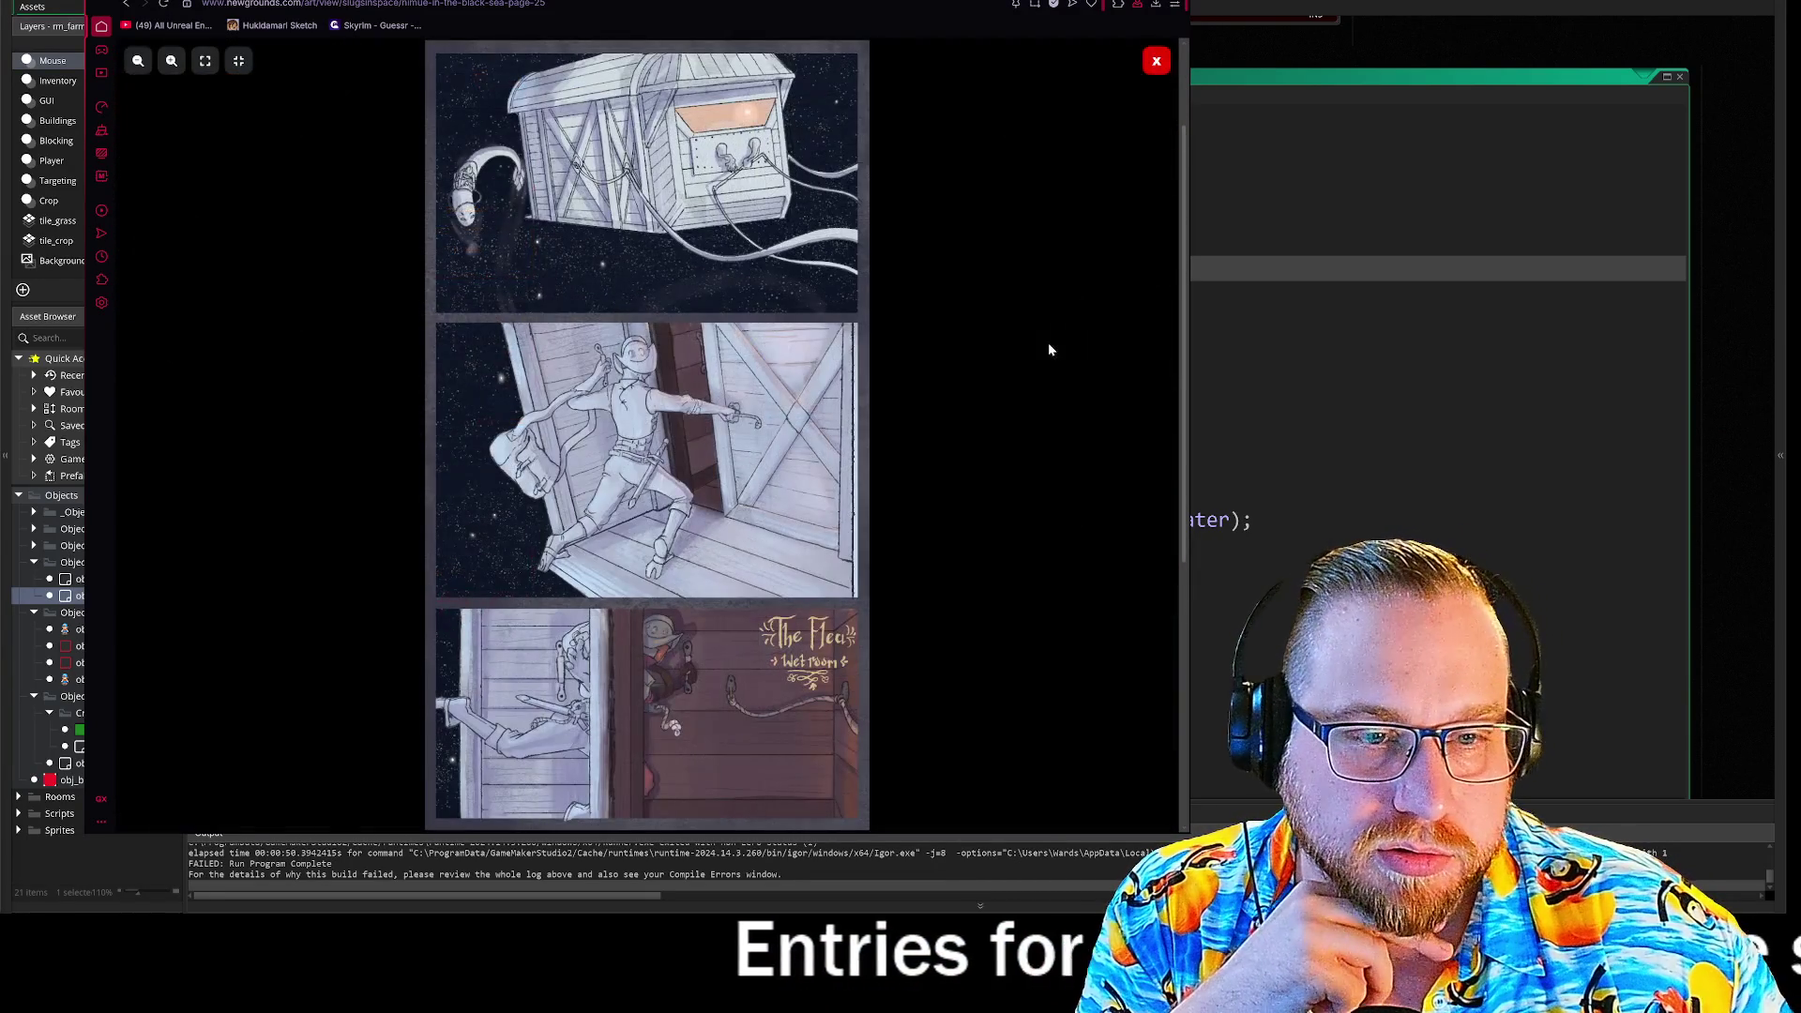
pyautogui.click(1005, 410)
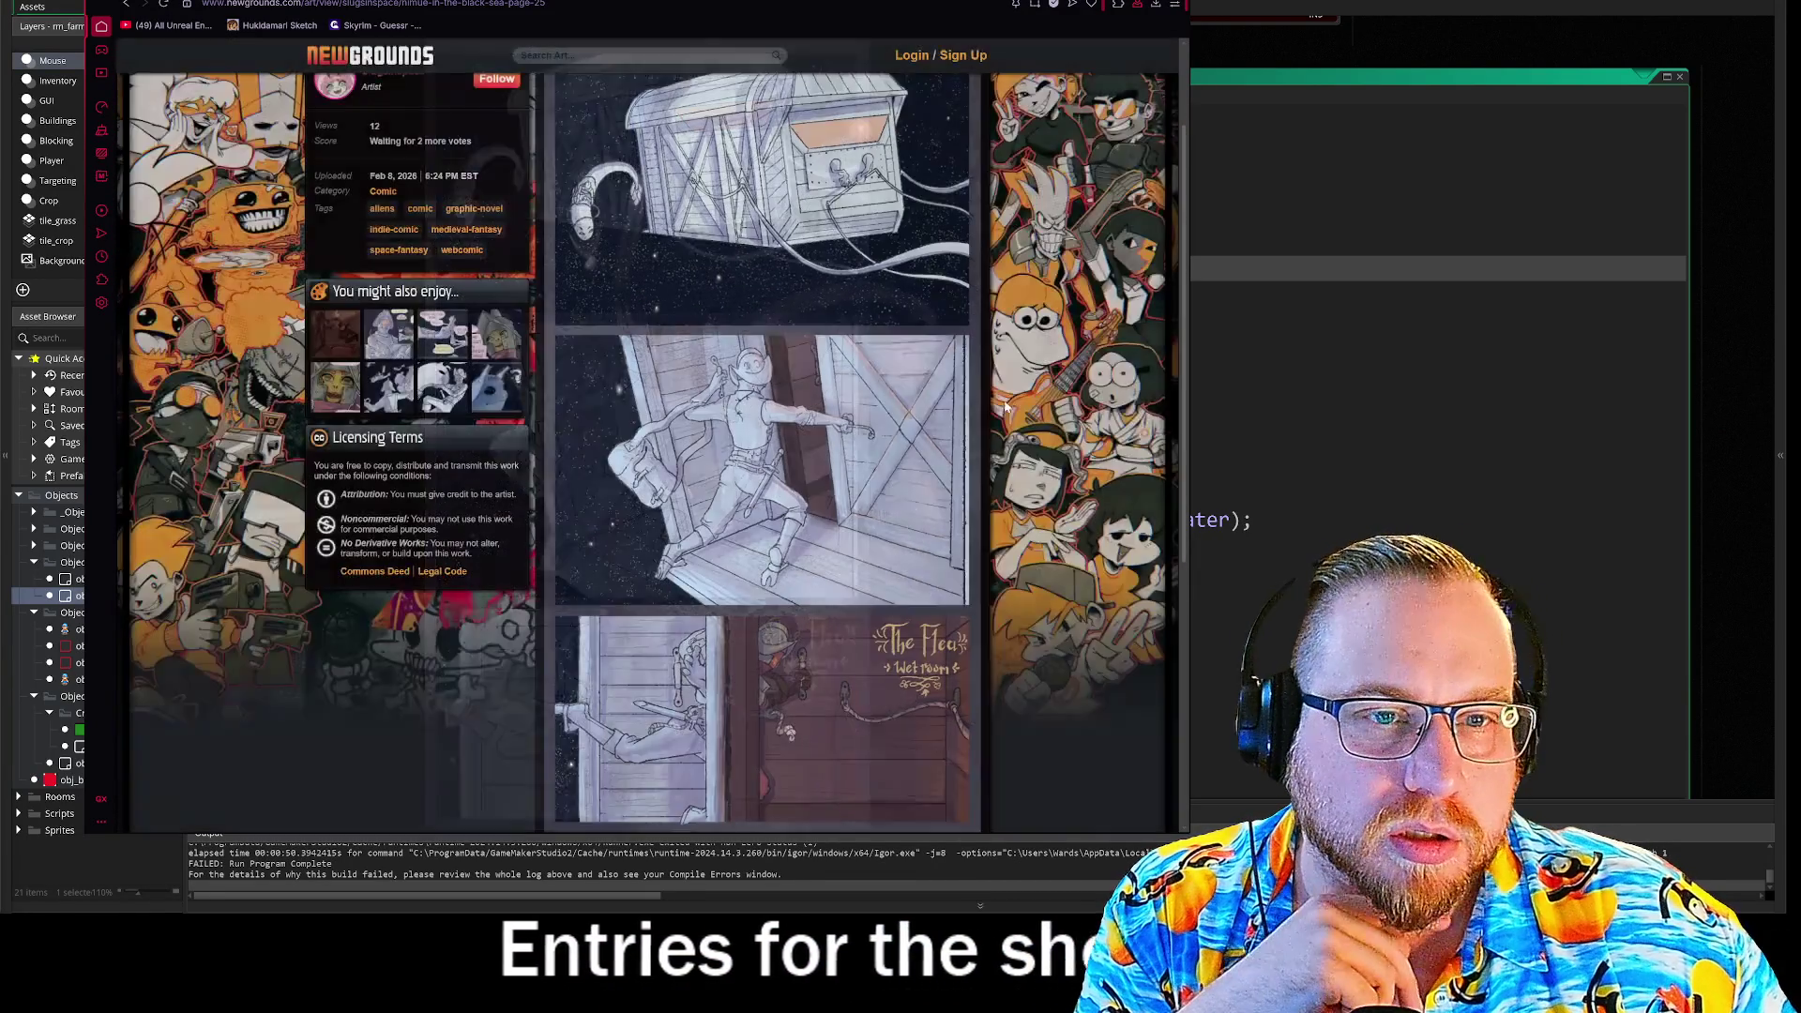
pyautogui.scroll(1, 1005, 410)
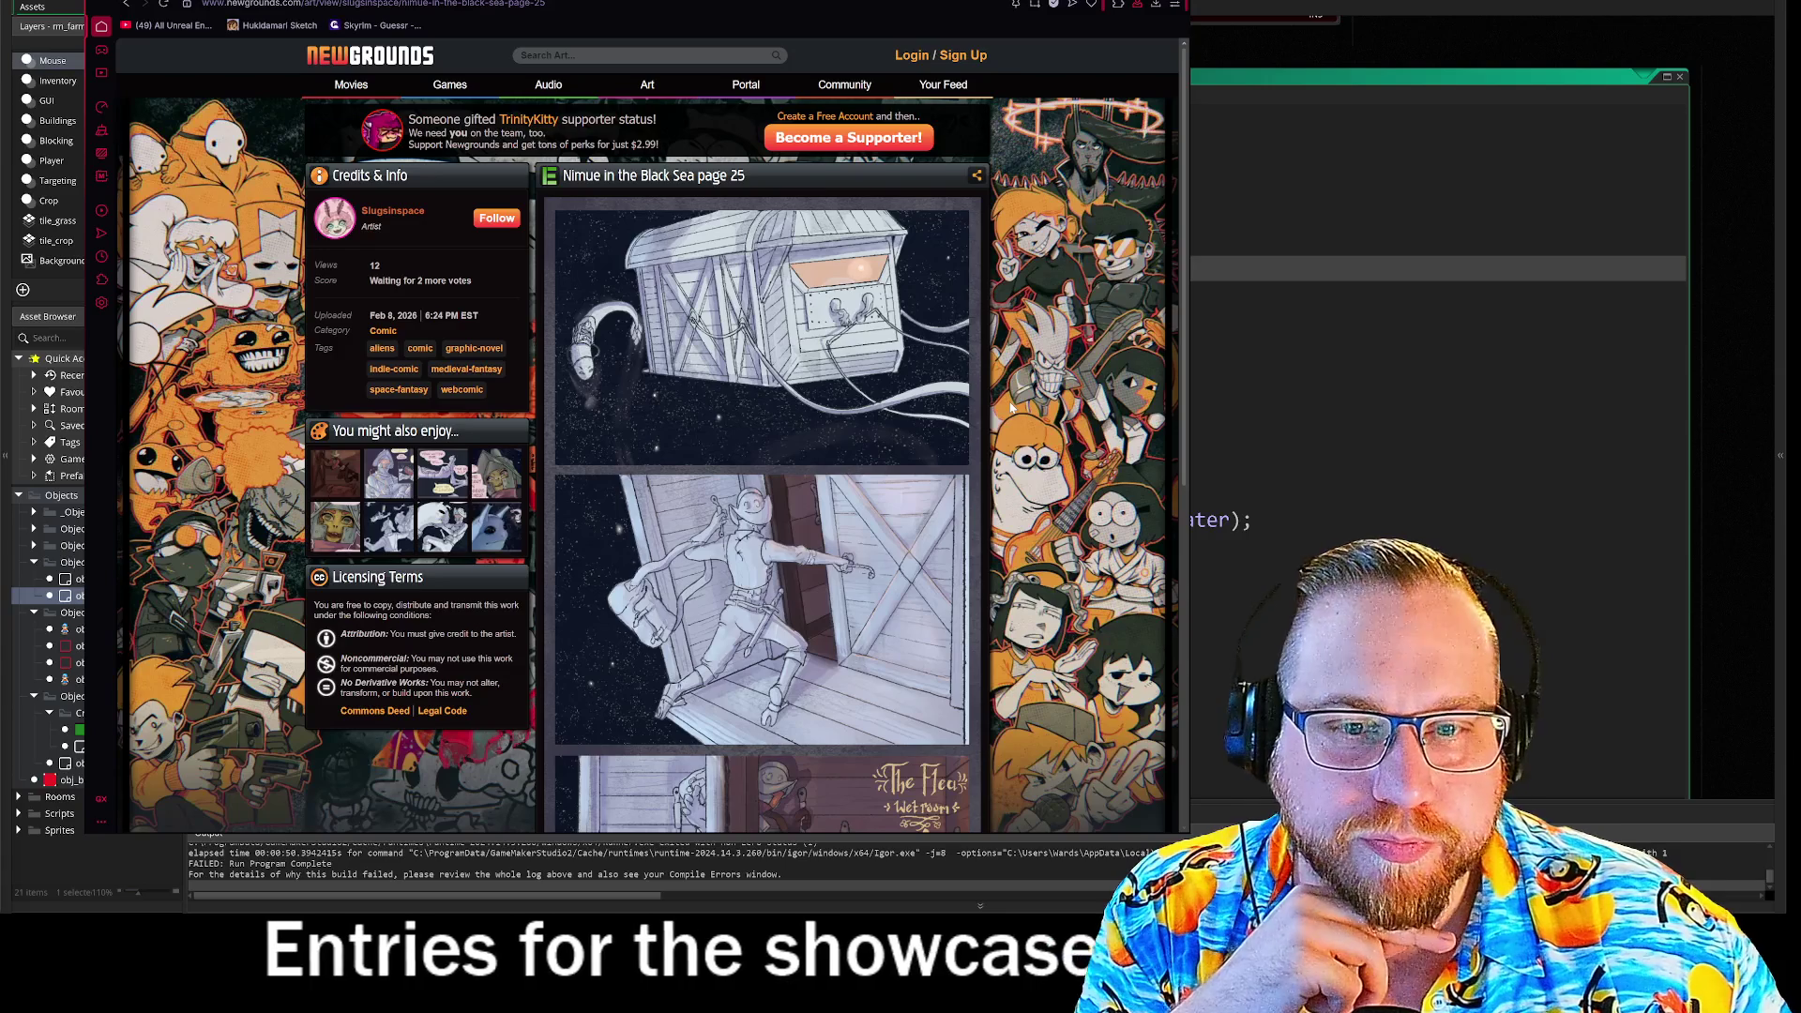
pyautogui.scroll(-5, 1012, 406)
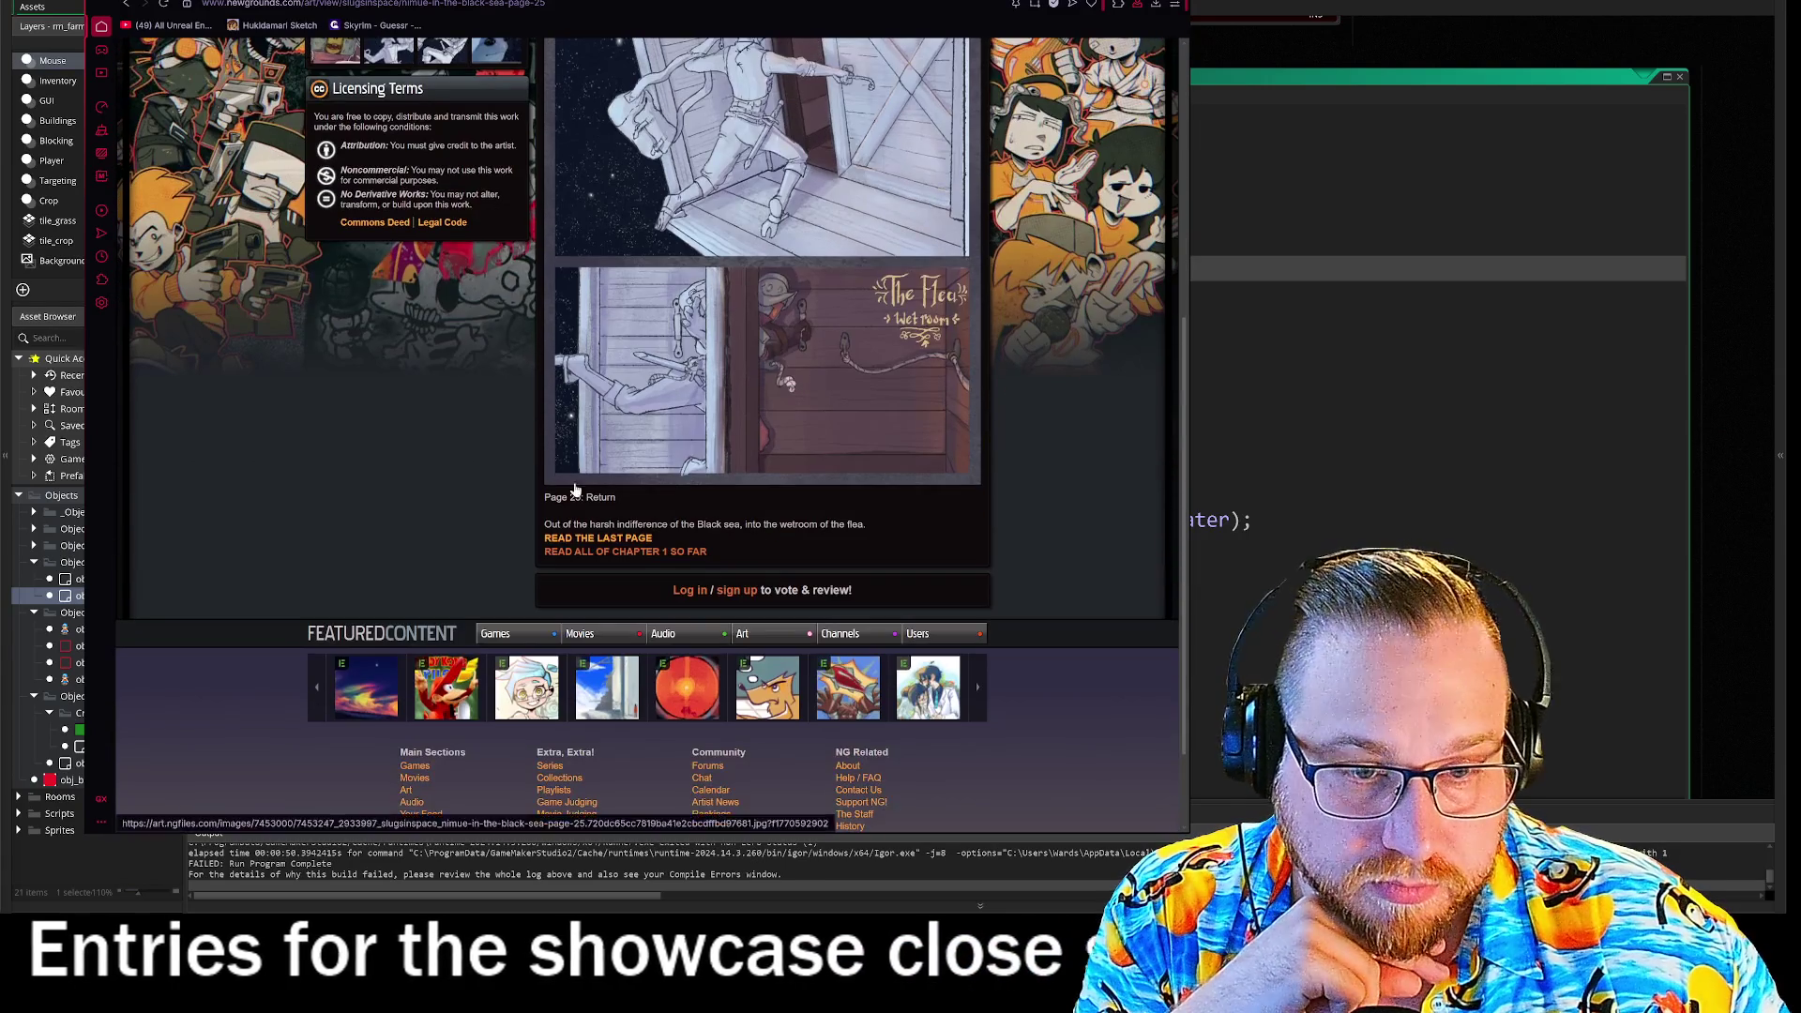
pyautogui.click(597, 538)
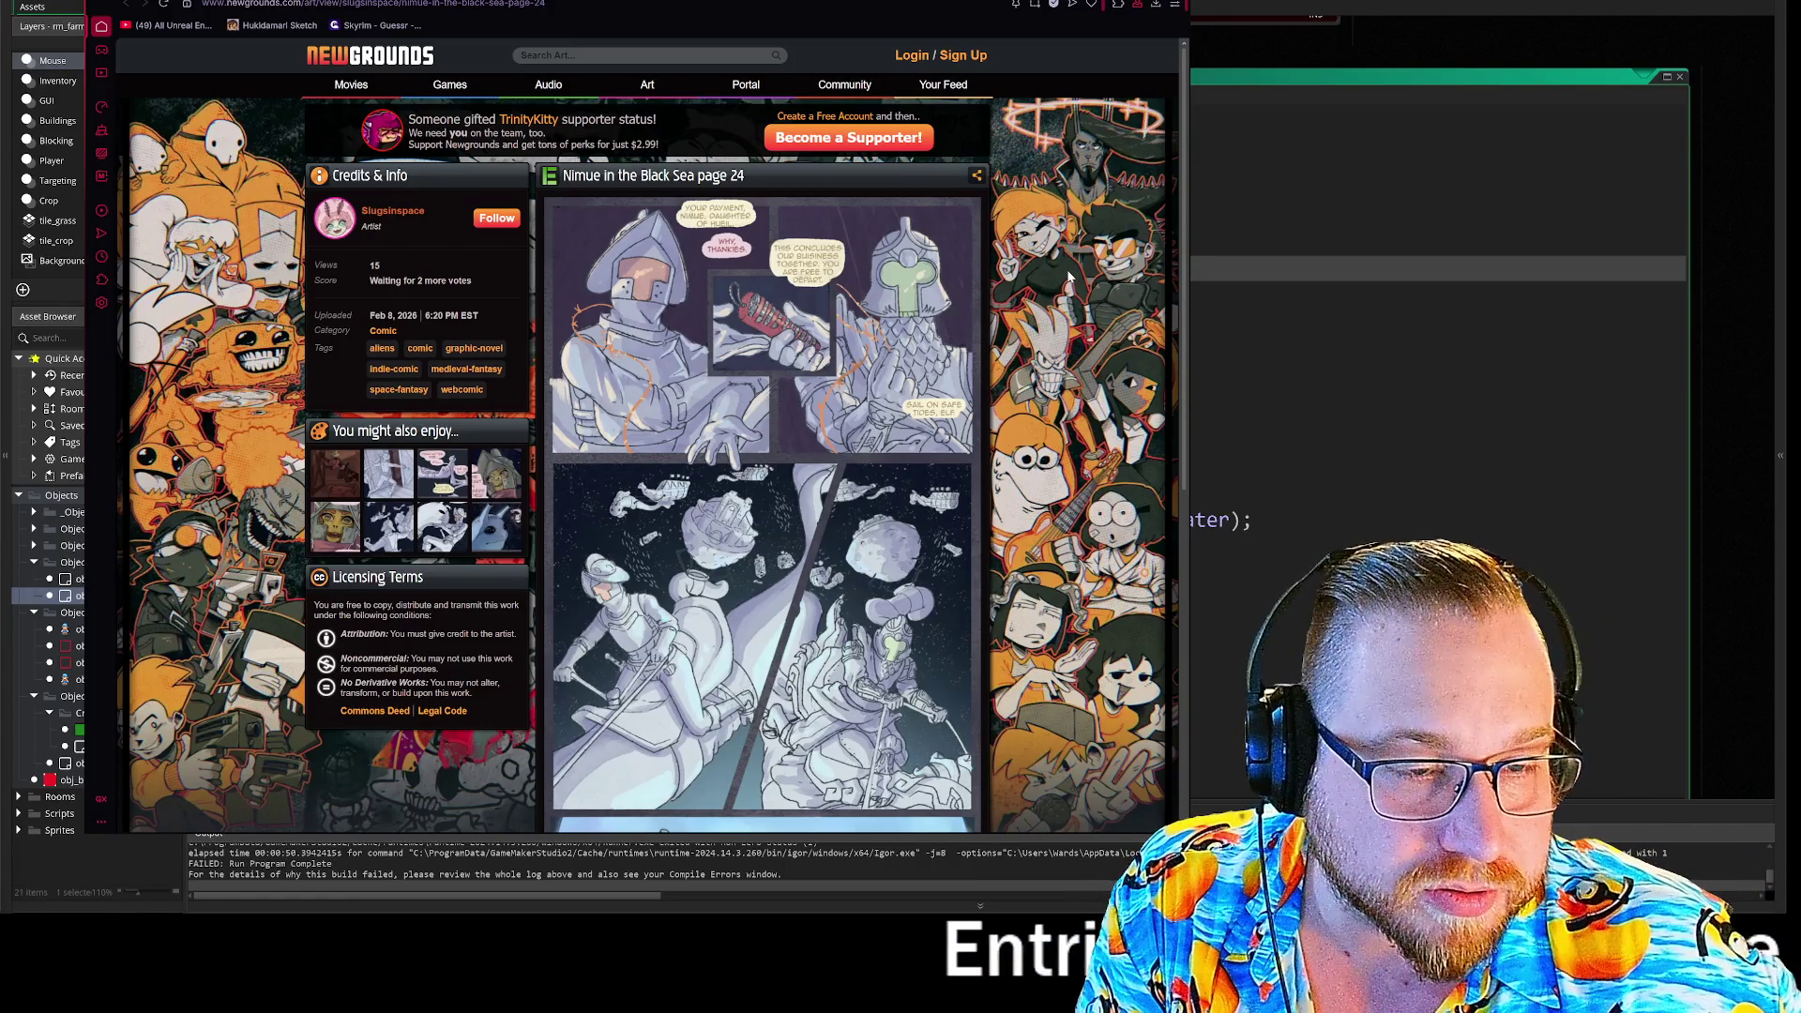
pyautogui.scroll(-4, 1069, 277)
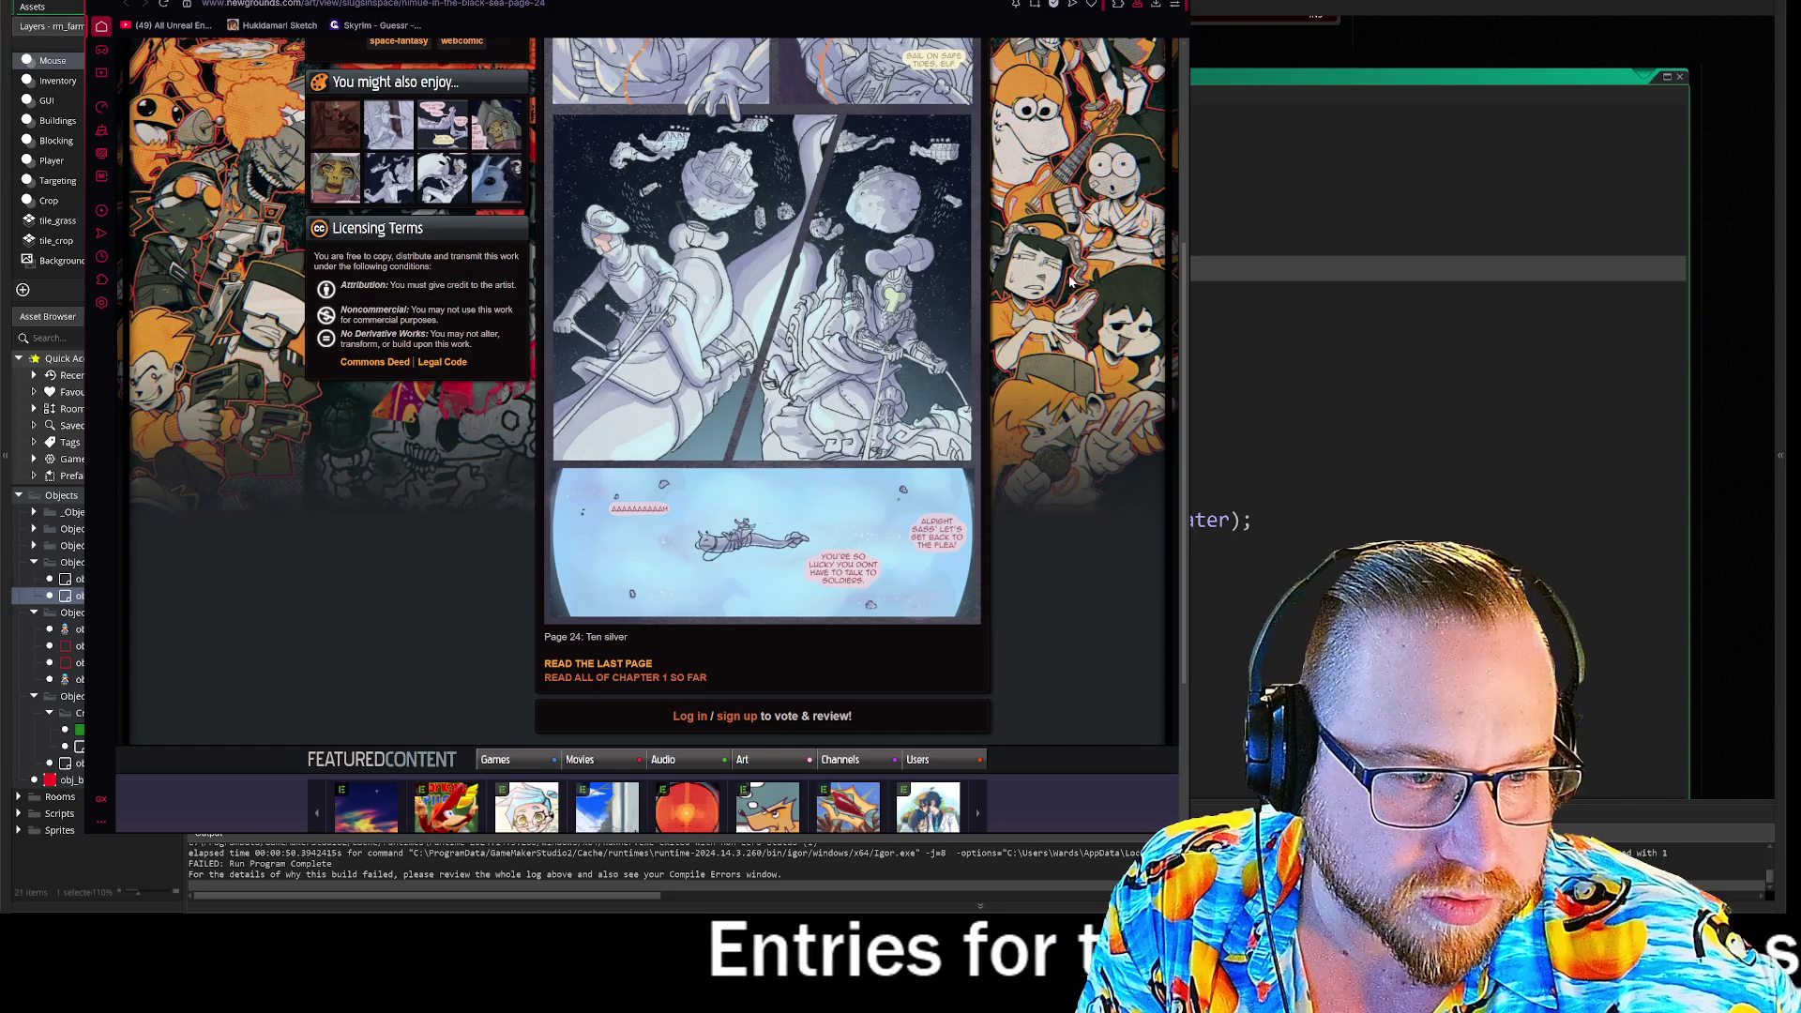
pyautogui.scroll(4, 1070, 277)
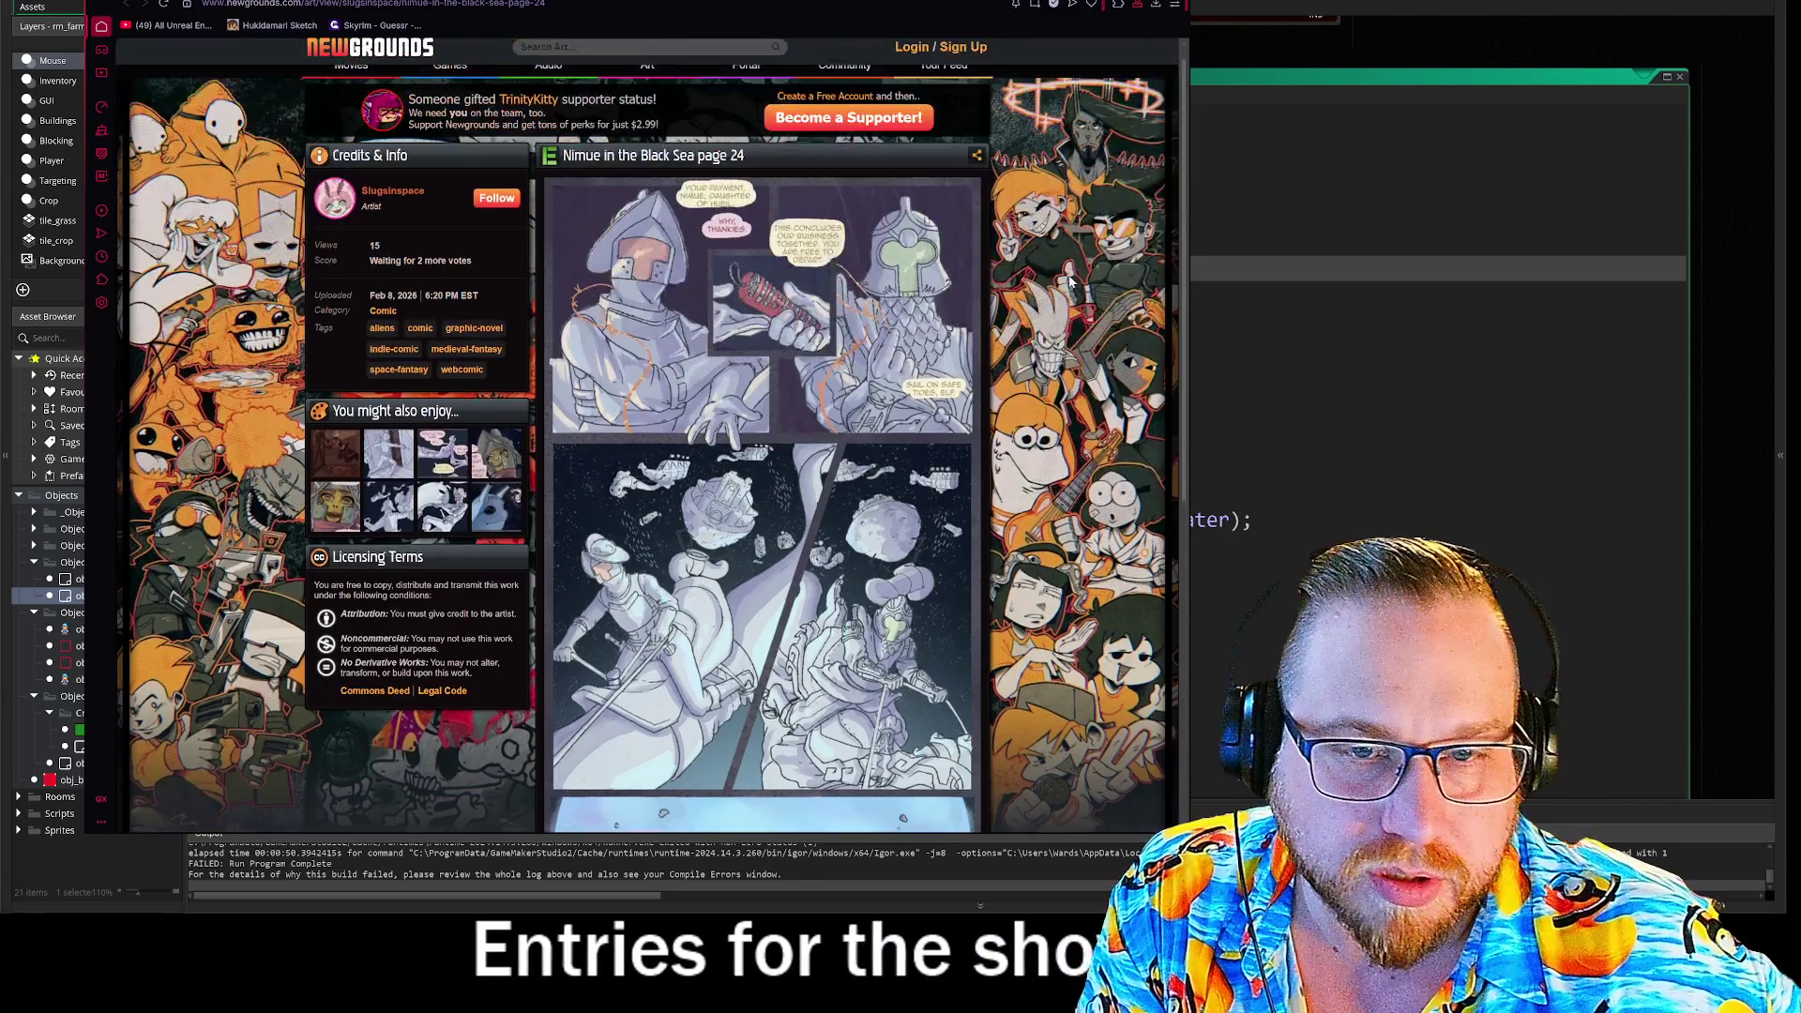
pyautogui.click(344, 491)
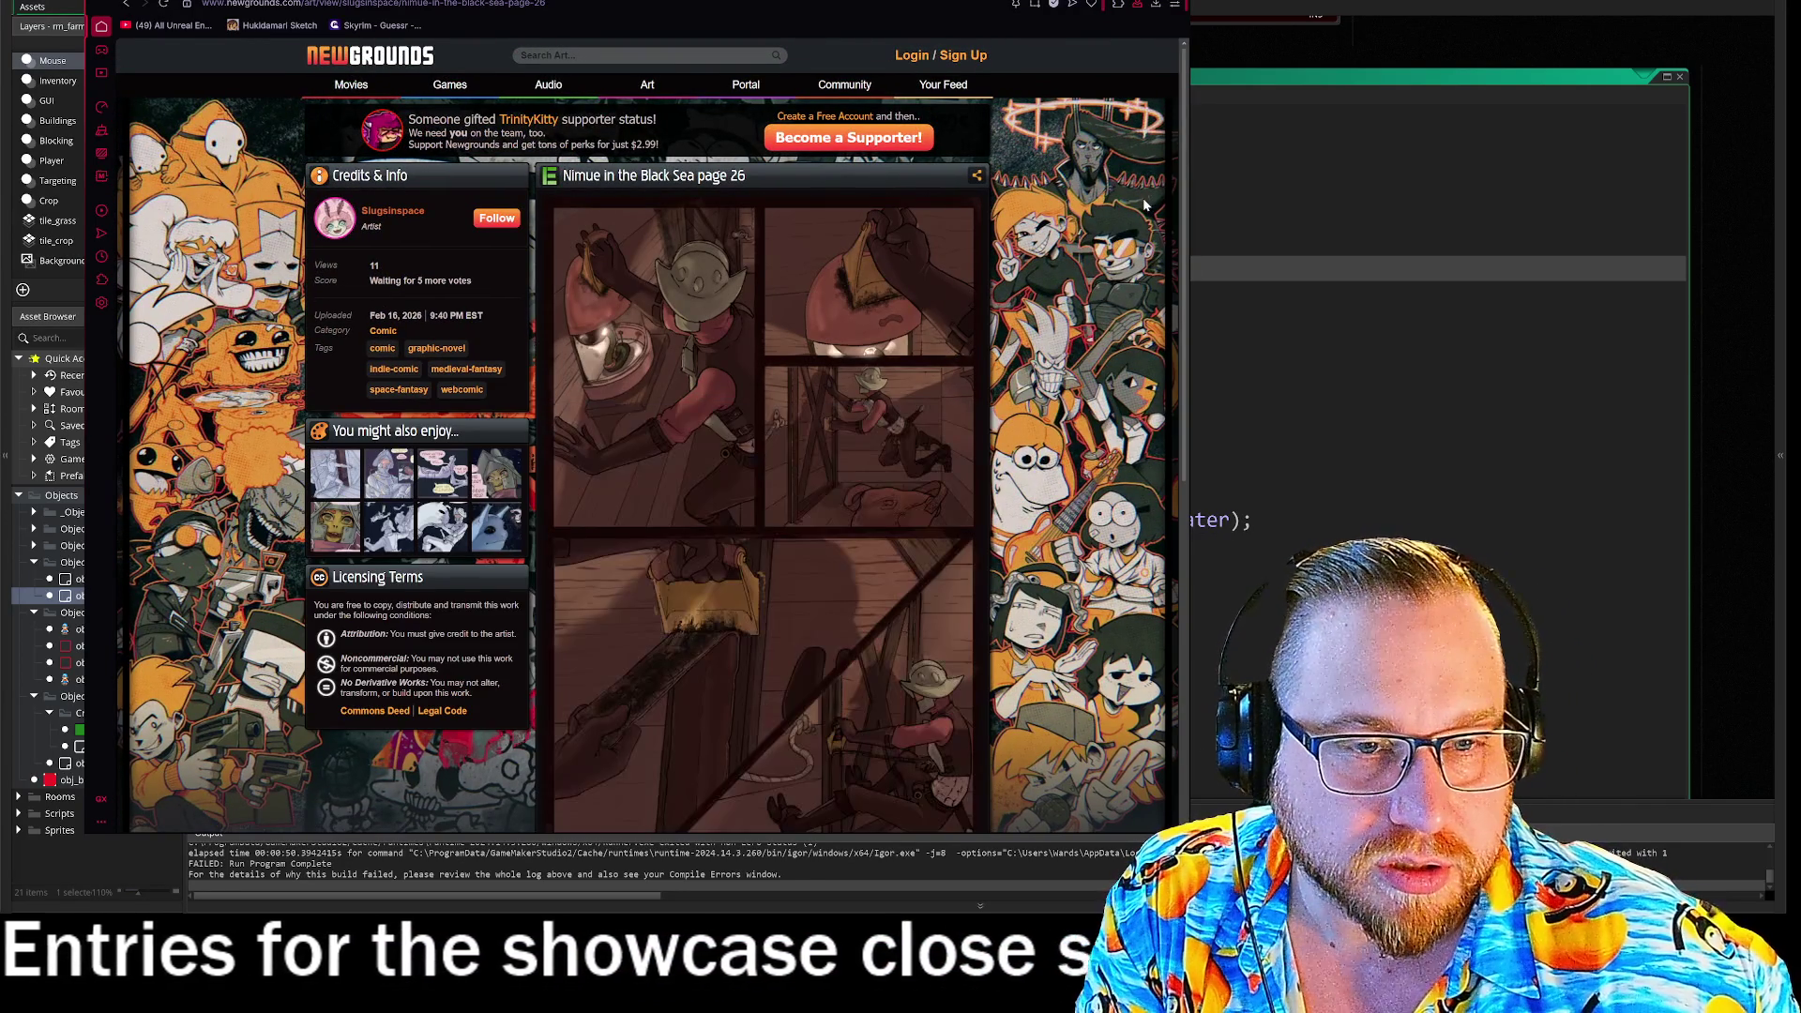
pyautogui.scroll(-3, 990, 240)
pyautogui.scroll(3, 990, 239)
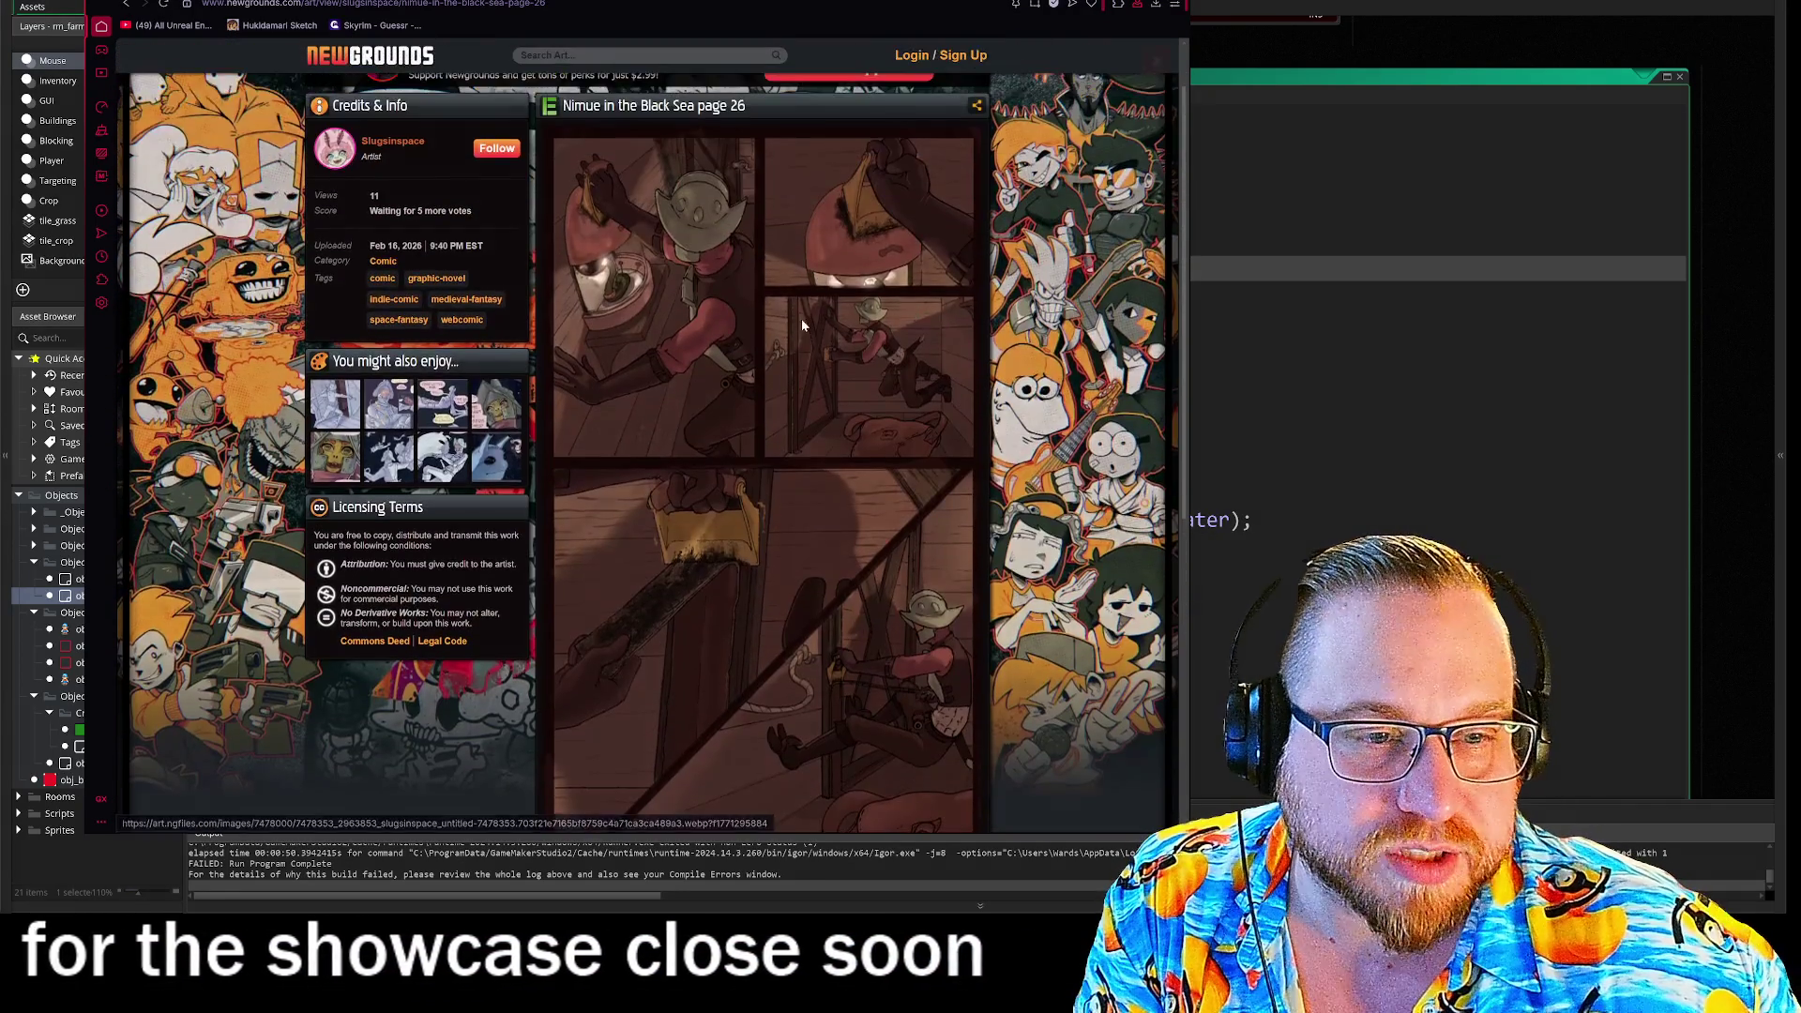
pyautogui.click(801, 318)
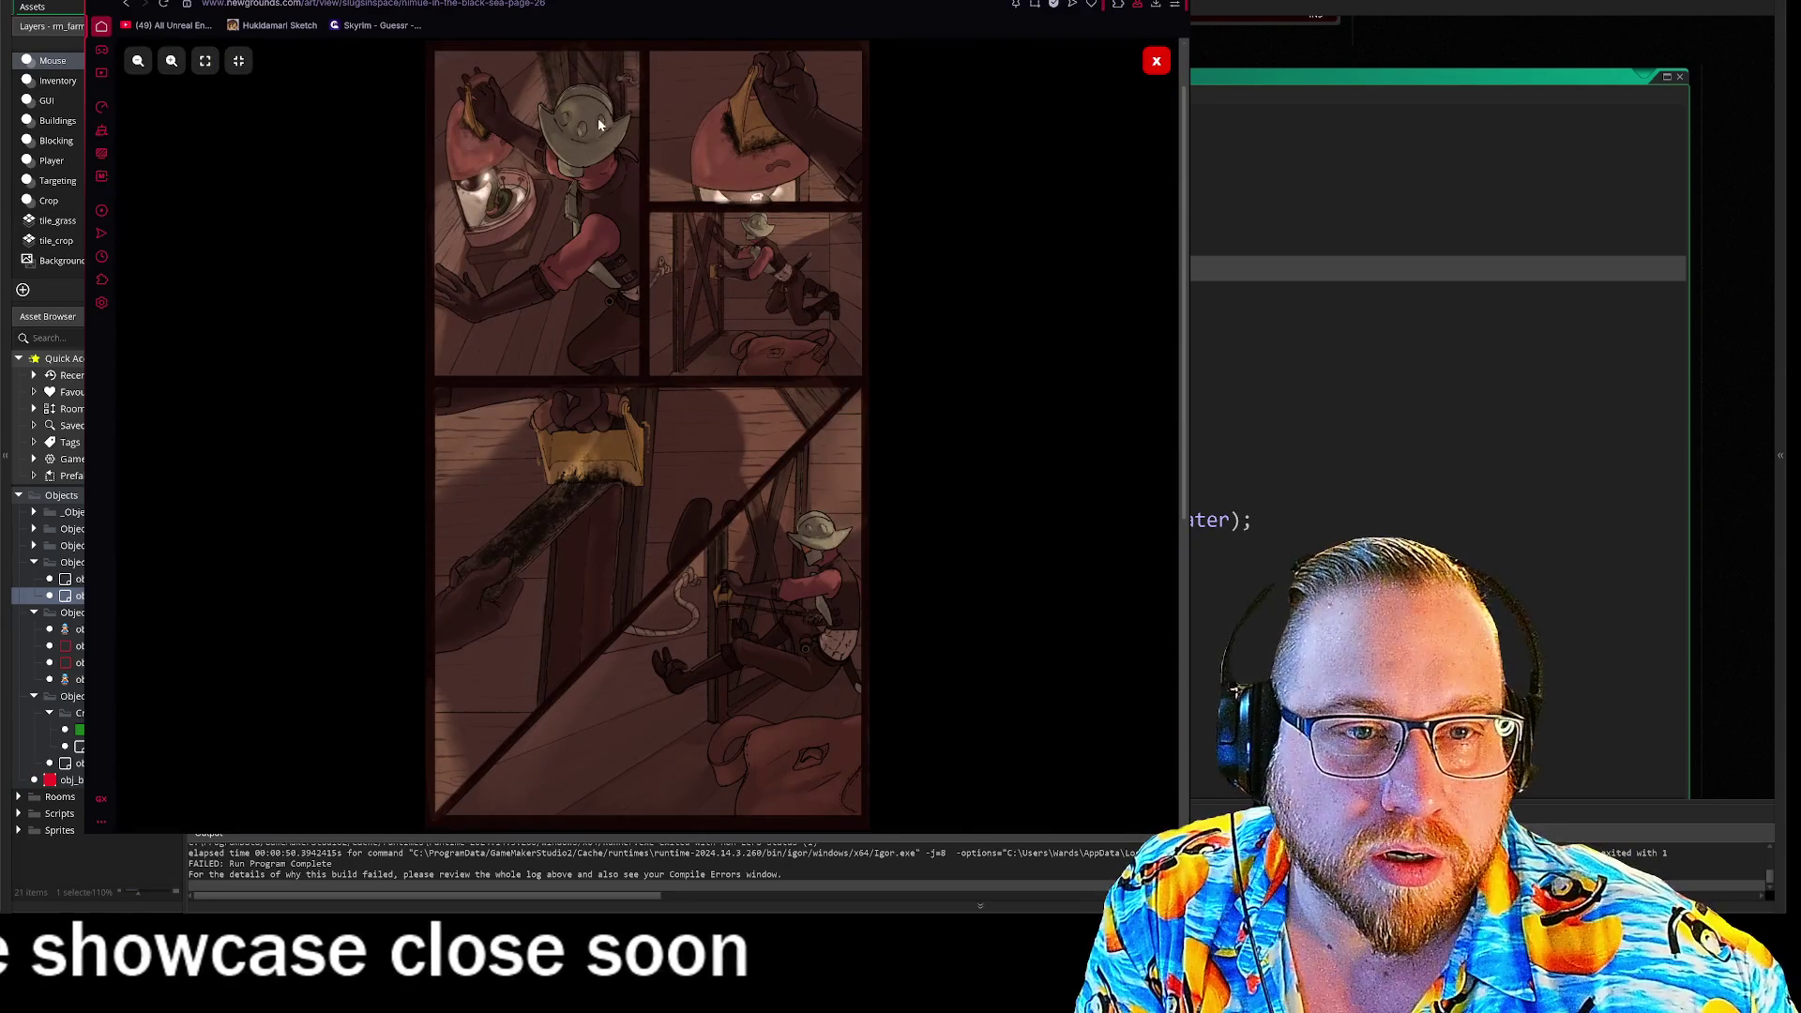
pyautogui.click(173, 62)
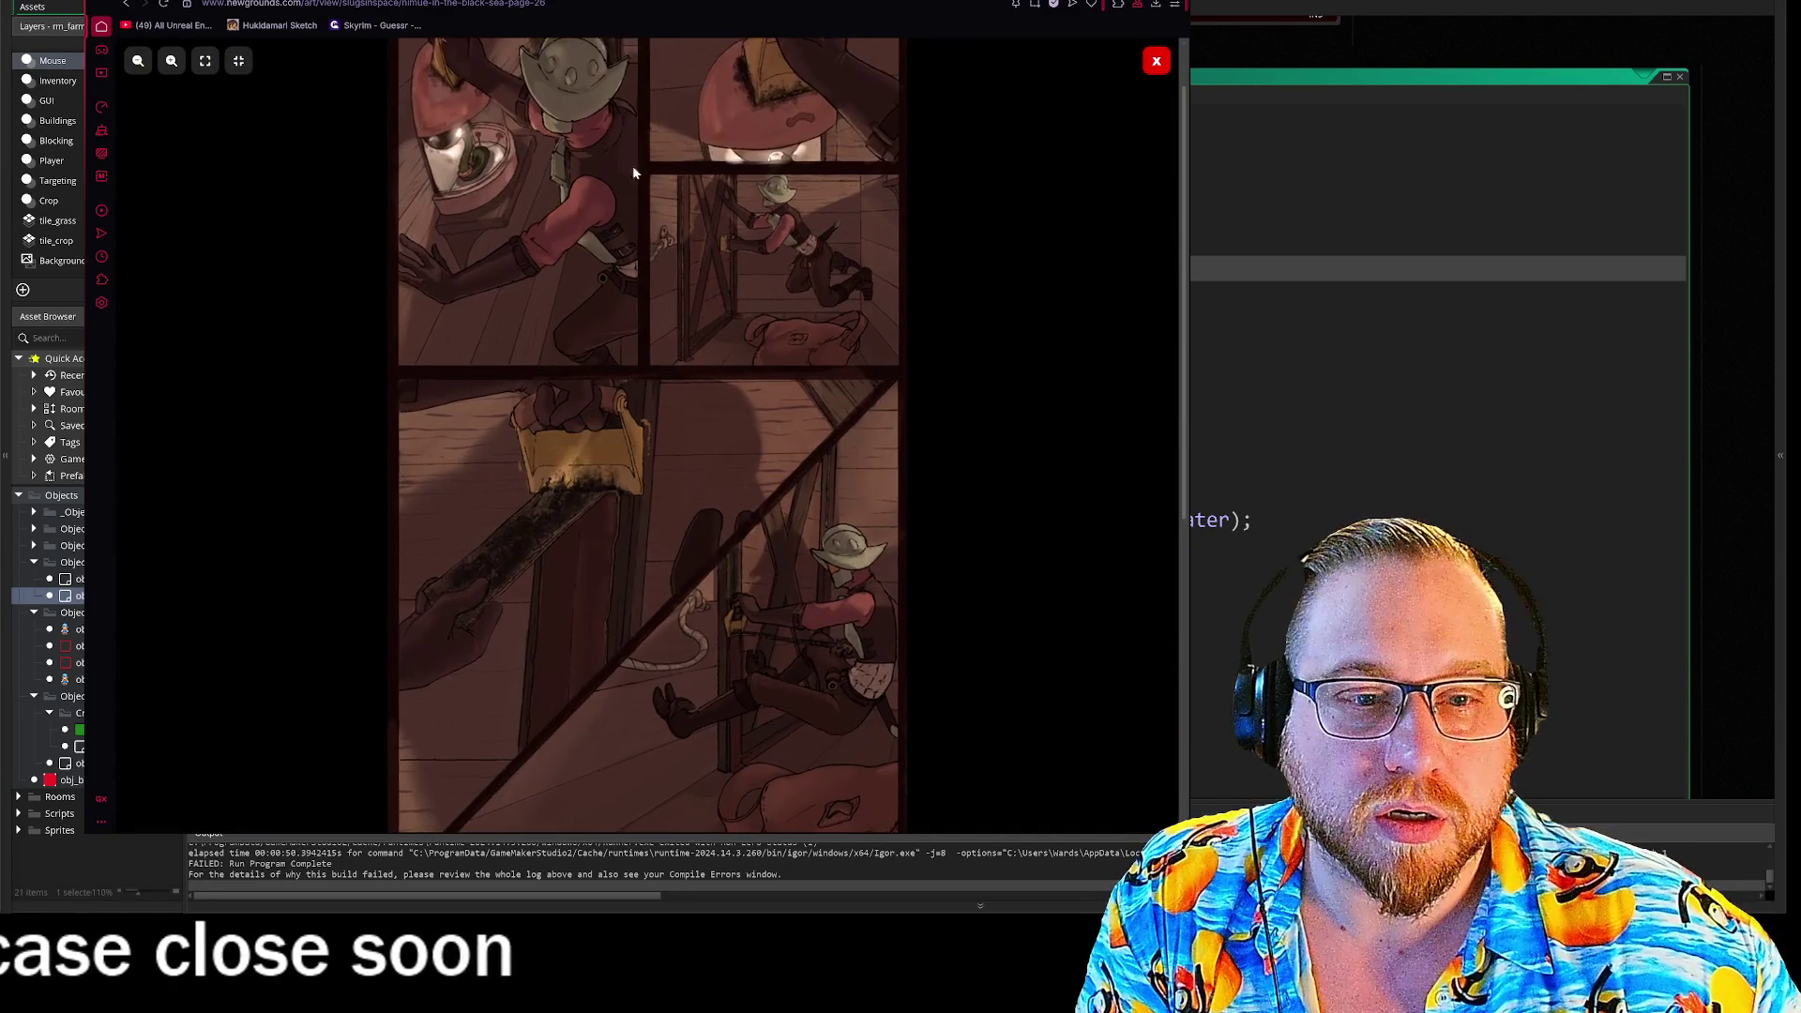
pyautogui.scroll(3, 837, 368)
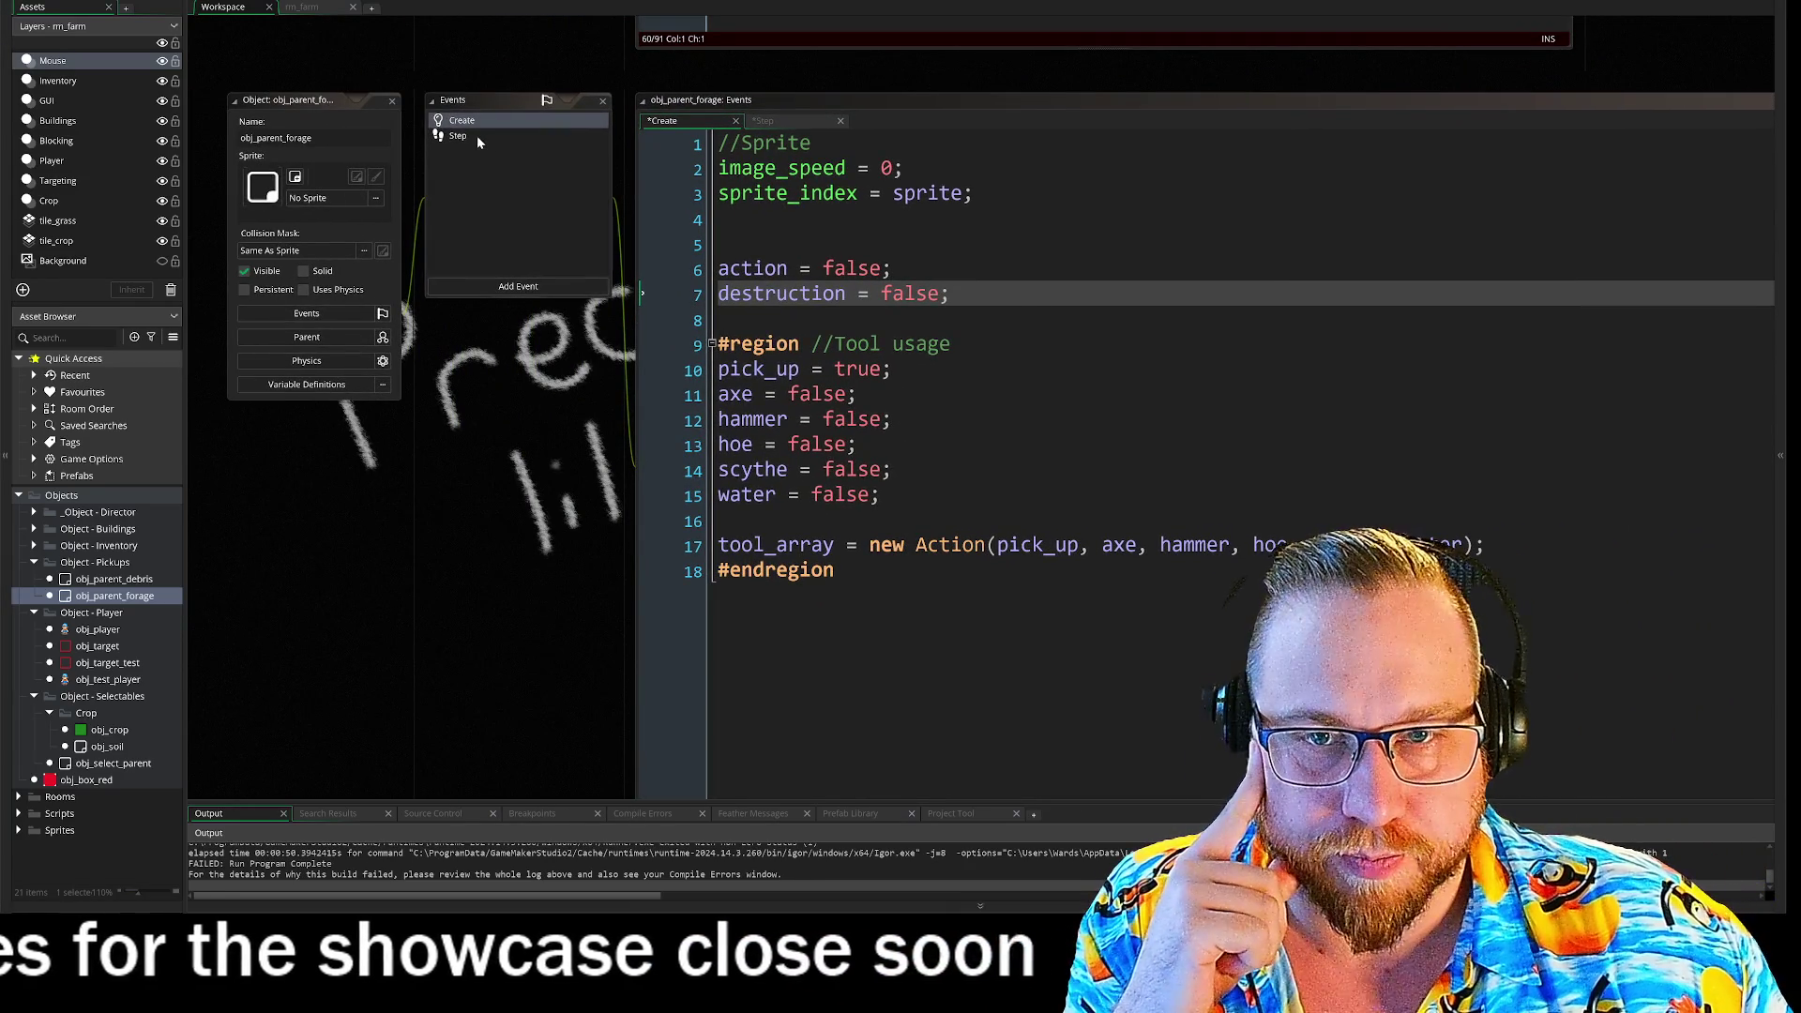
# - Start an 'if destruction {' block below the action block in the Step event
pyautogui.click(477, 136)
pyautogui.click(987, 269)
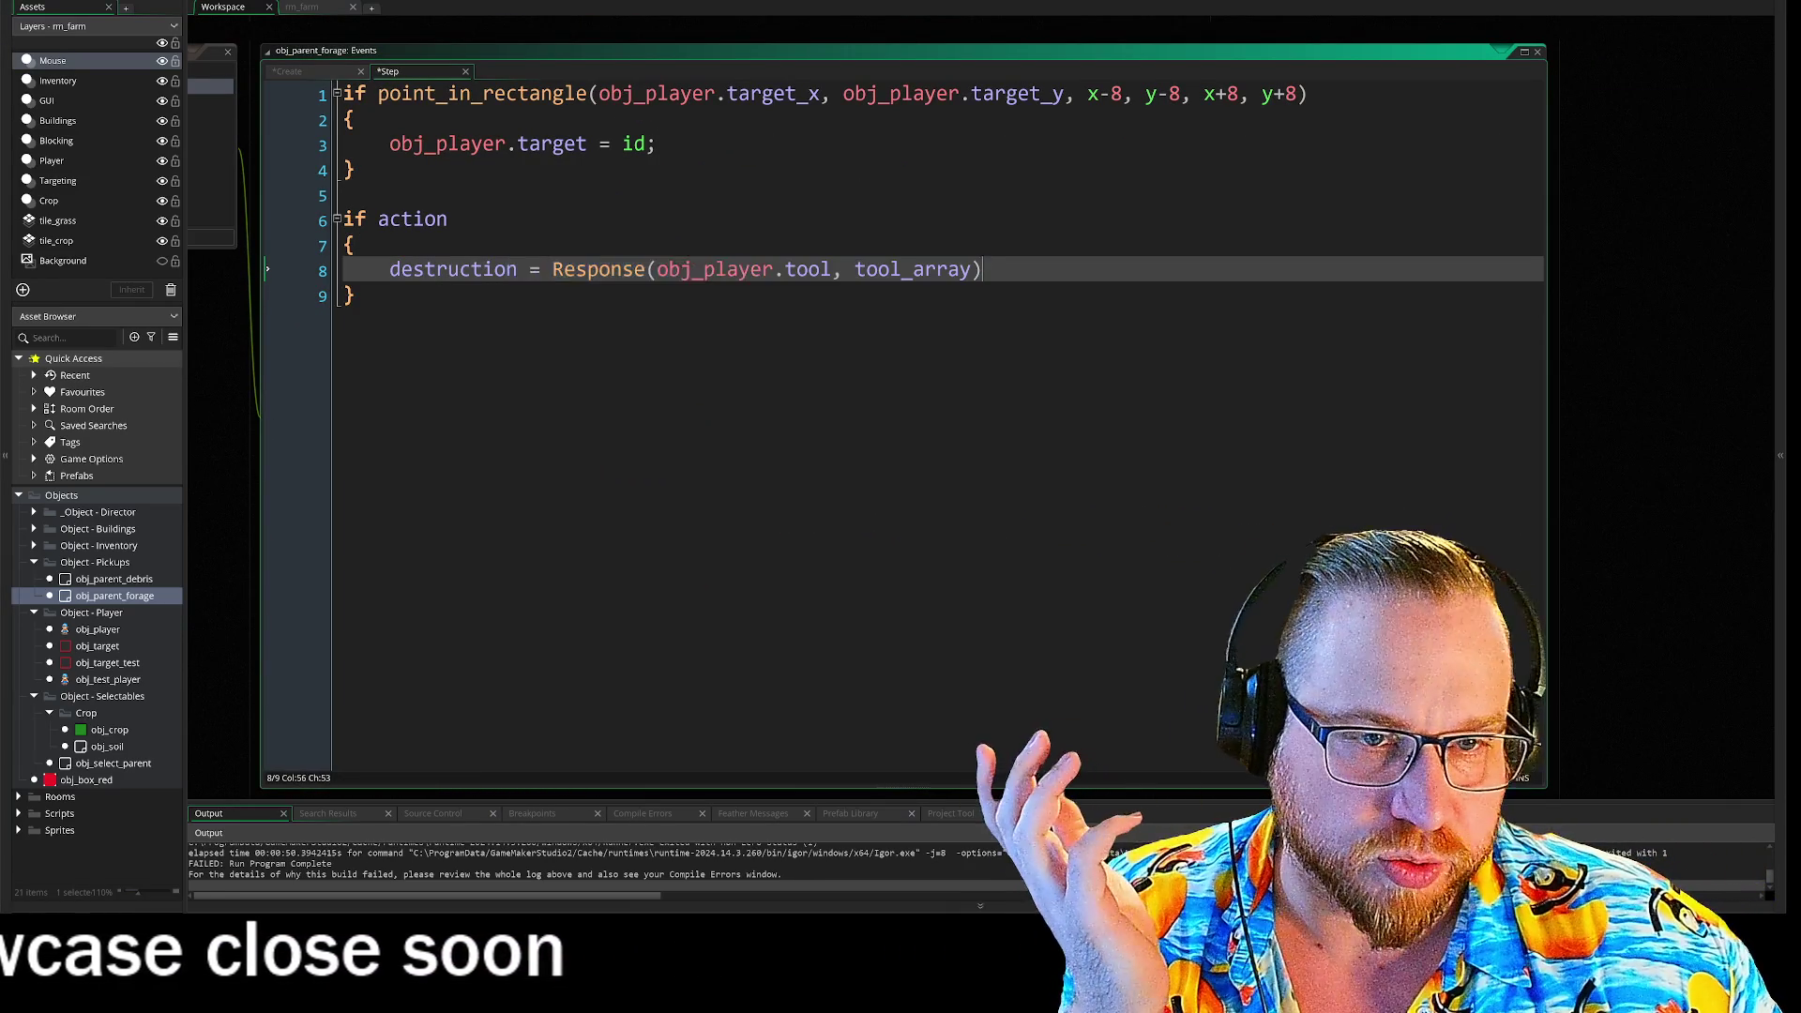
pyautogui.press('Return')
pyautogui.press('Return')
pyautogui.write('if')
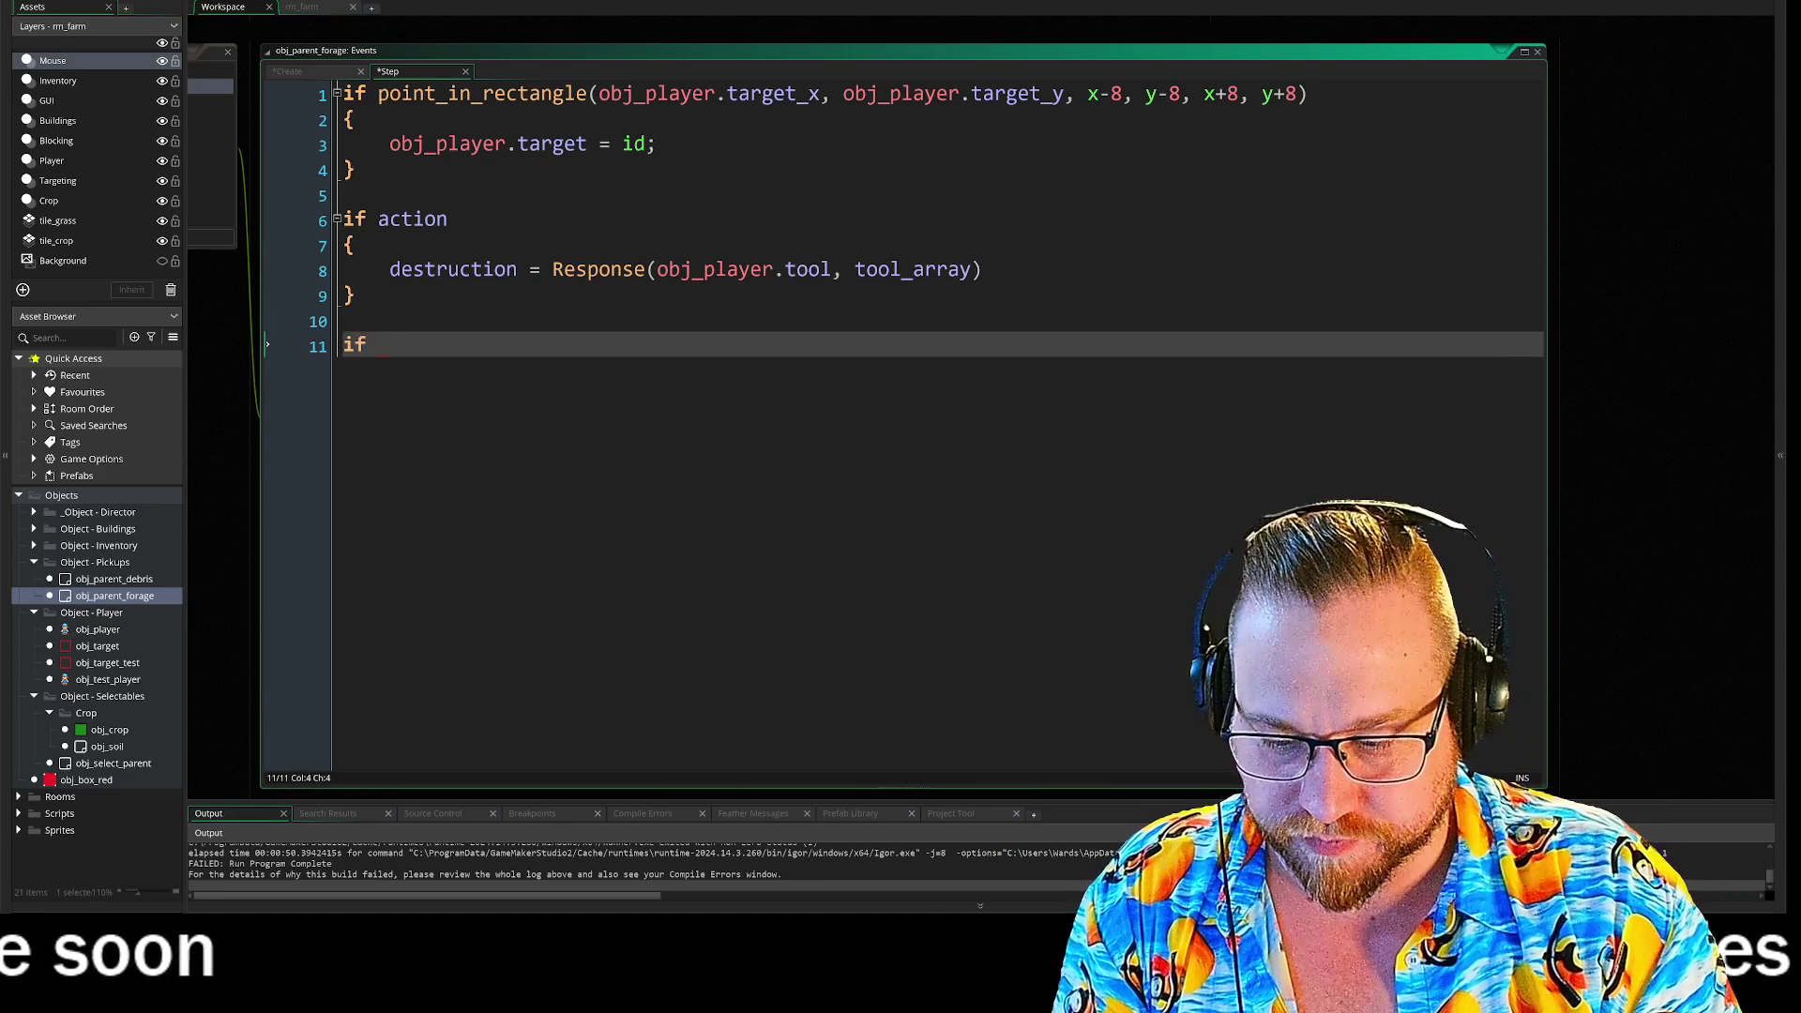
pyautogui.write('destruction')
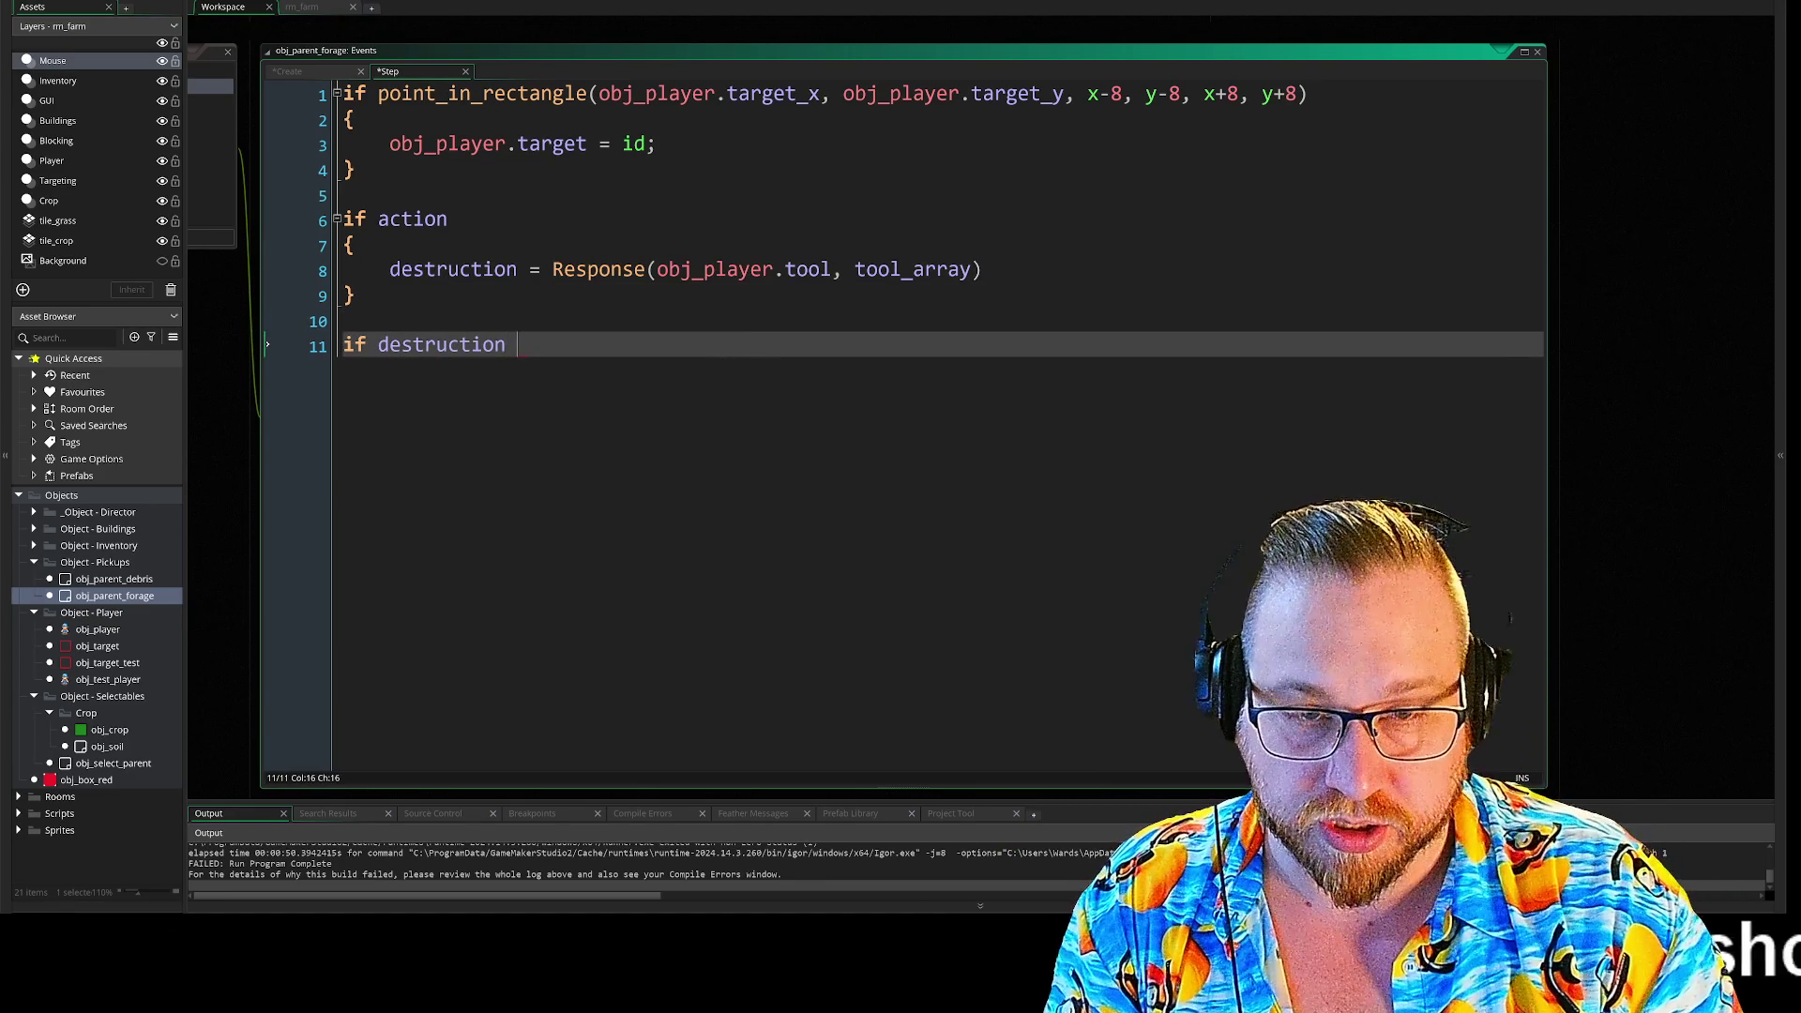
pyautogui.press('Return')
pyautogui.write('{')
pyautogui.press('Return')
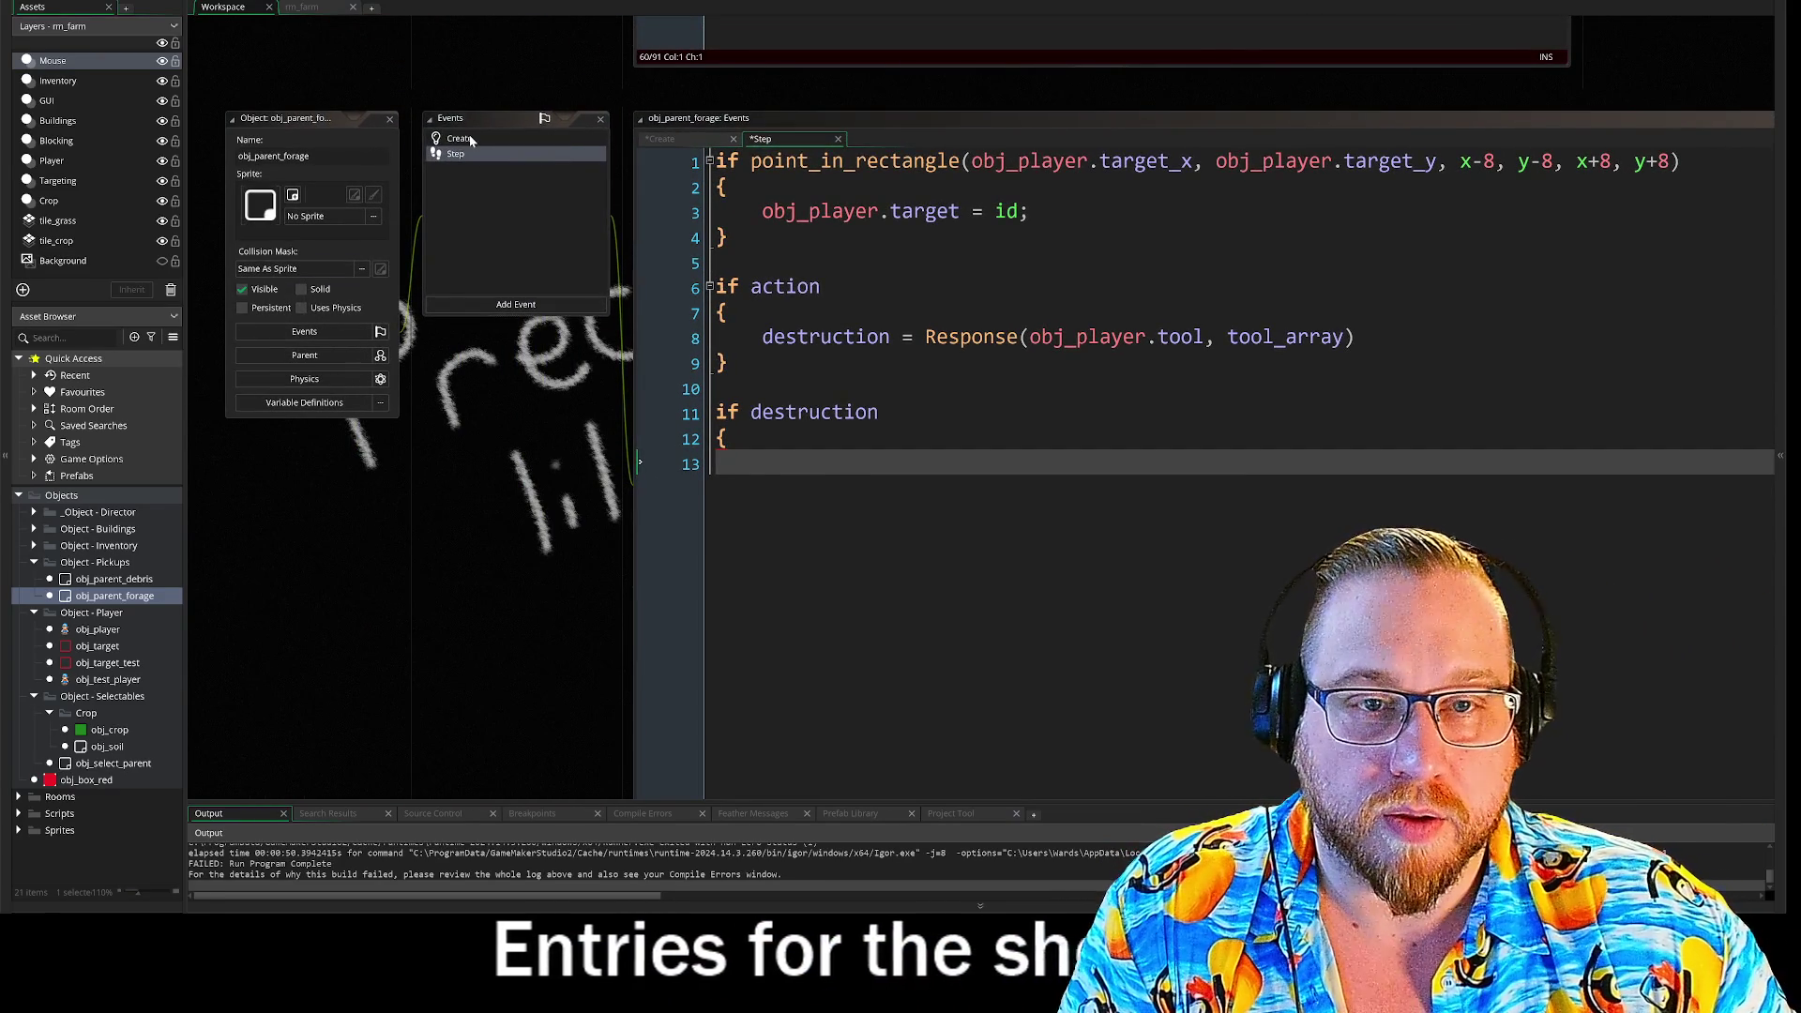
# - Add a blank line to the Create event code and expand the Scripts folder
pyautogui.click(459, 138)
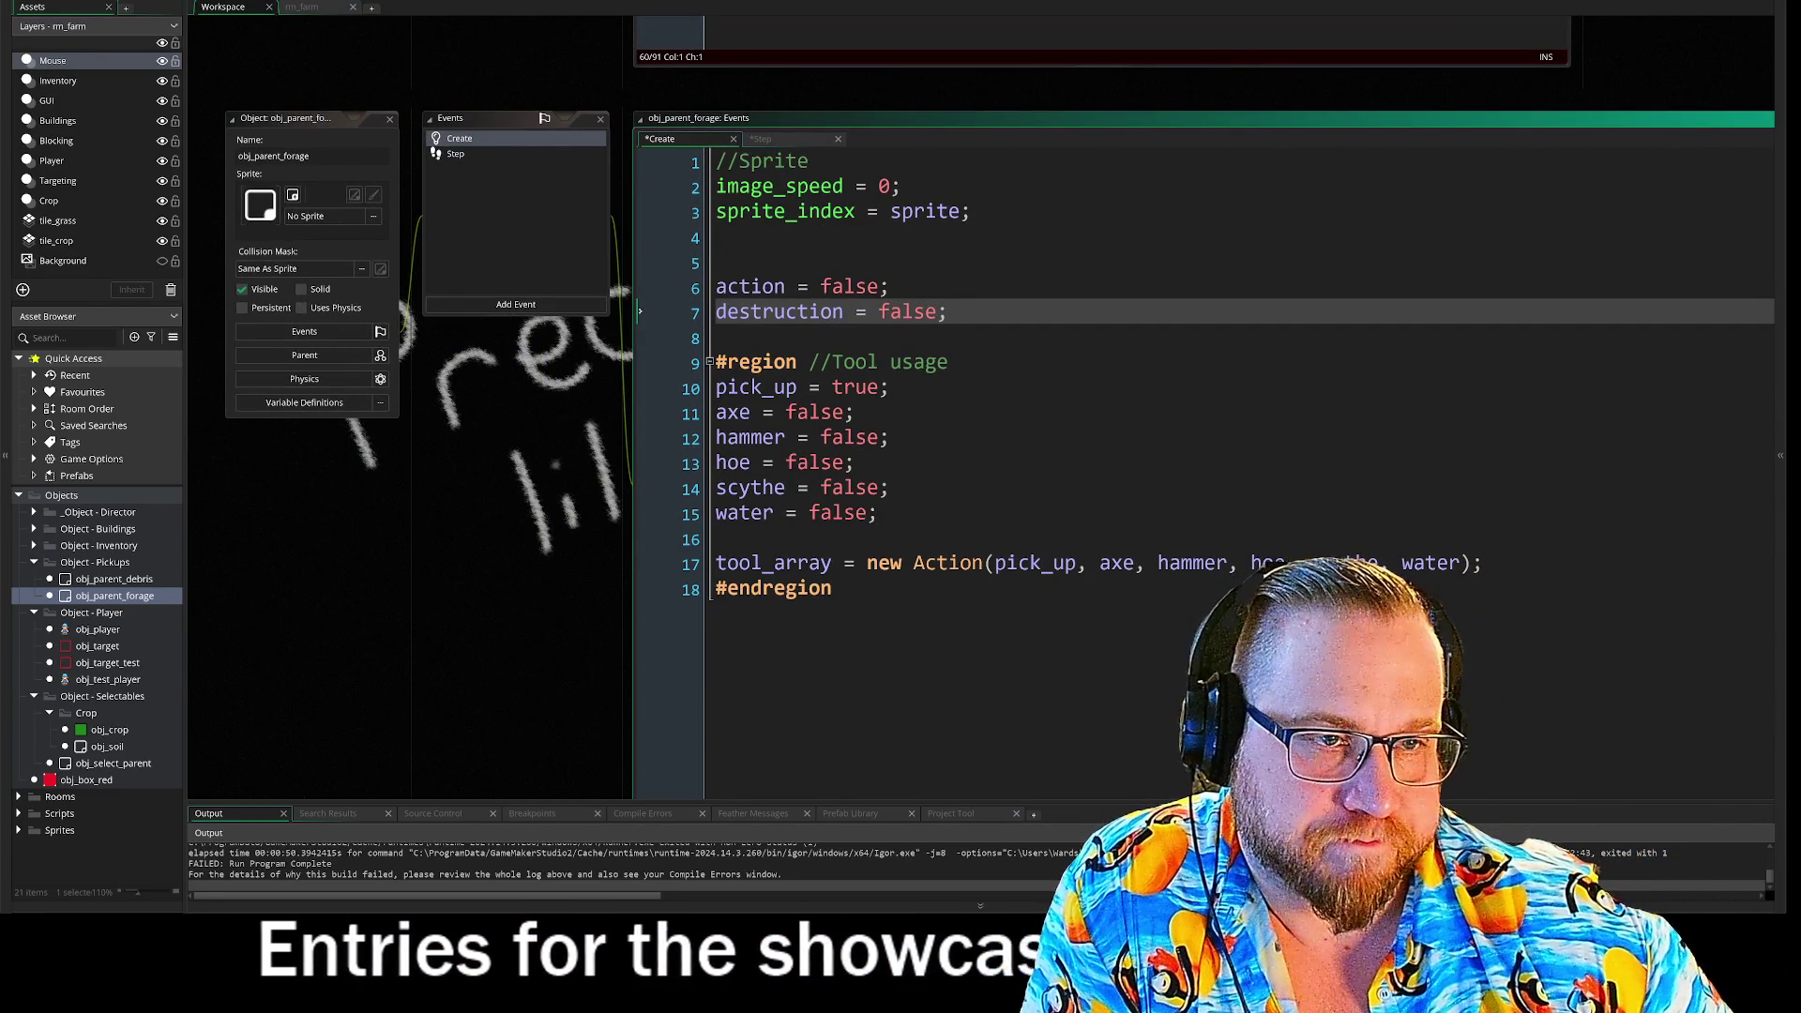
pyautogui.click(457, 153)
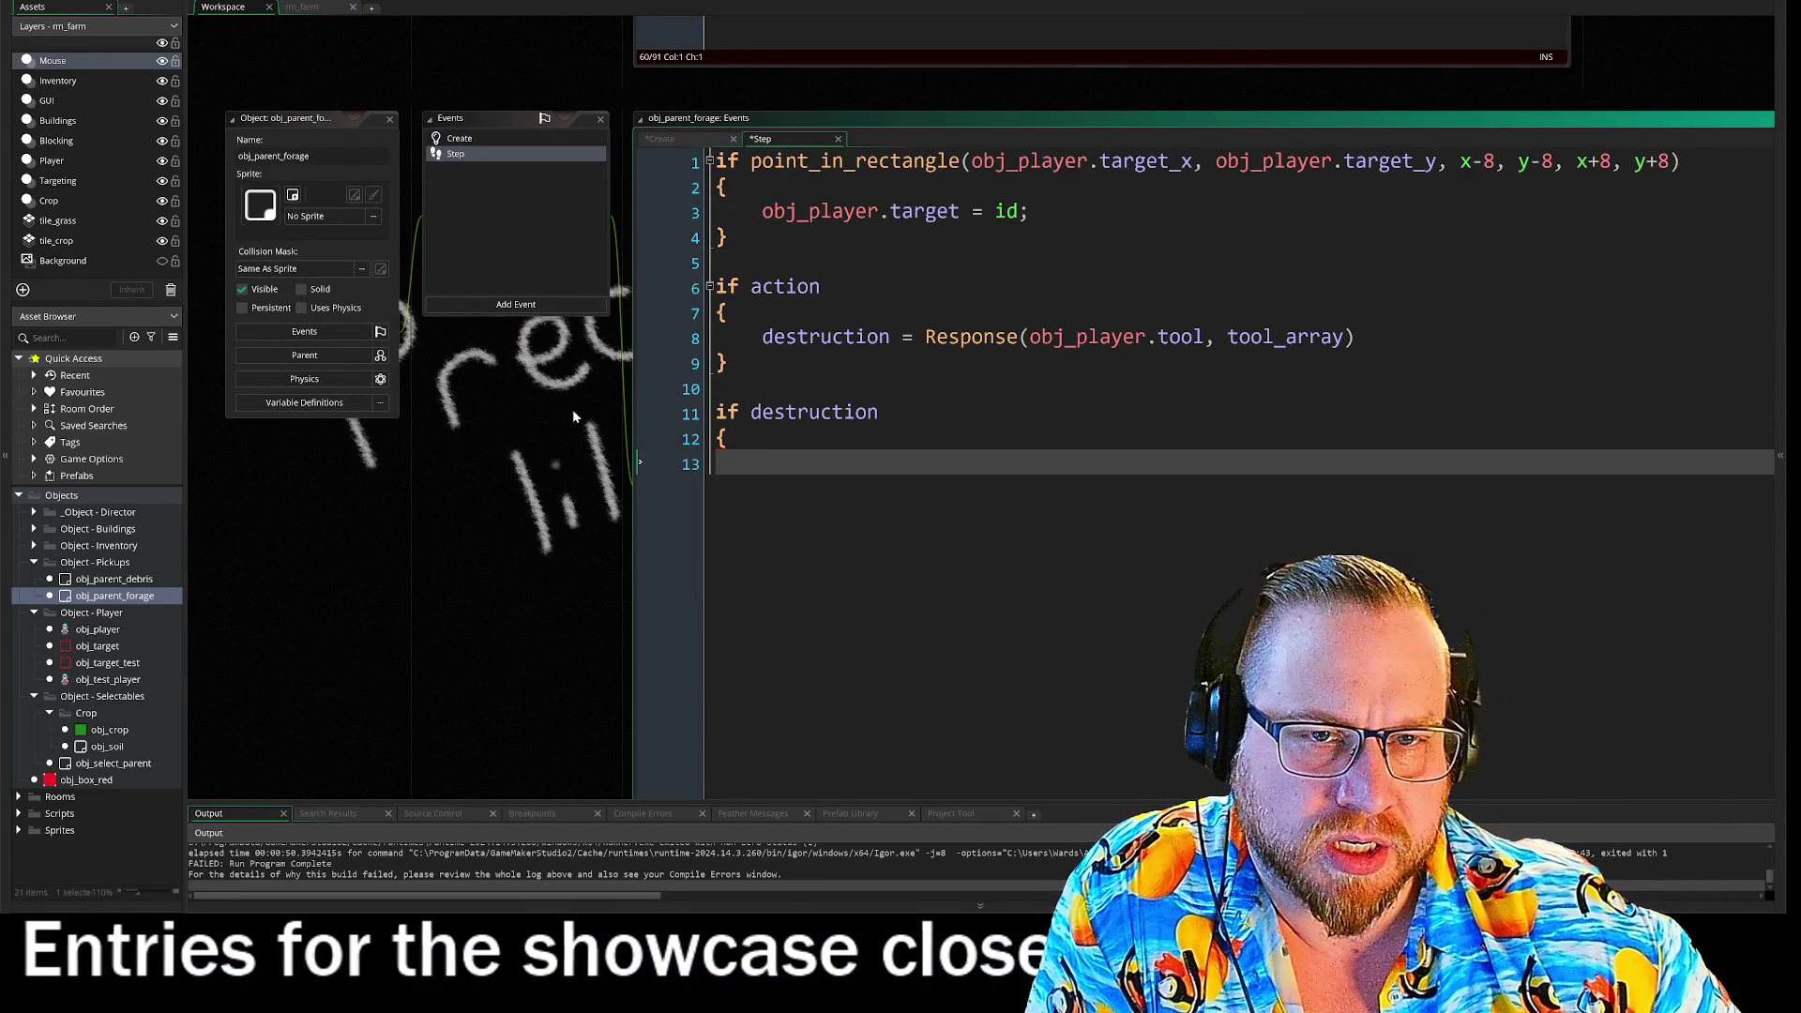
pyautogui.click(473, 139)
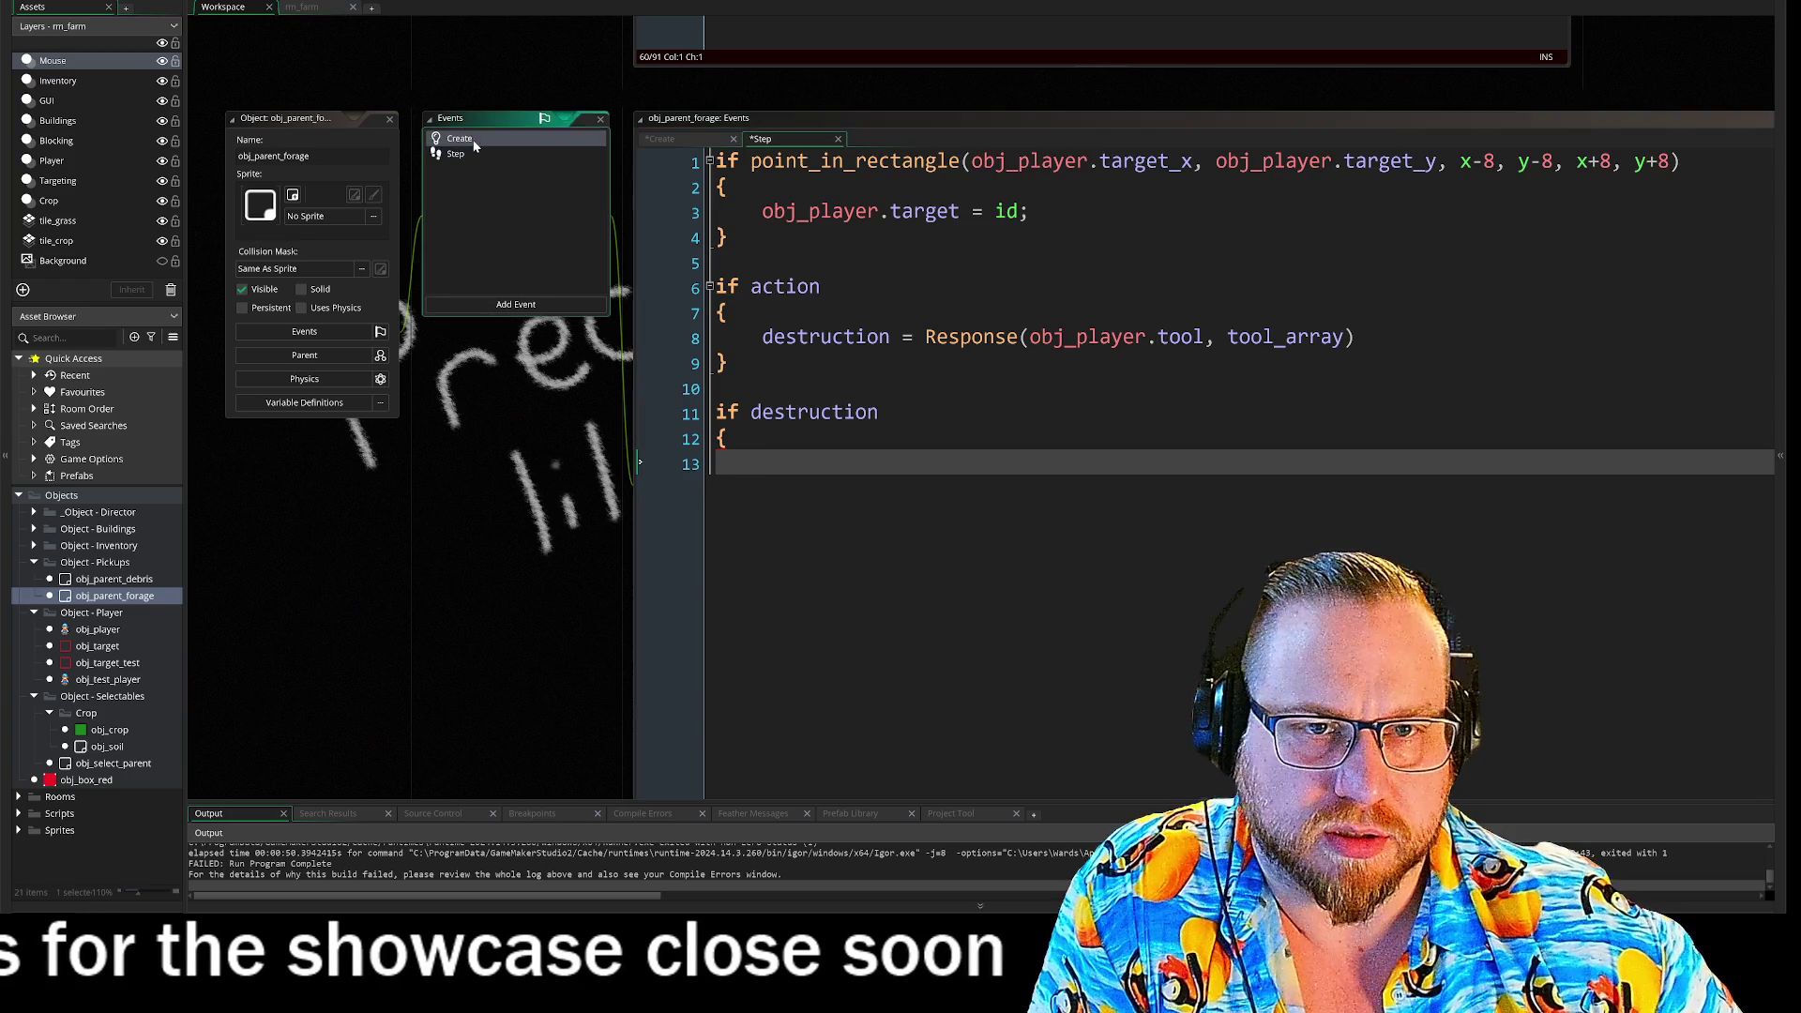
pyautogui.press('Return')
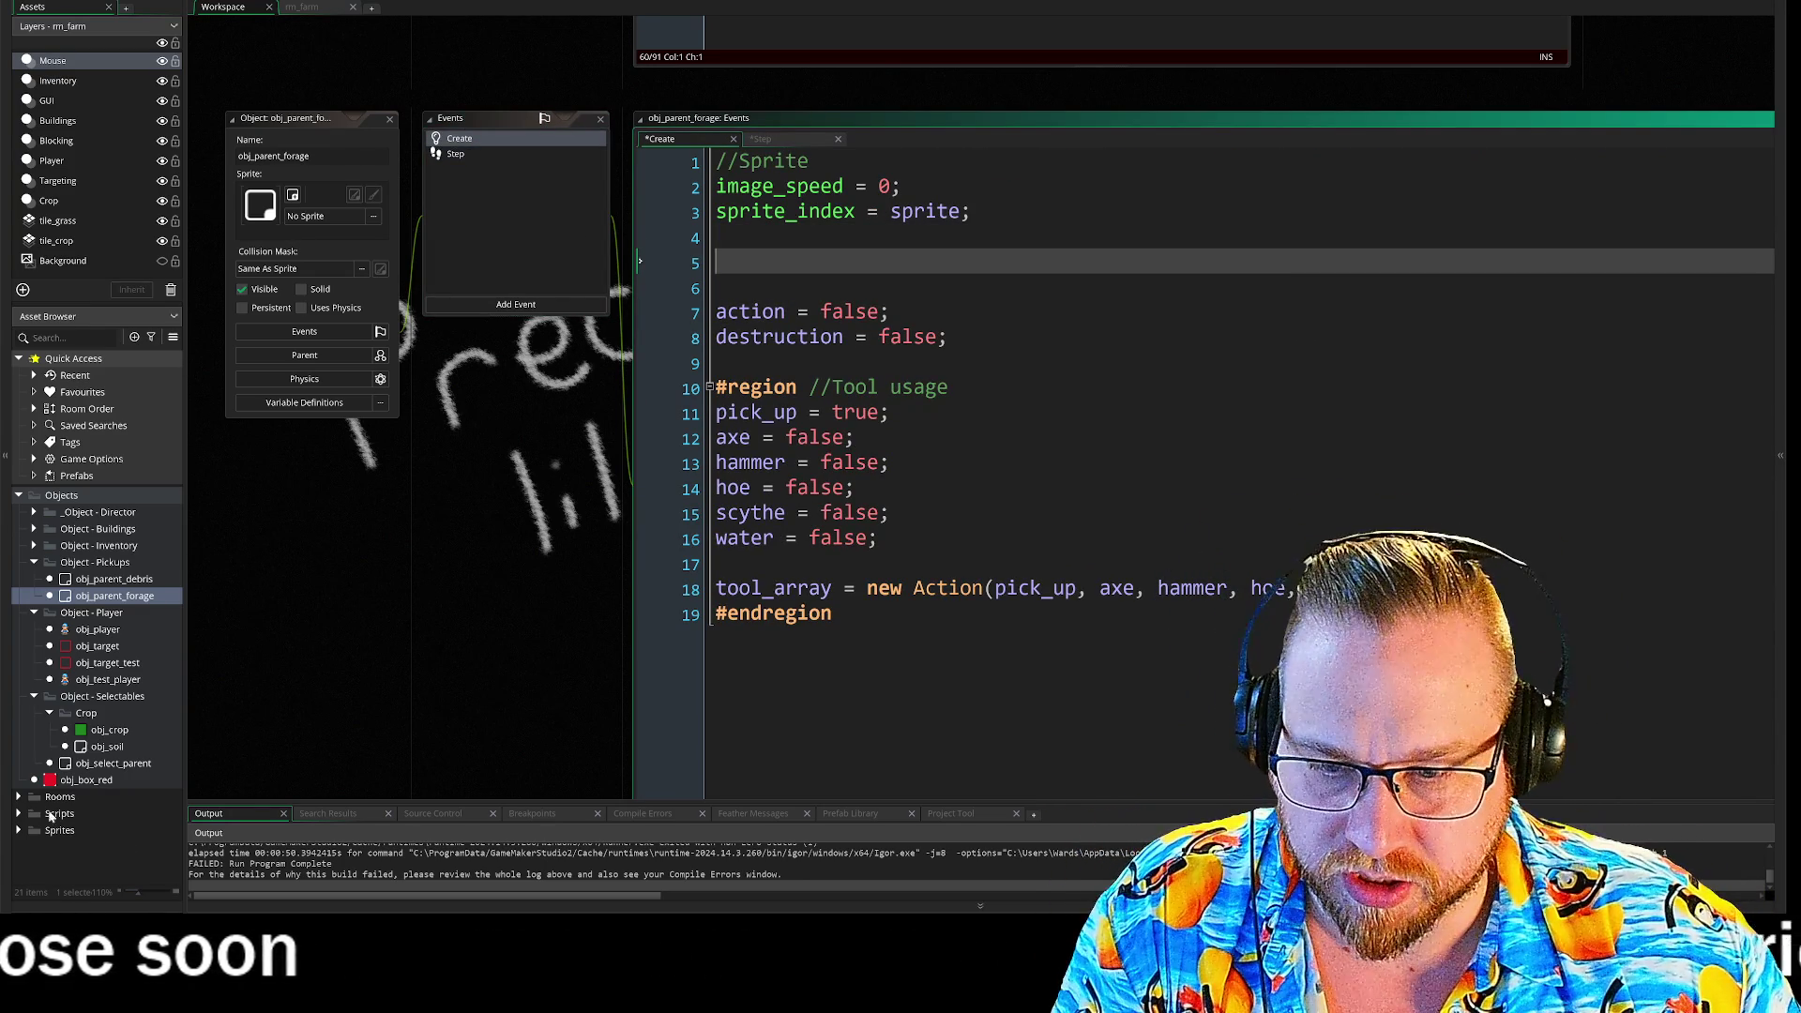
pyautogui.click(19, 814)
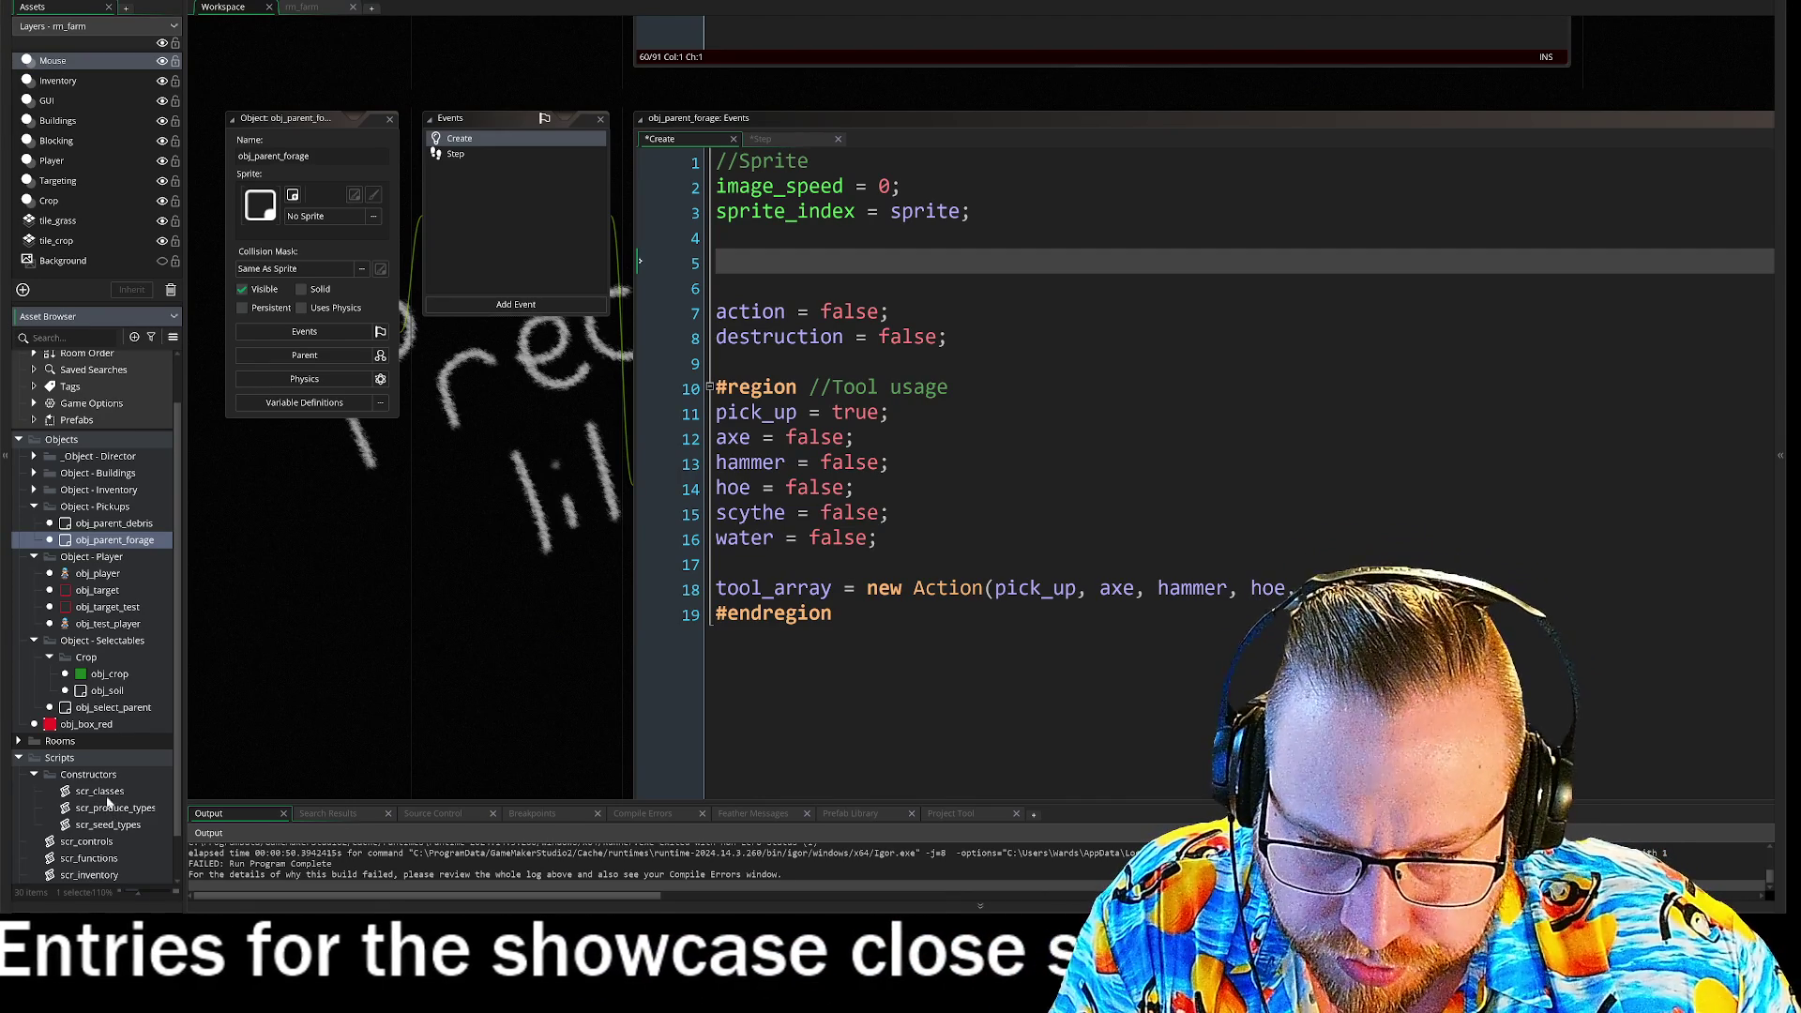
# - Open scr_classes, enlarge its editor, and unfold the Tool and Action constructors
pyautogui.doubleClick(101, 792)
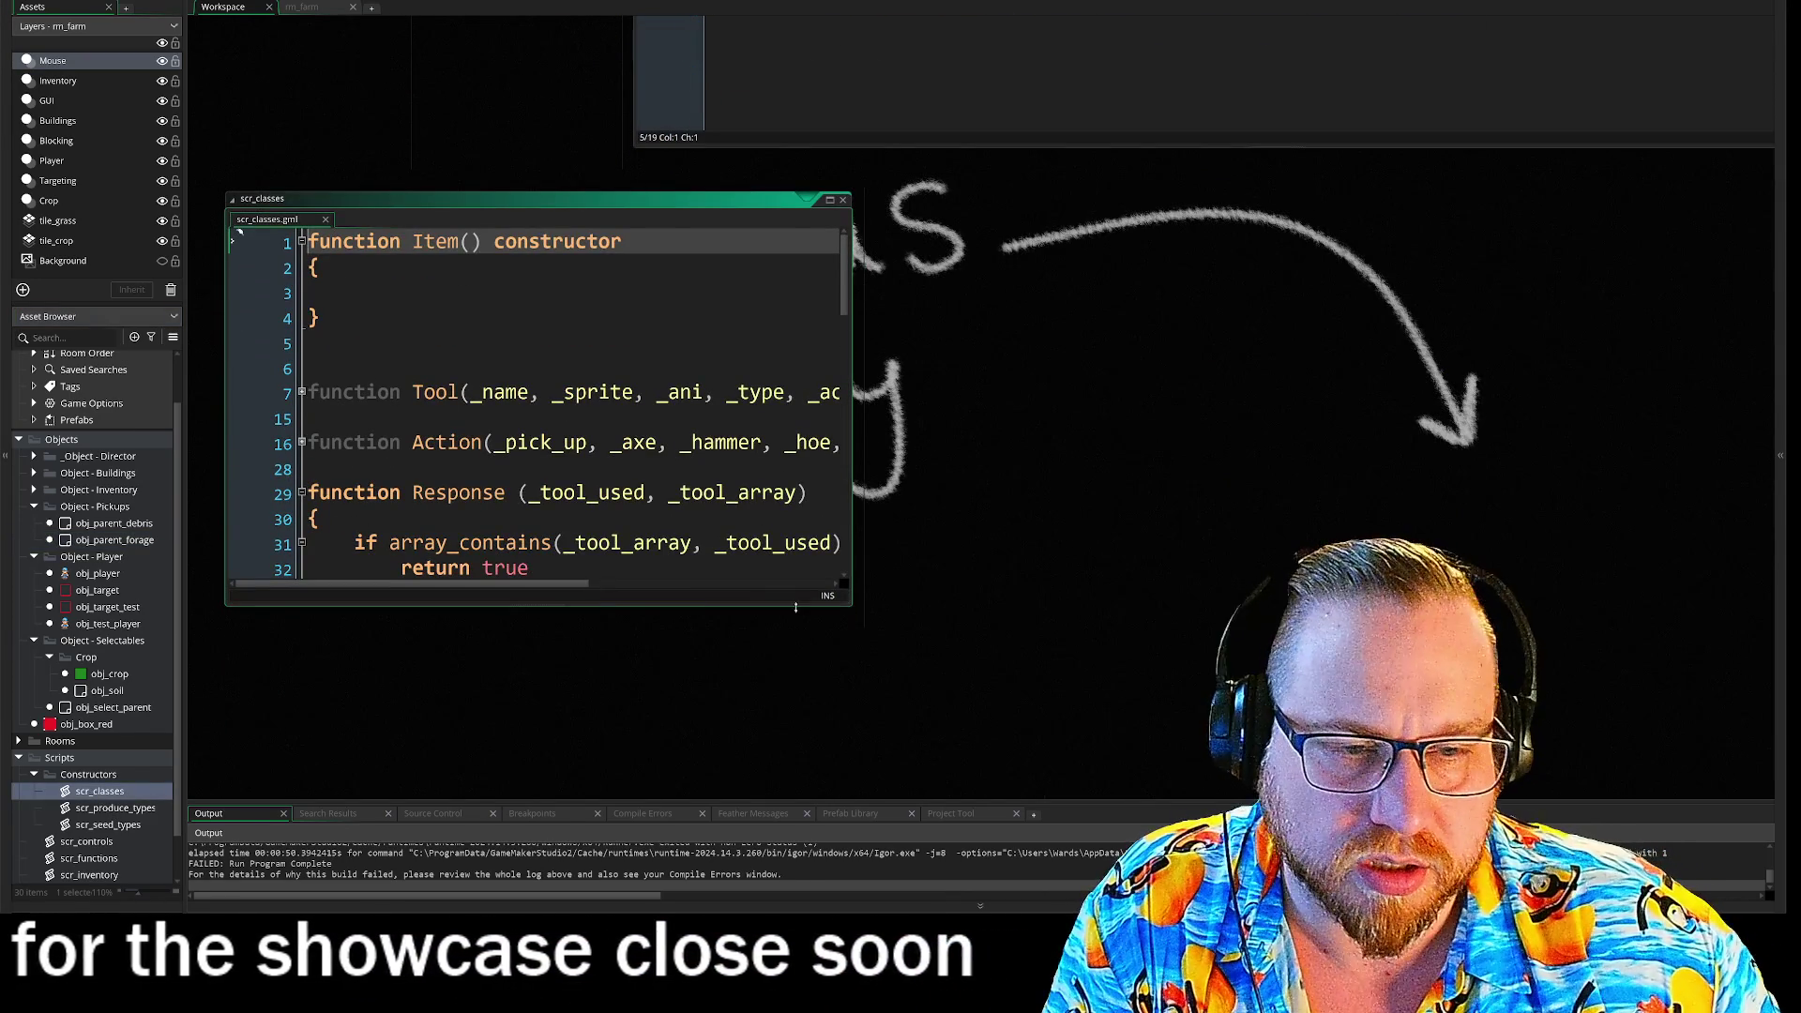
pyautogui.moveTo(850, 602); pyautogui.dragTo(1197, 799)
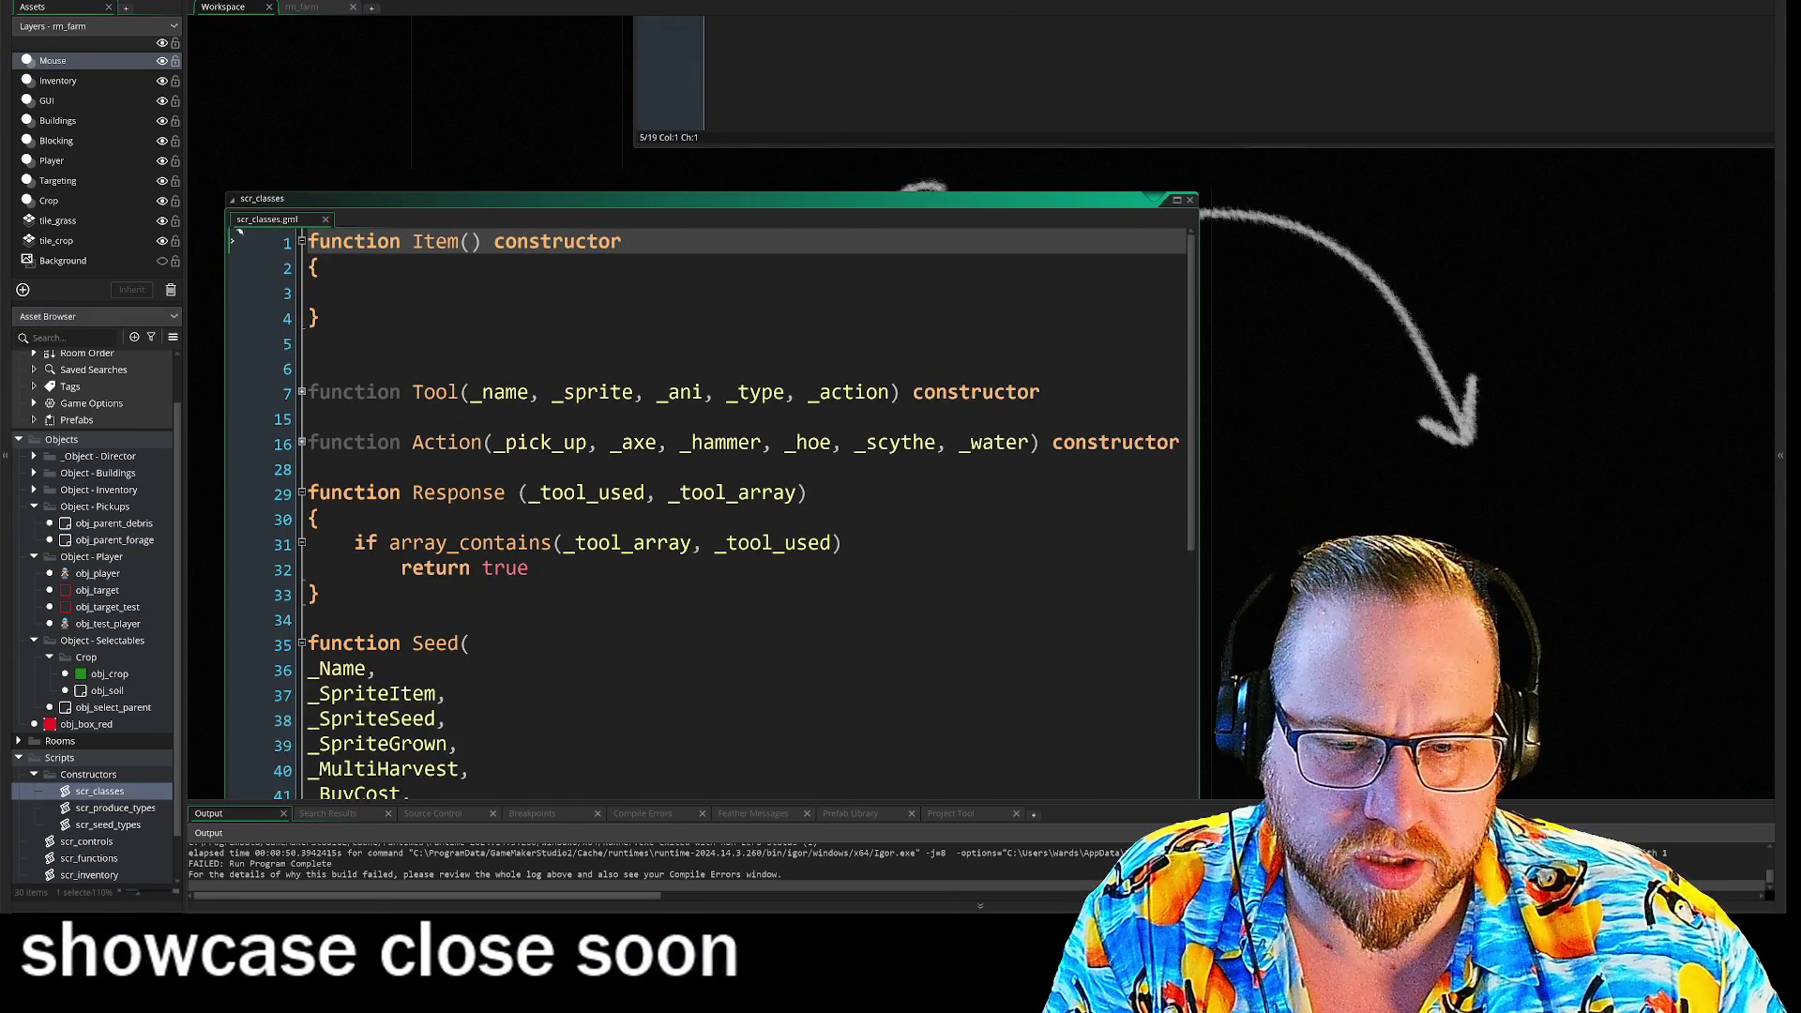
pyautogui.click(302, 336)
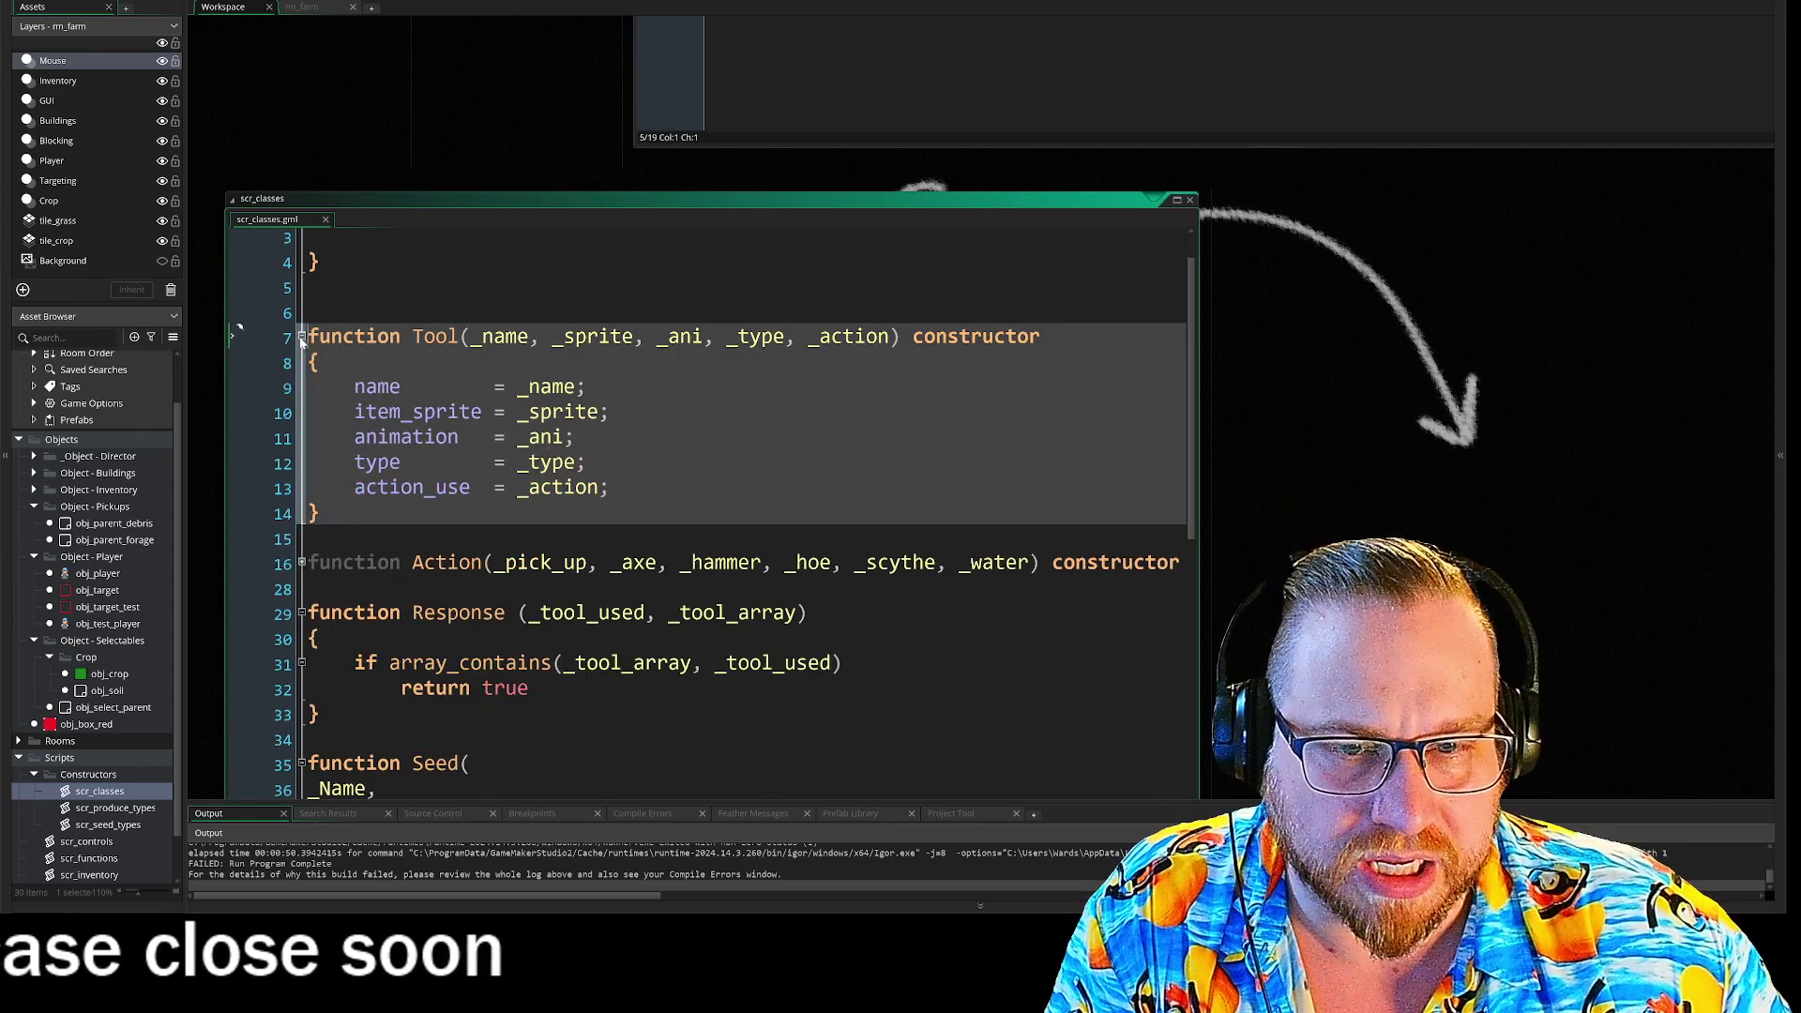
pyautogui.click(301, 562)
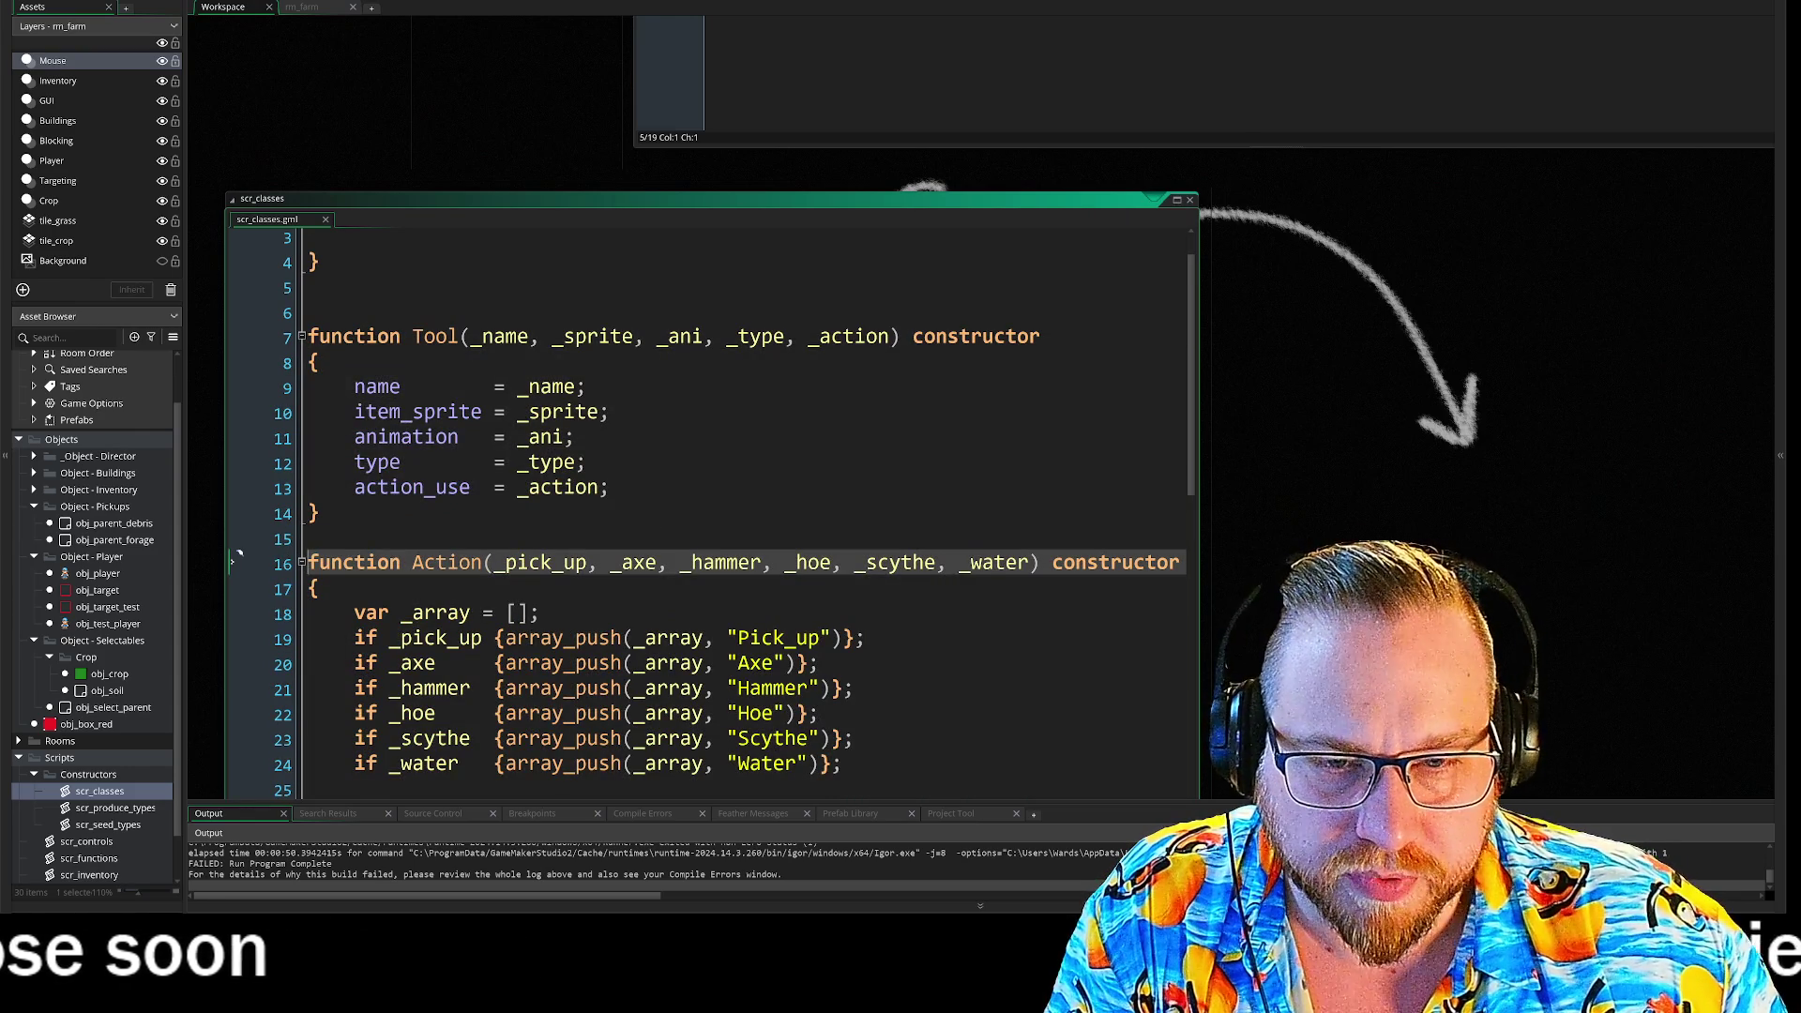
pyautogui.click(232, 460)
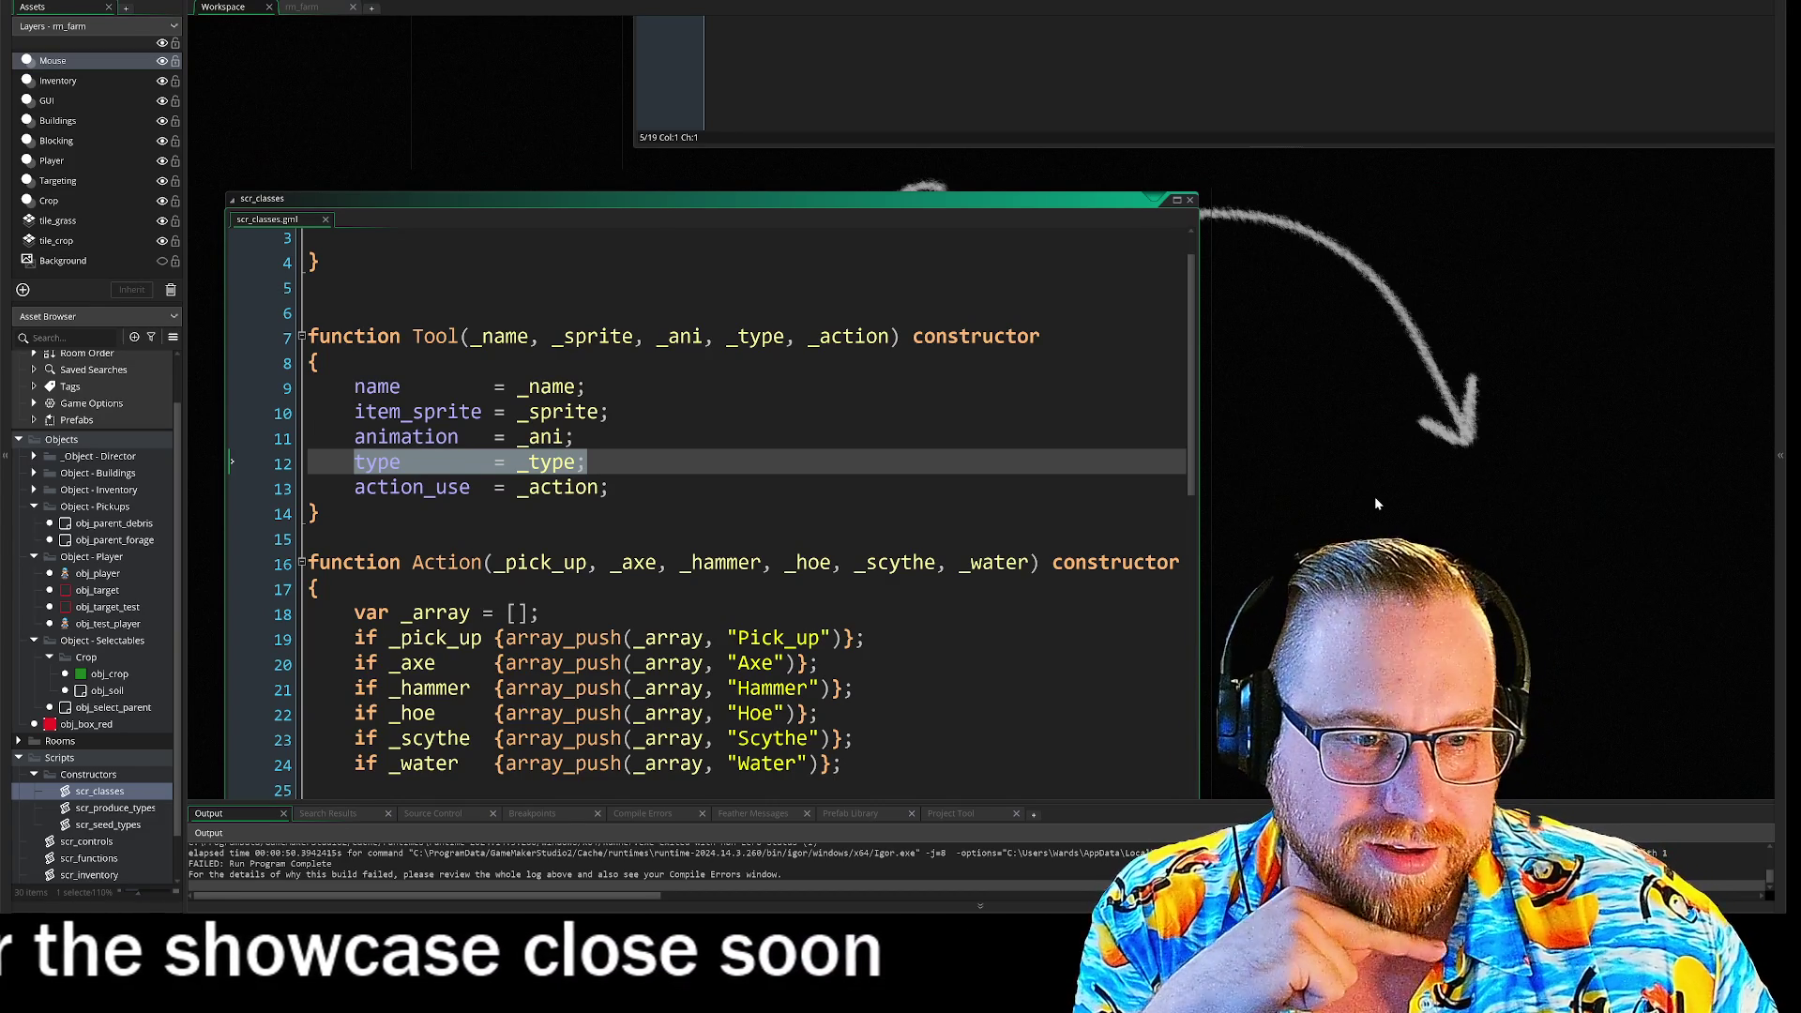
pyautogui.moveTo(1375, 497); pyautogui.dragTo(1380, 397)
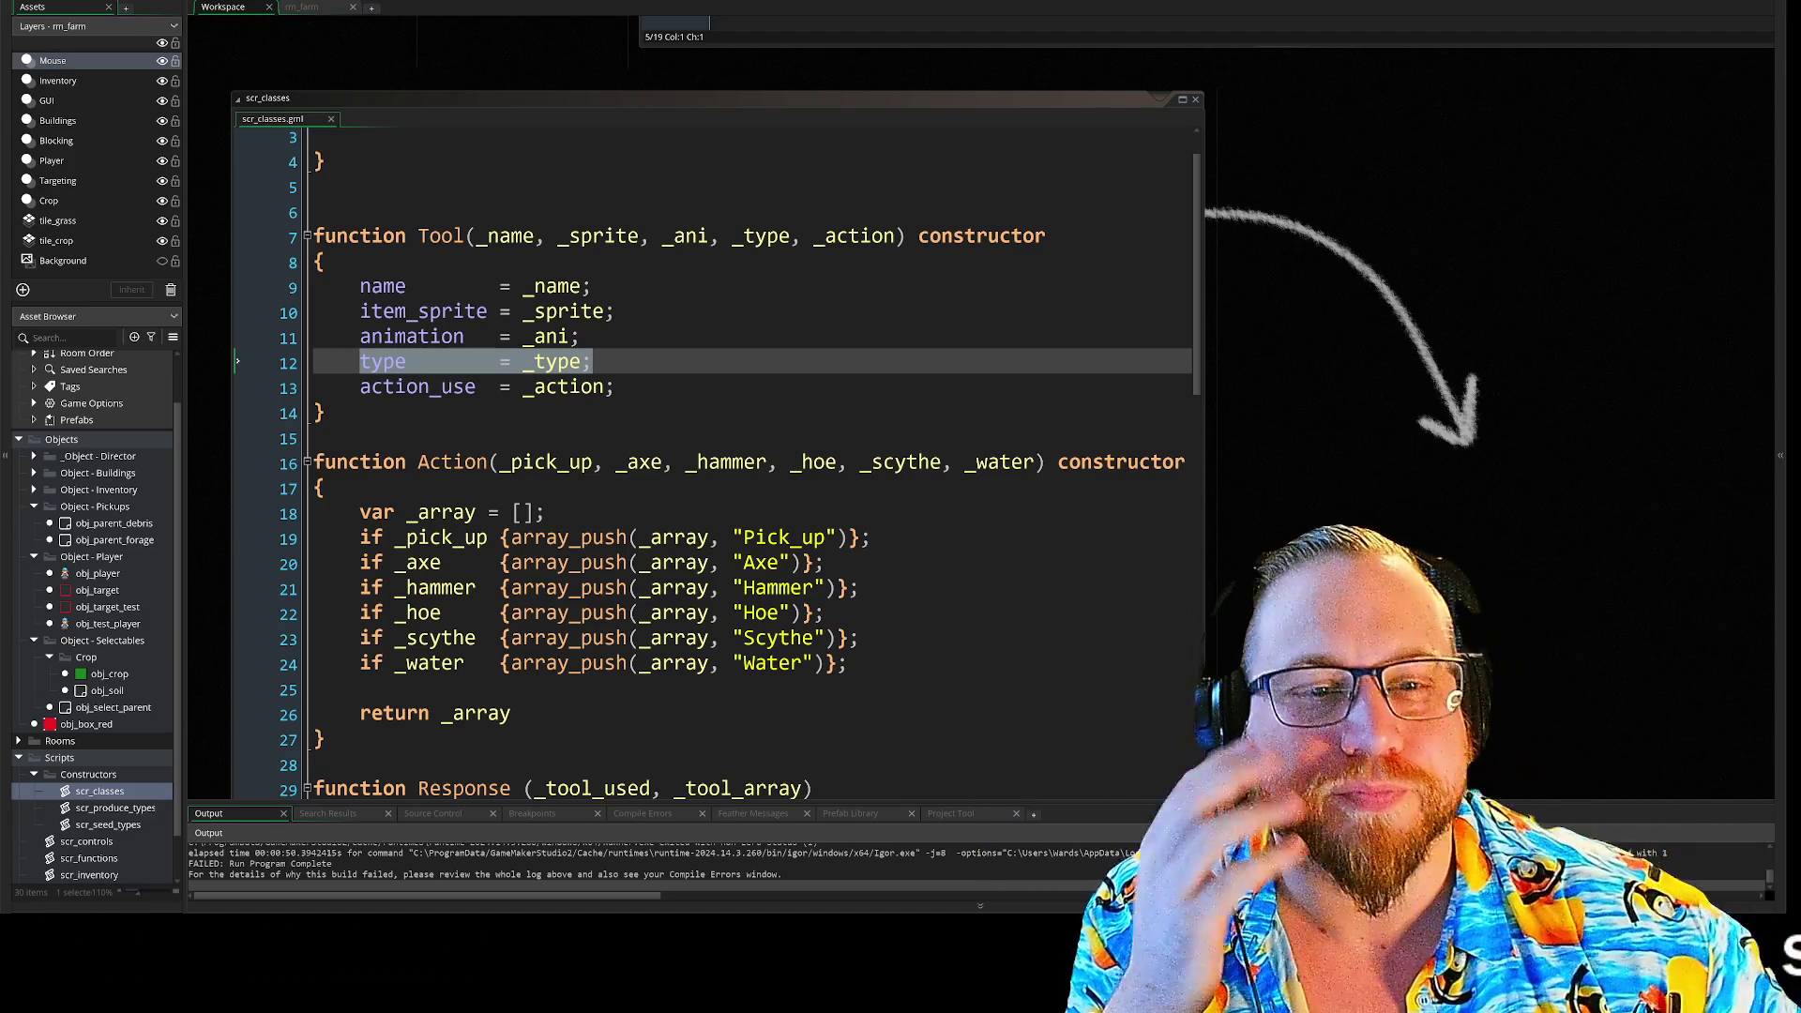
# - Scroll through scr_classes and collapse the Seed constructor at line 35
pyautogui.scroll(-5, 1206, 436)
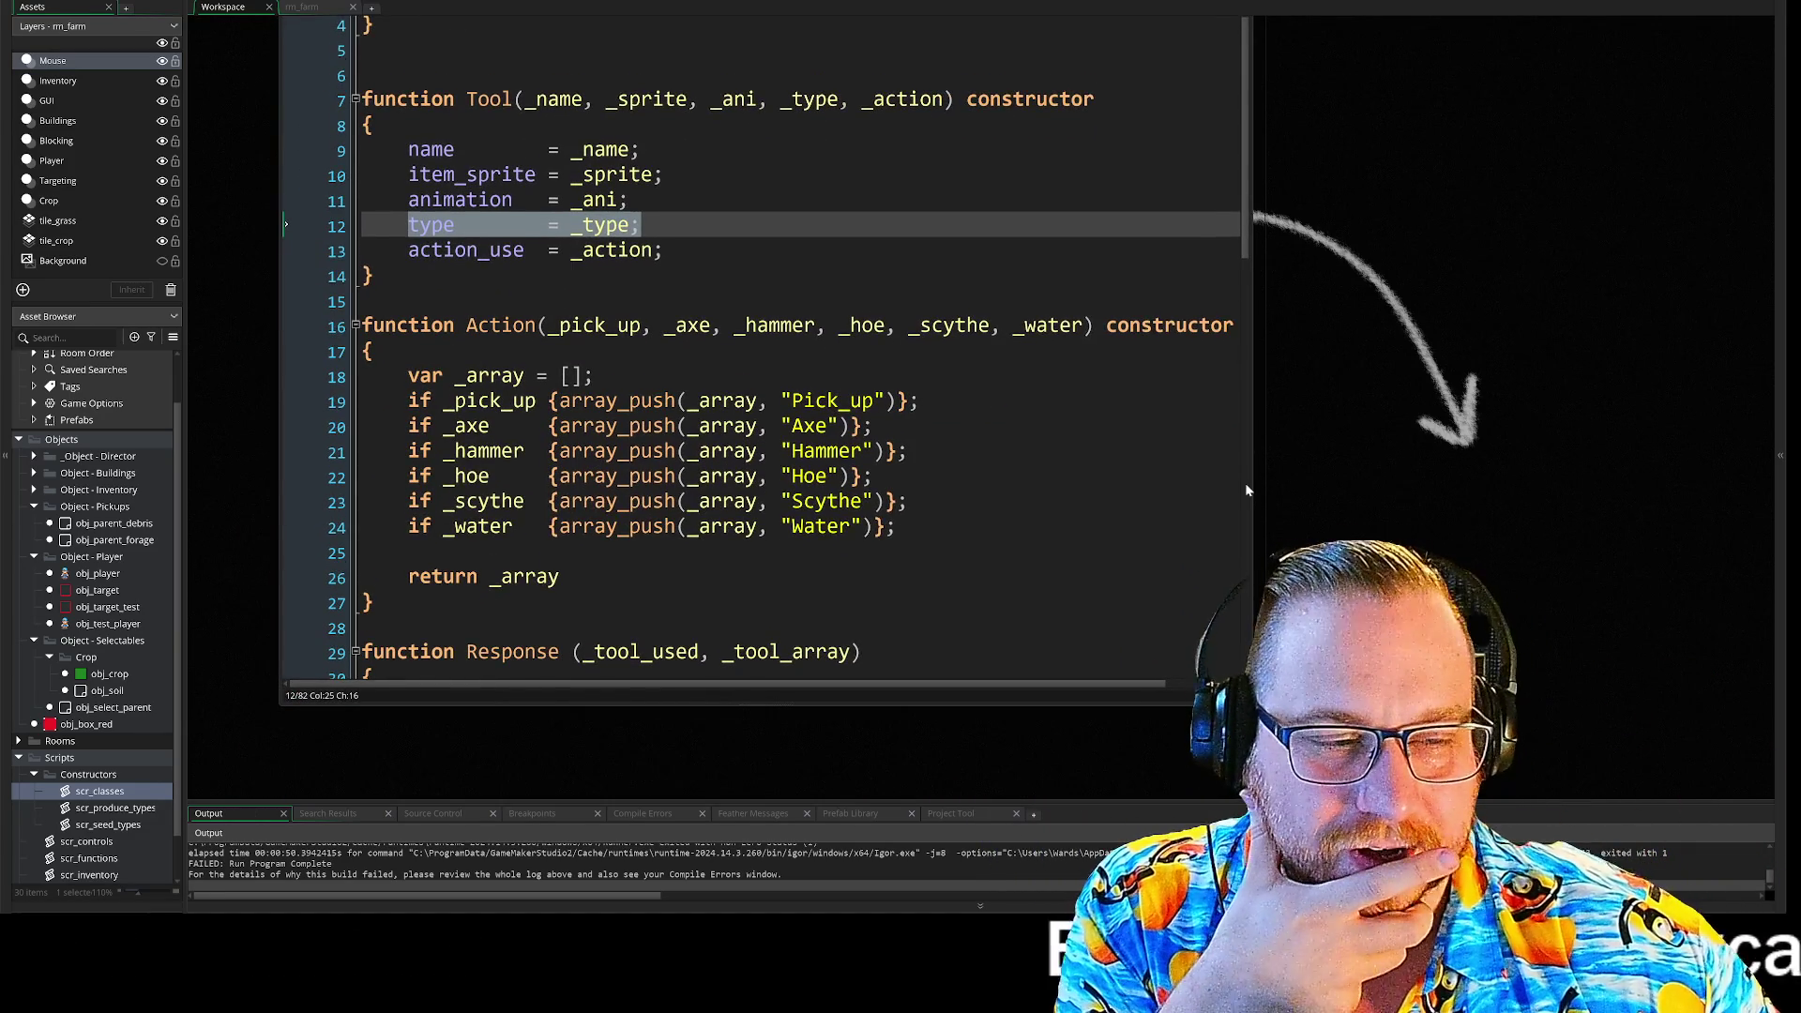
pyautogui.scroll(-8, 1207, 443)
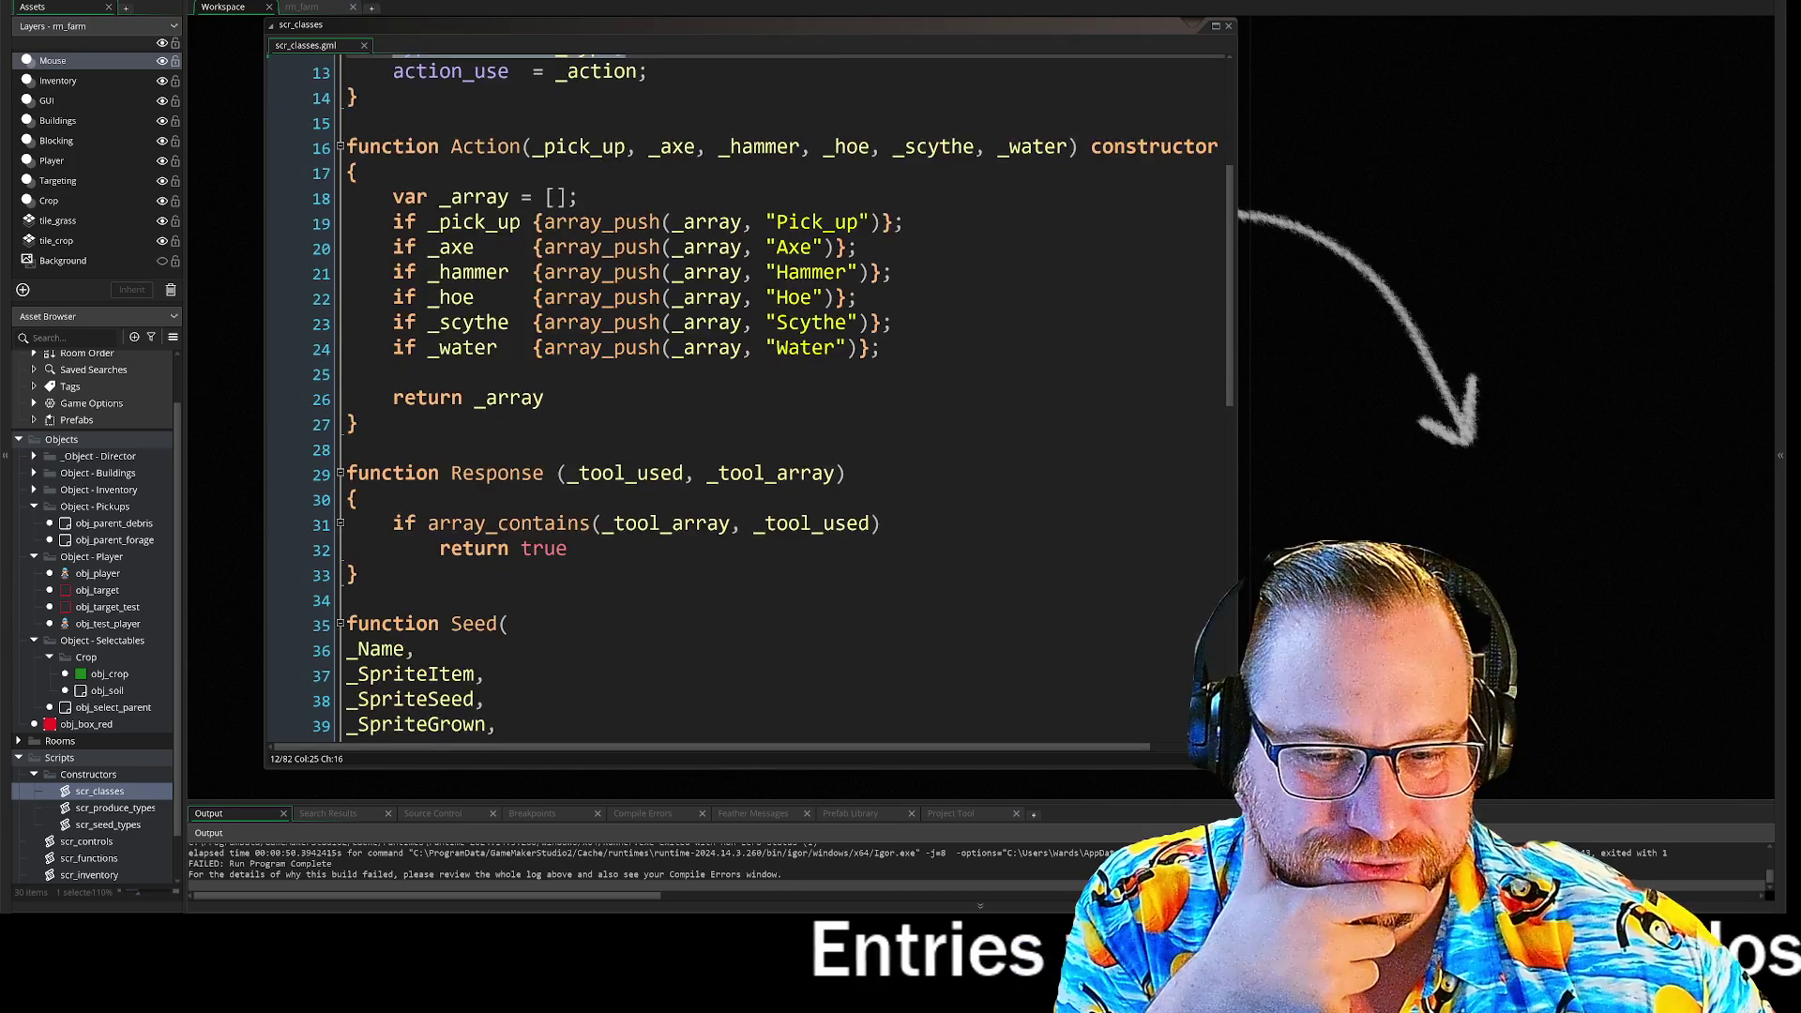
pyautogui.scroll(-4, 751, 403)
pyautogui.scroll(3, 750, 404)
pyautogui.scroll(1, 282, 422)
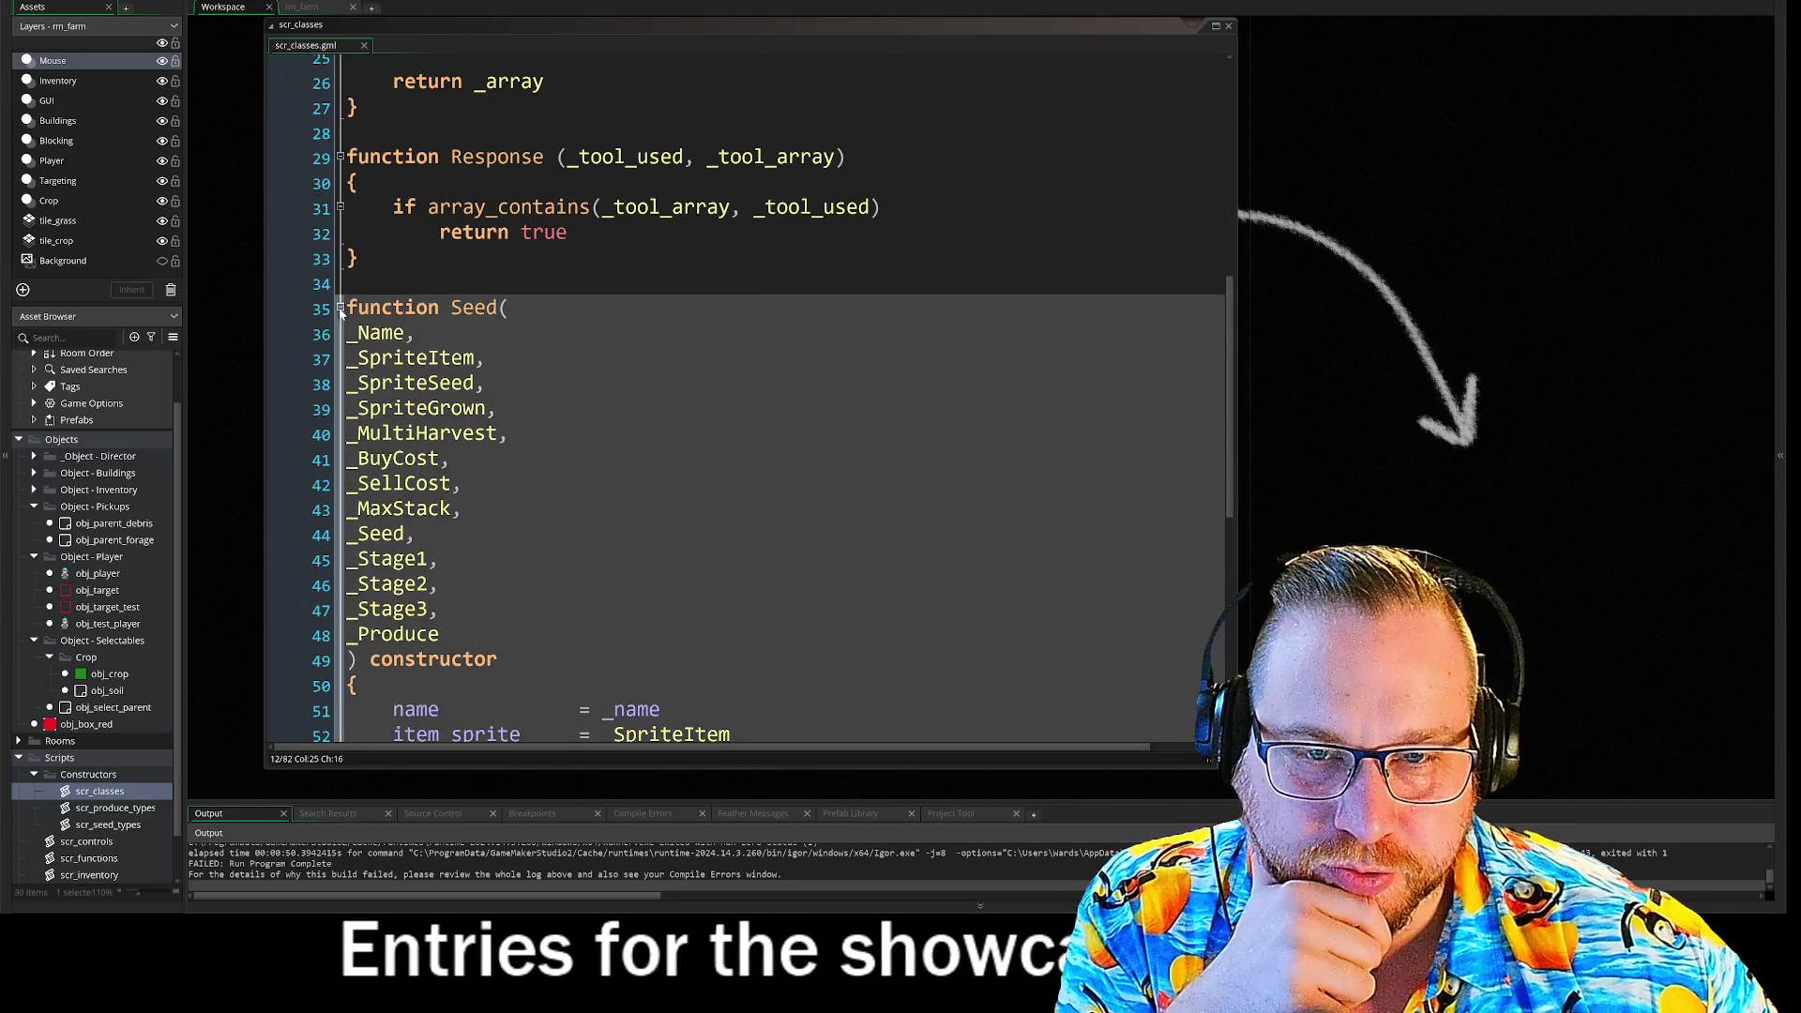
pyautogui.click(274, 578)
pyautogui.scroll(3, 422, 469)
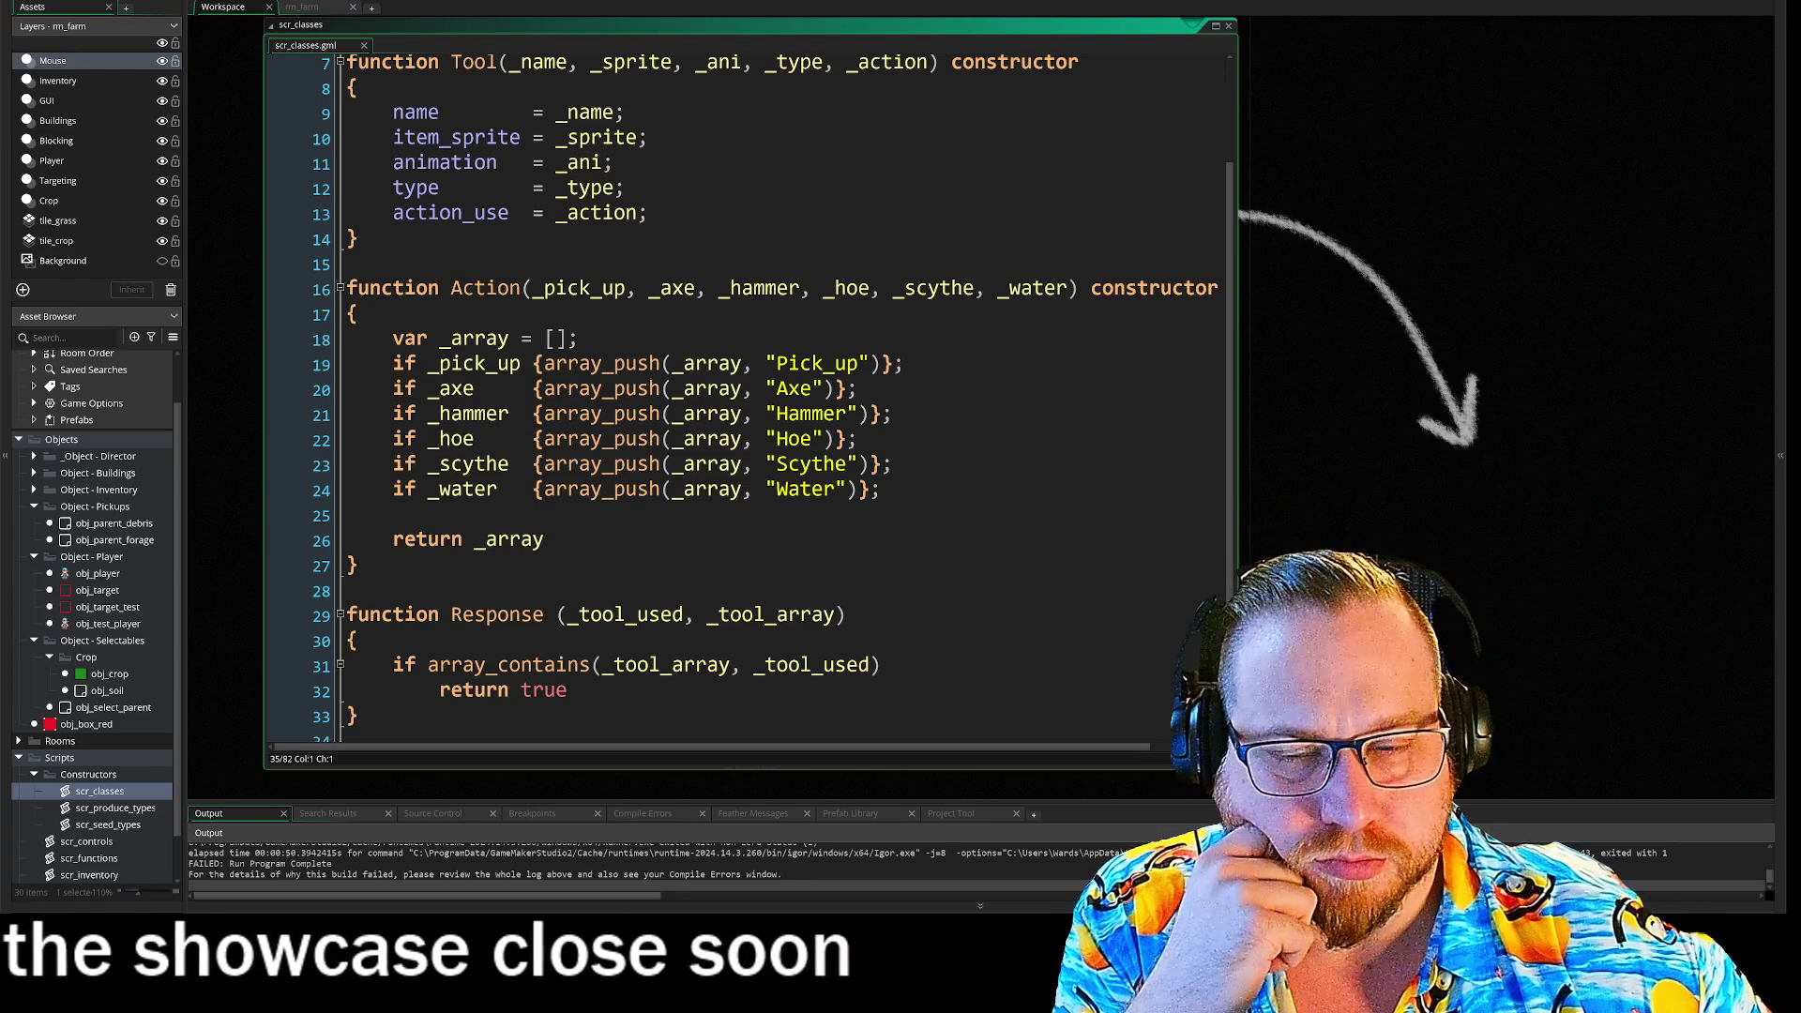
pyautogui.scroll(2, 741, 394)
# - Inspect lines 12 and 13 of scr_classes by placing the caret on them
pyautogui.click(625, 281)
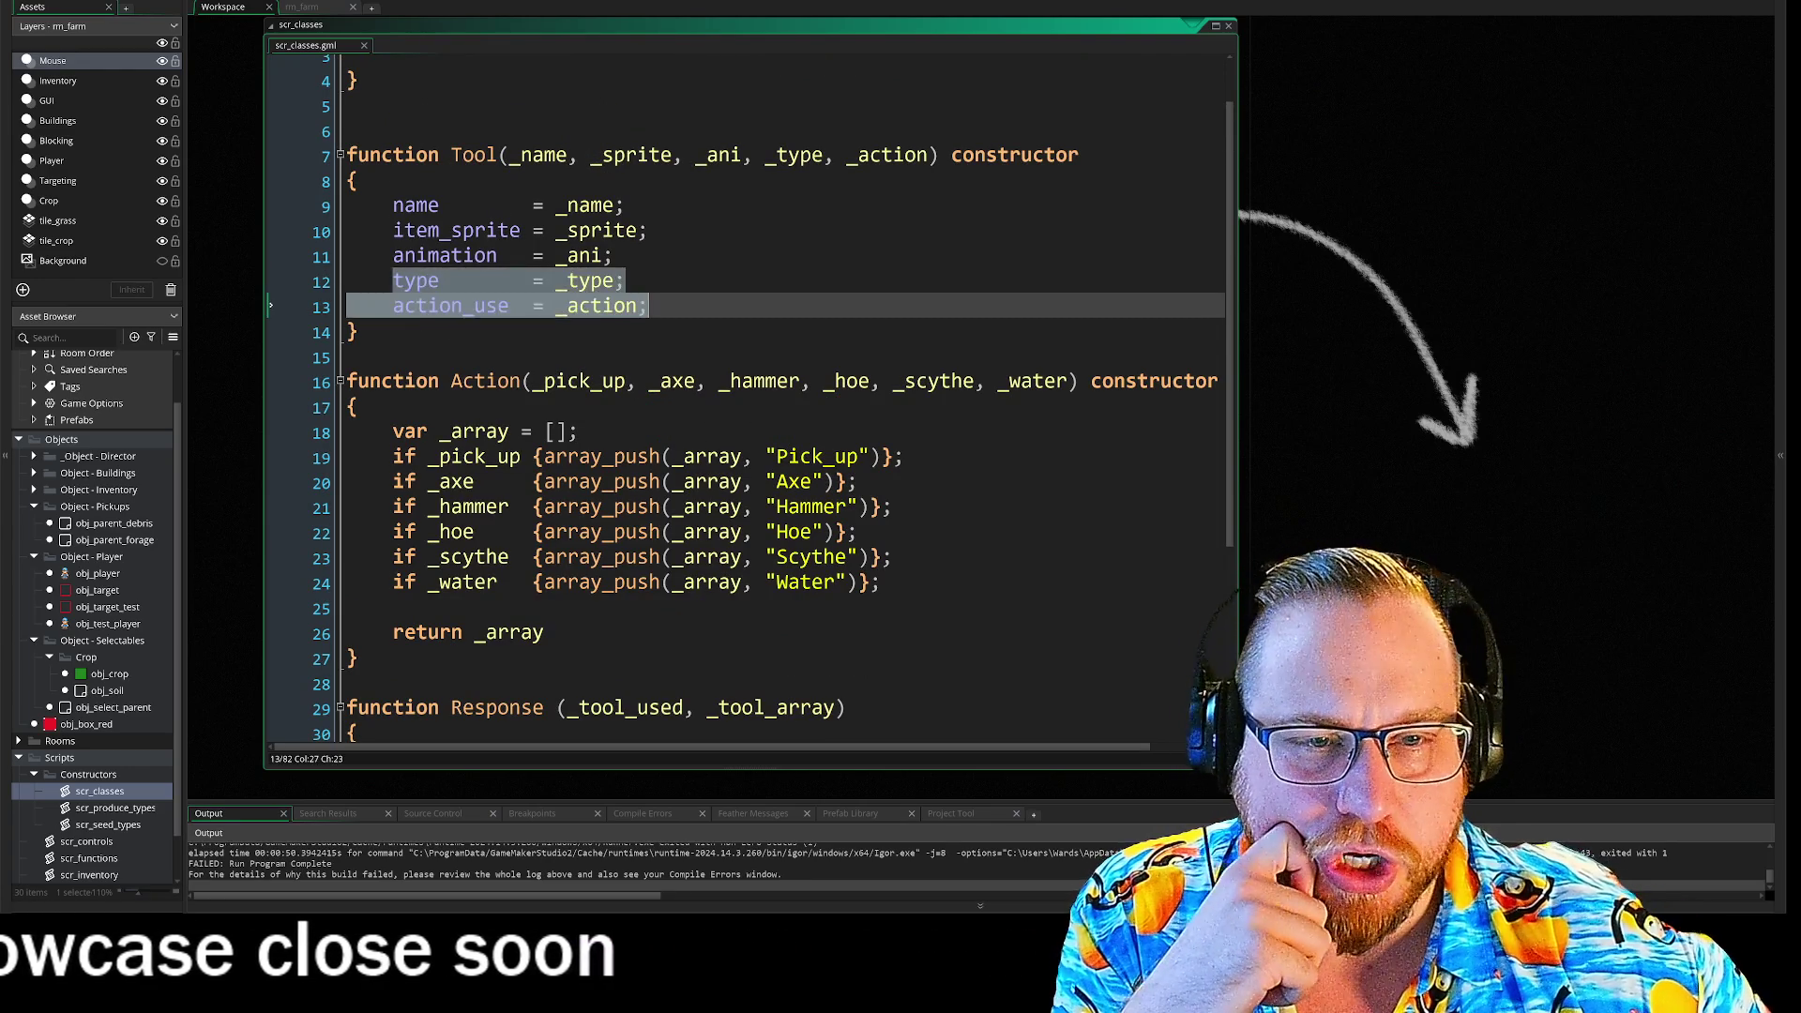
pyautogui.click(611, 382)
pyautogui.press('Up')
pyautogui.press('Up')
pyautogui.press('Up')
pyautogui.click(648, 306)
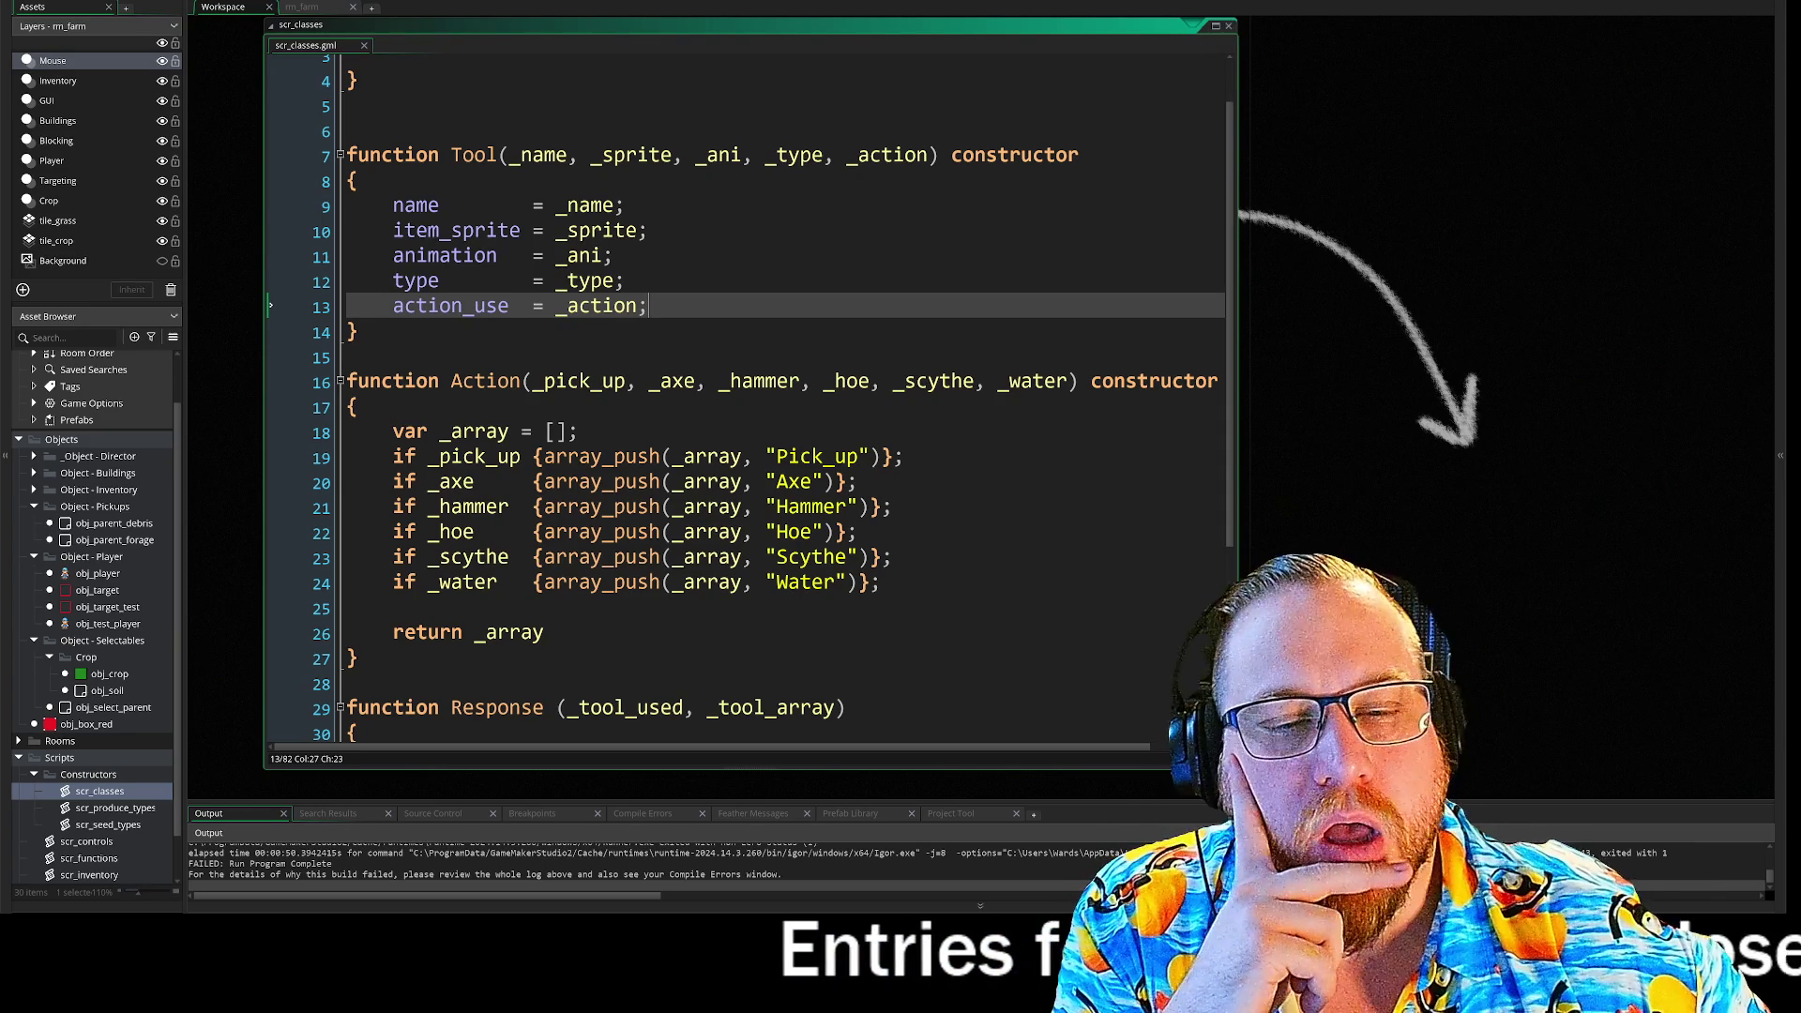
pyautogui.scroll(1, 1217, 52)
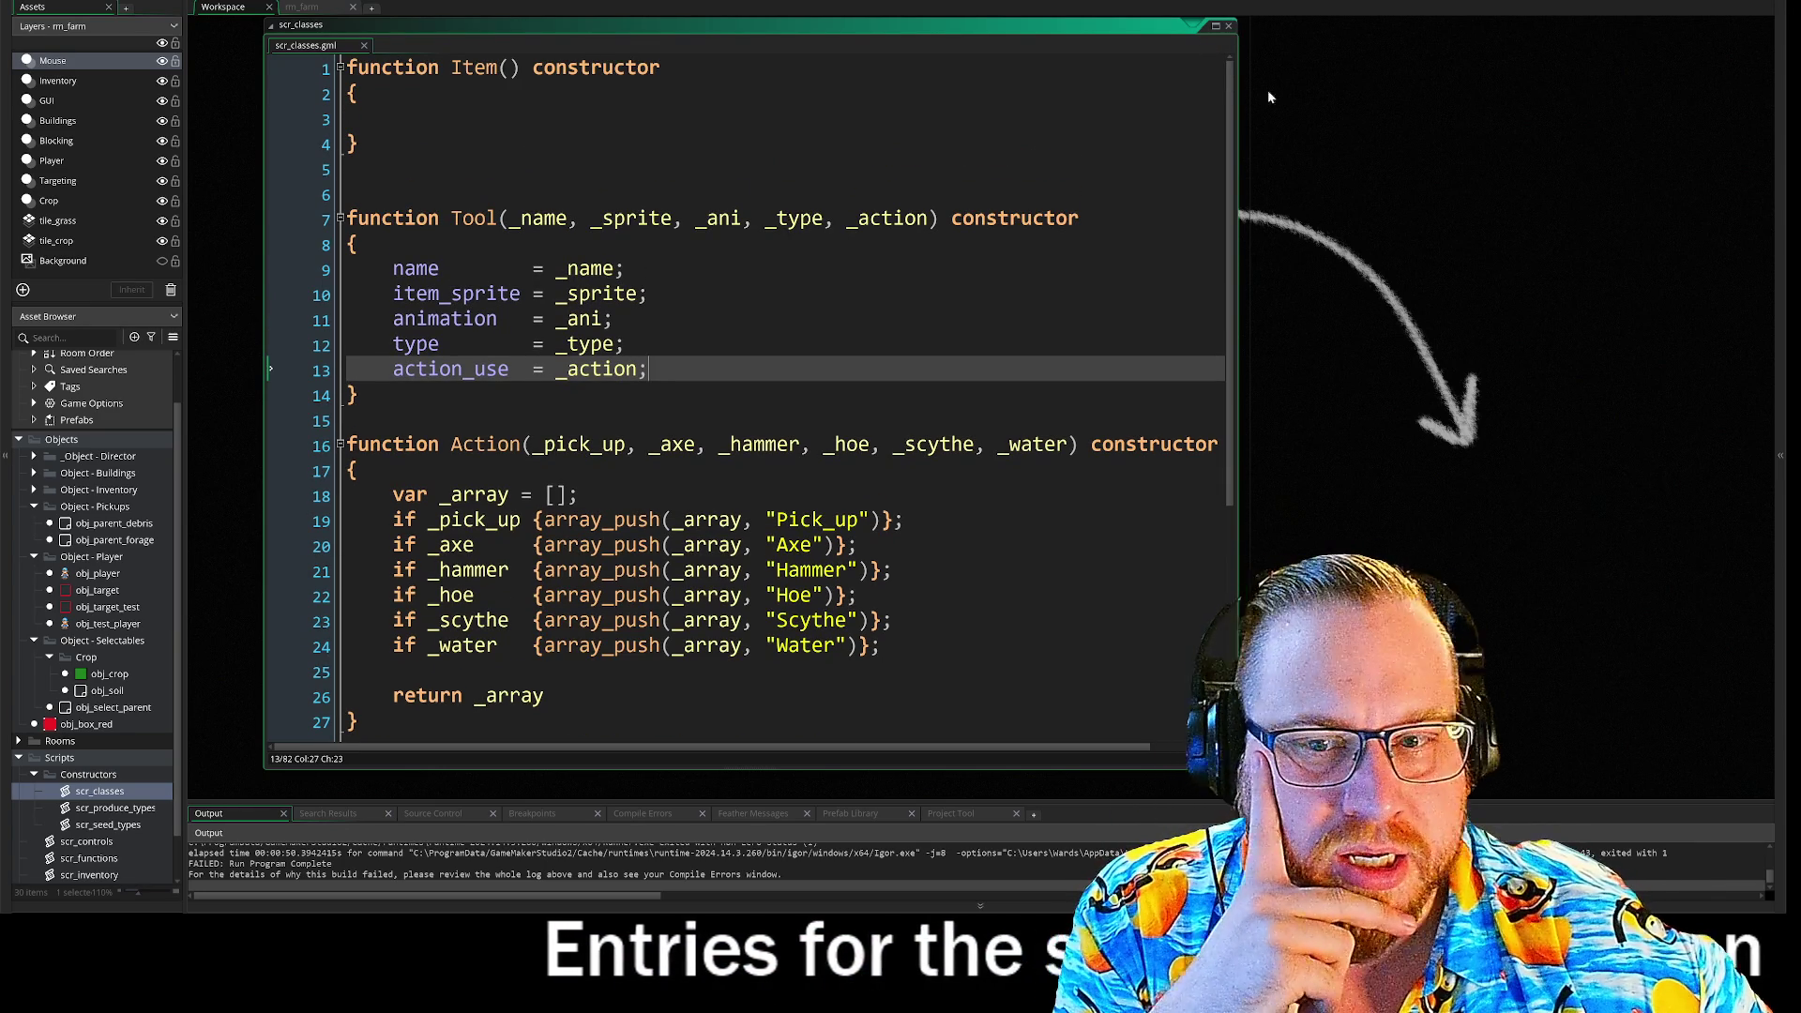
pyautogui.scroll(-1, 110, 857)
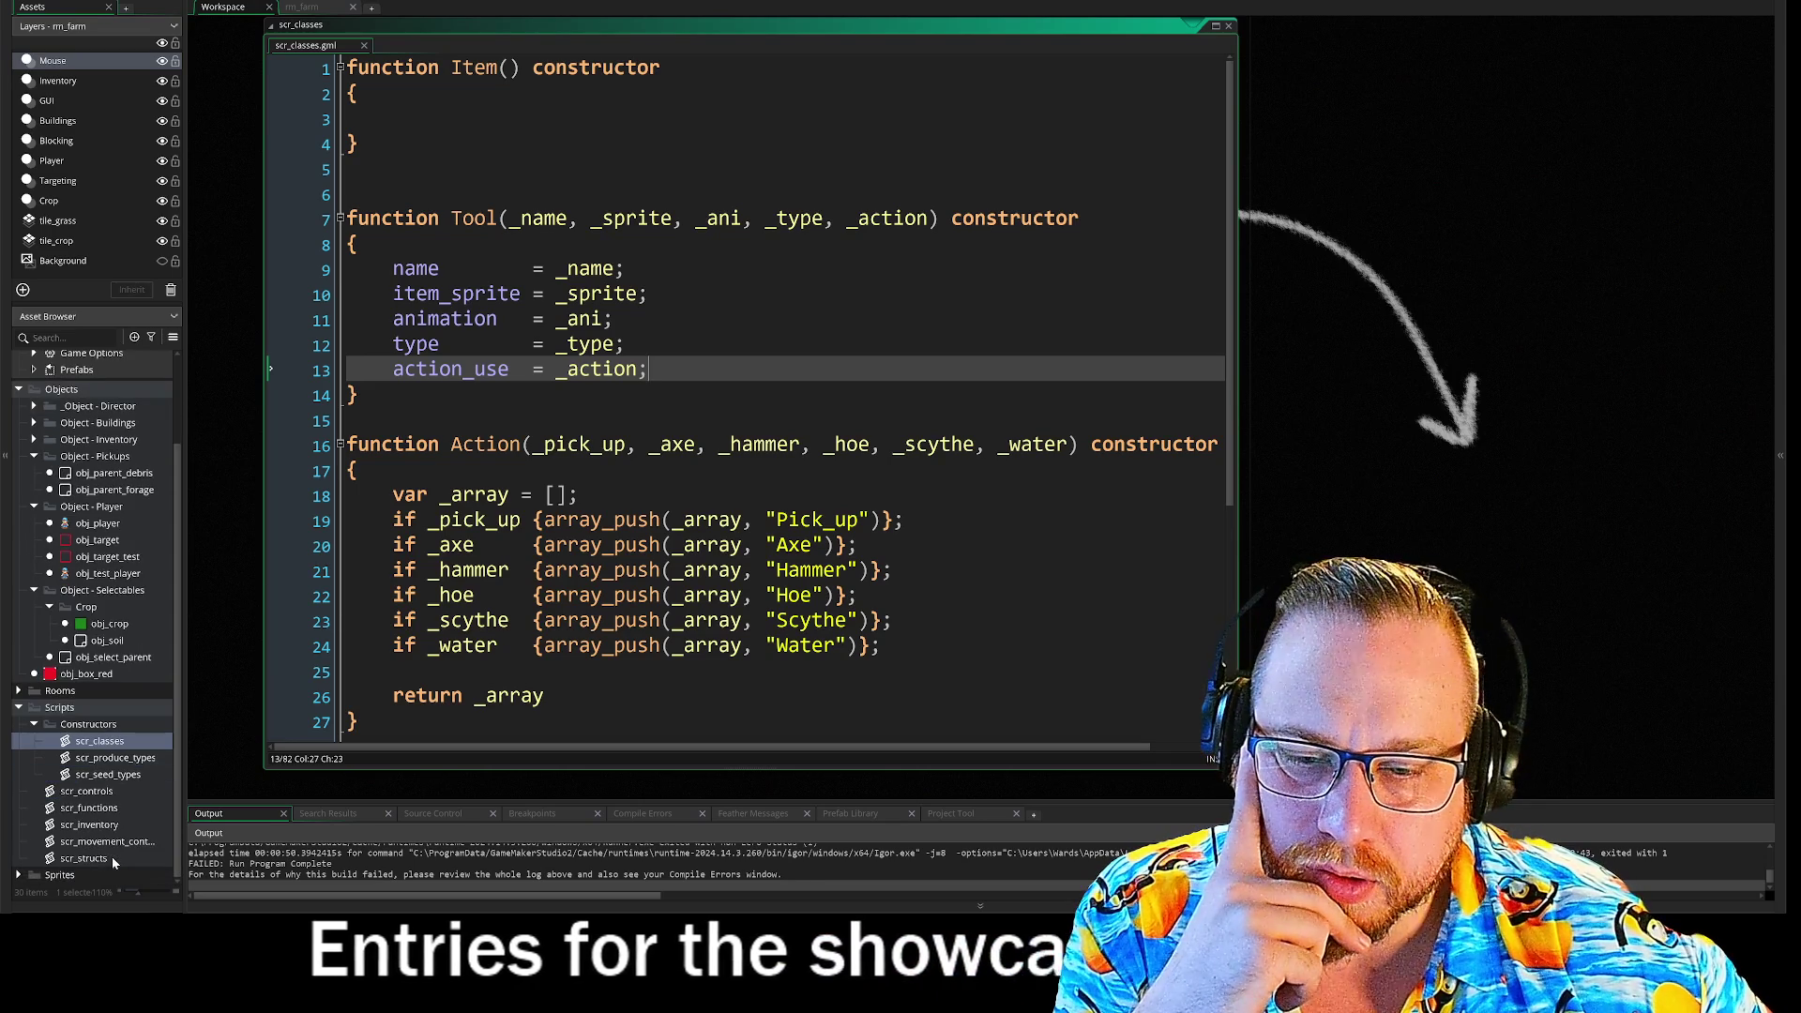
# - Open scr_structs, scroll through its code, and collapse its editor window
pyautogui.click(86, 860)
pyautogui.doubleClick(85, 859)
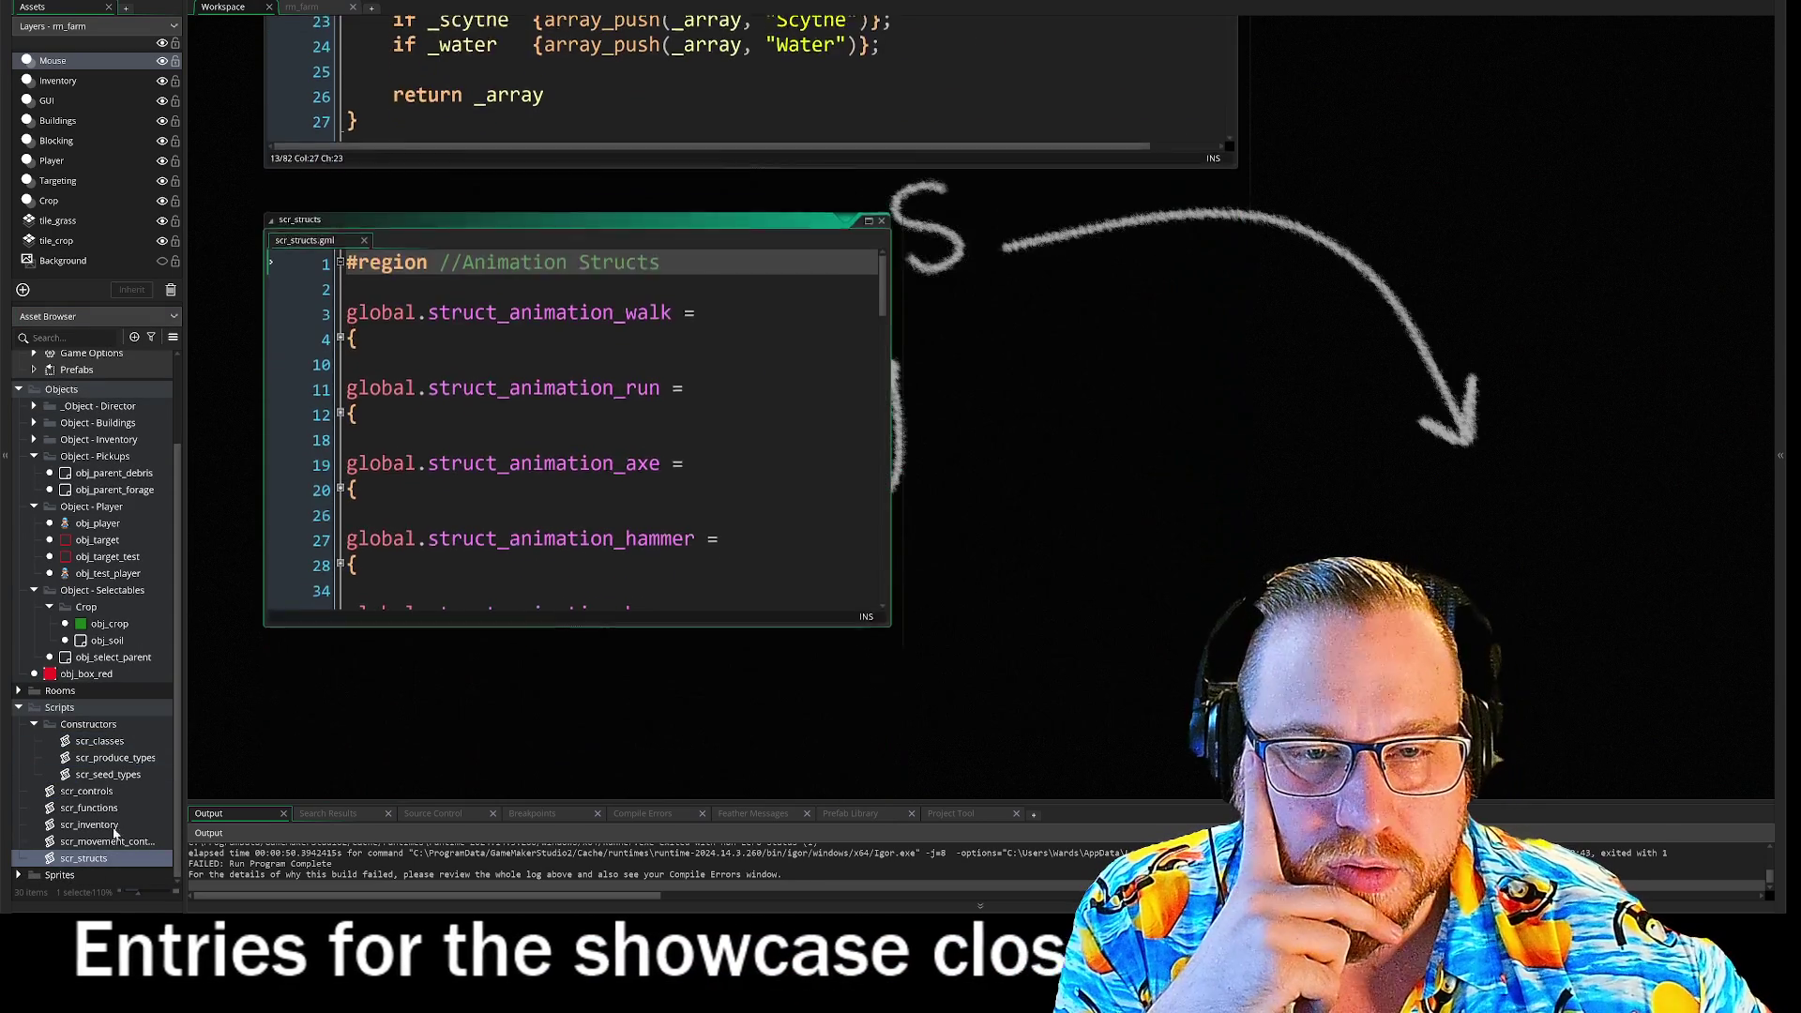
pyautogui.scroll(-4, 577, 404)
pyautogui.scroll(-3, 843, 548)
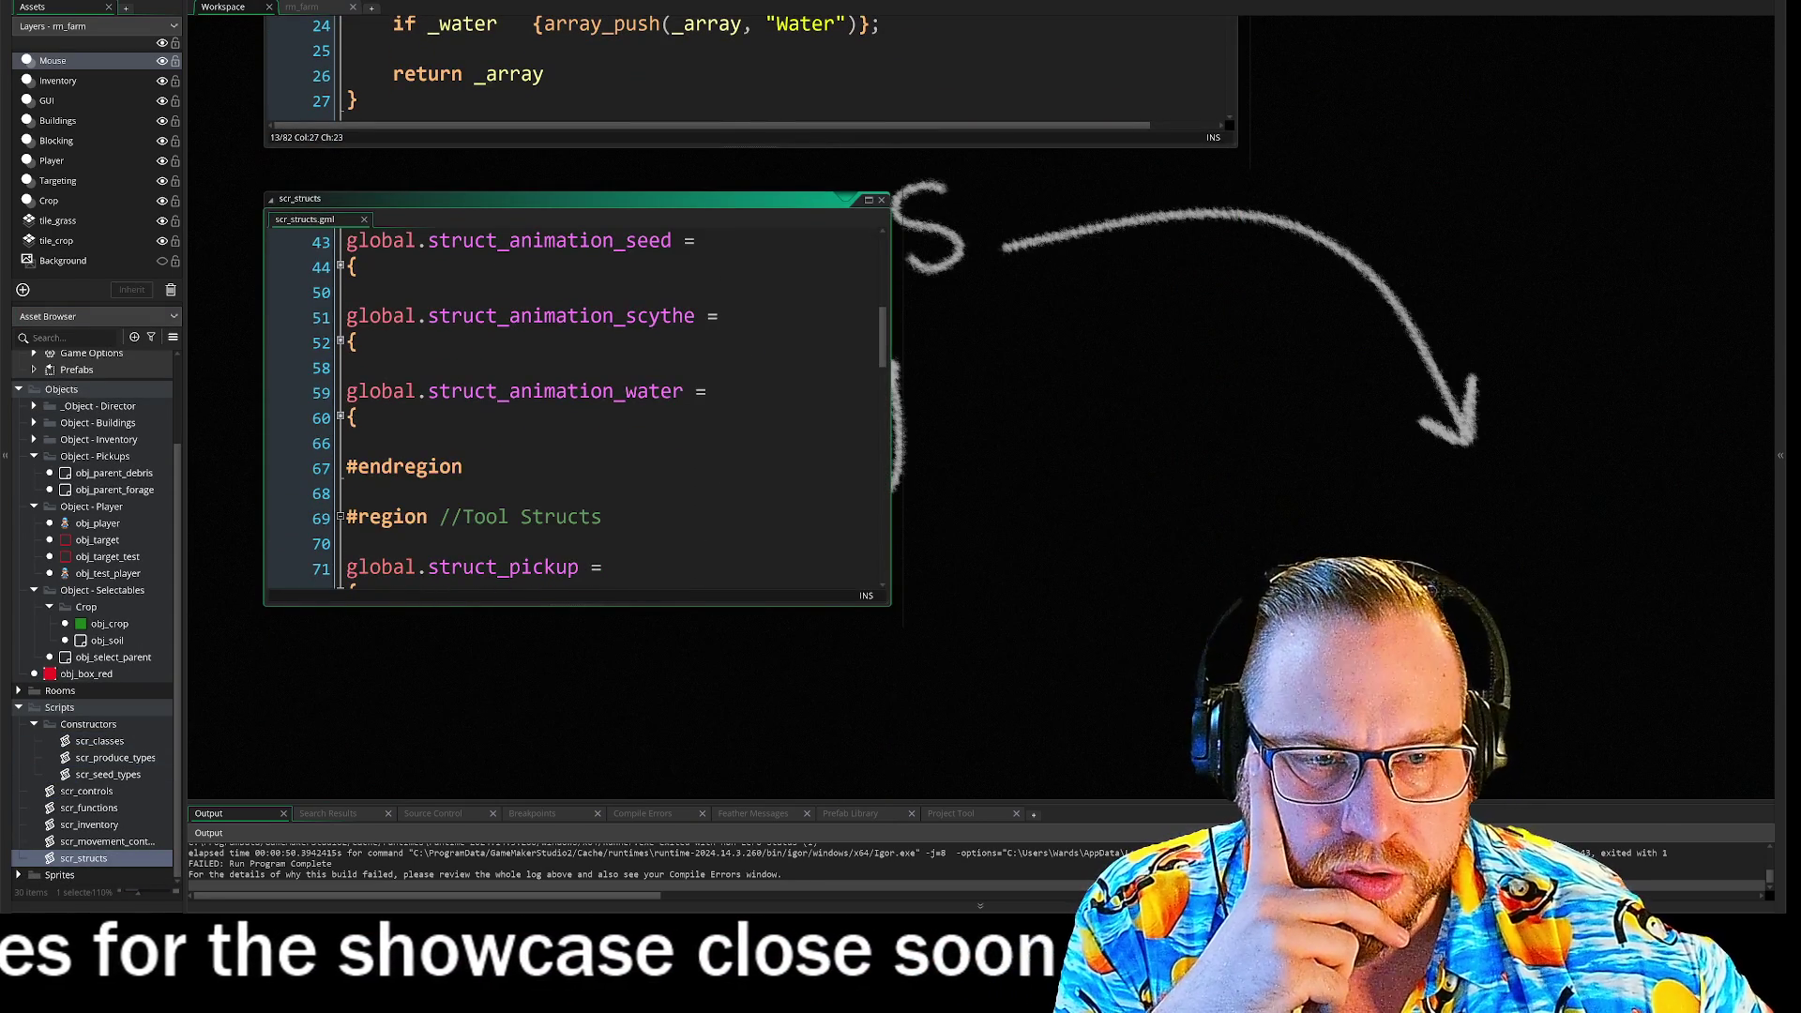
pyautogui.scroll(-8, 842, 548)
pyautogui.scroll(12, 843, 548)
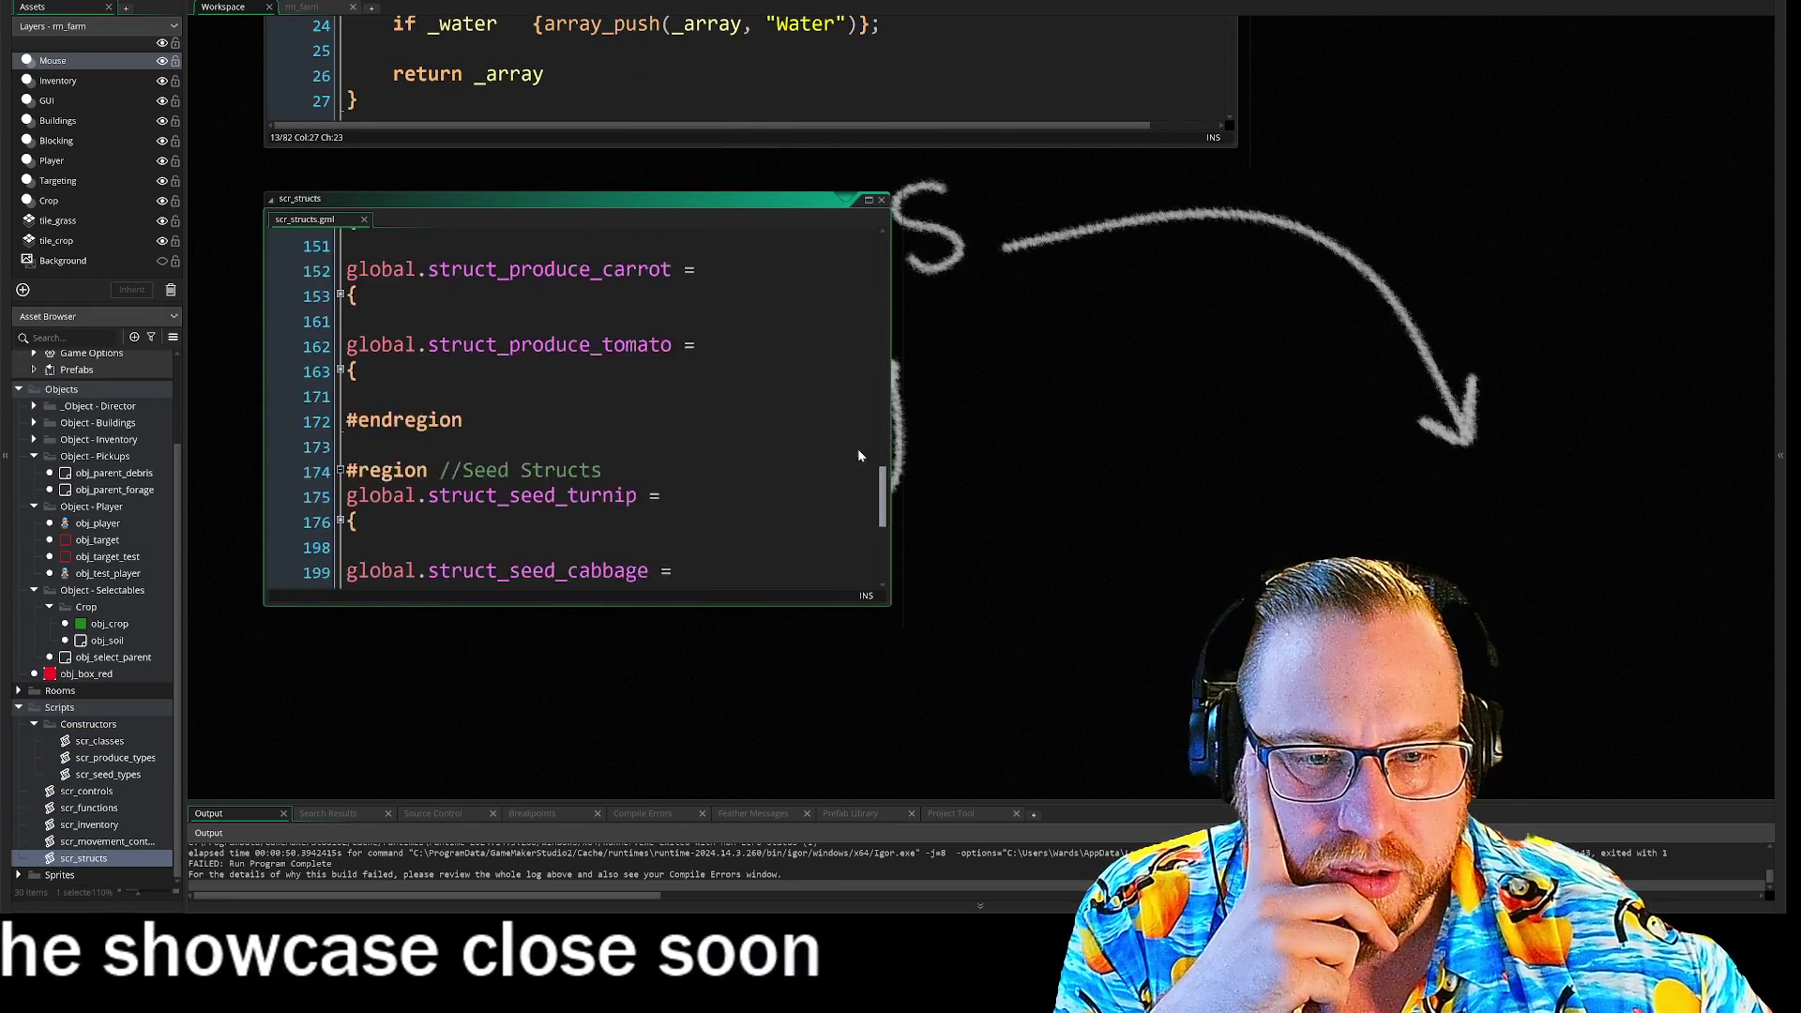
pyautogui.doubleClick(878, 200)
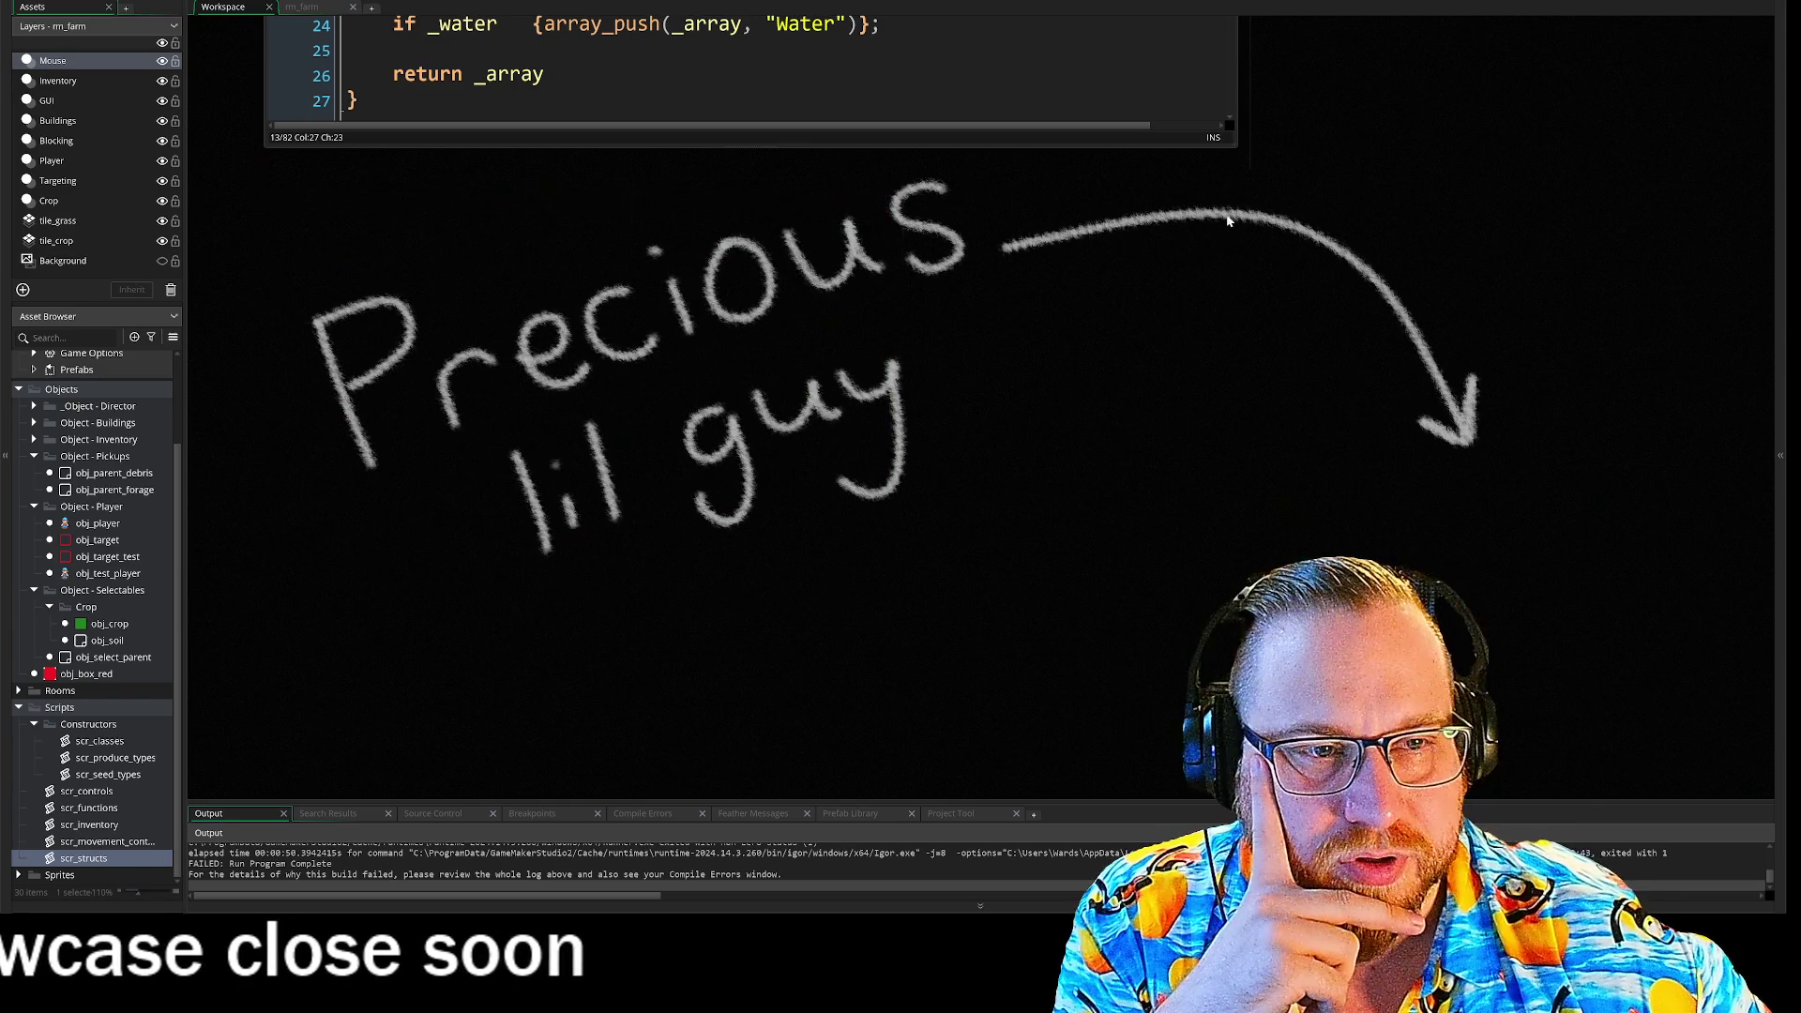
pyautogui.scroll(10, 1266, 143)
pyautogui.scroll(8, 525, 228)
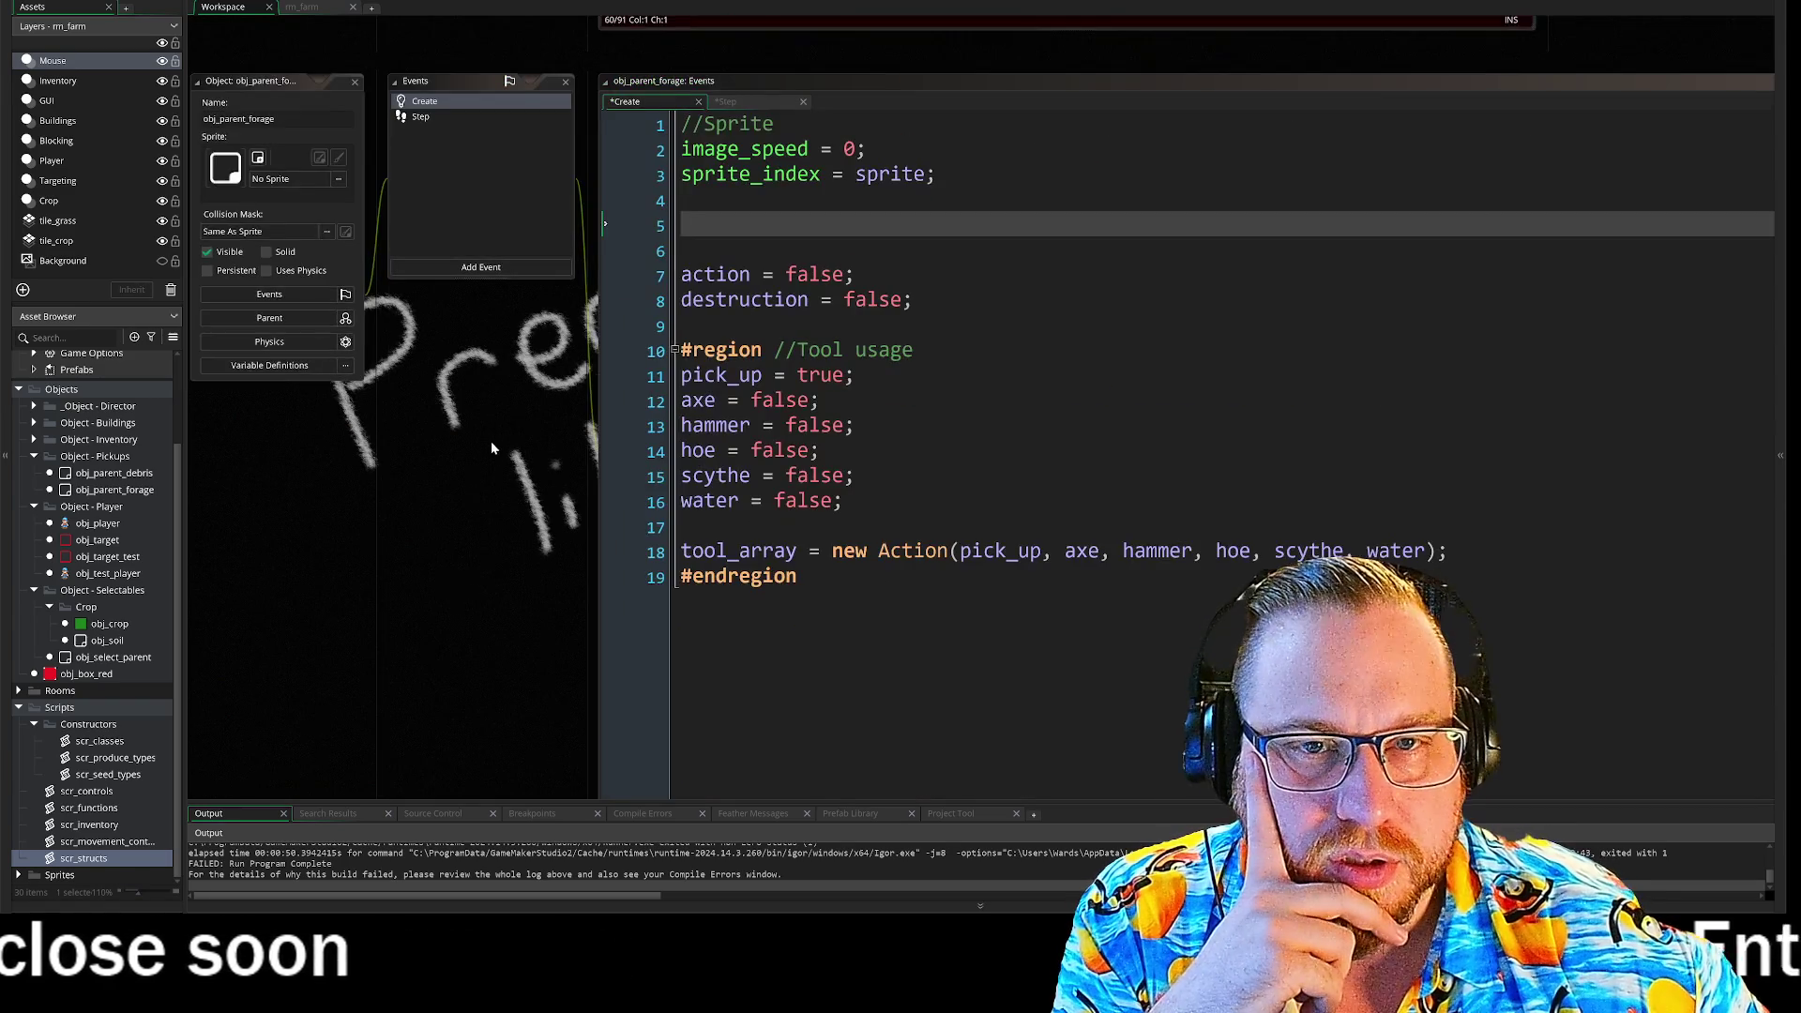
# - Scroll the Asset Browser to the Sprites - Foragables folder and open spr_berry
pyautogui.moveTo(496, 540); pyautogui.dragTo(444, 483)
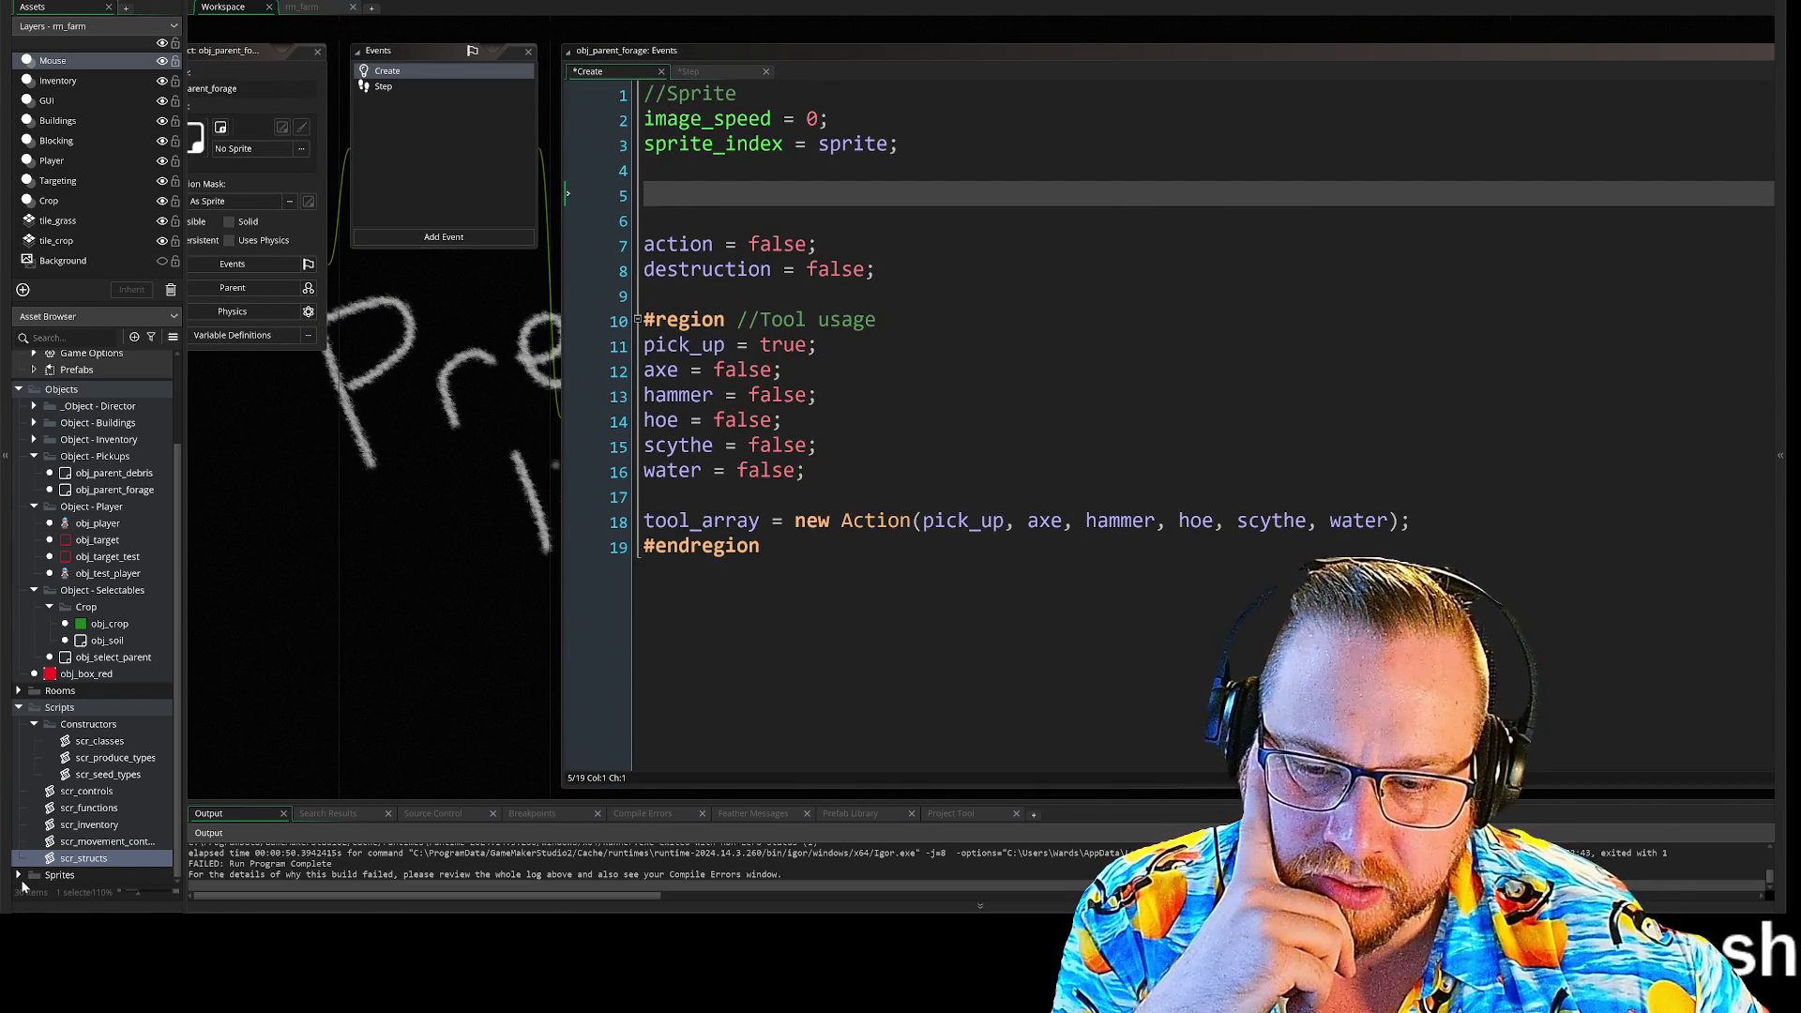
pyautogui.scroll(-4, 44, 858)
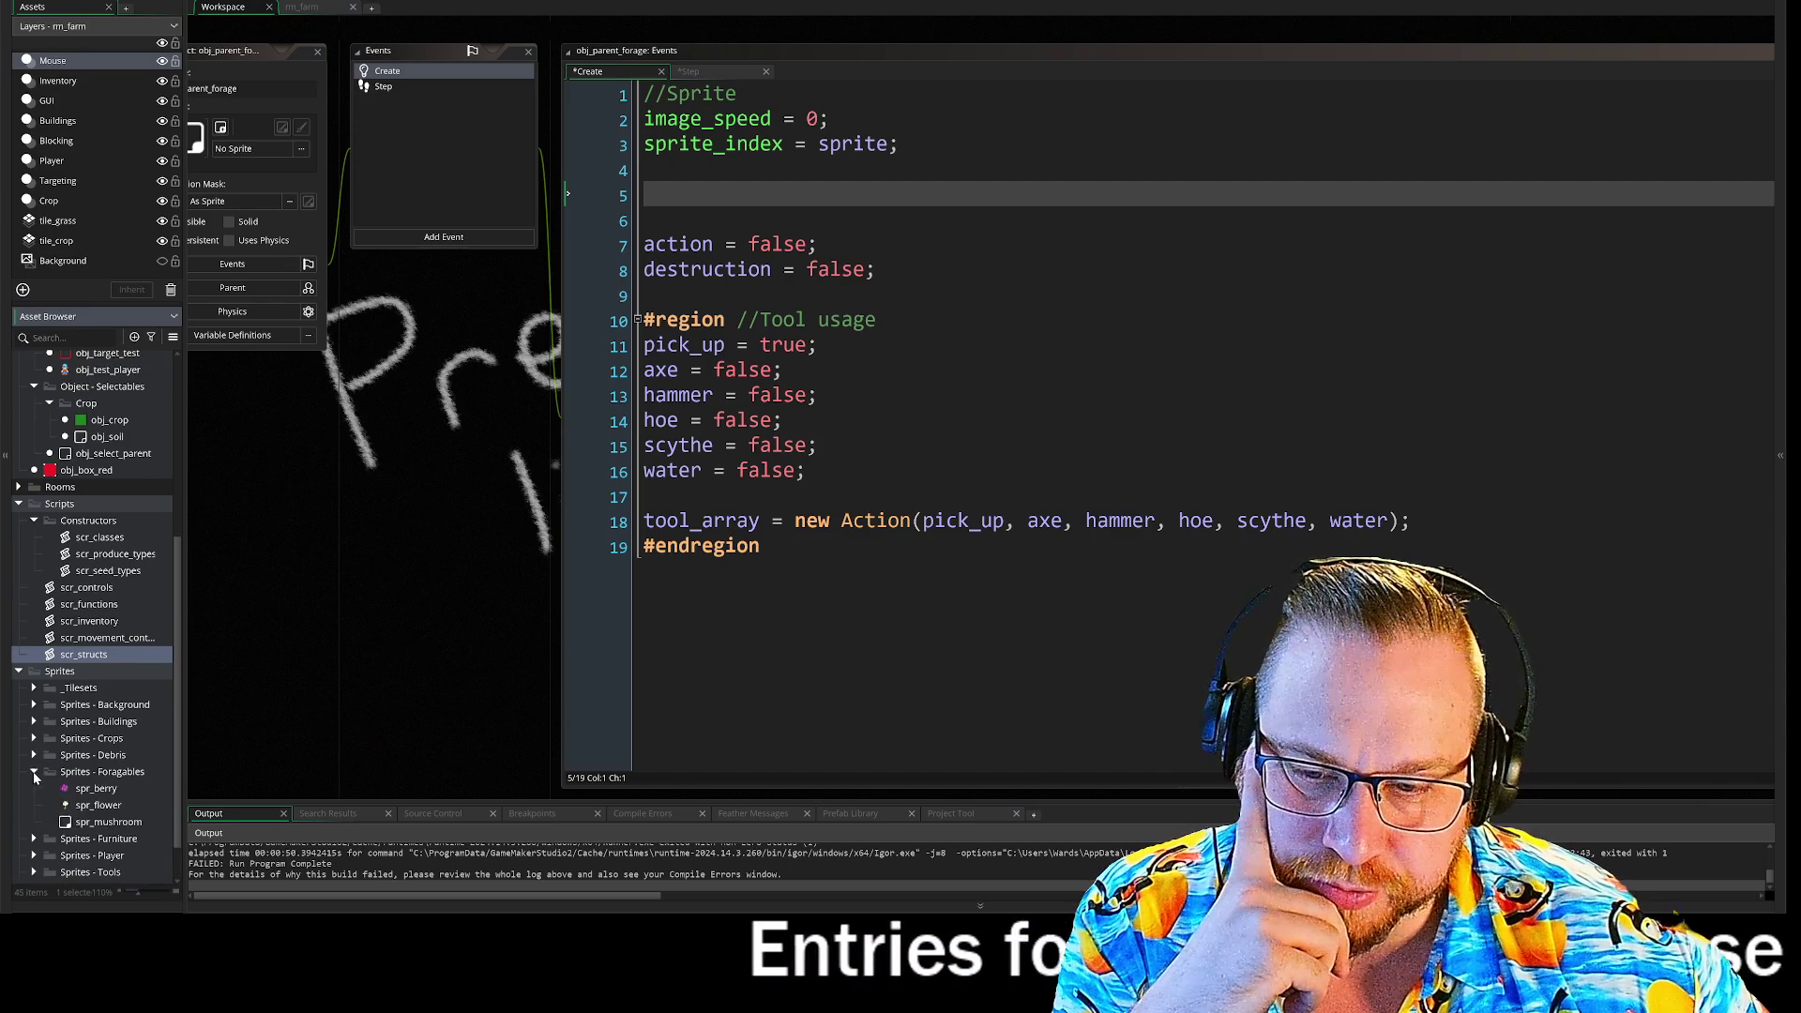
pyautogui.scroll(-1, 83, 791)
pyautogui.doubleClick(89, 739)
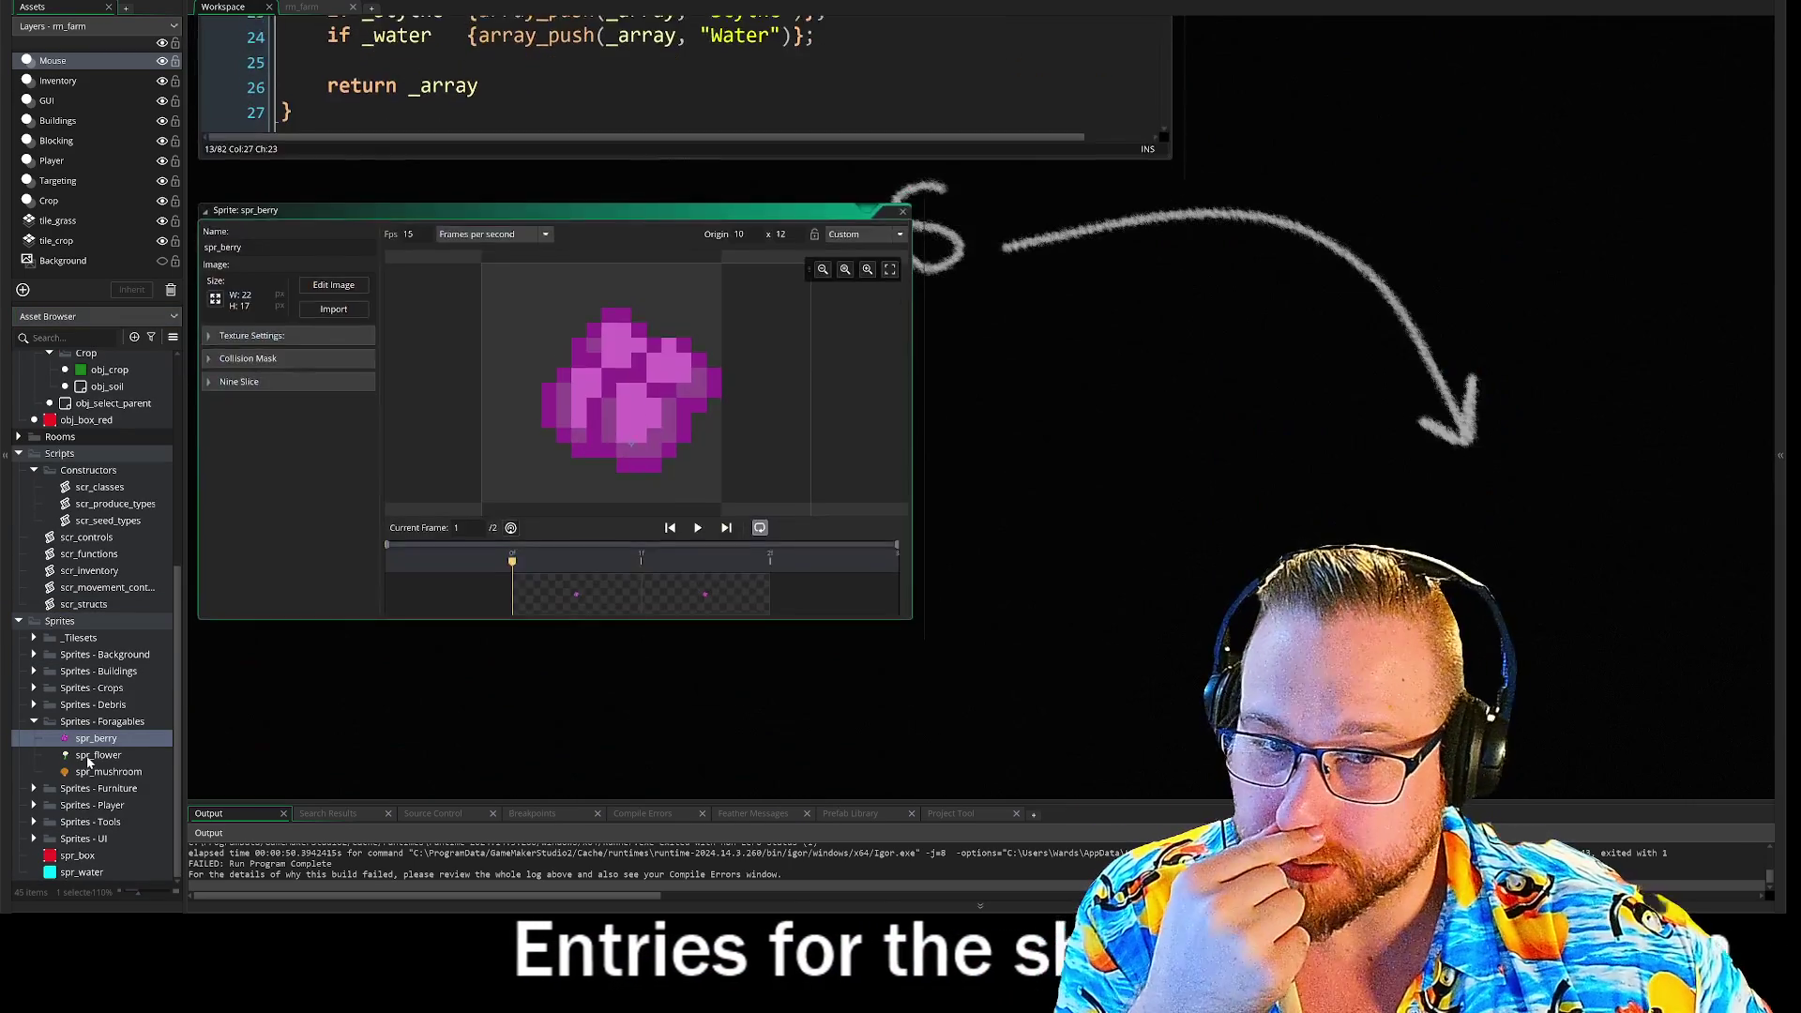
# - Open spr_flower and spr_mushroom alongside spr_berry and pan across the sprite editors
pyautogui.doubleClick(94, 756)
pyautogui.doubleClick(91, 771)
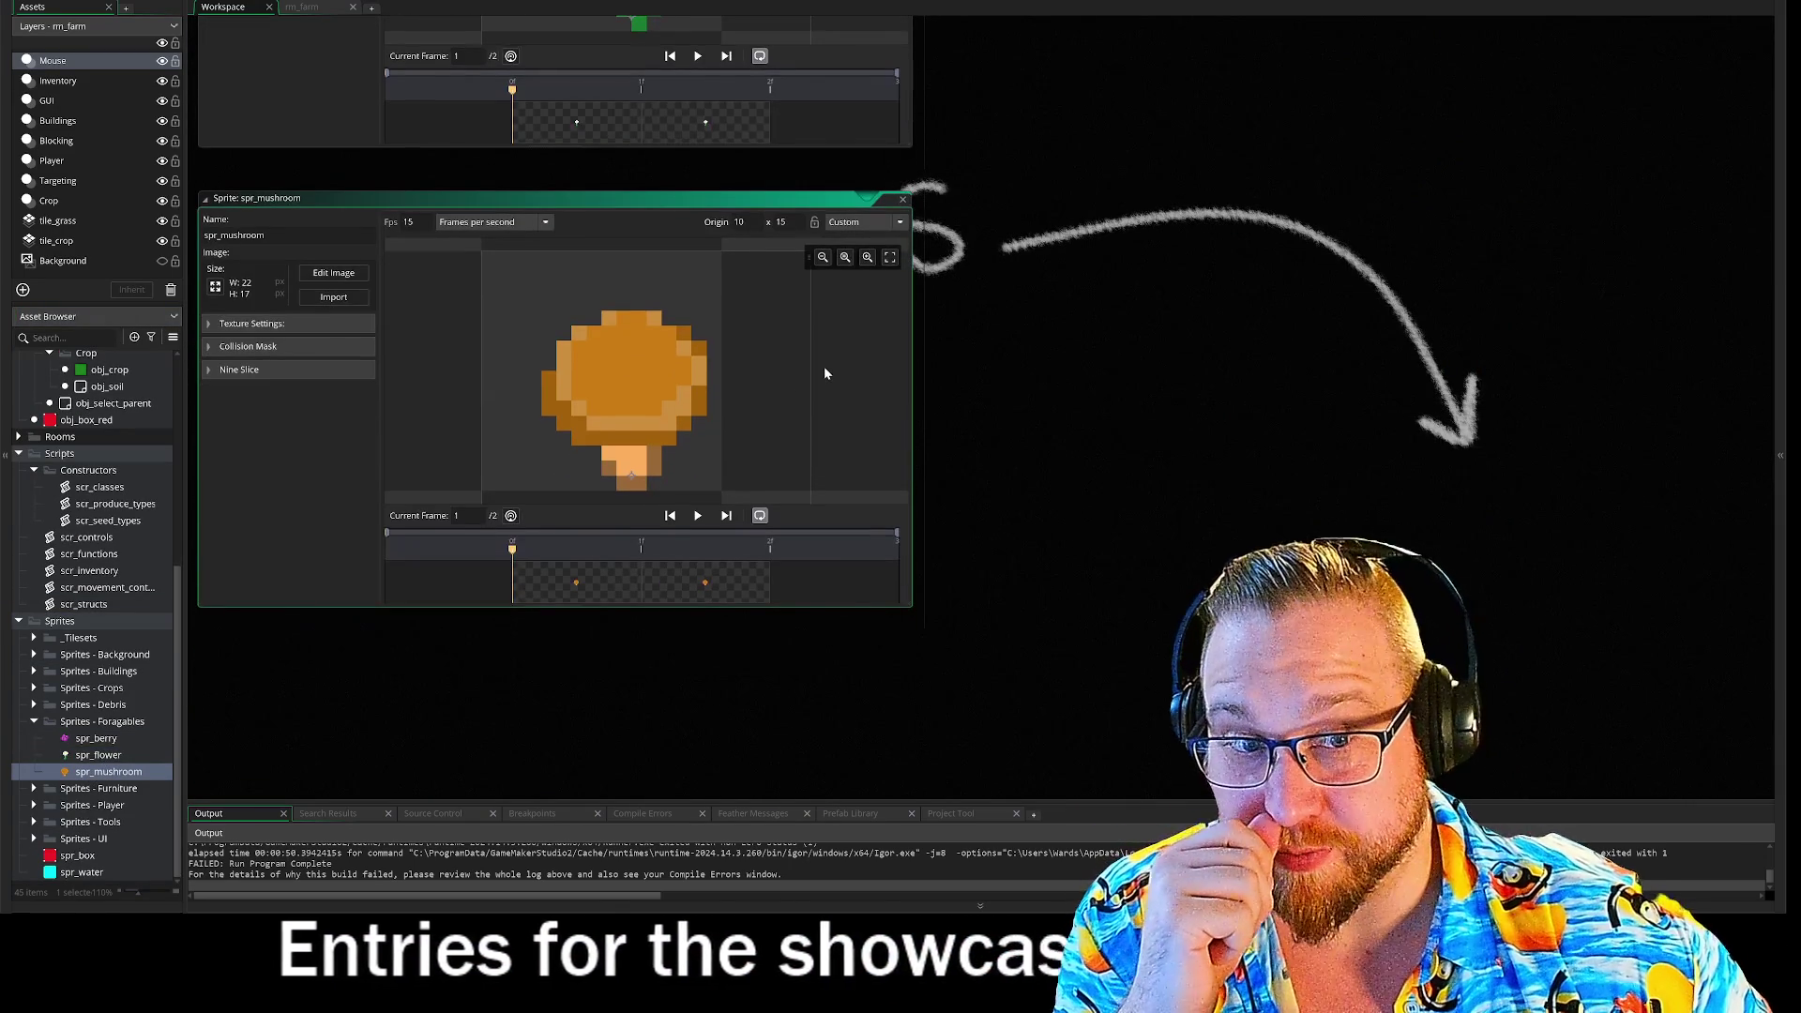
pyautogui.scroll(10, 1090, 289)
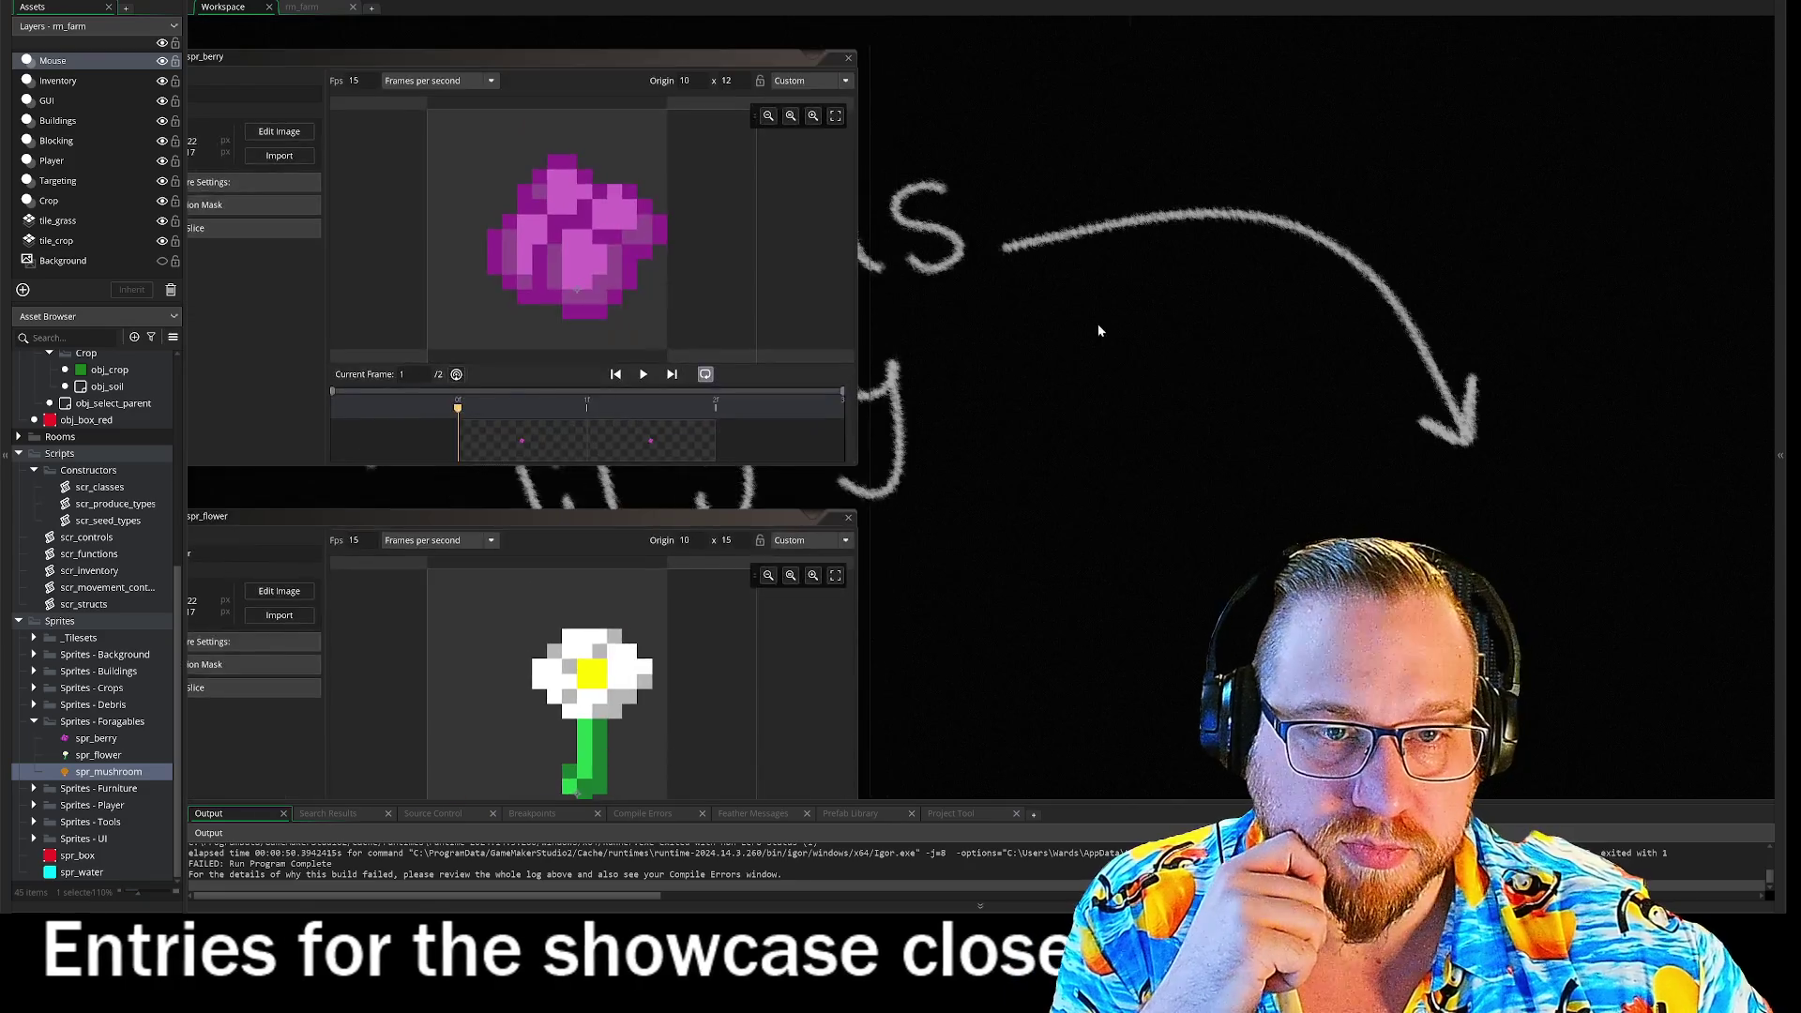
pyautogui.moveTo(1180, 646)
pyautogui.mouseDown()
pyautogui.moveTo(1422, 105)
pyautogui.moveTo(1322, 712)
pyautogui.mouseUp()
pyautogui.scroll(-2, 1351, 447)
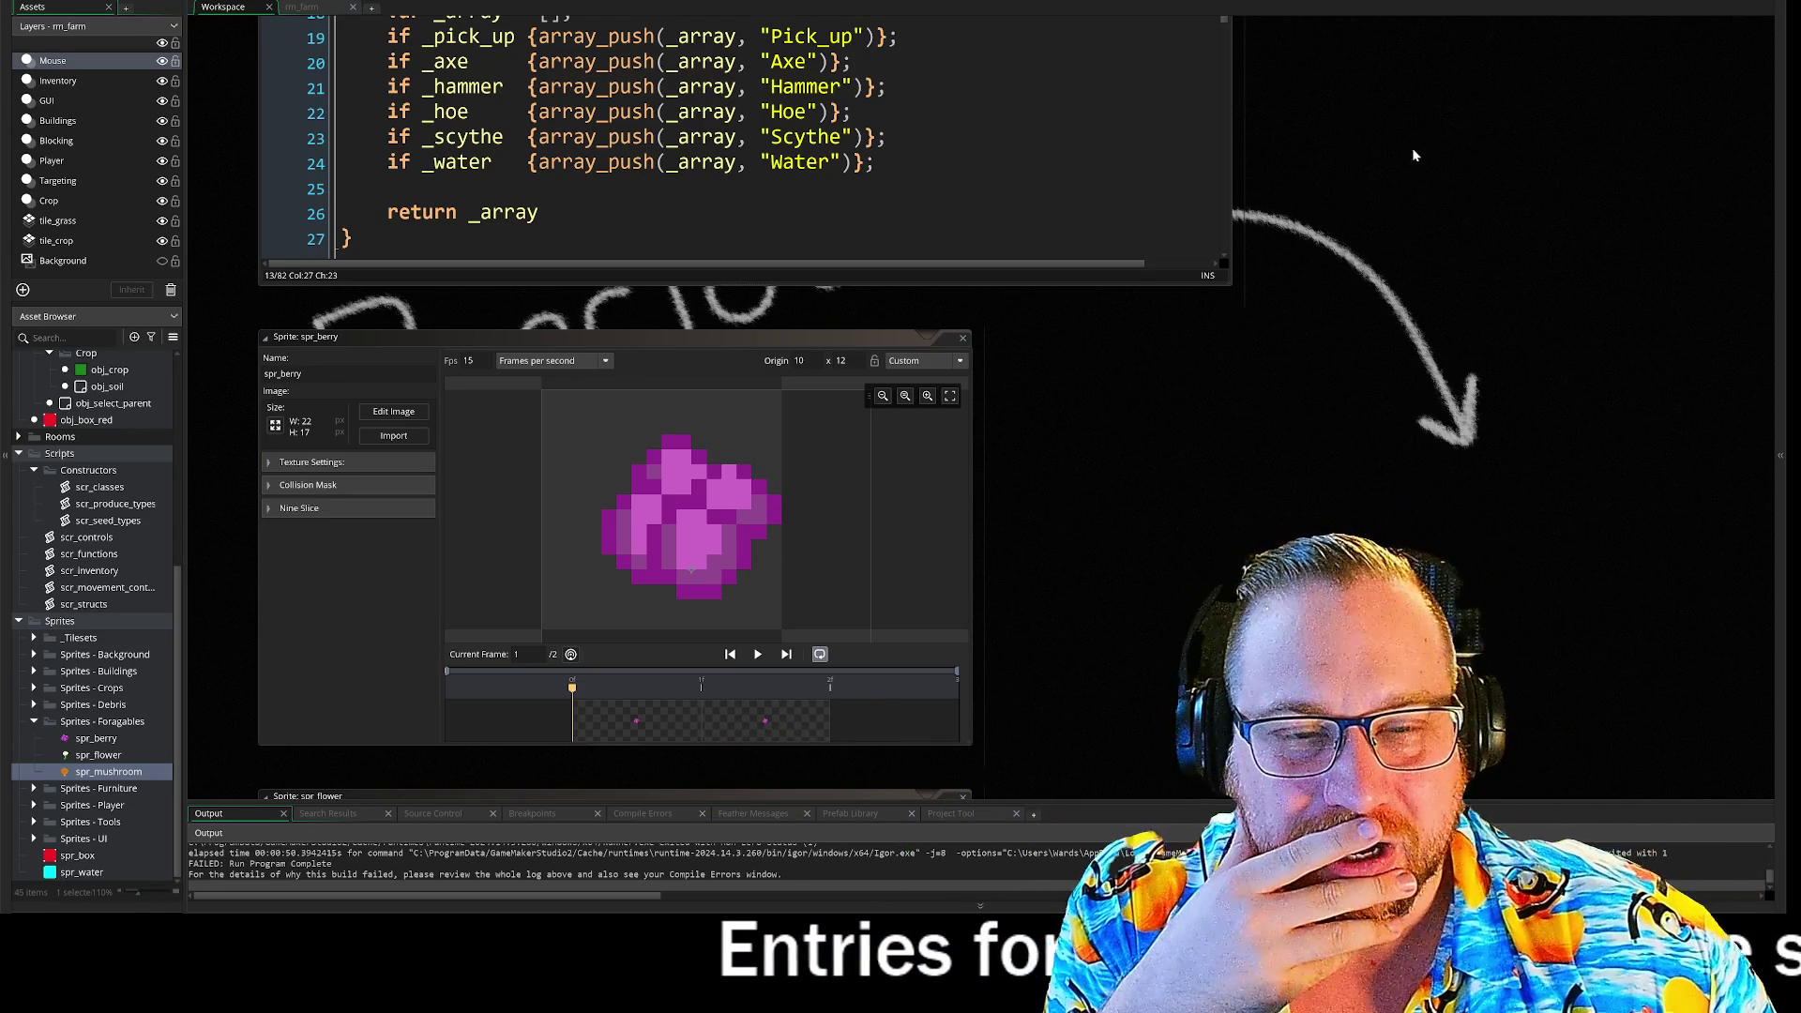
pyautogui.scroll(5, 1394, 352)
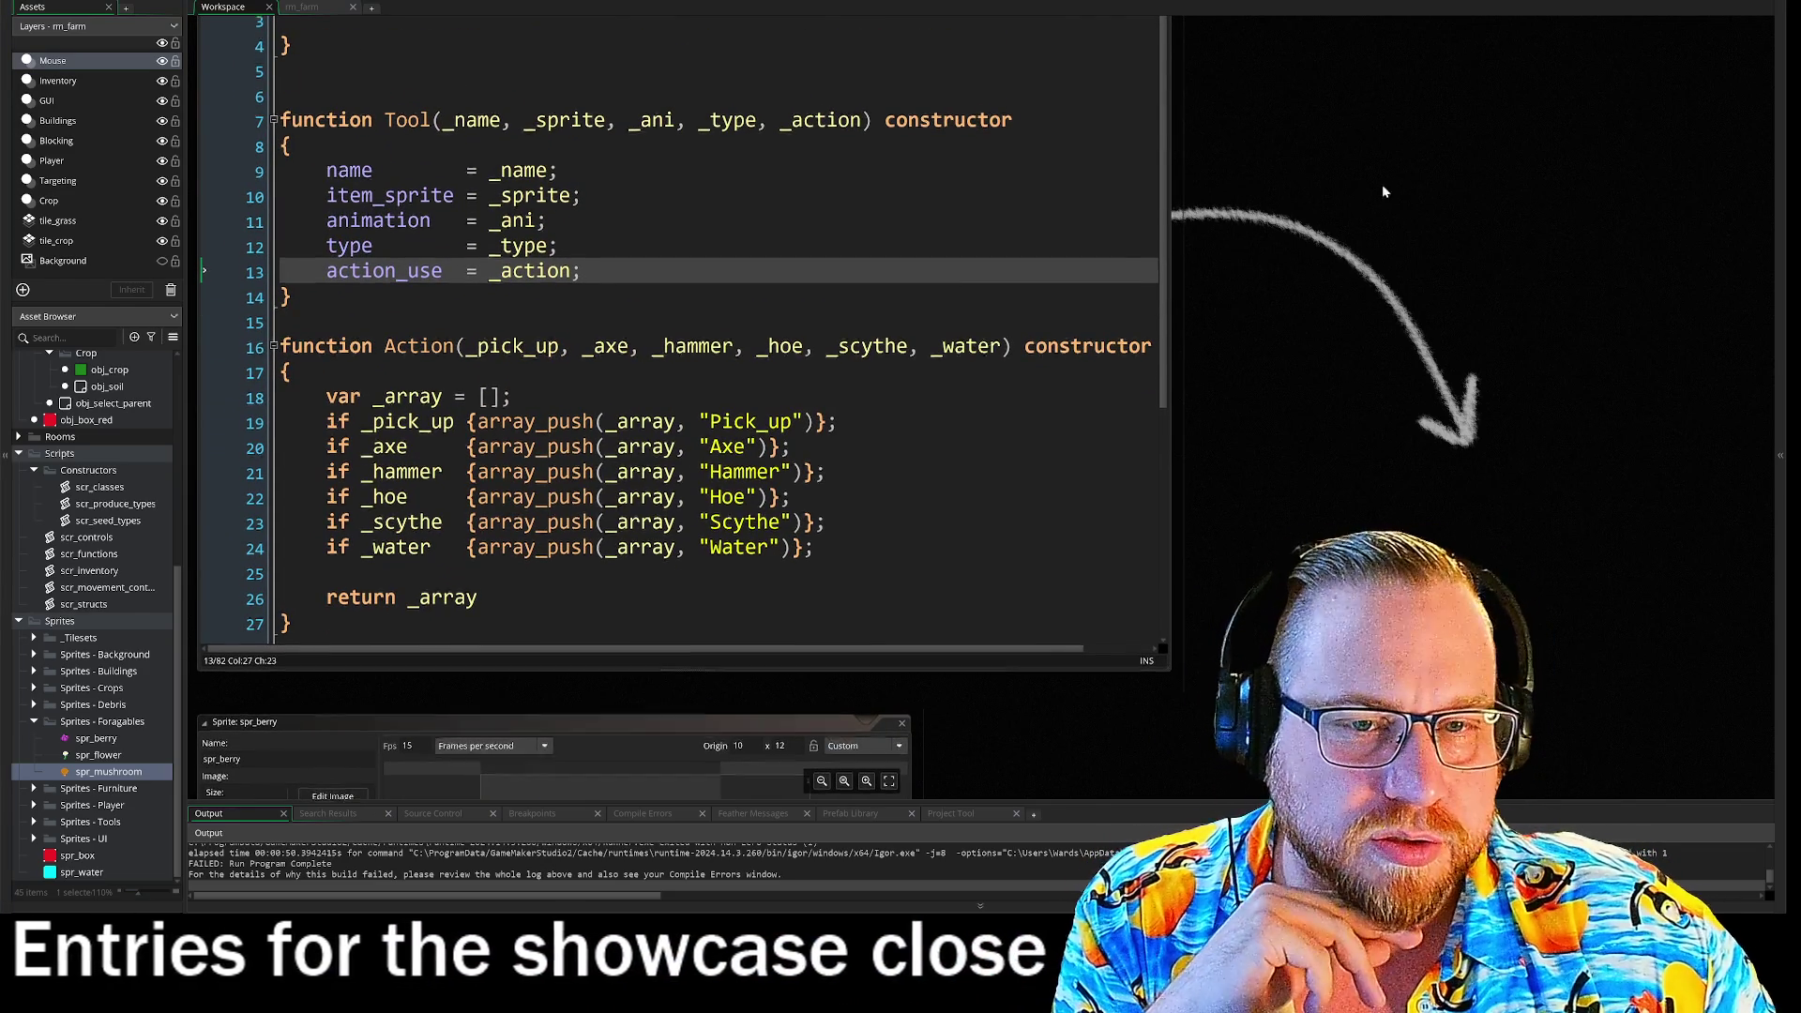
# - Scroll the workspace back to obj_parent_forage's Create code showing destruction = false
pyautogui.scroll(4, 1382, 146)
pyautogui.scroll(3, 1322, 336)
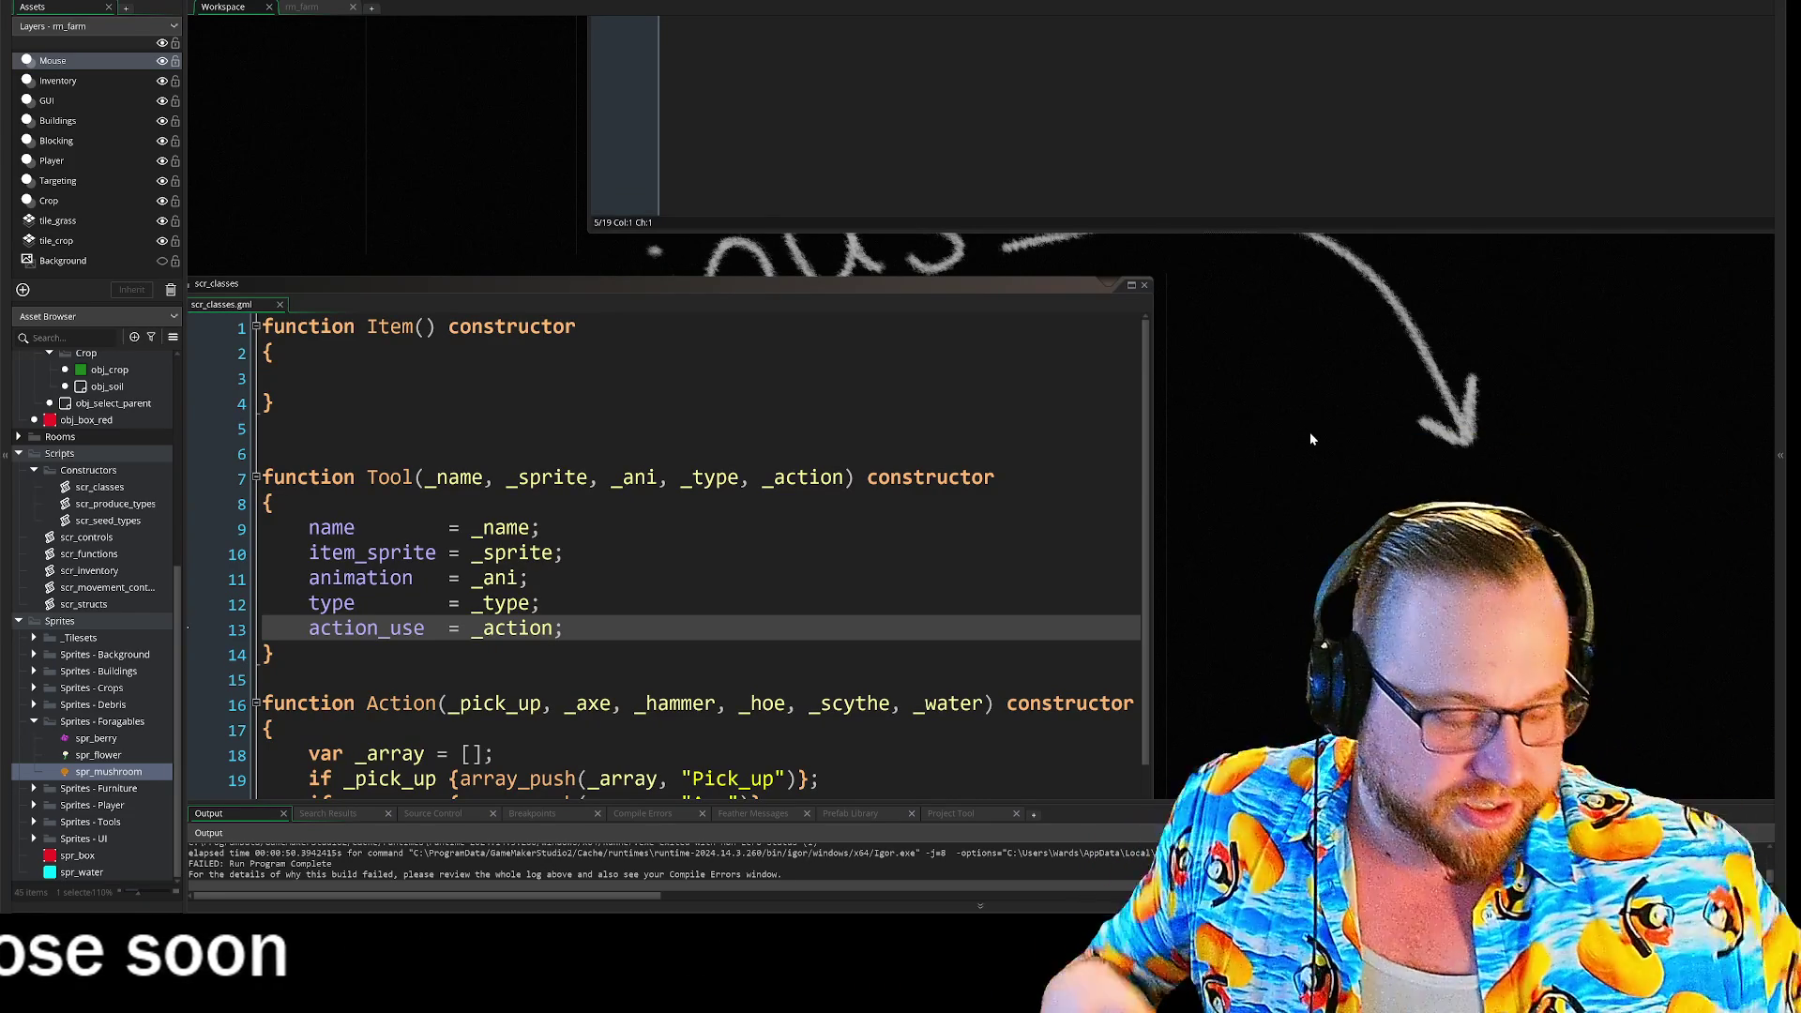
pyautogui.scroll(4, 1319, 373)
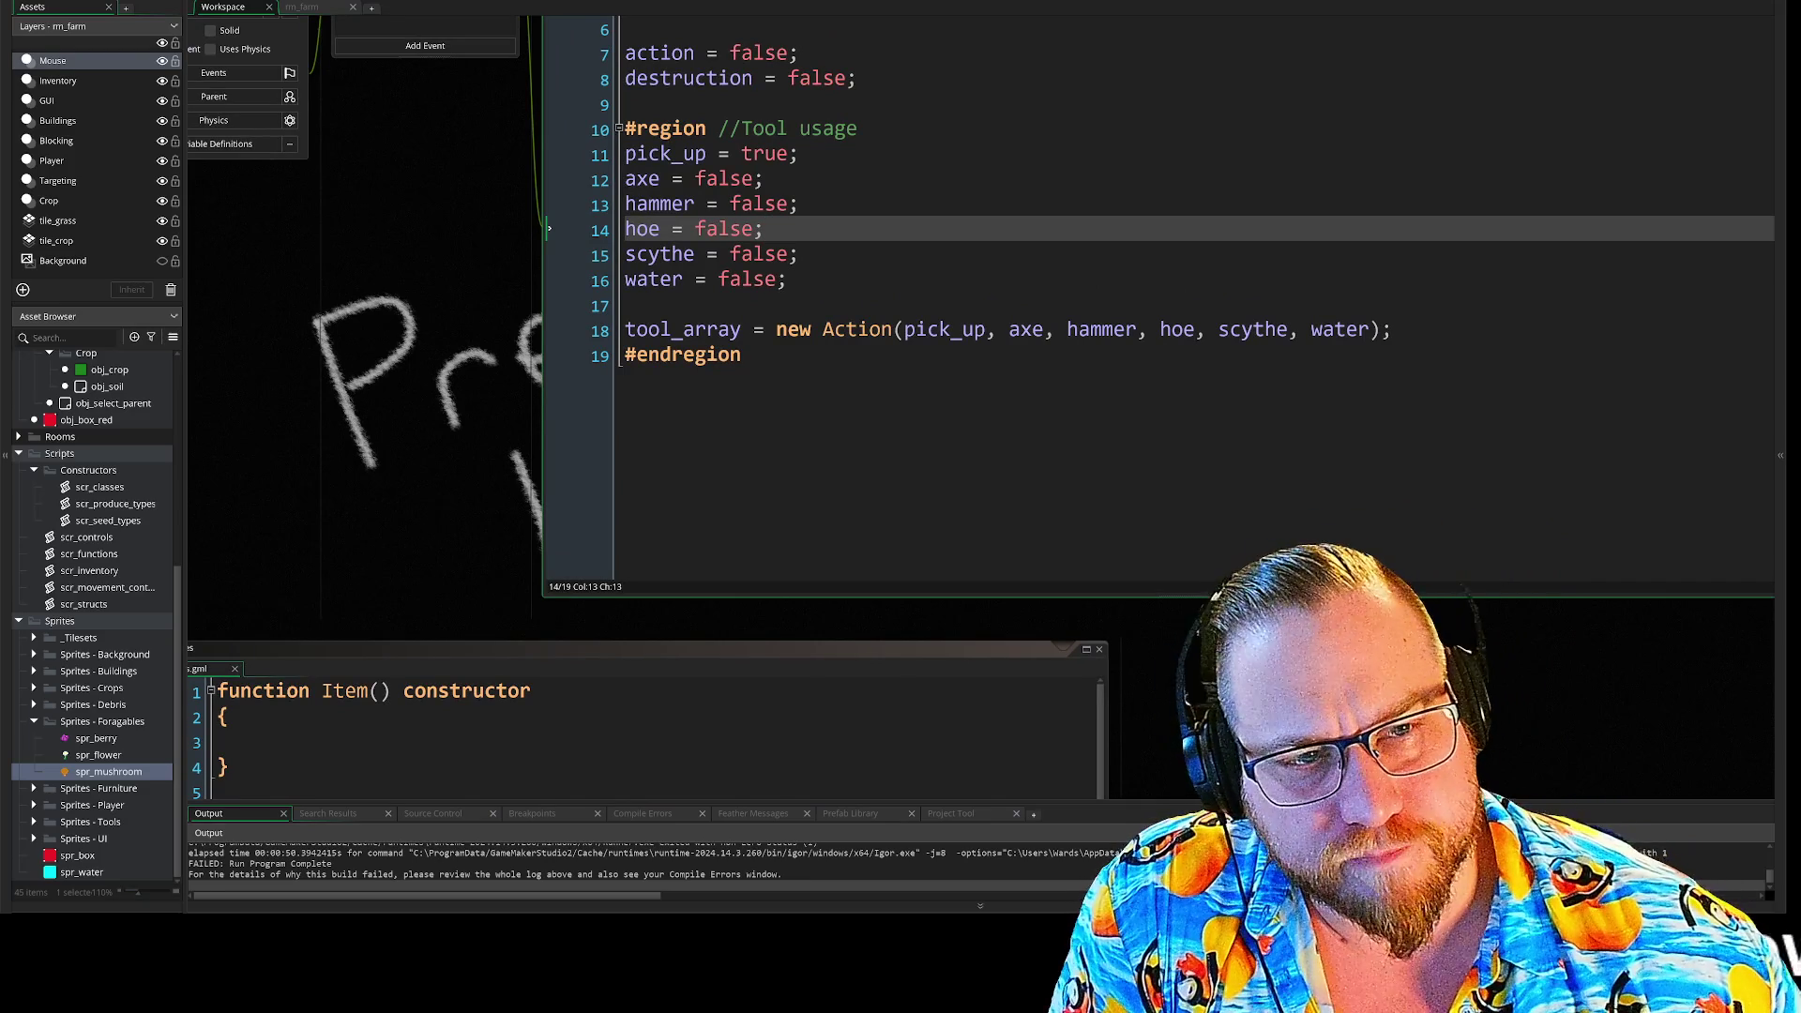
# - Switch between obj_parent_forage's Create and Step event code, ending on the Step event
pyautogui.click(800, 154)
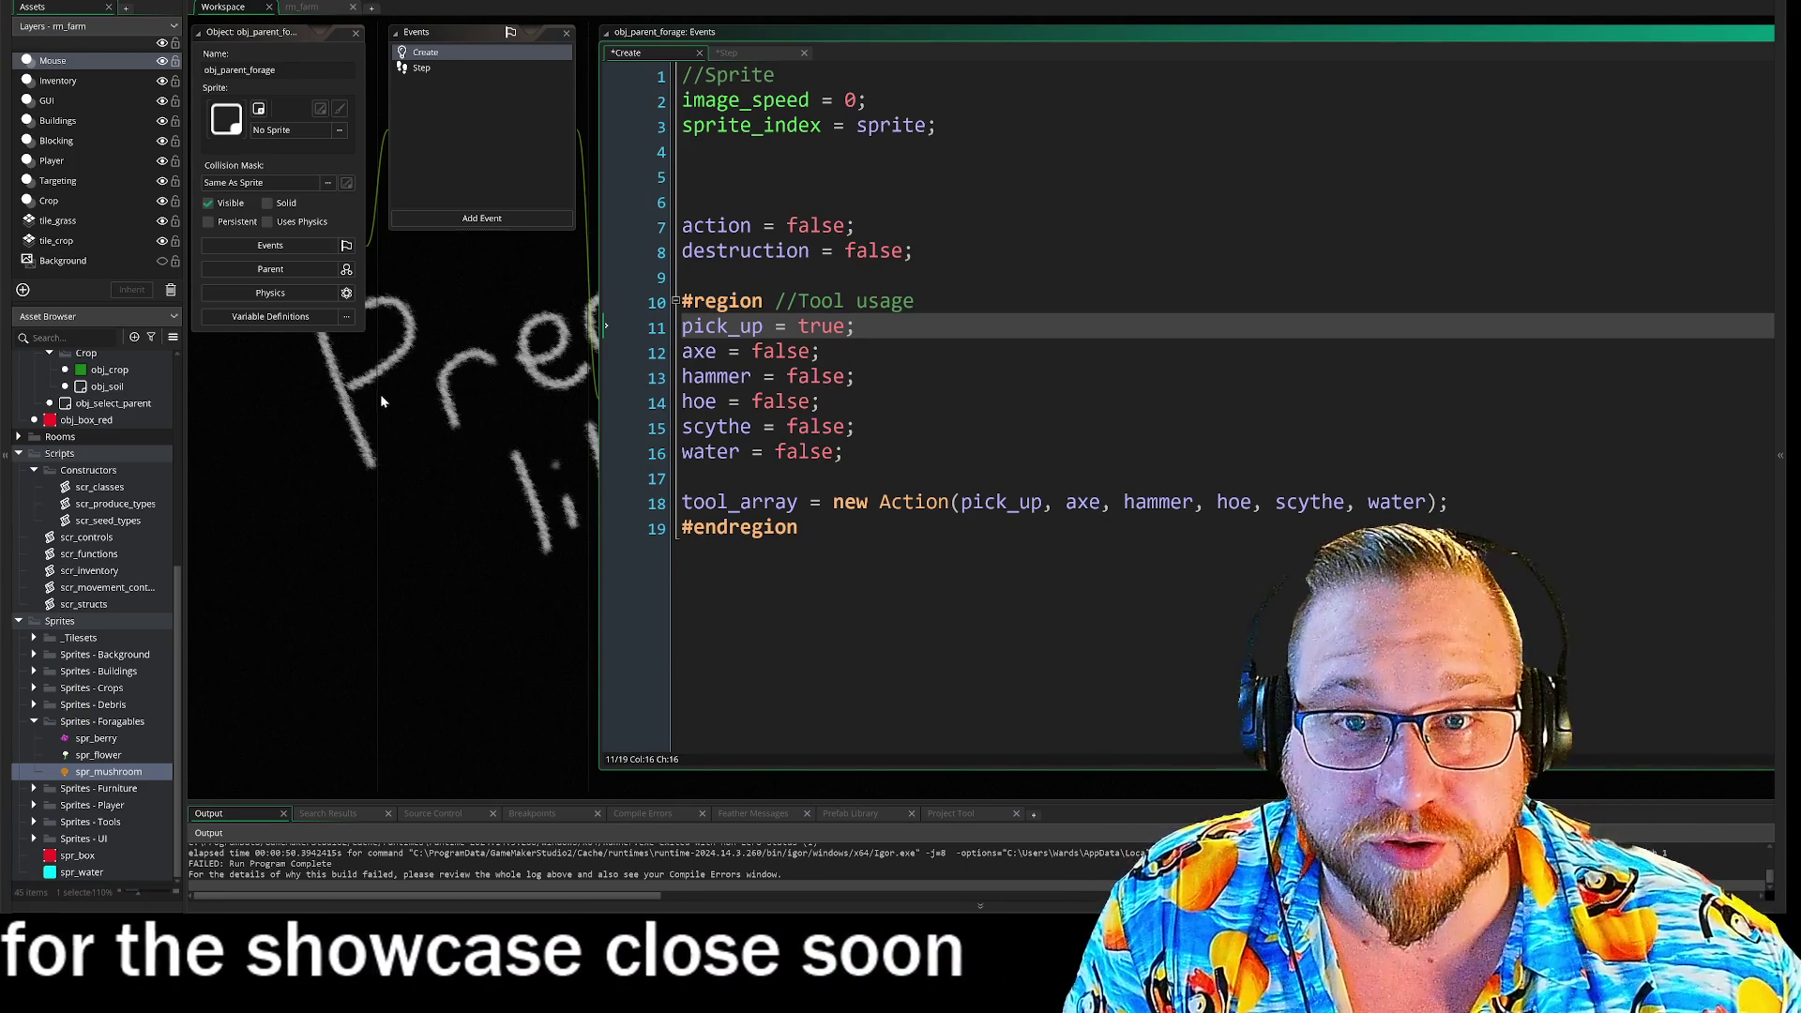
pyautogui.click(425, 72)
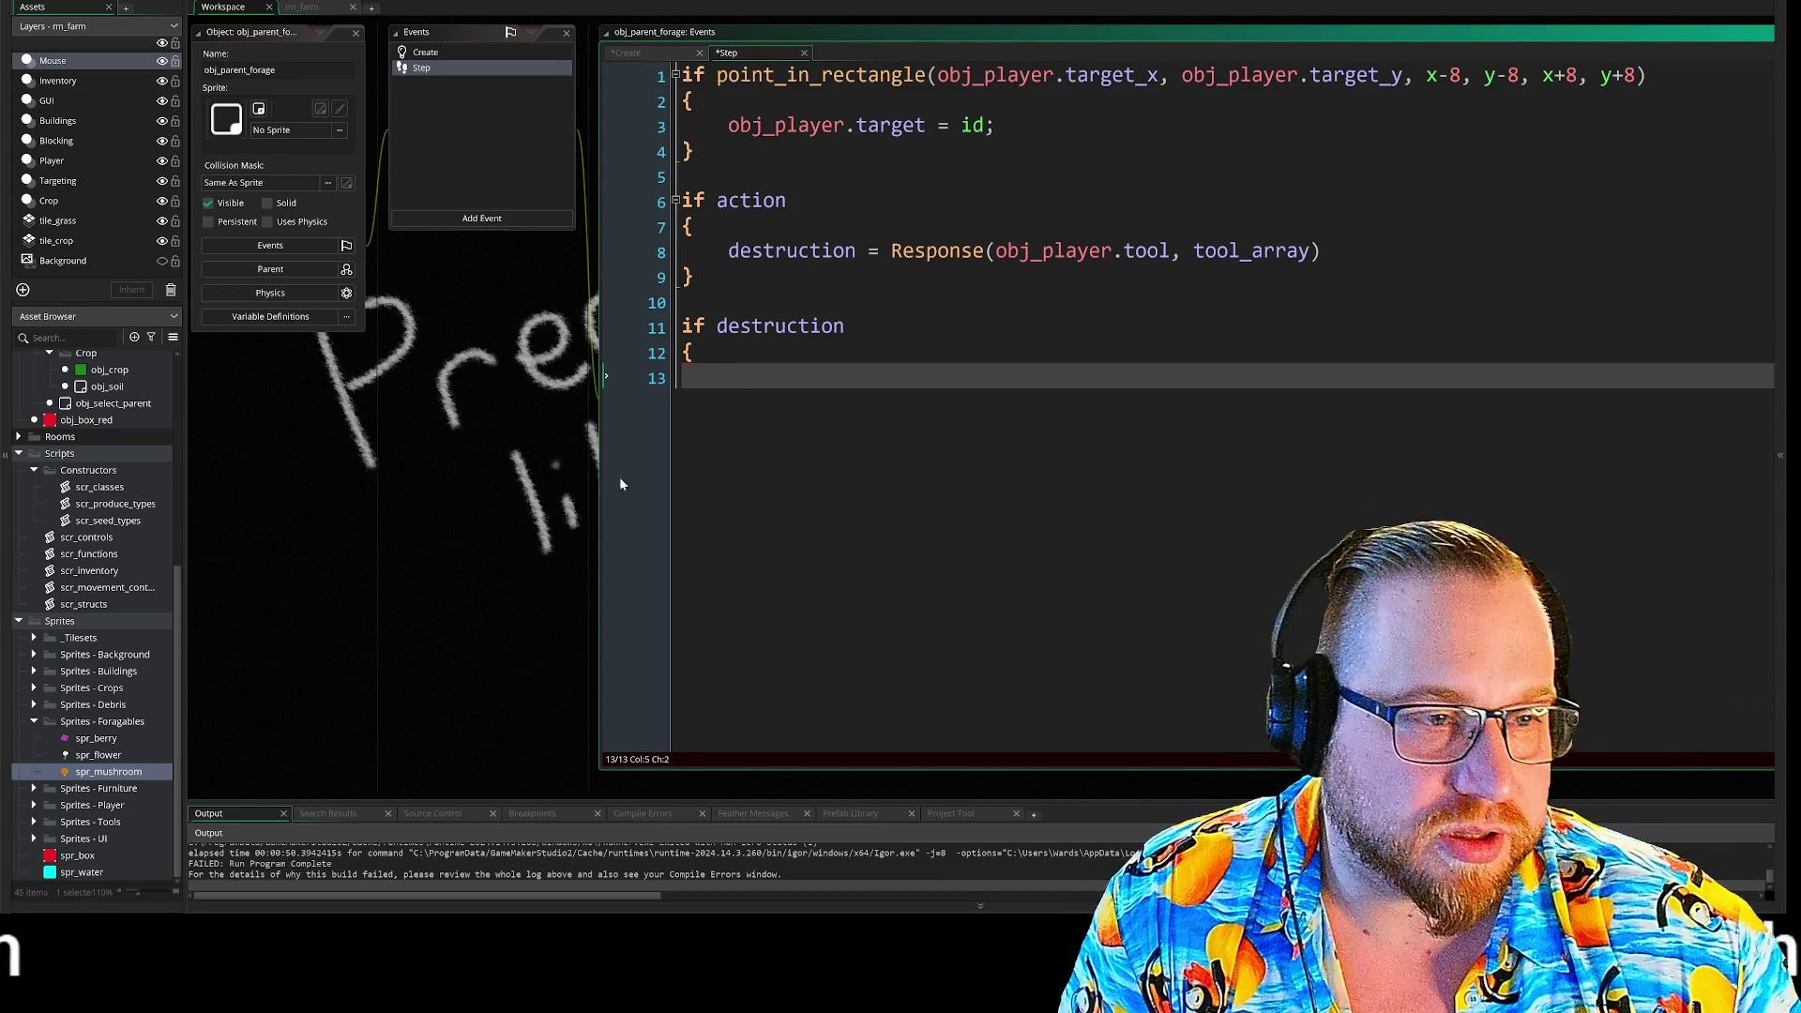
pyautogui.click(425, 52)
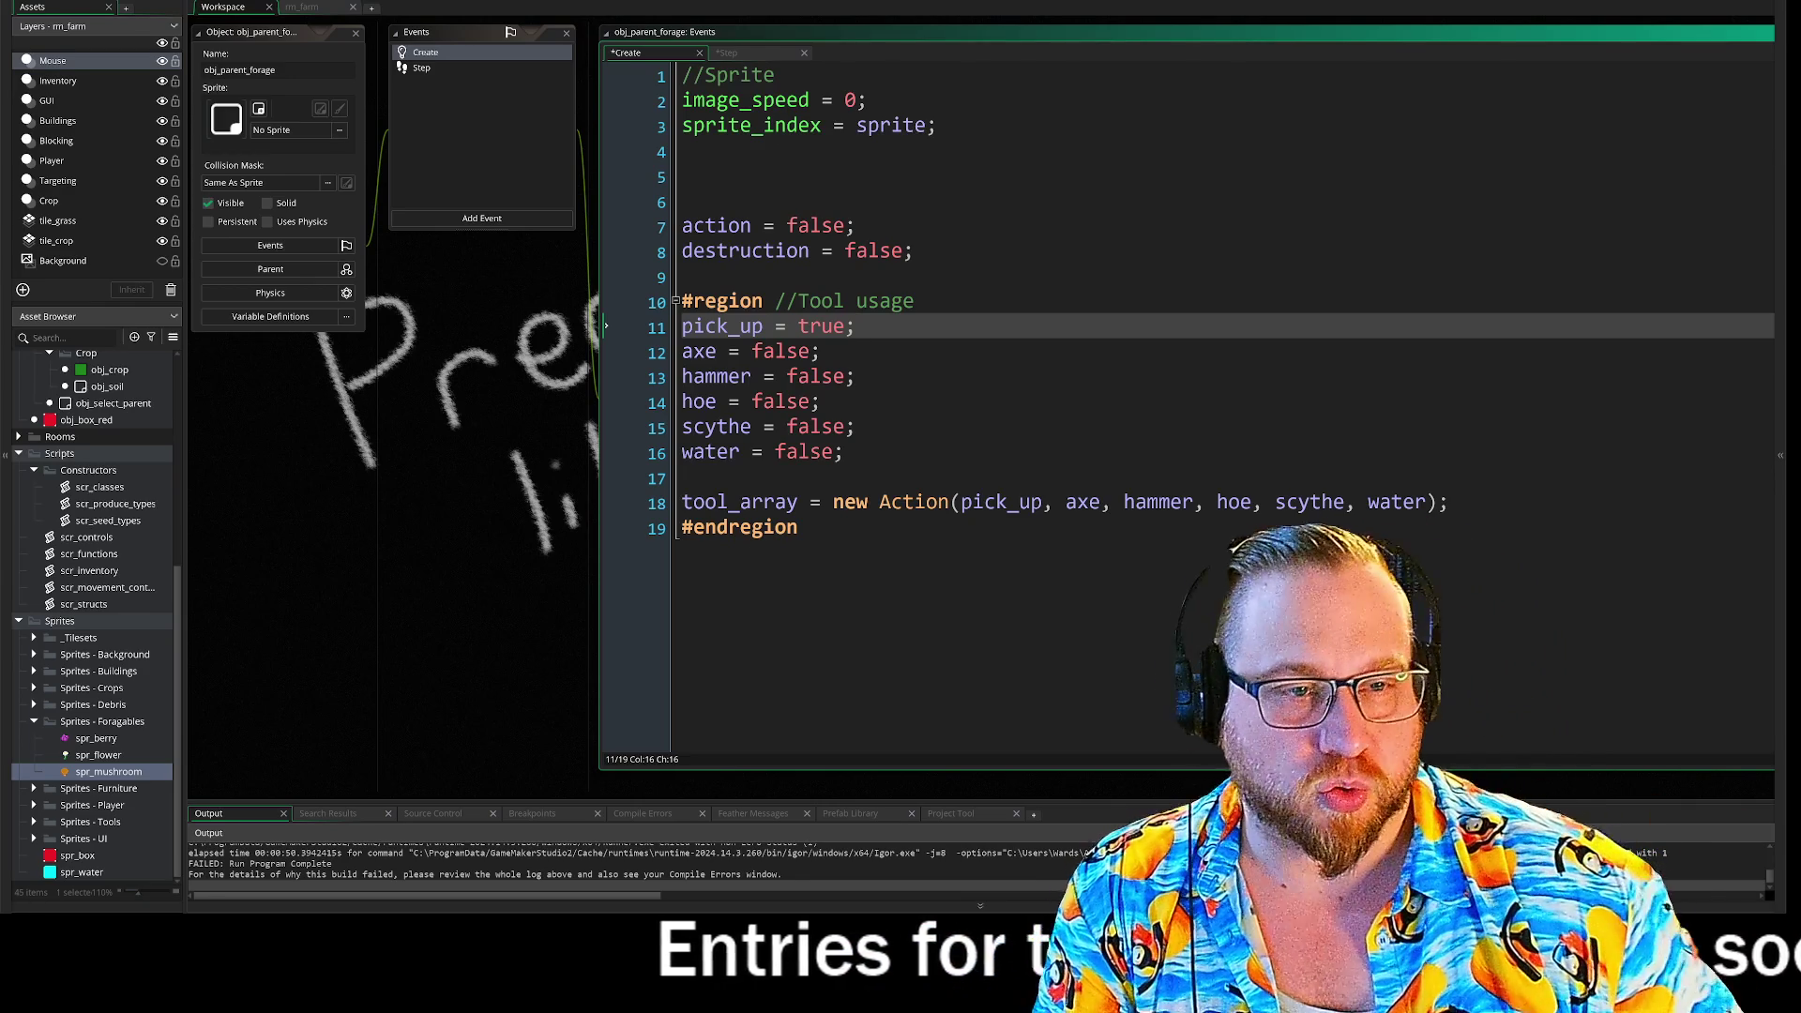
pyautogui.click(432, 69)
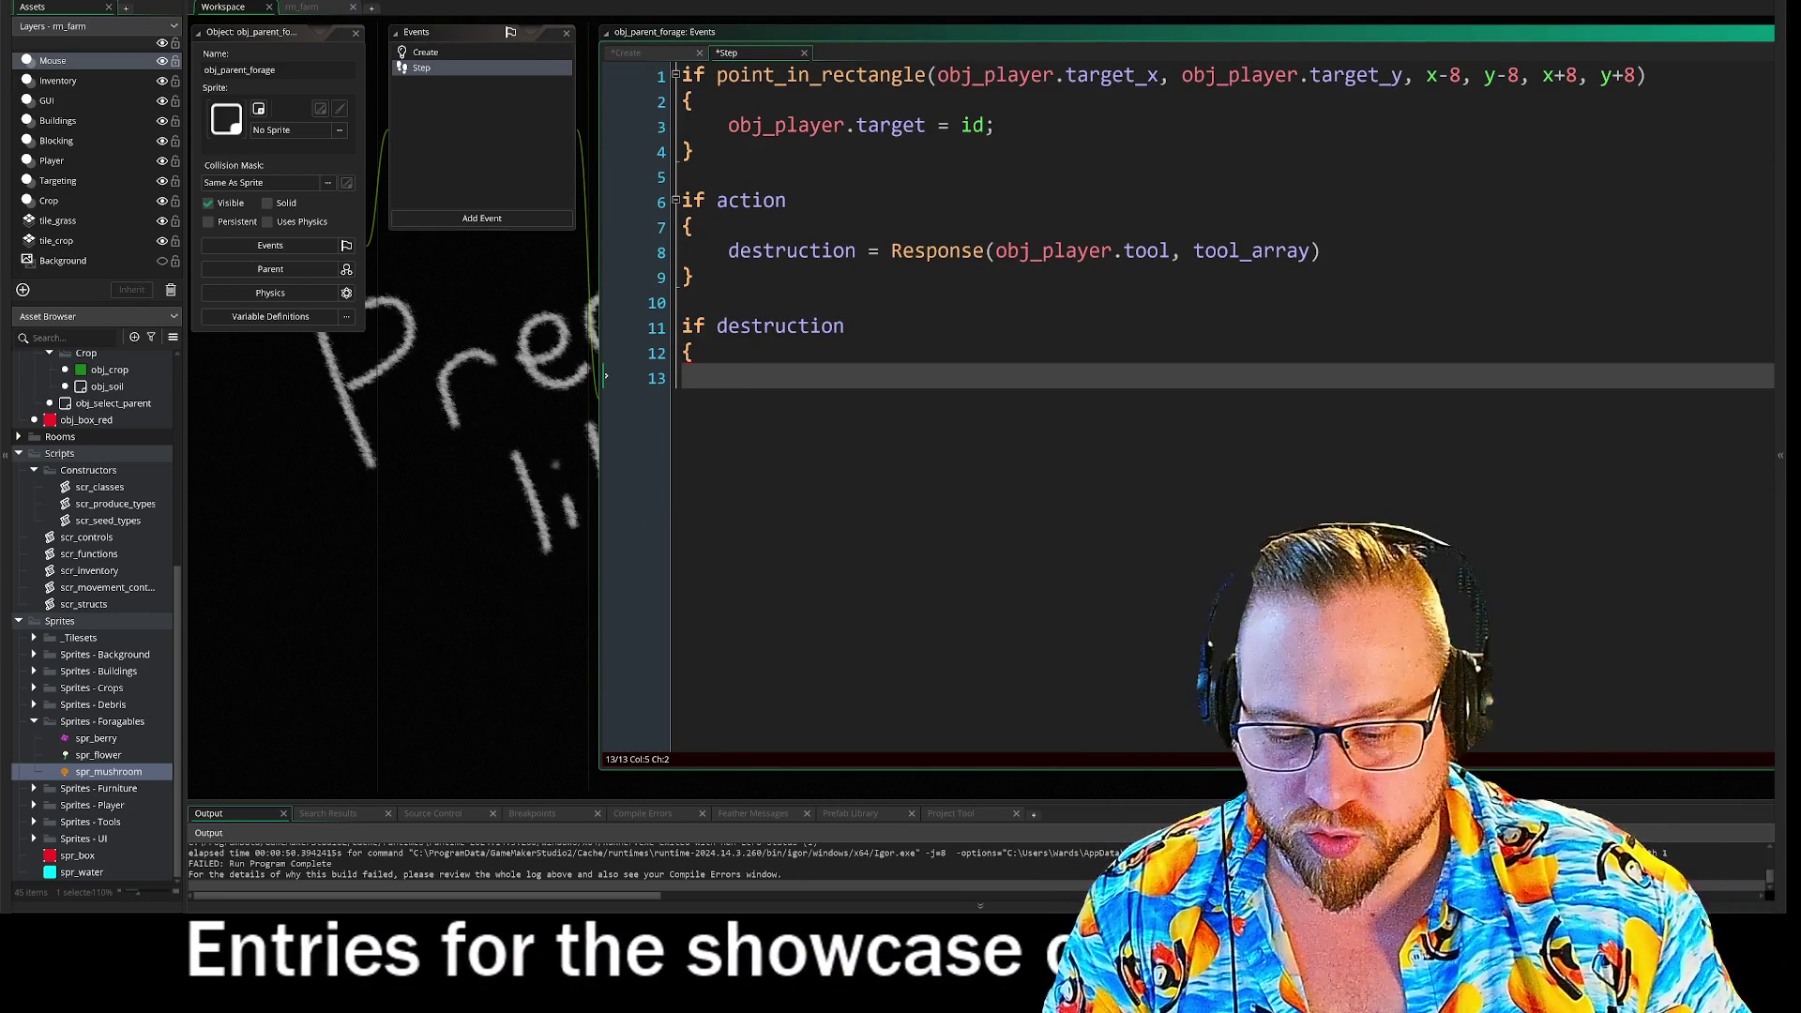
# - Add instance_destroy(); inside the if destruction block, leaving a blank line above it
pyautogui.write('ins')
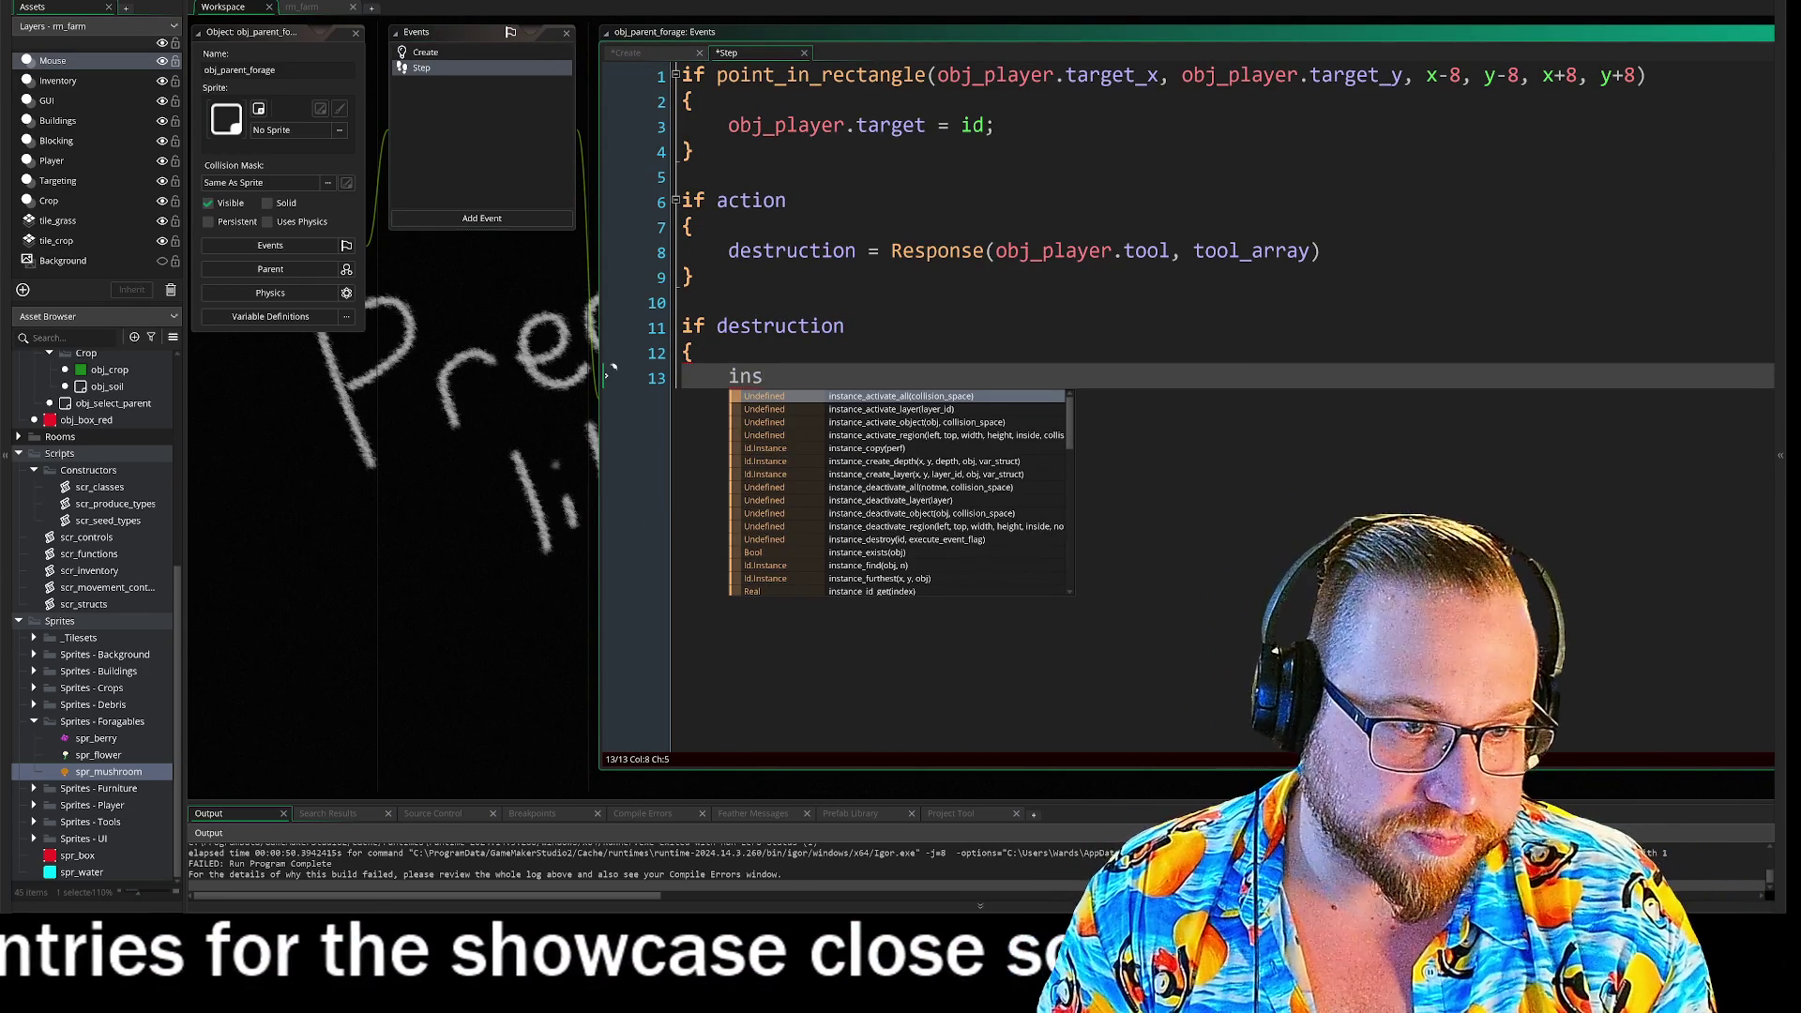
pyautogui.write('tan')
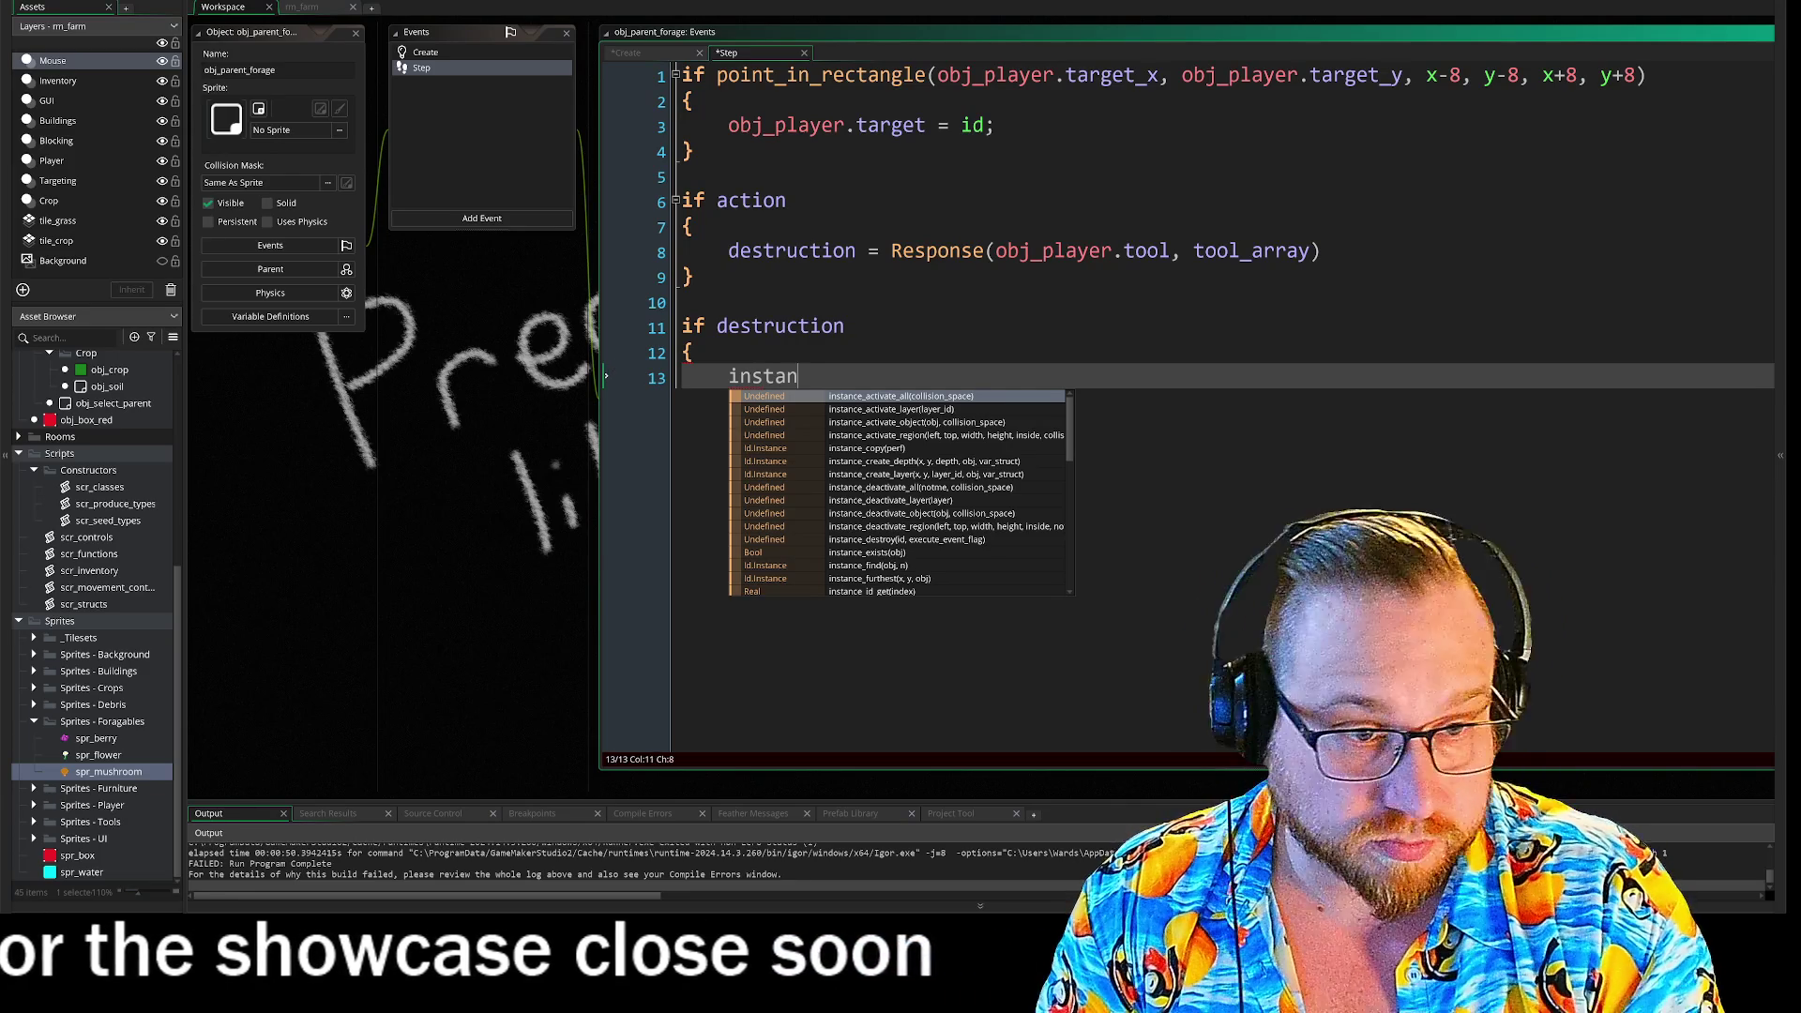
pyautogui.write('ce_')
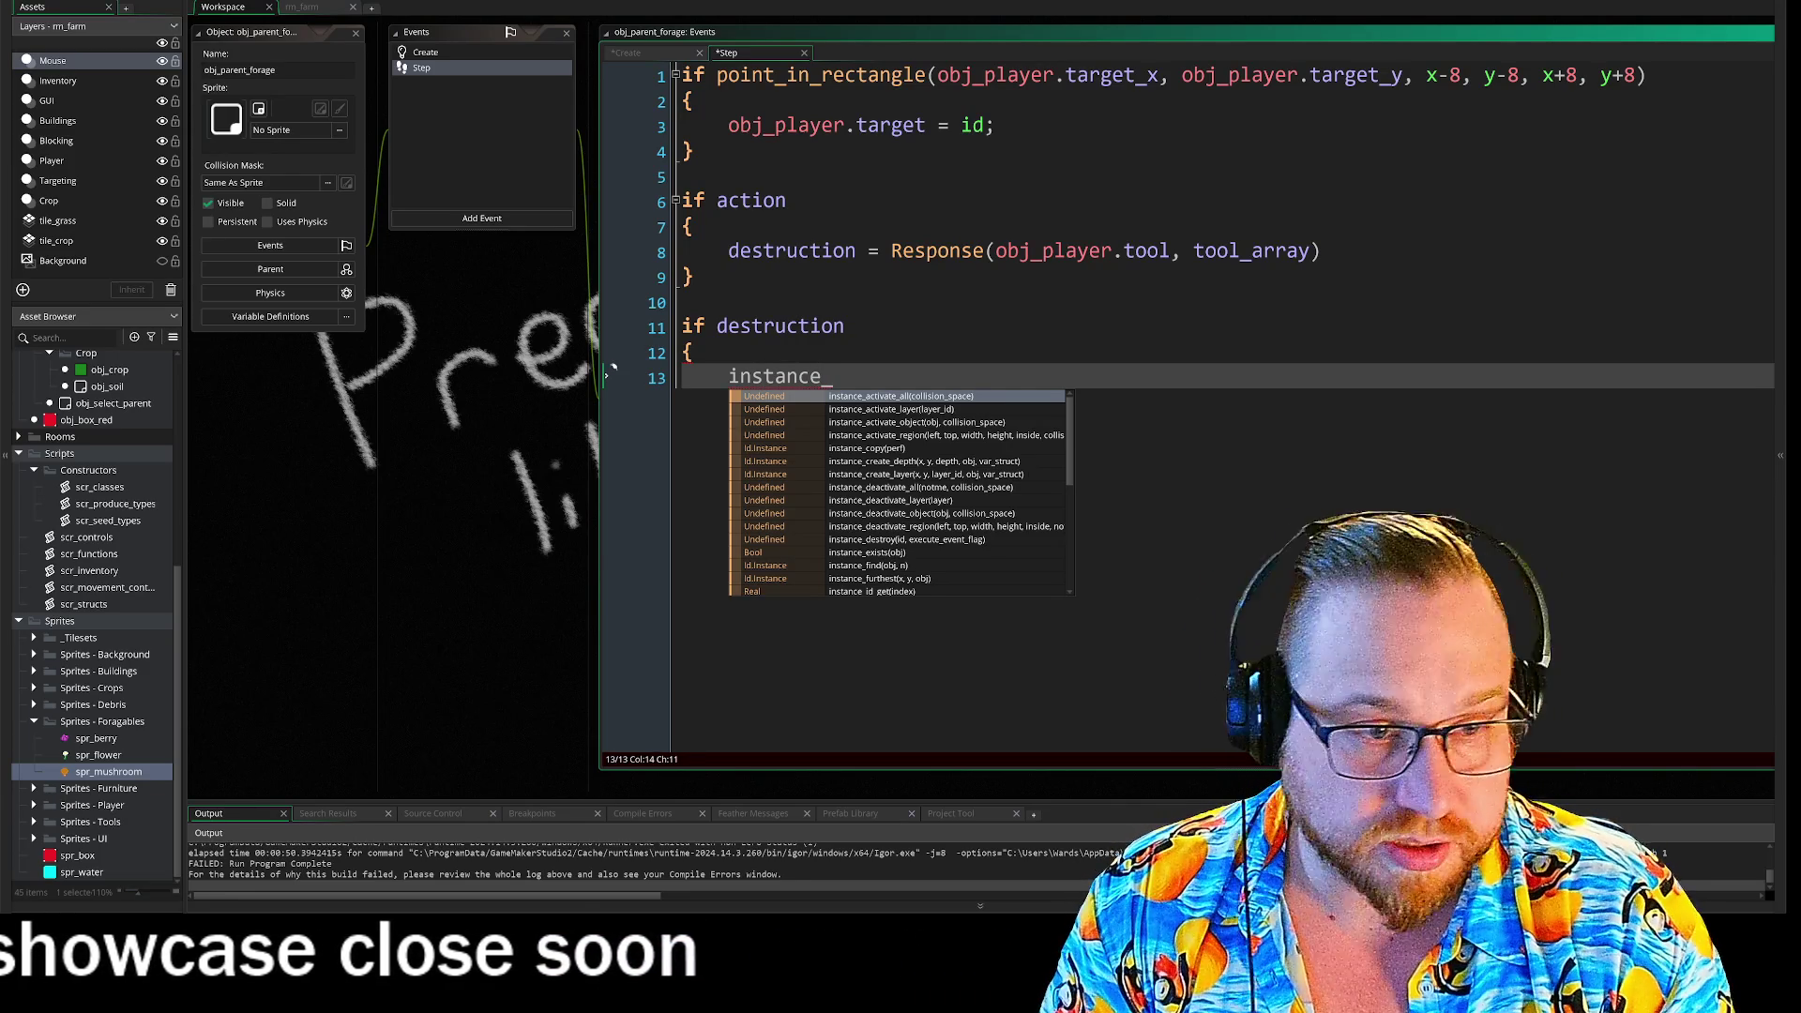
pyautogui.write('des')
pyautogui.press('Return')
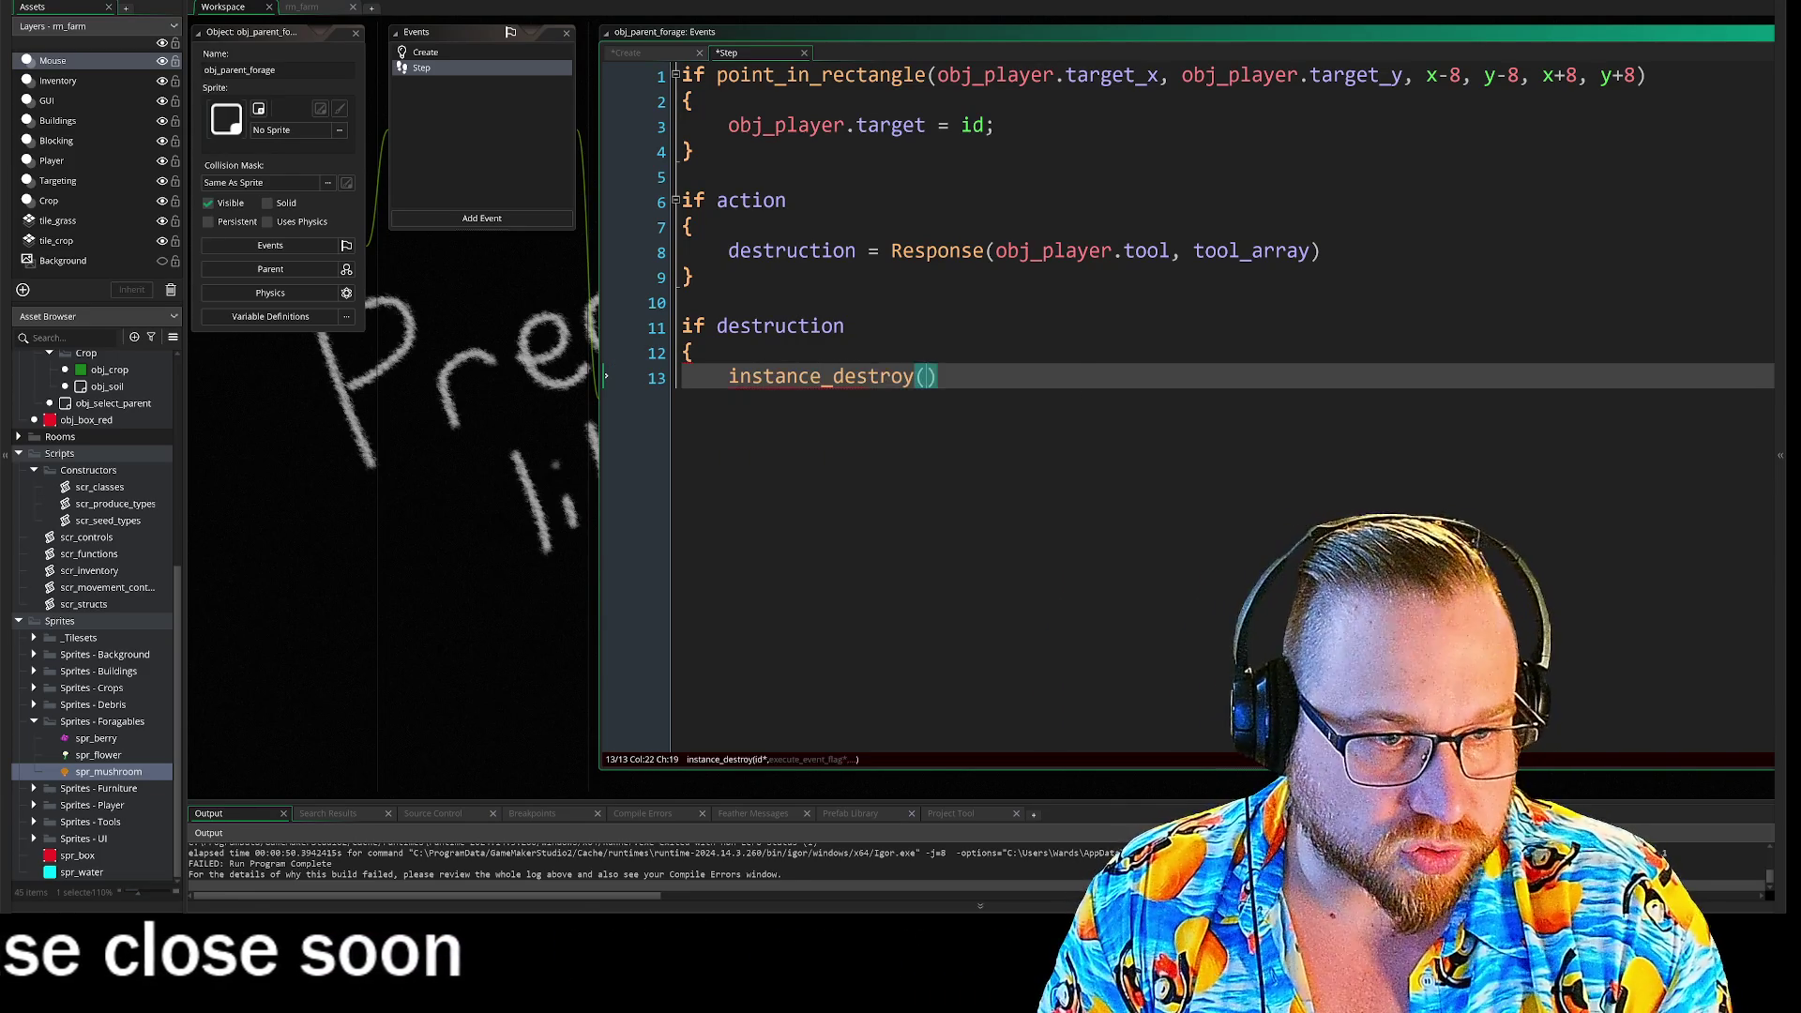
pyautogui.write(';')
pyautogui.press('Return')
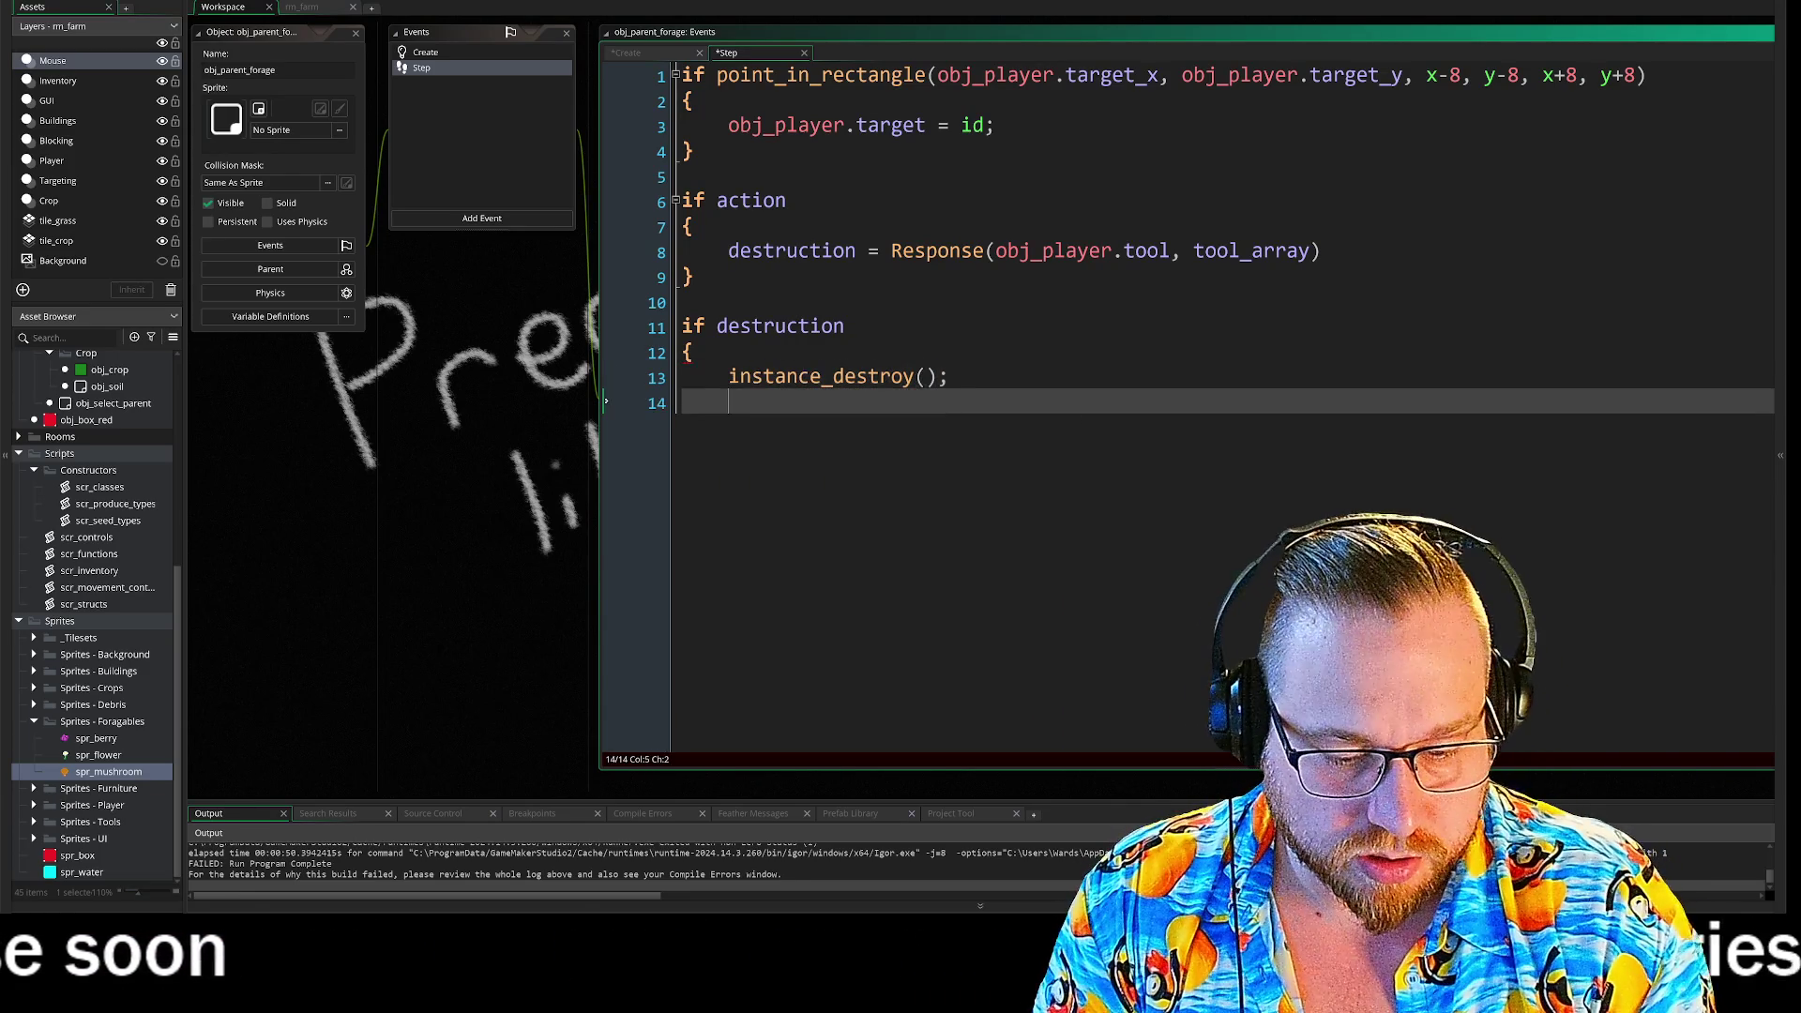
pyautogui.press('Up')
pyautogui.press('Up')
pyautogui.press('Return')
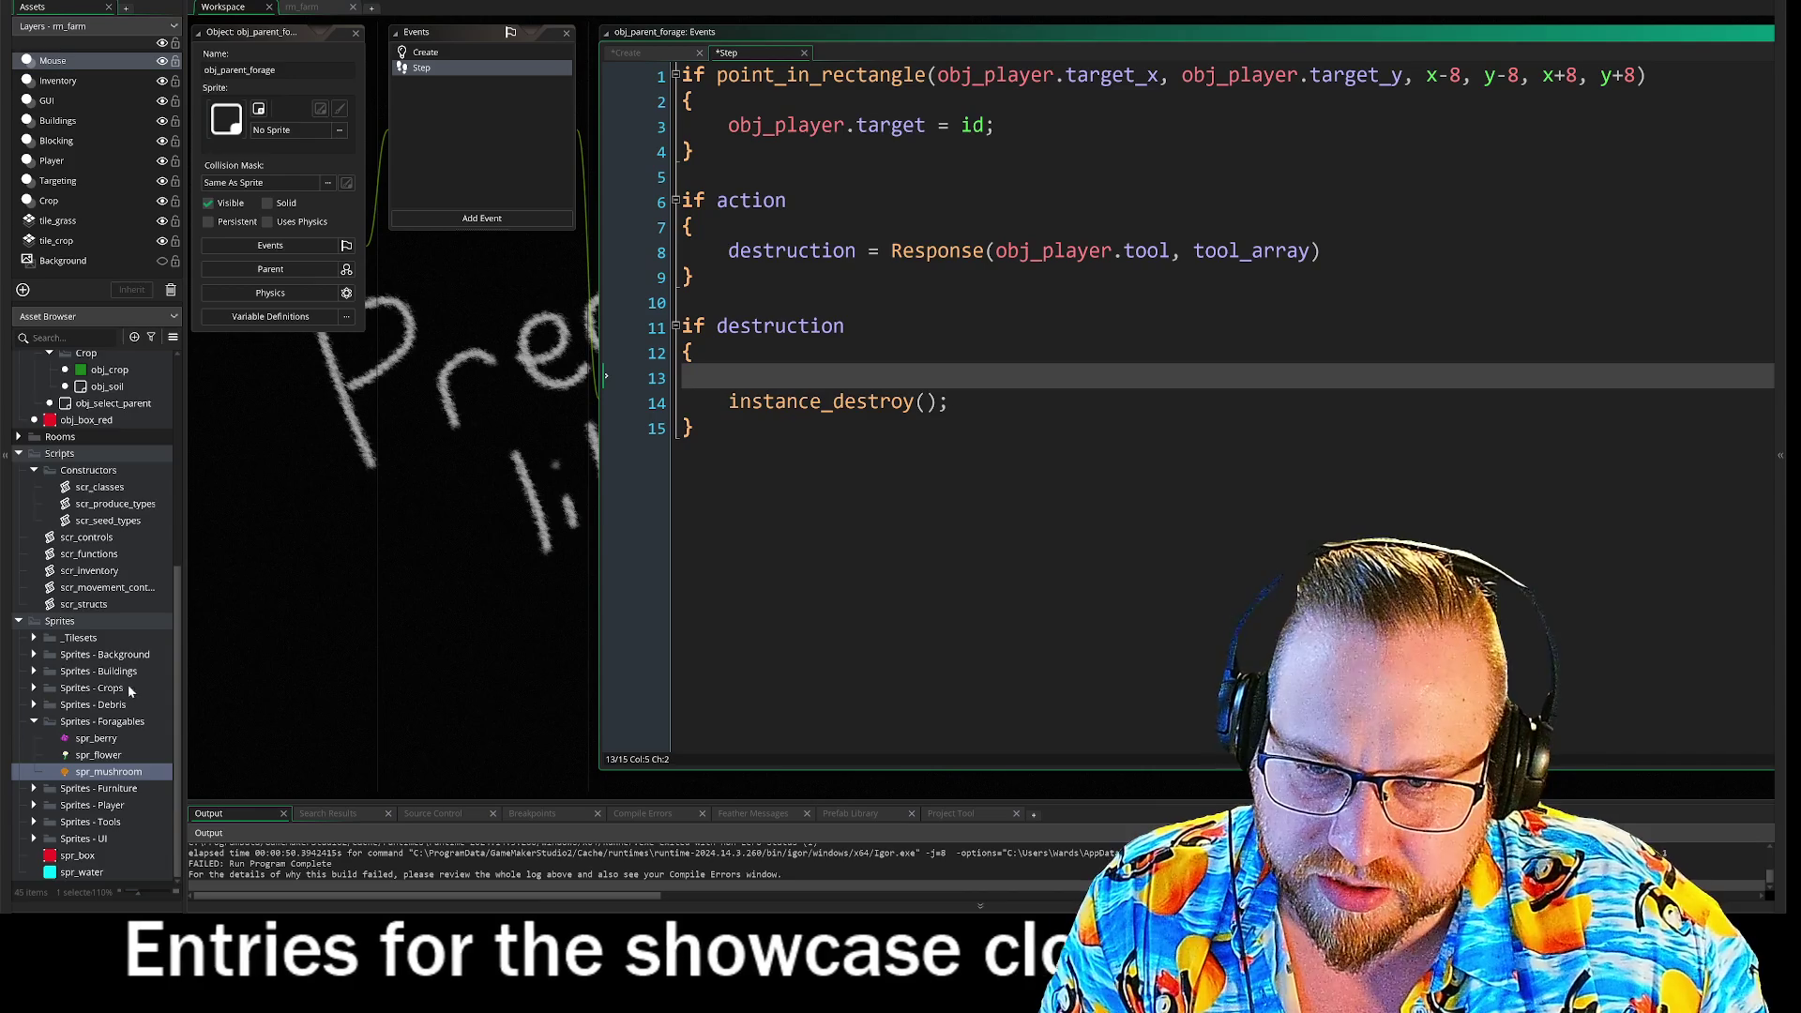
# - Scroll the asset list up to the Objects folder and bring up the Object - Pickups group's options
pyautogui.scroll(7, 134, 691)
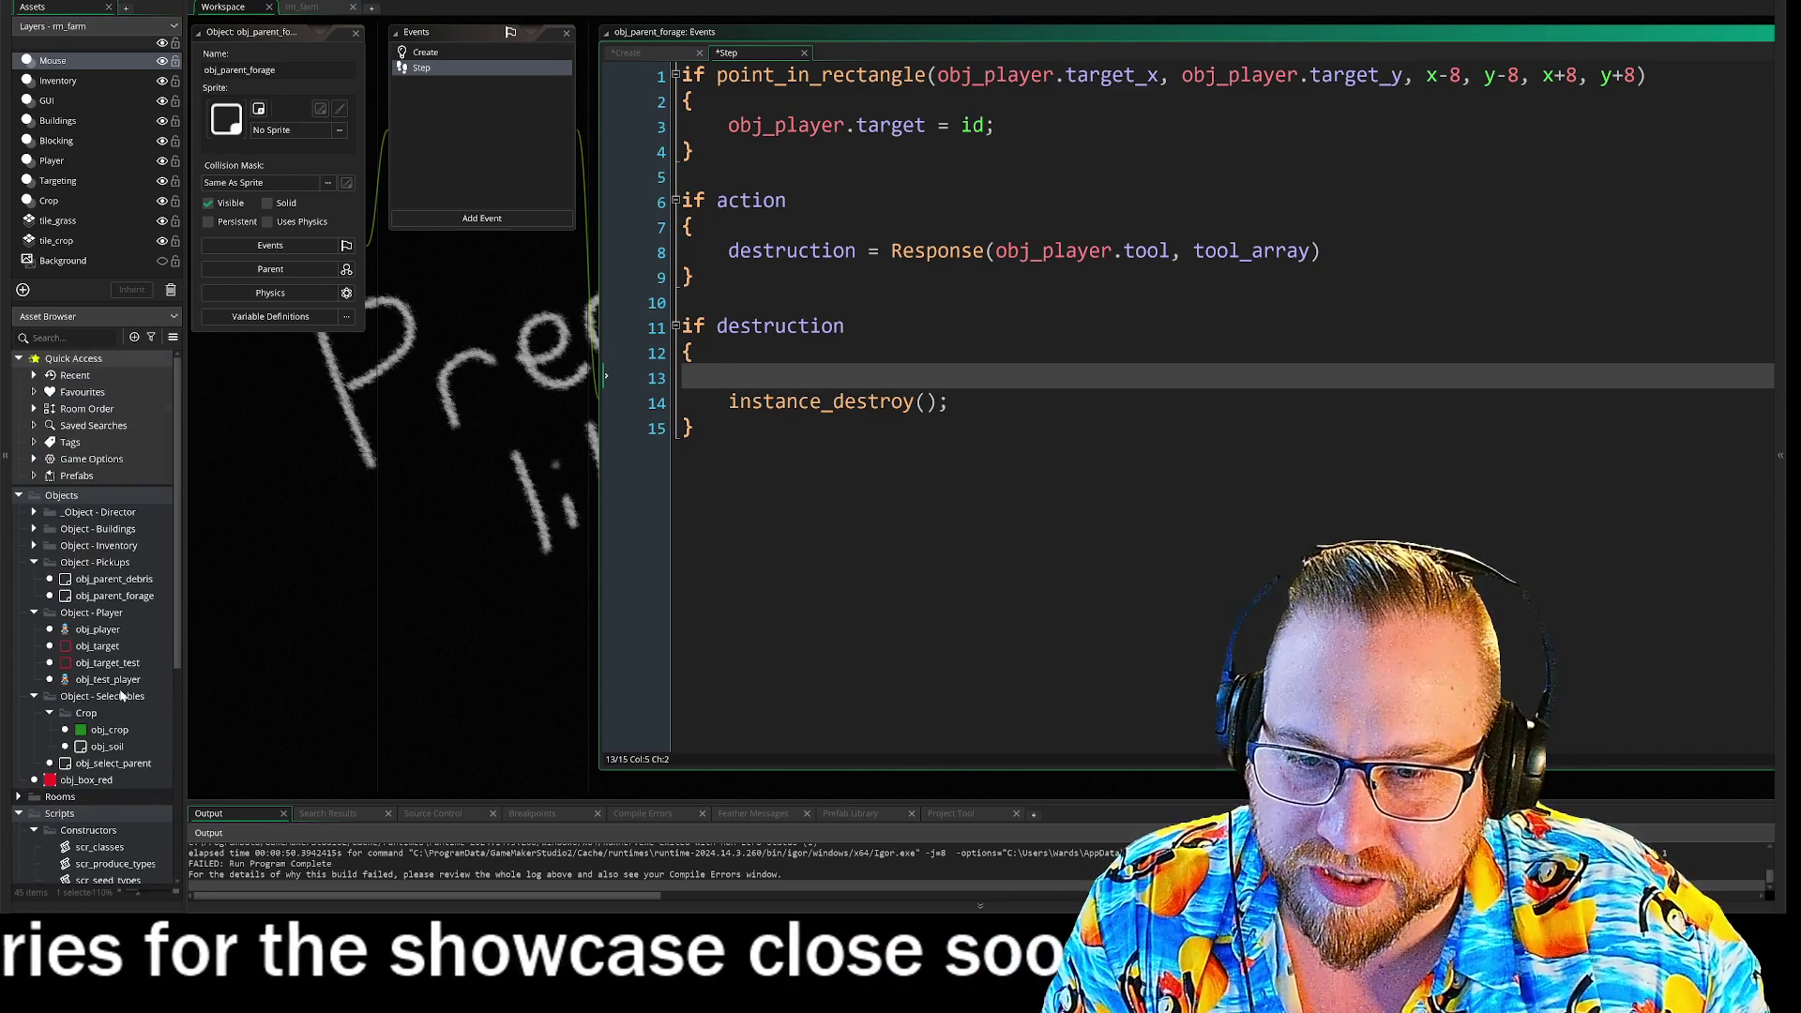
pyautogui.scroll(-7, 120, 694)
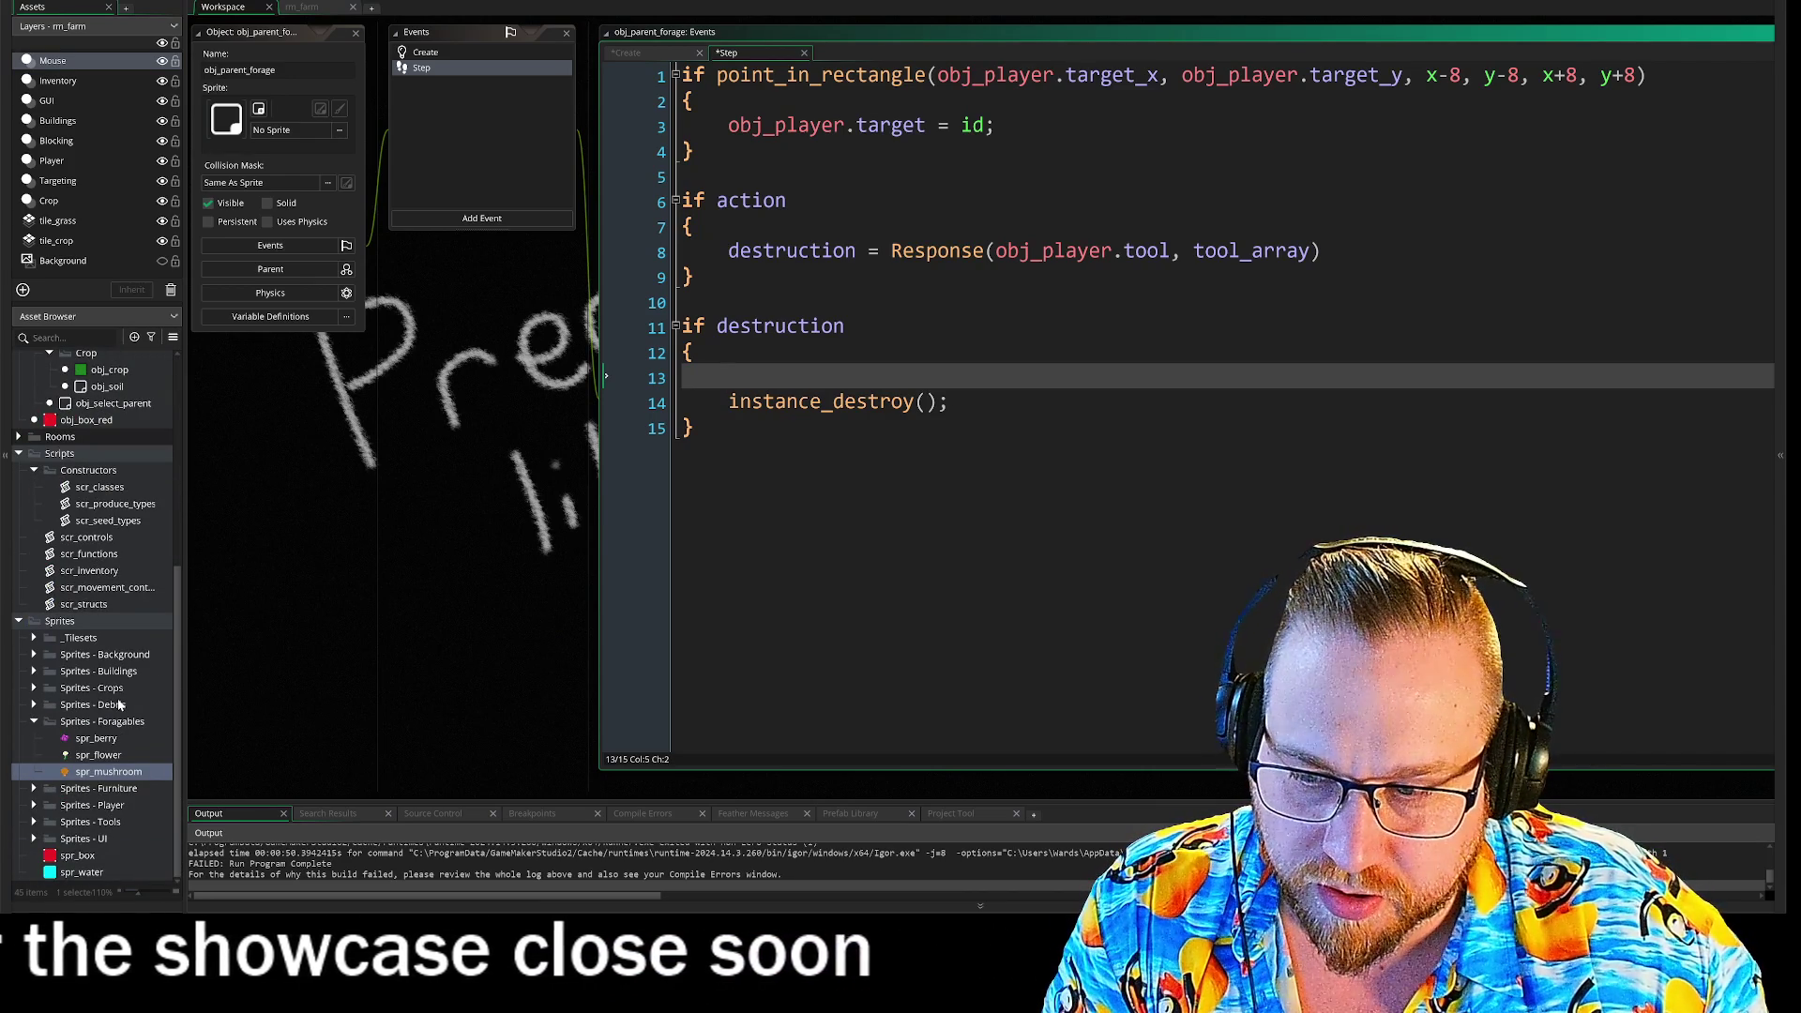
pyautogui.click(33, 839)
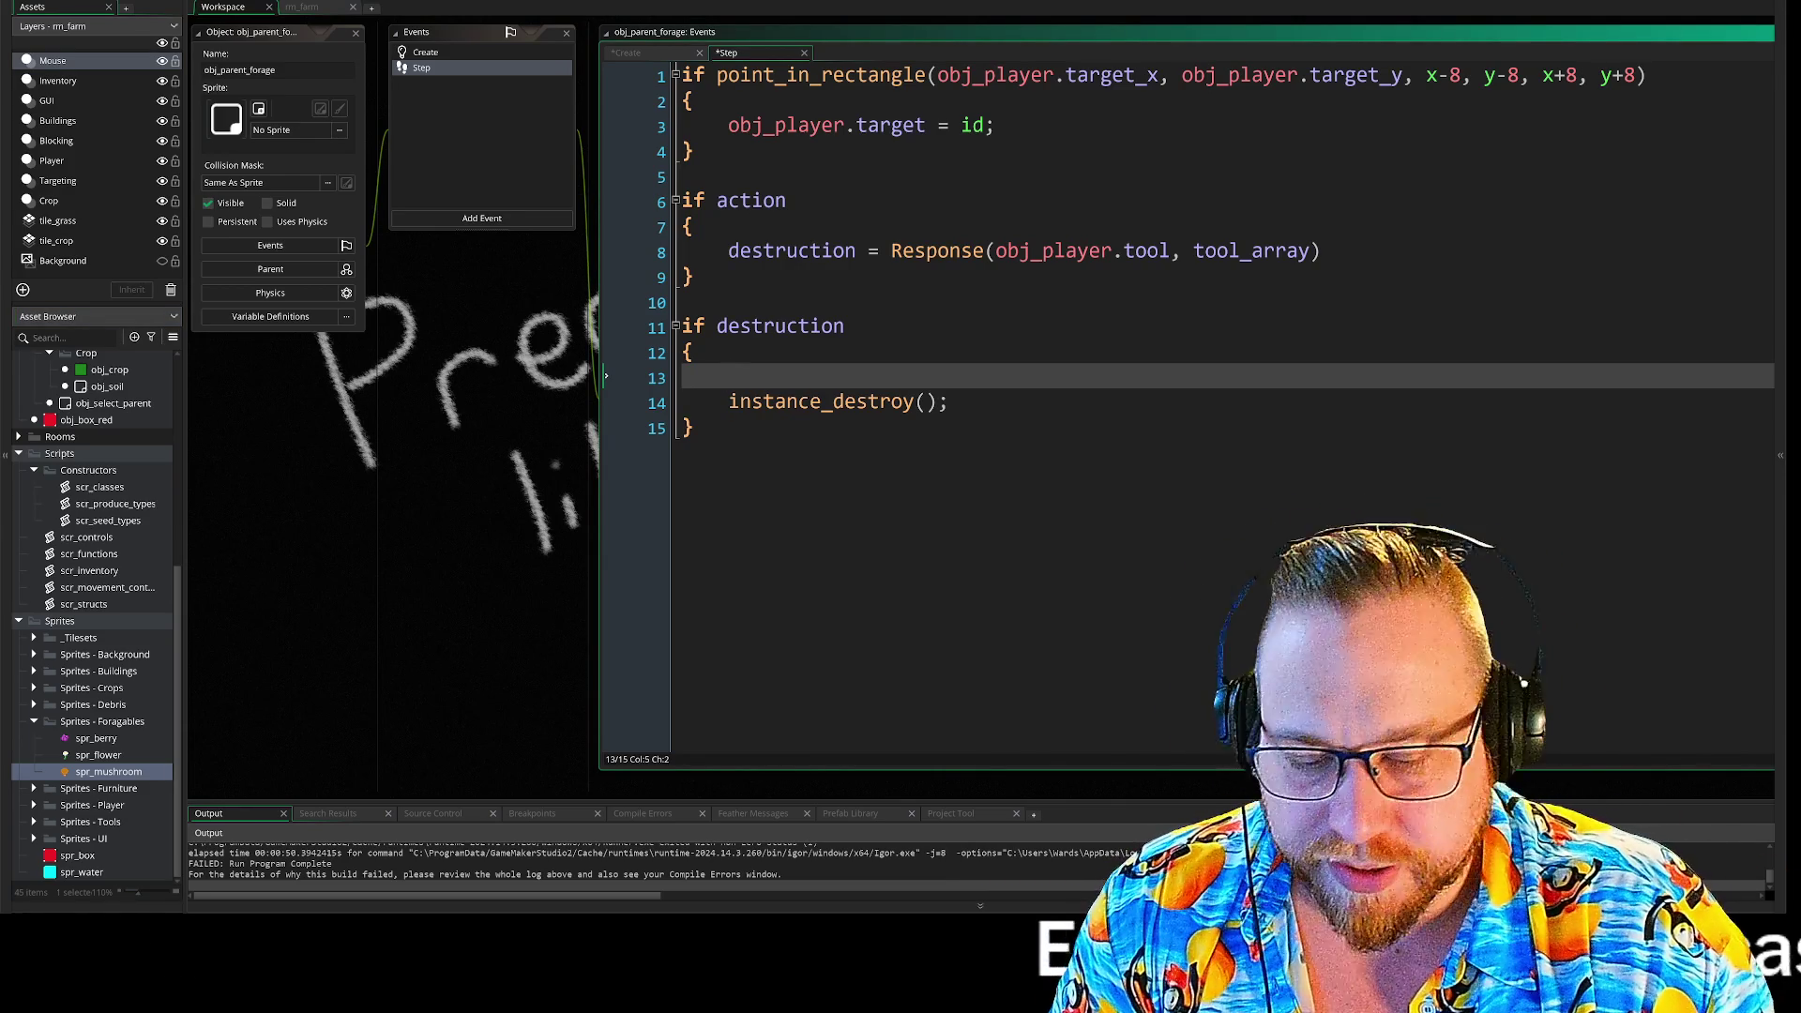
pyautogui.scroll(5, 114, 487)
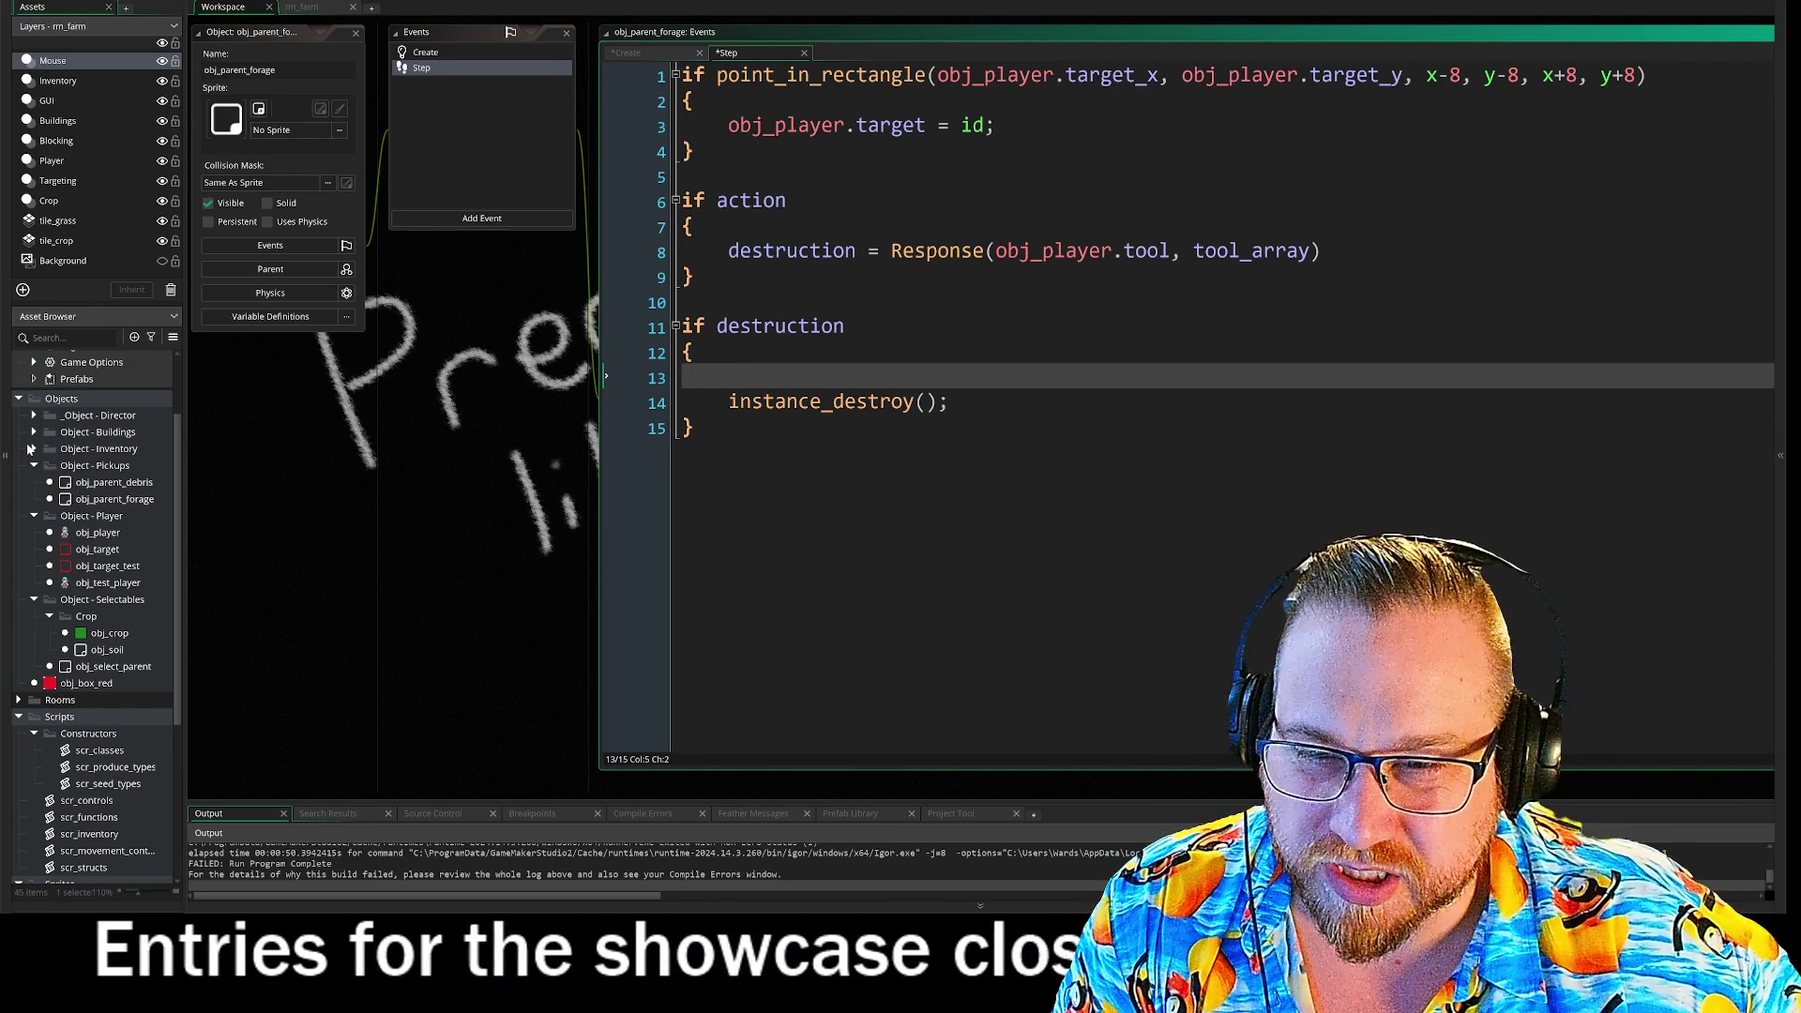
pyautogui.click(37, 446)
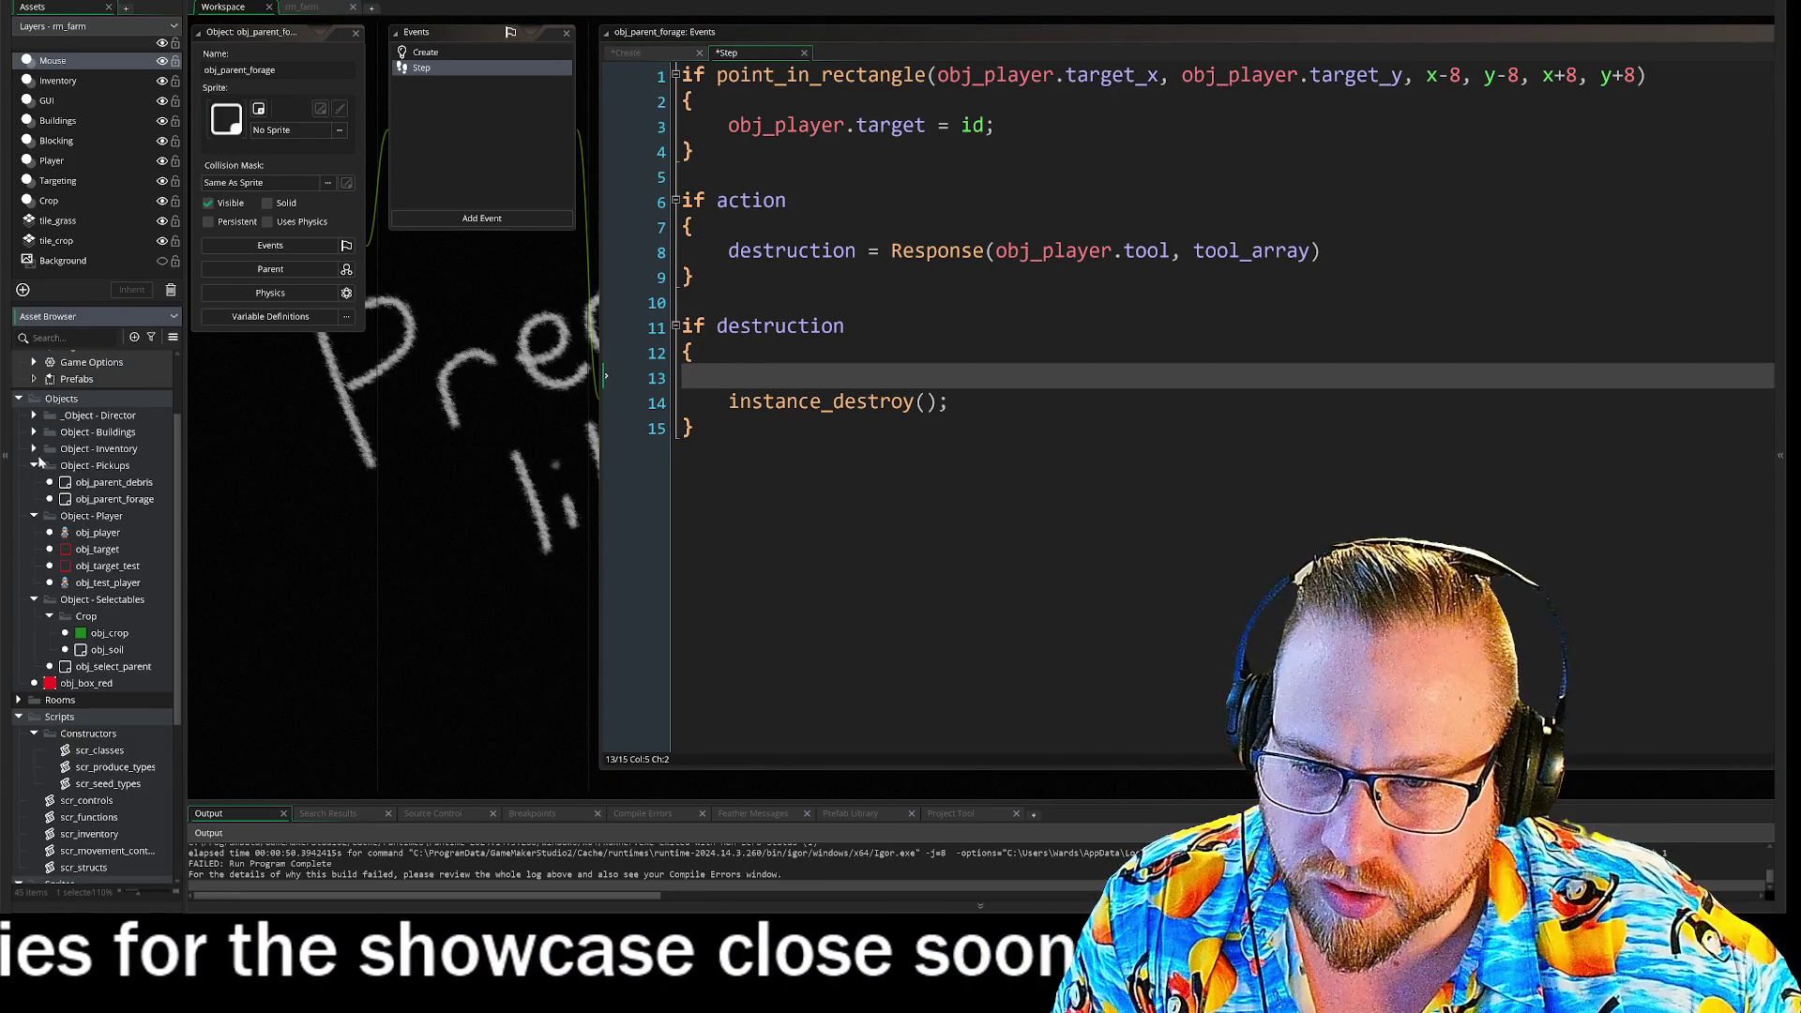
pyautogui.rightClick(99, 469)
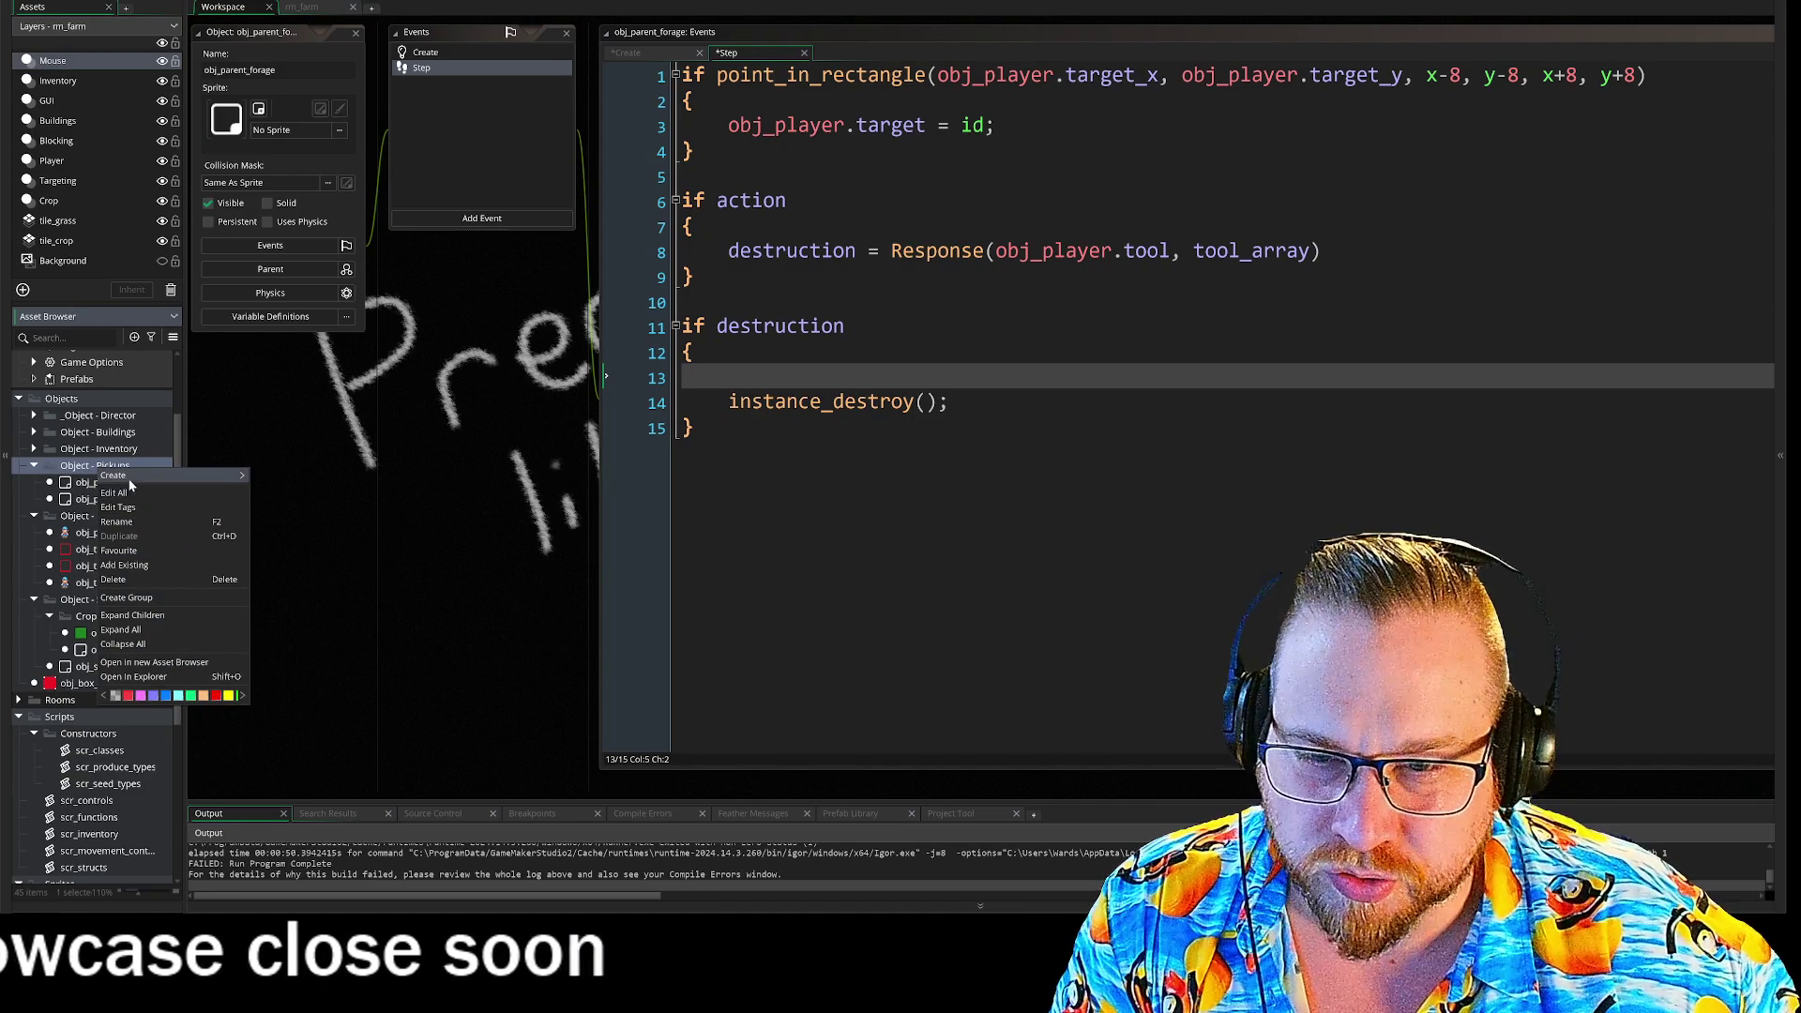
# - Create a new object in Object - Pickups and name it obj_item_loose
pyautogui.moveTo(218, 491)
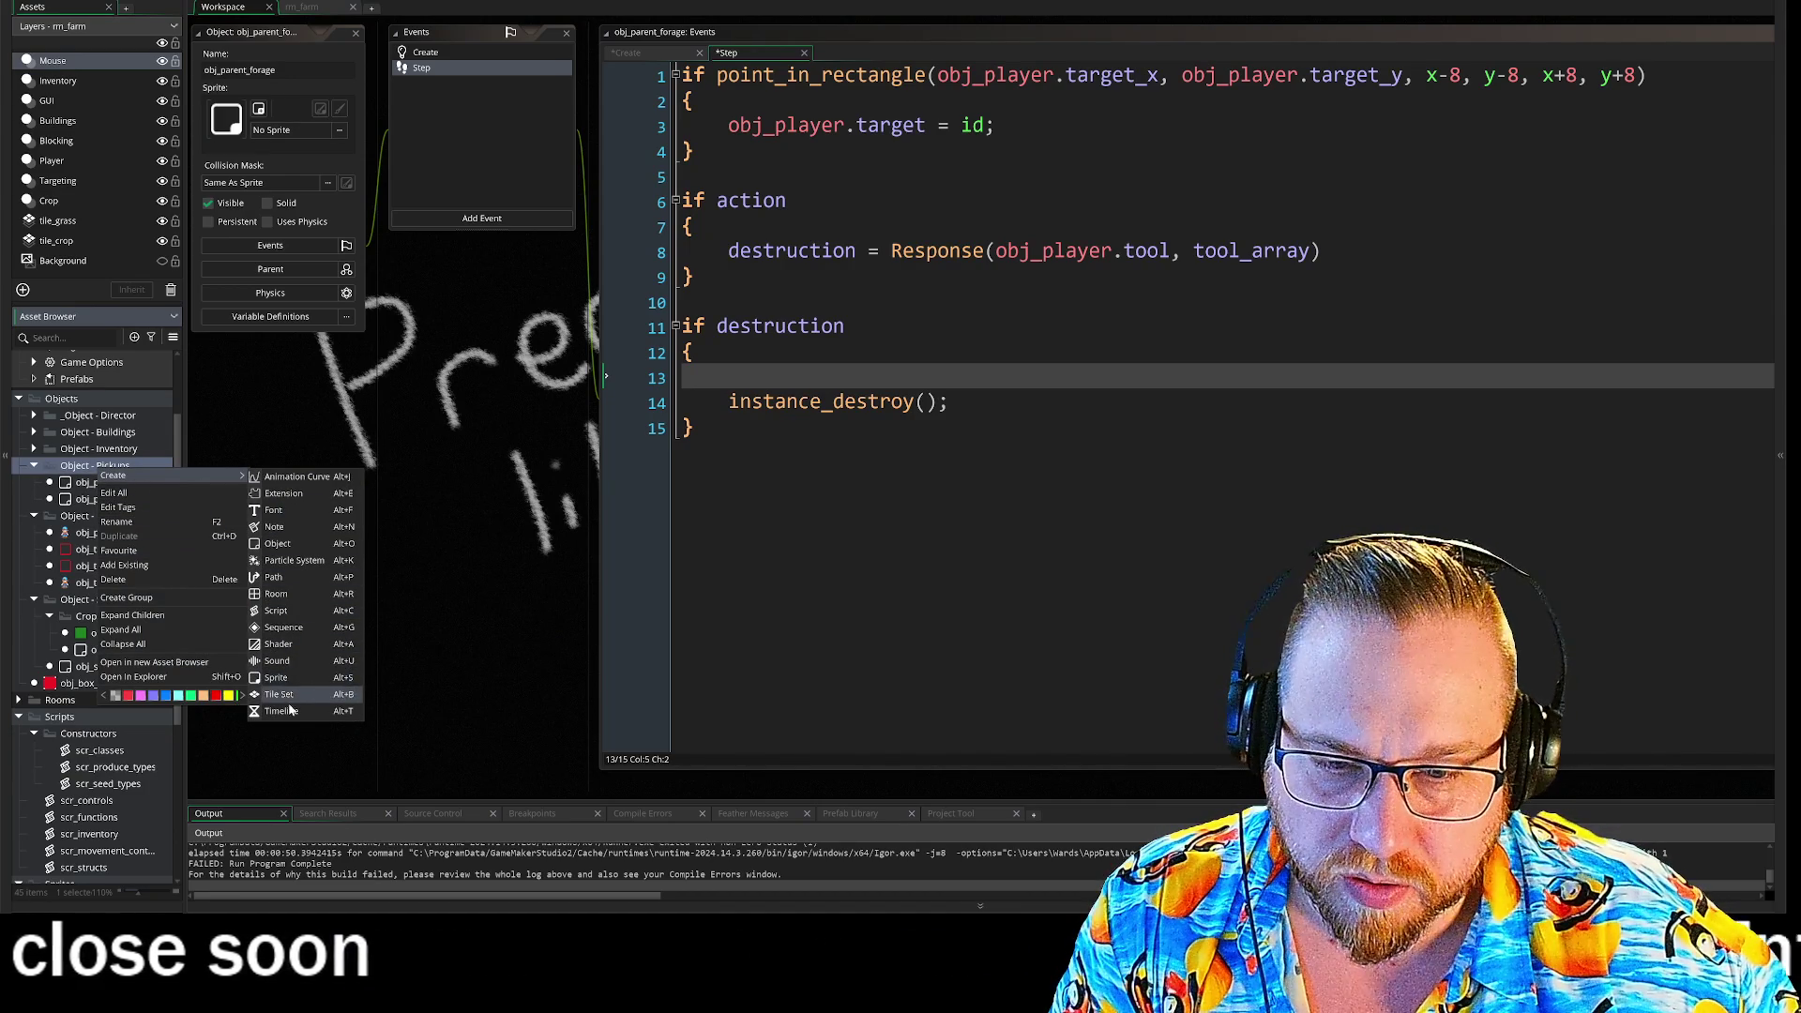
pyautogui.click(278, 543)
pyautogui.write('obj_item')
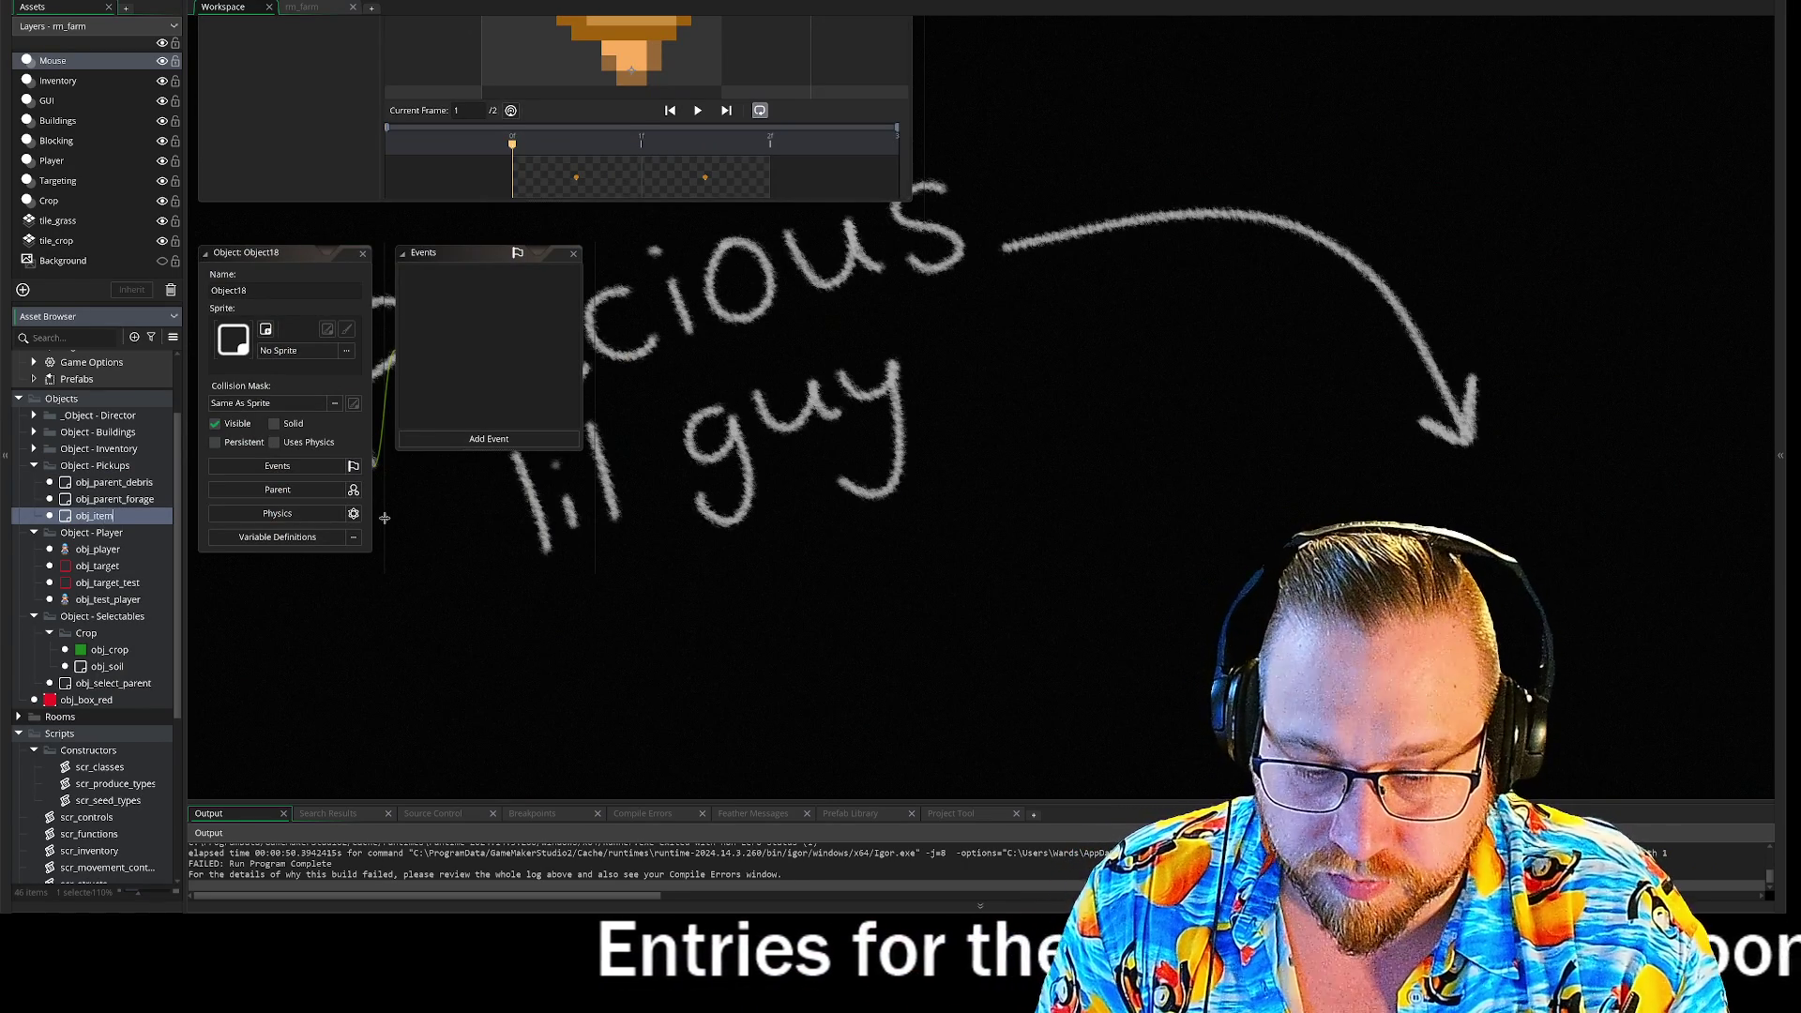
pyautogui.write('_loose')
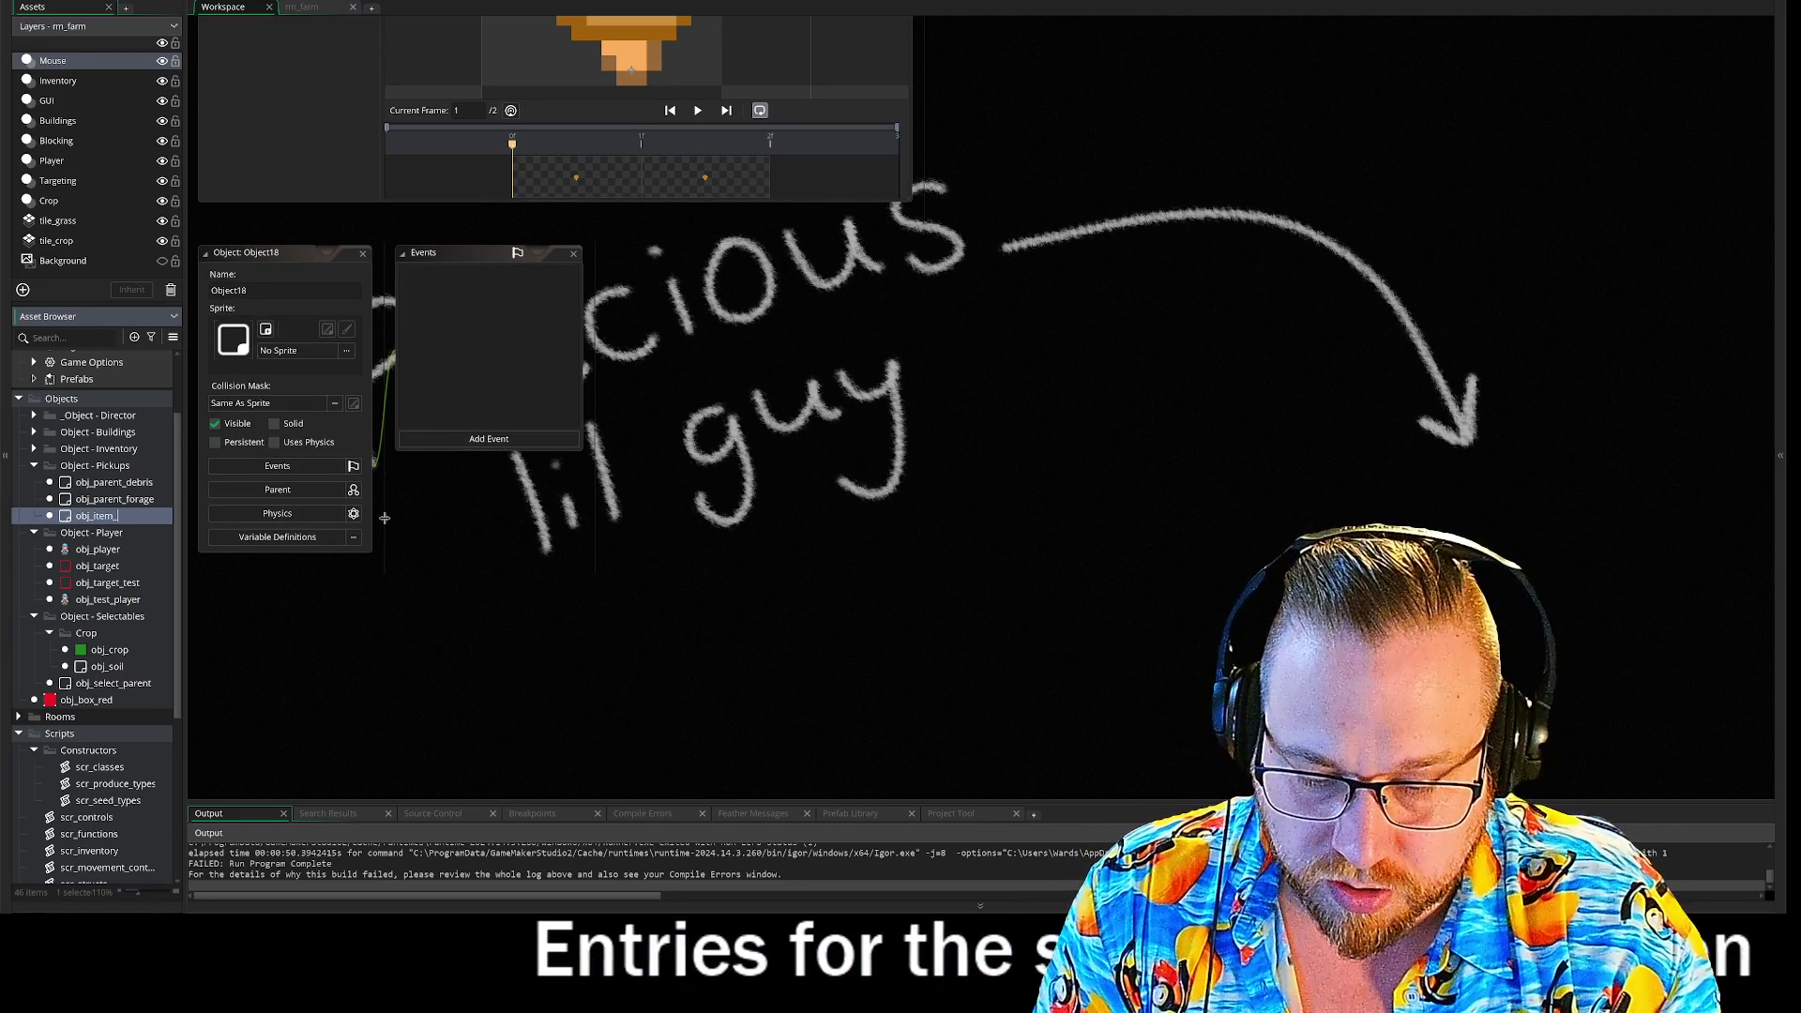
pyautogui.press('Return')
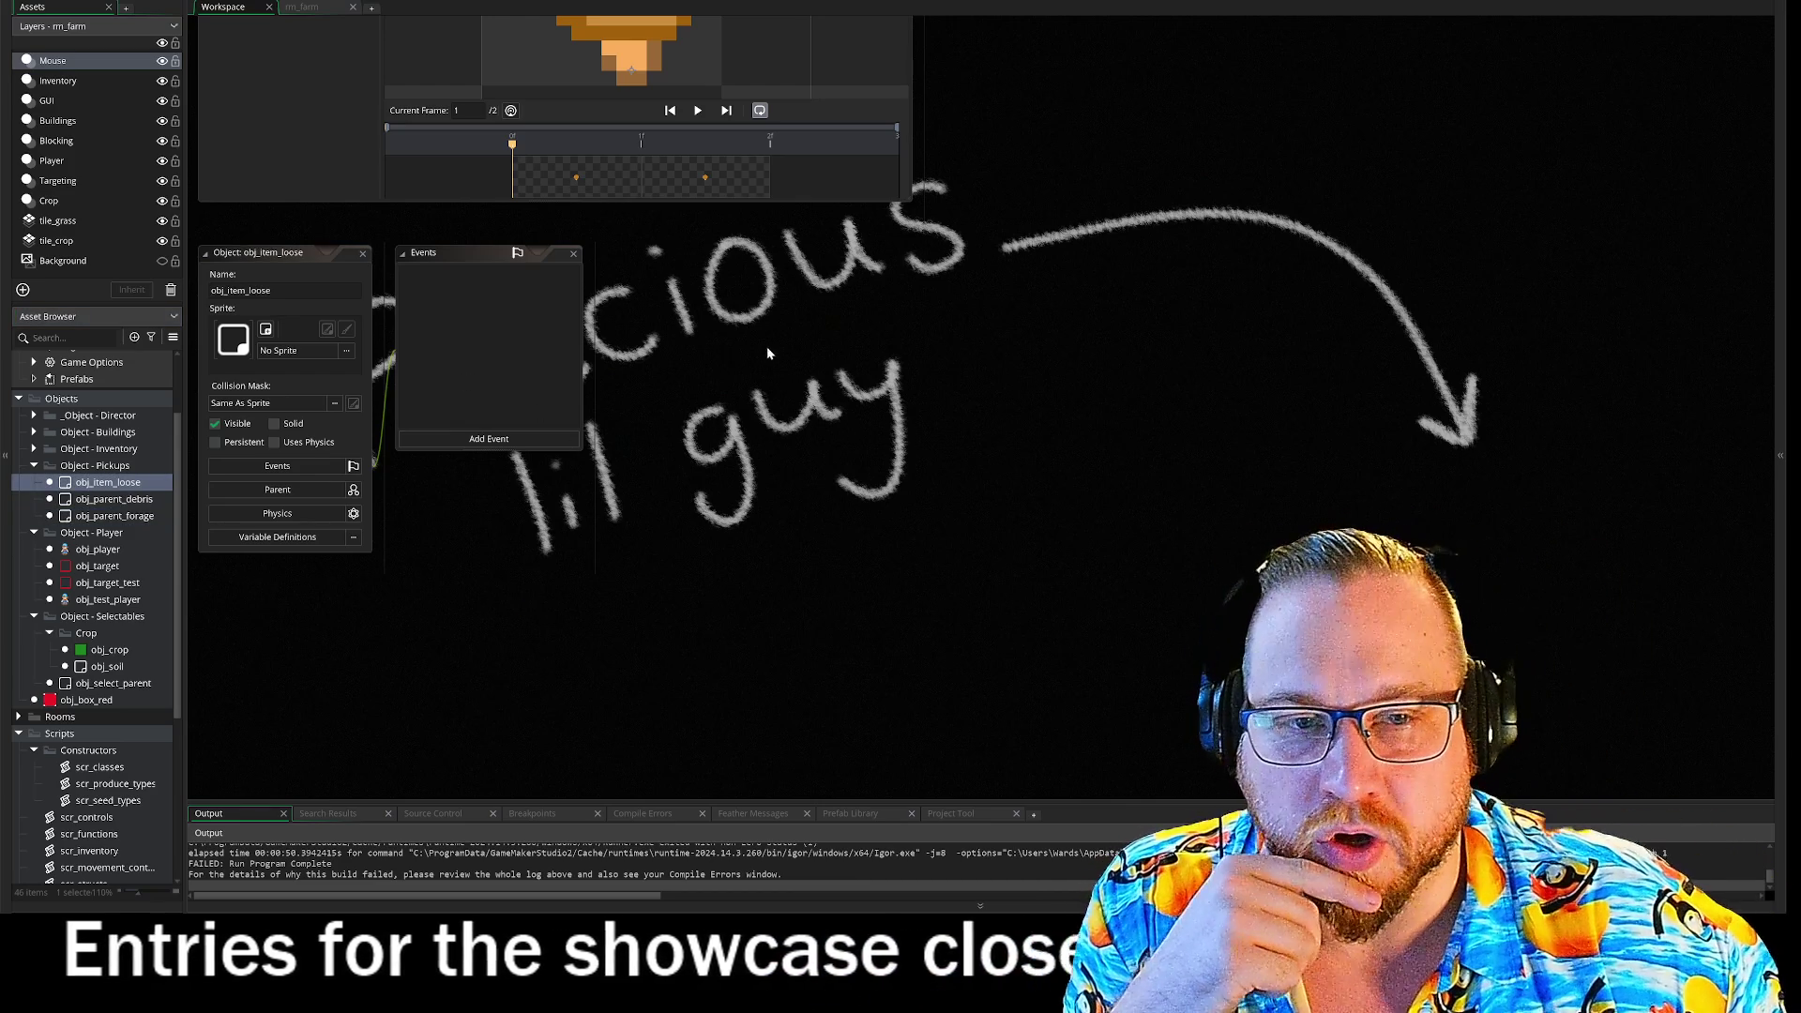
pyautogui.scroll(10, 767, 346)
pyautogui.scroll(15, 1102, 469)
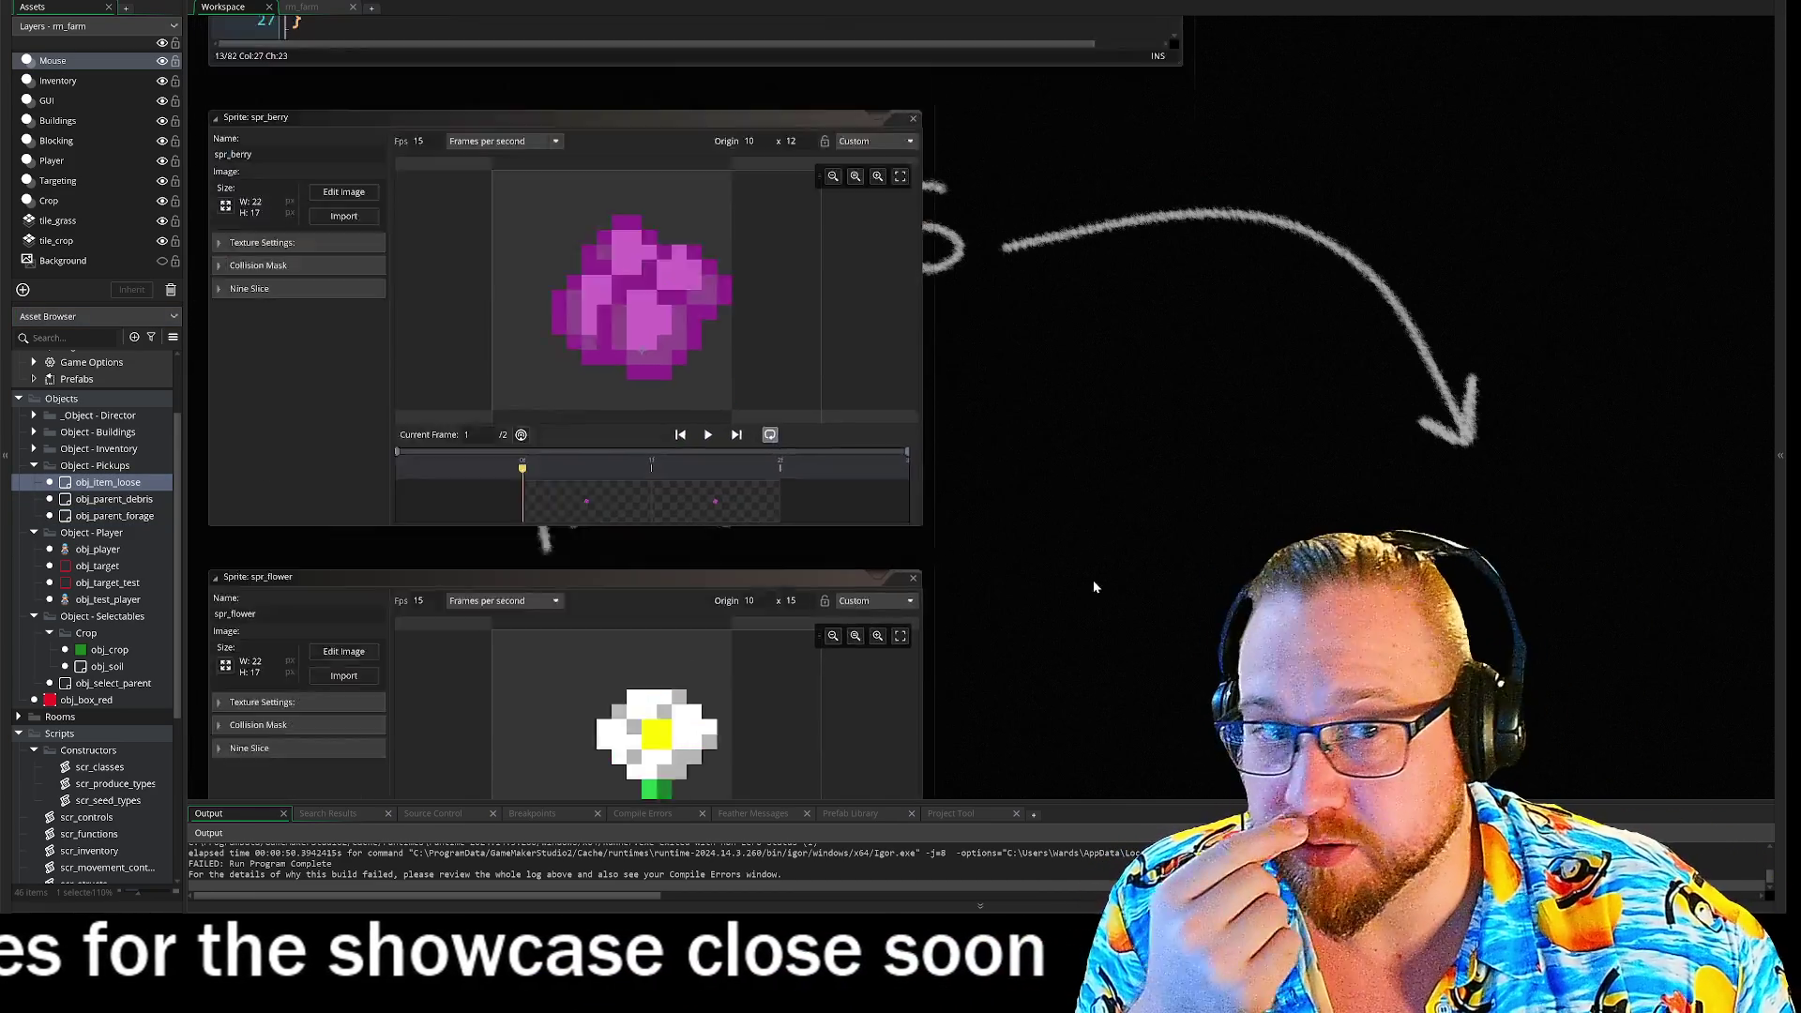
# - Pan the workspace back to the obj_parent_forage object editor and its Step code
pyautogui.scroll(5, 1102, 469)
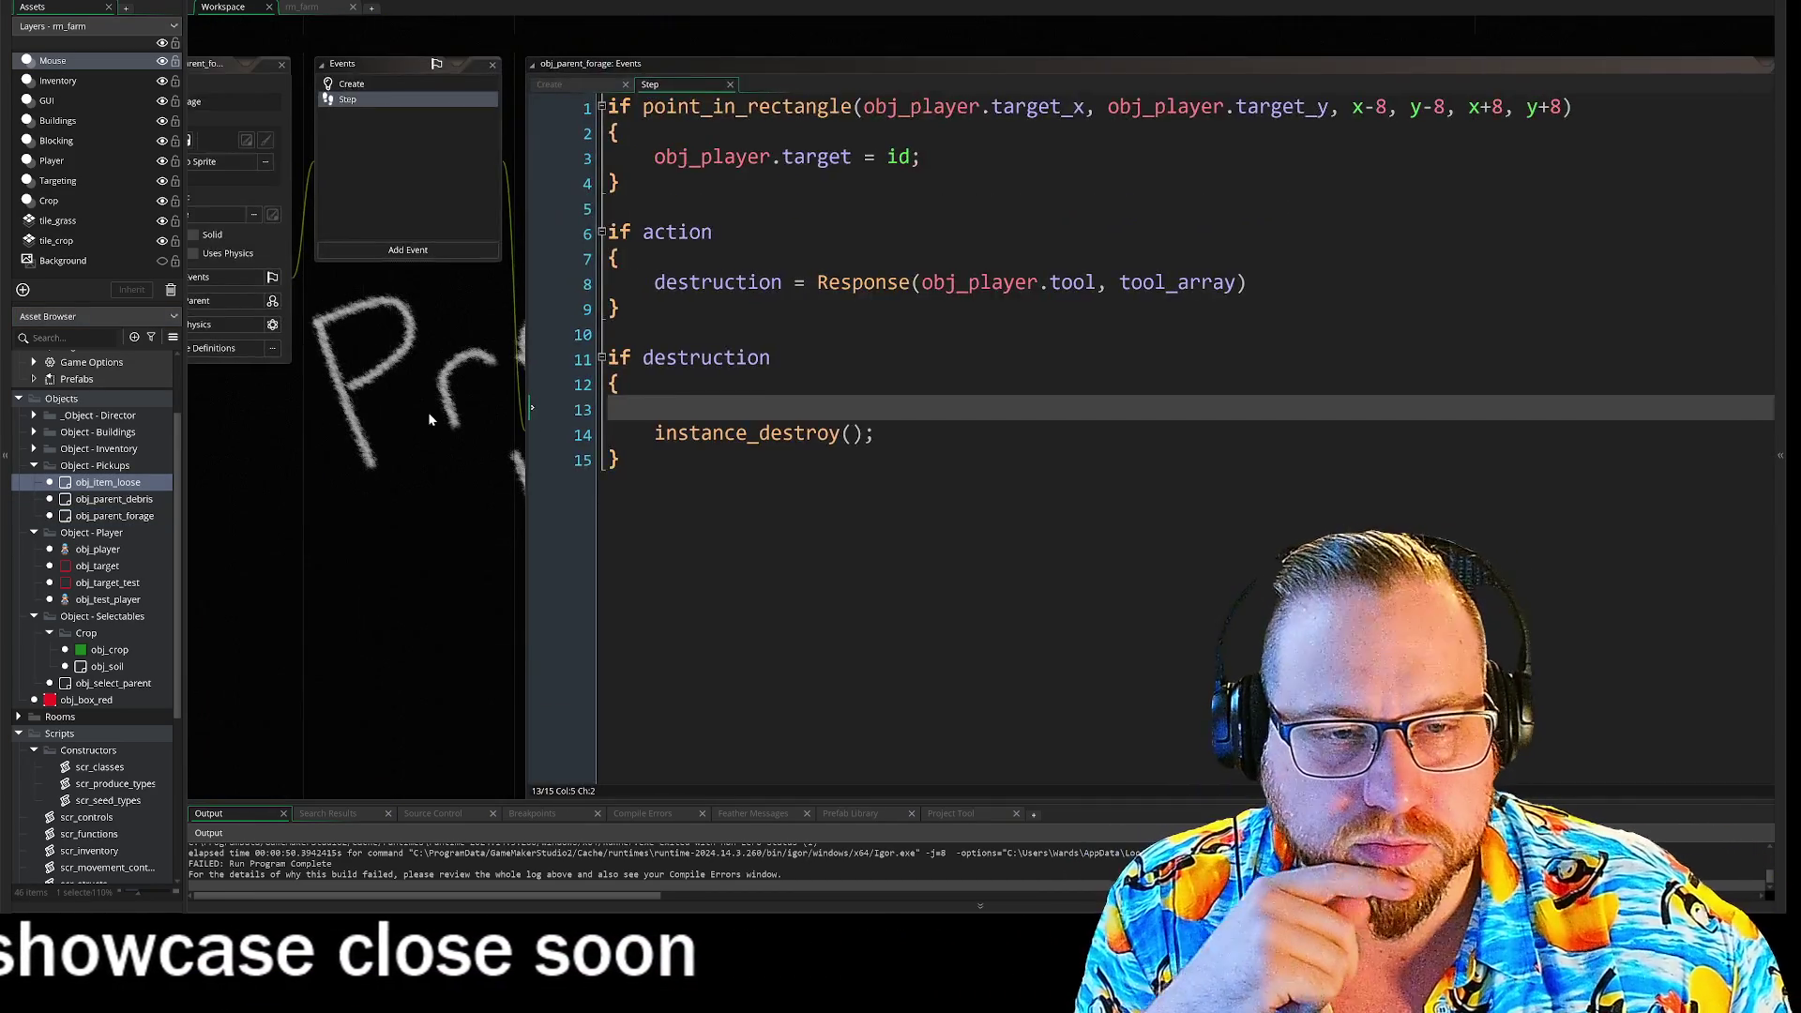
pyautogui.moveTo(428, 413)
pyautogui.mouseDown()
pyautogui.moveTo(830, 477)
pyautogui.moveTo(487, 431)
pyautogui.moveTo(487, 401)
pyautogui.mouseUp()
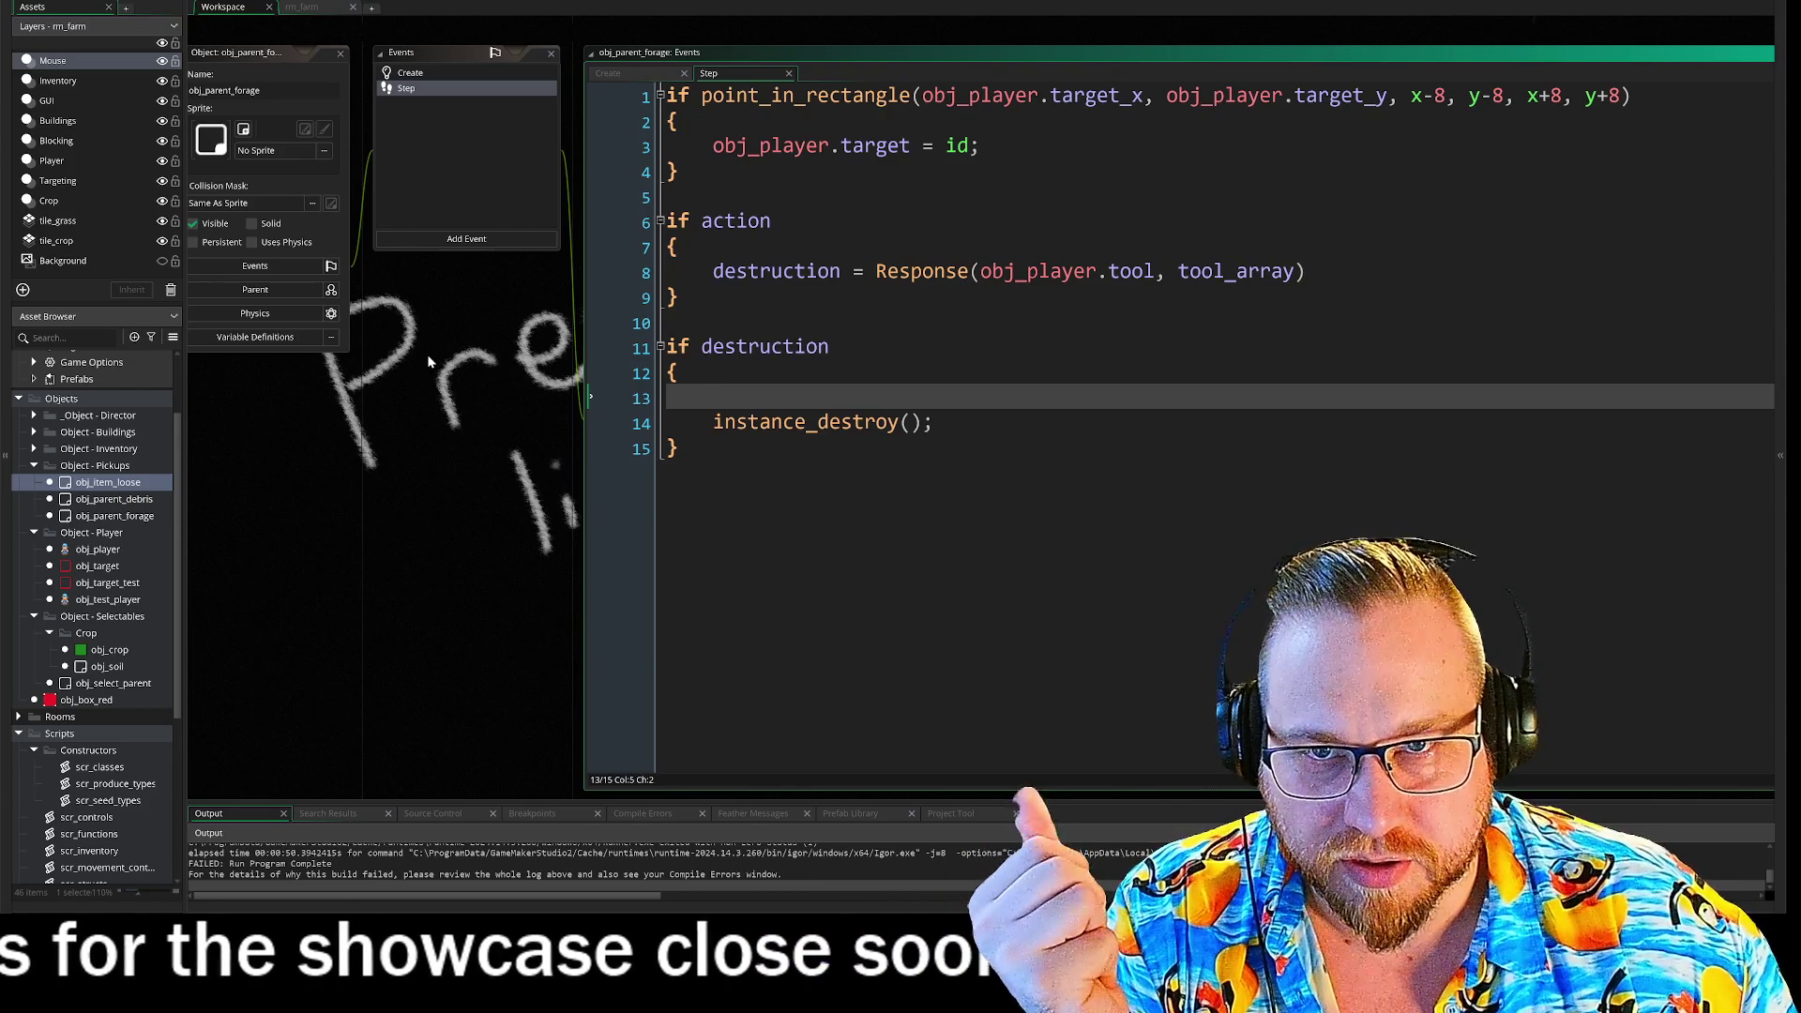
pyautogui.moveTo(428, 361); pyautogui.dragTo(482, 328)
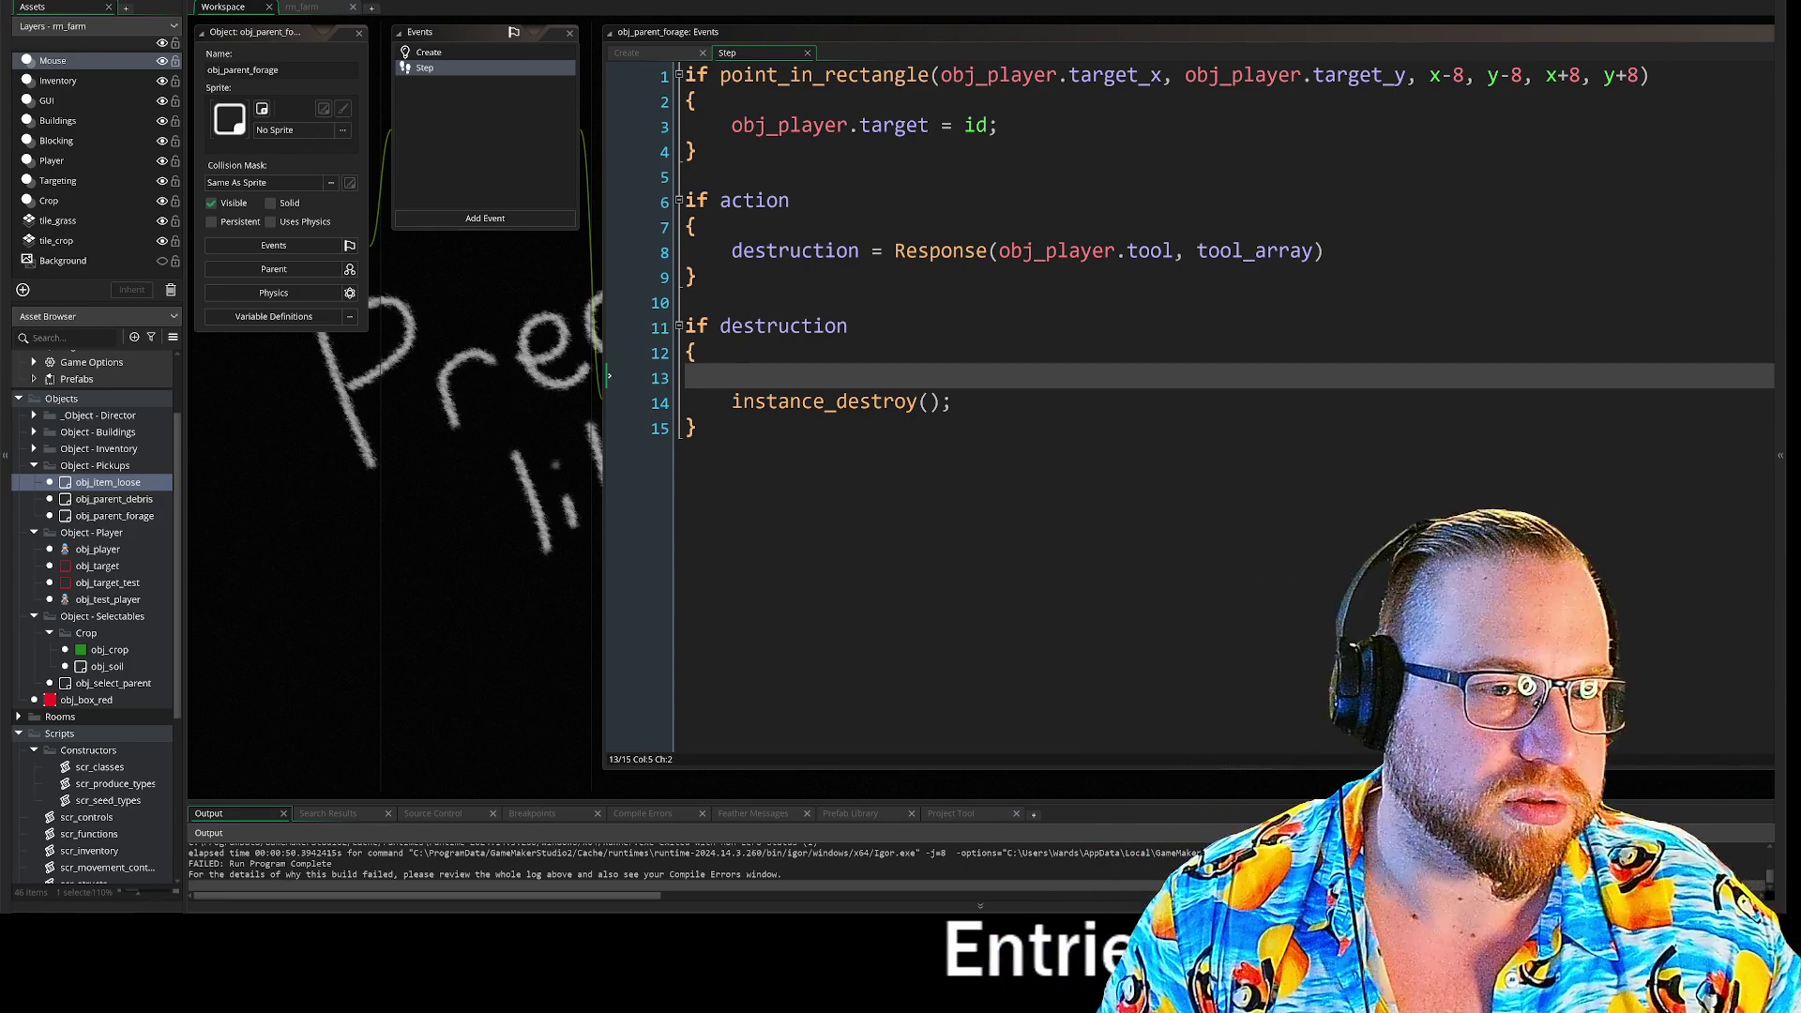
# - Start an instance_create_layer call on line 13 inside the if destruction block
pyautogui.write('create_i')
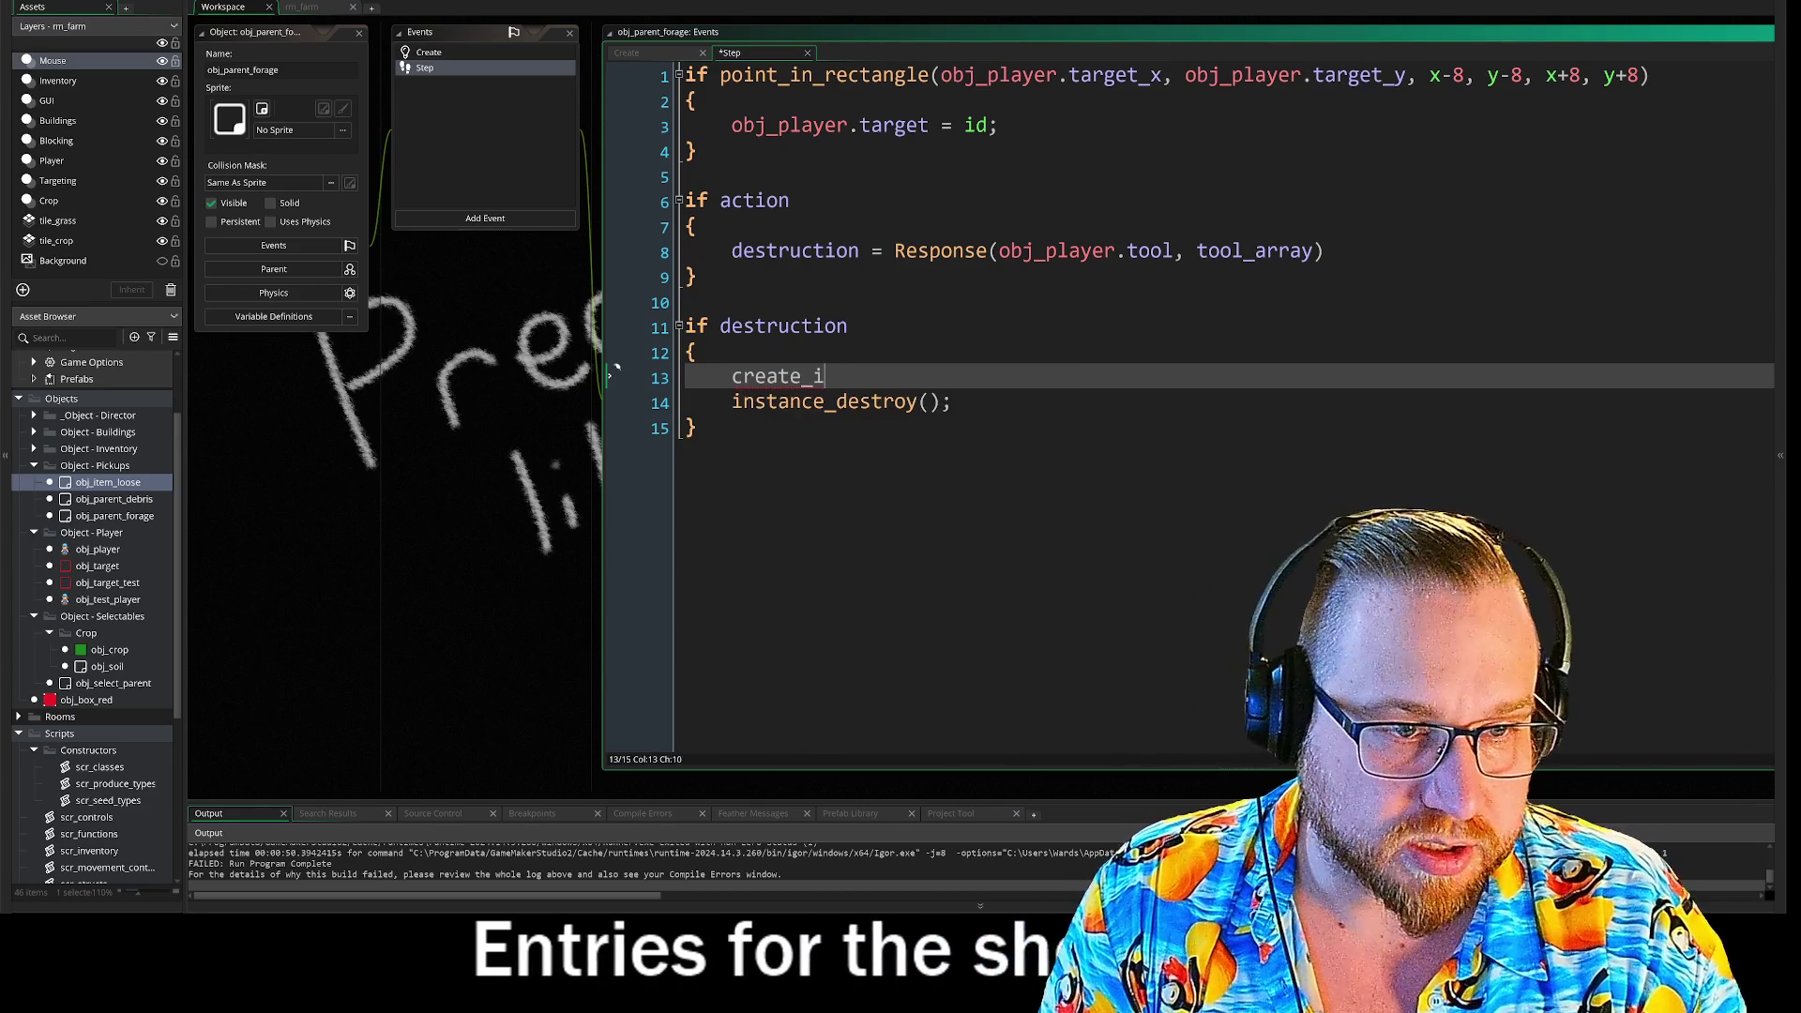
pyautogui.press('BackSpace')
pyautogui.press('BackSpace')
pyautogui.press('BackSpace')
pyautogui.hotkey('ctrl', 'z')
pyautogui.hotkey('ctrl', 'z')
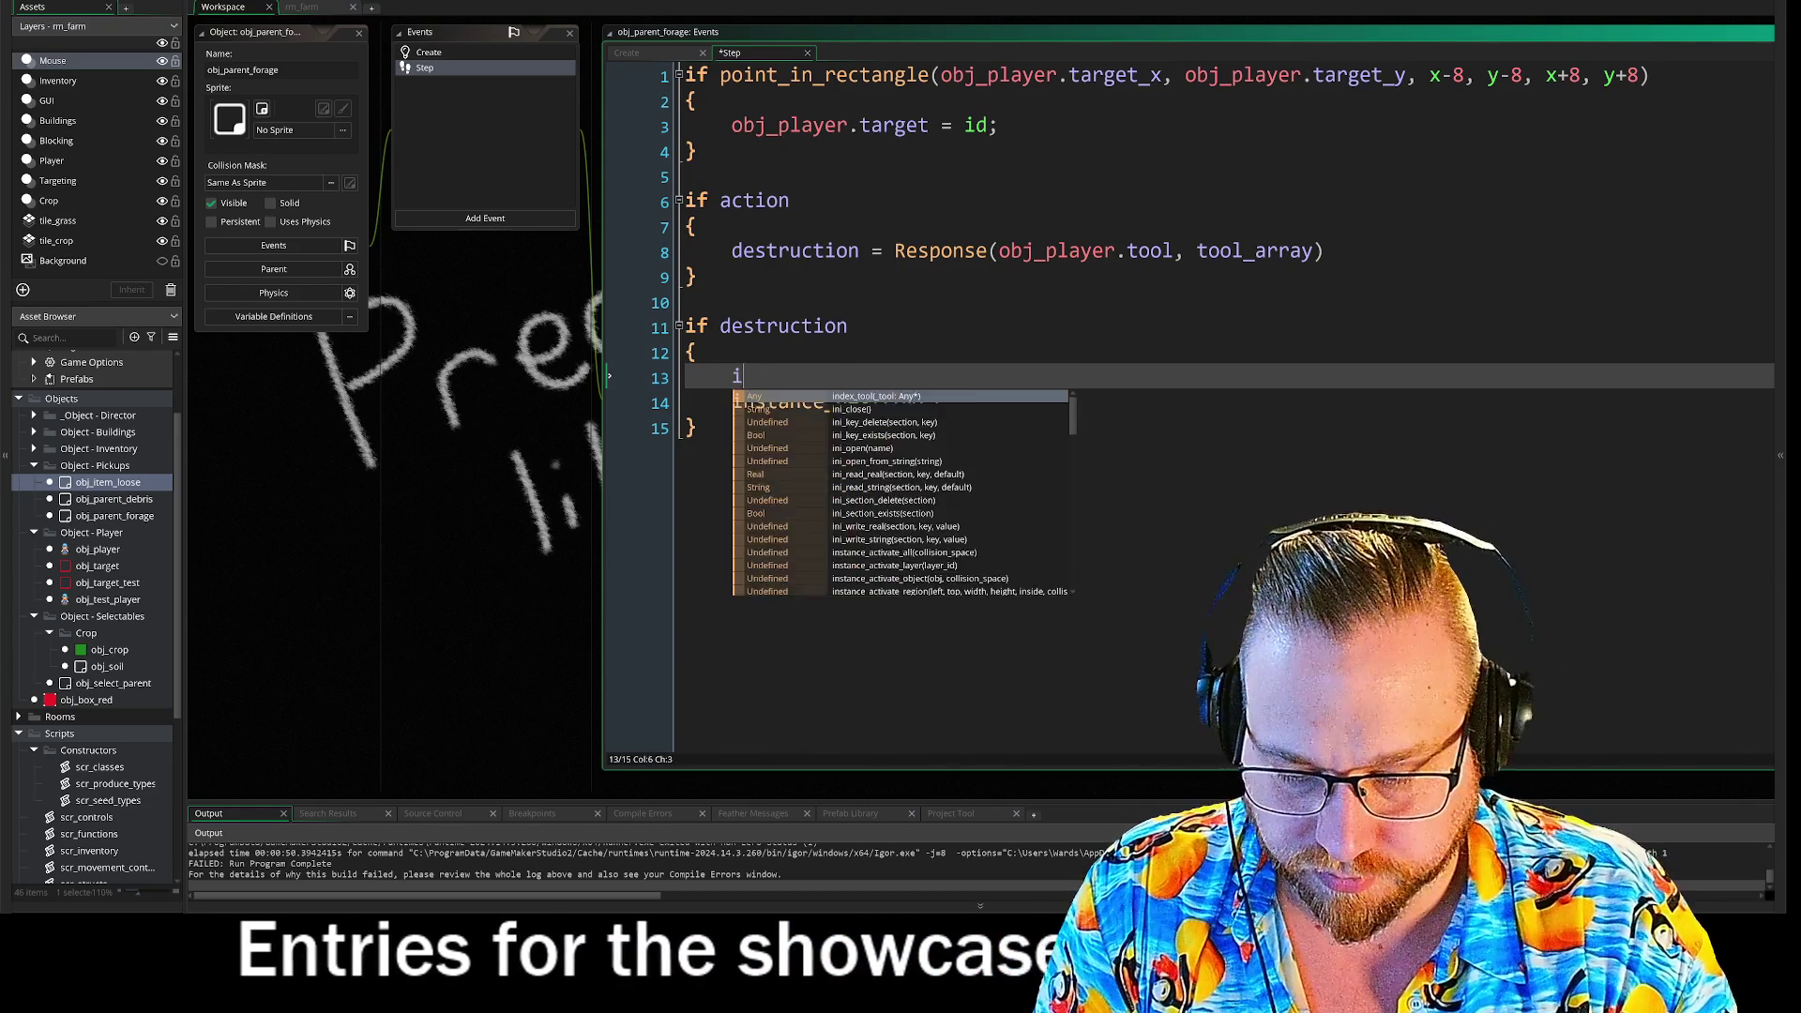
pyautogui.write('instance')
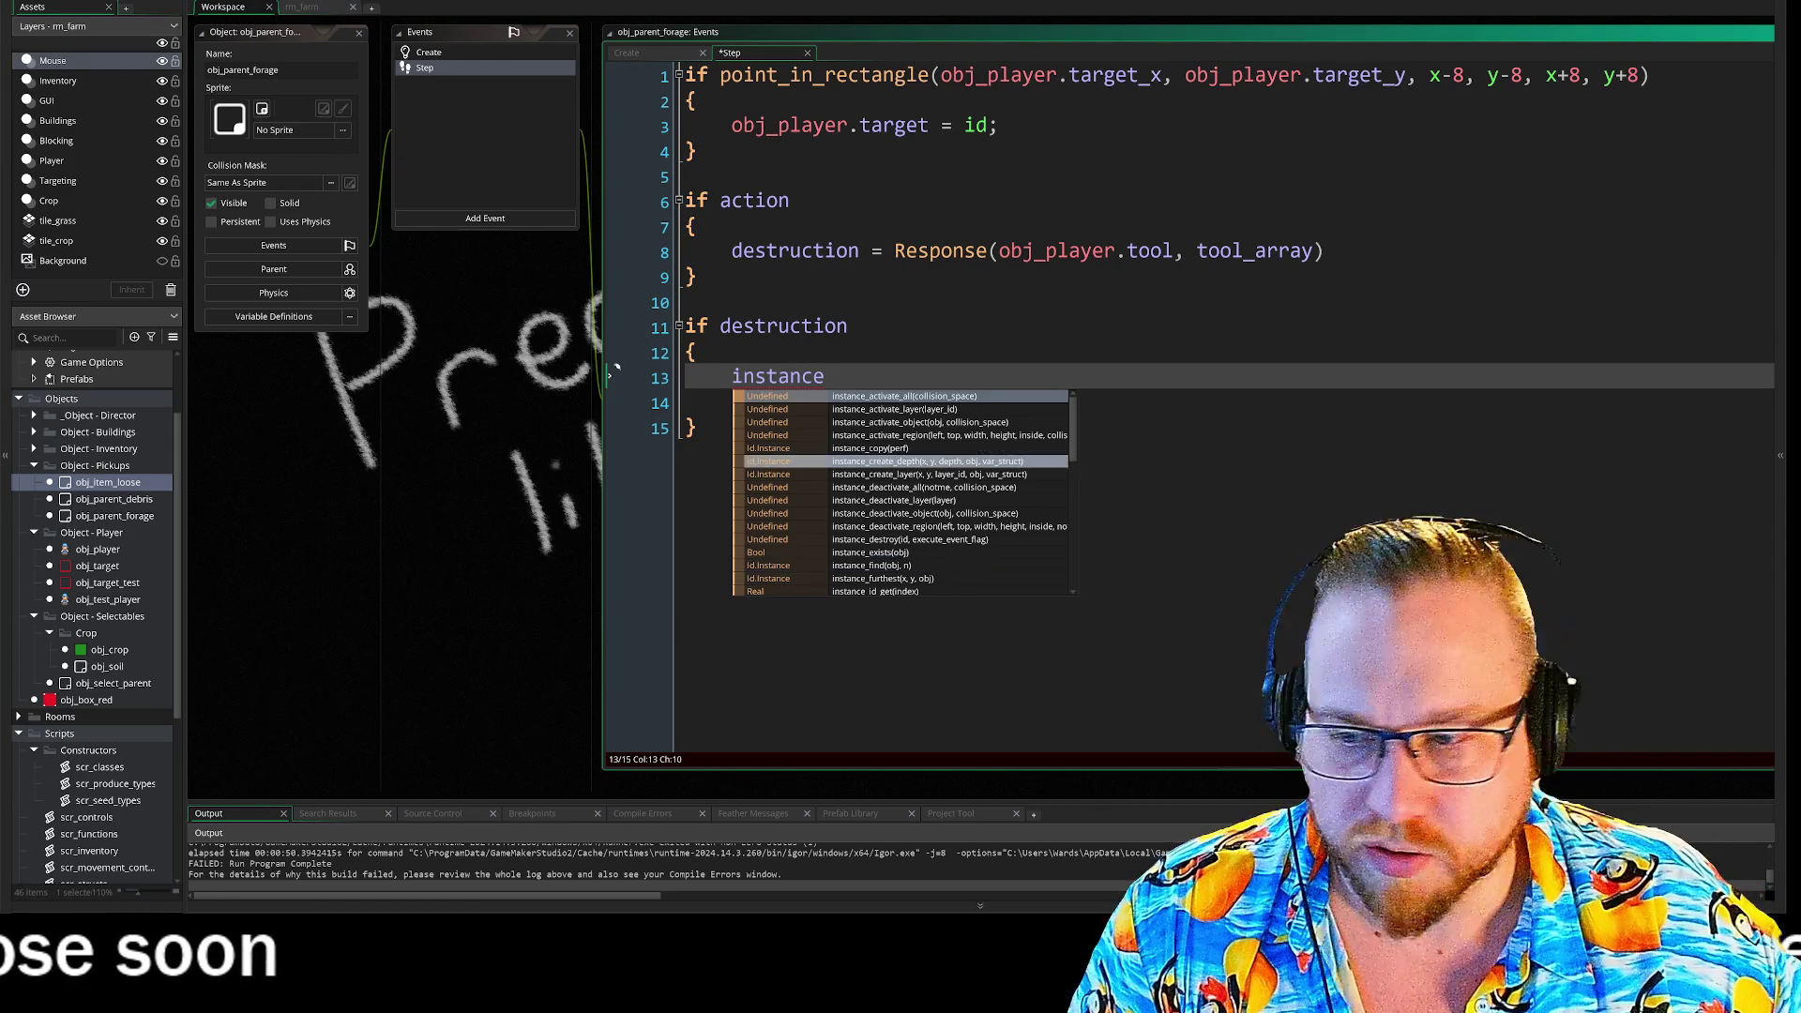
pyautogui.press('Escape')
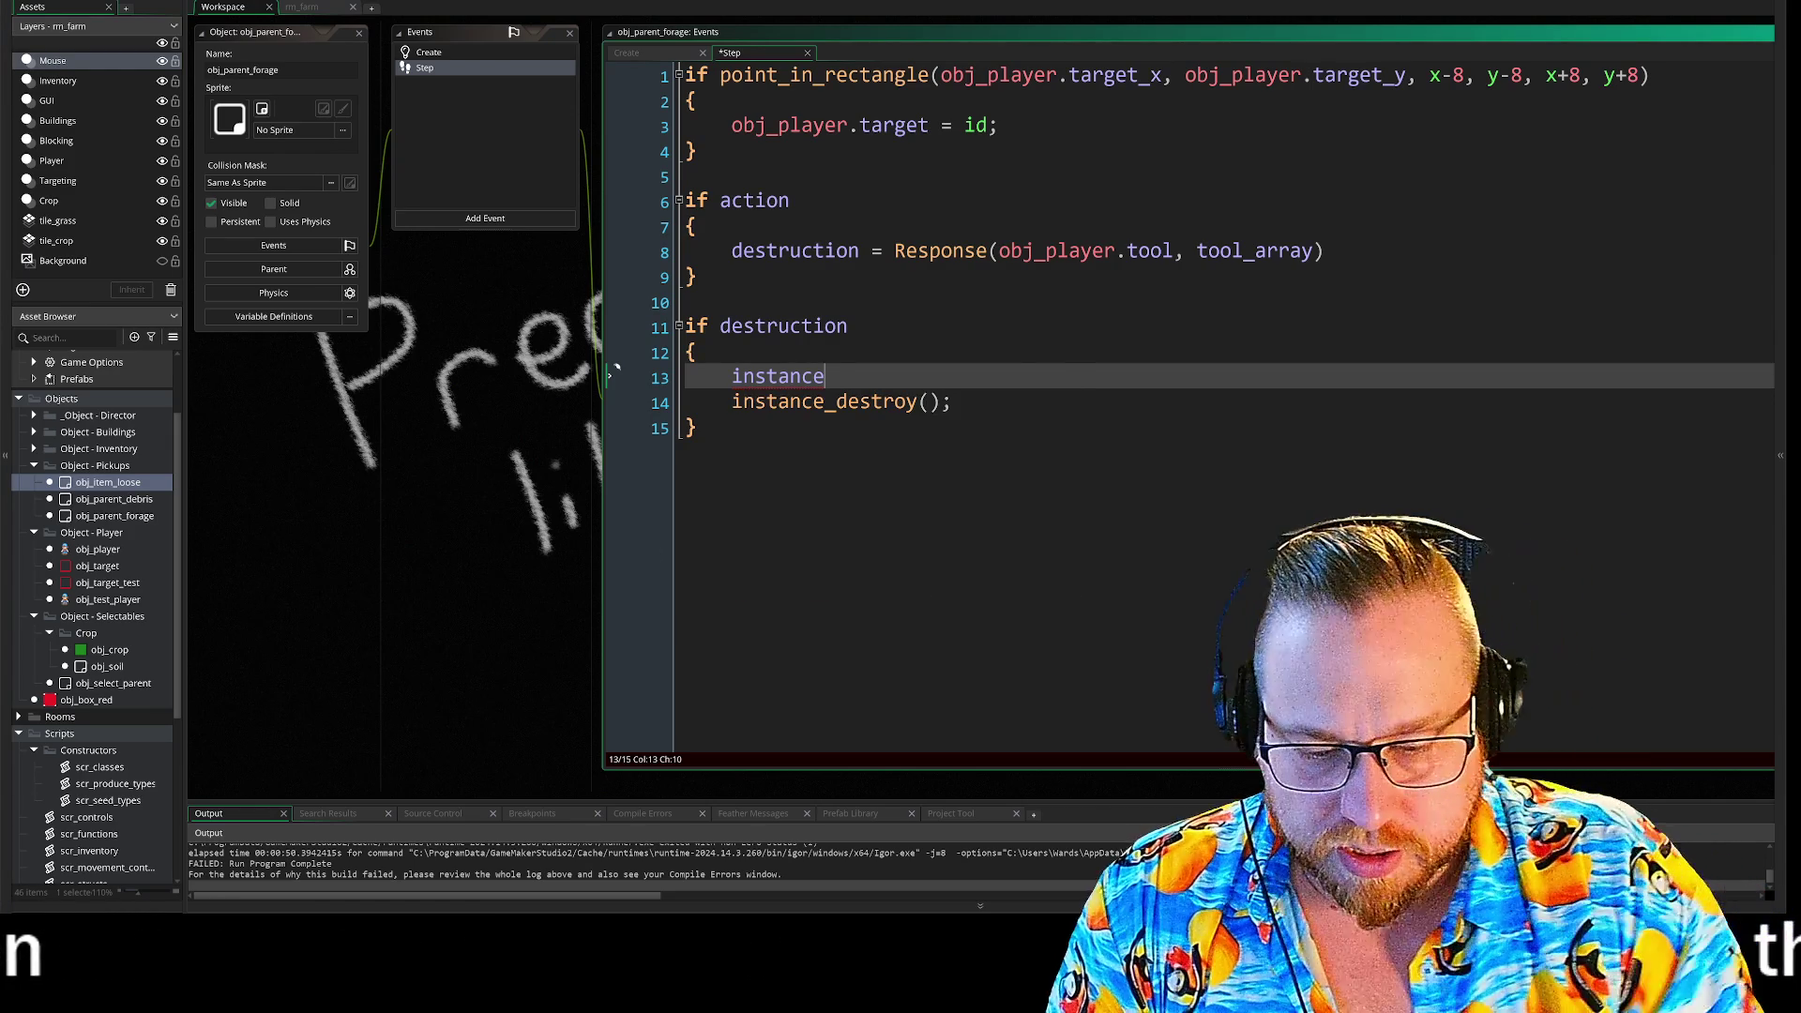
pyautogui.write('_cr')
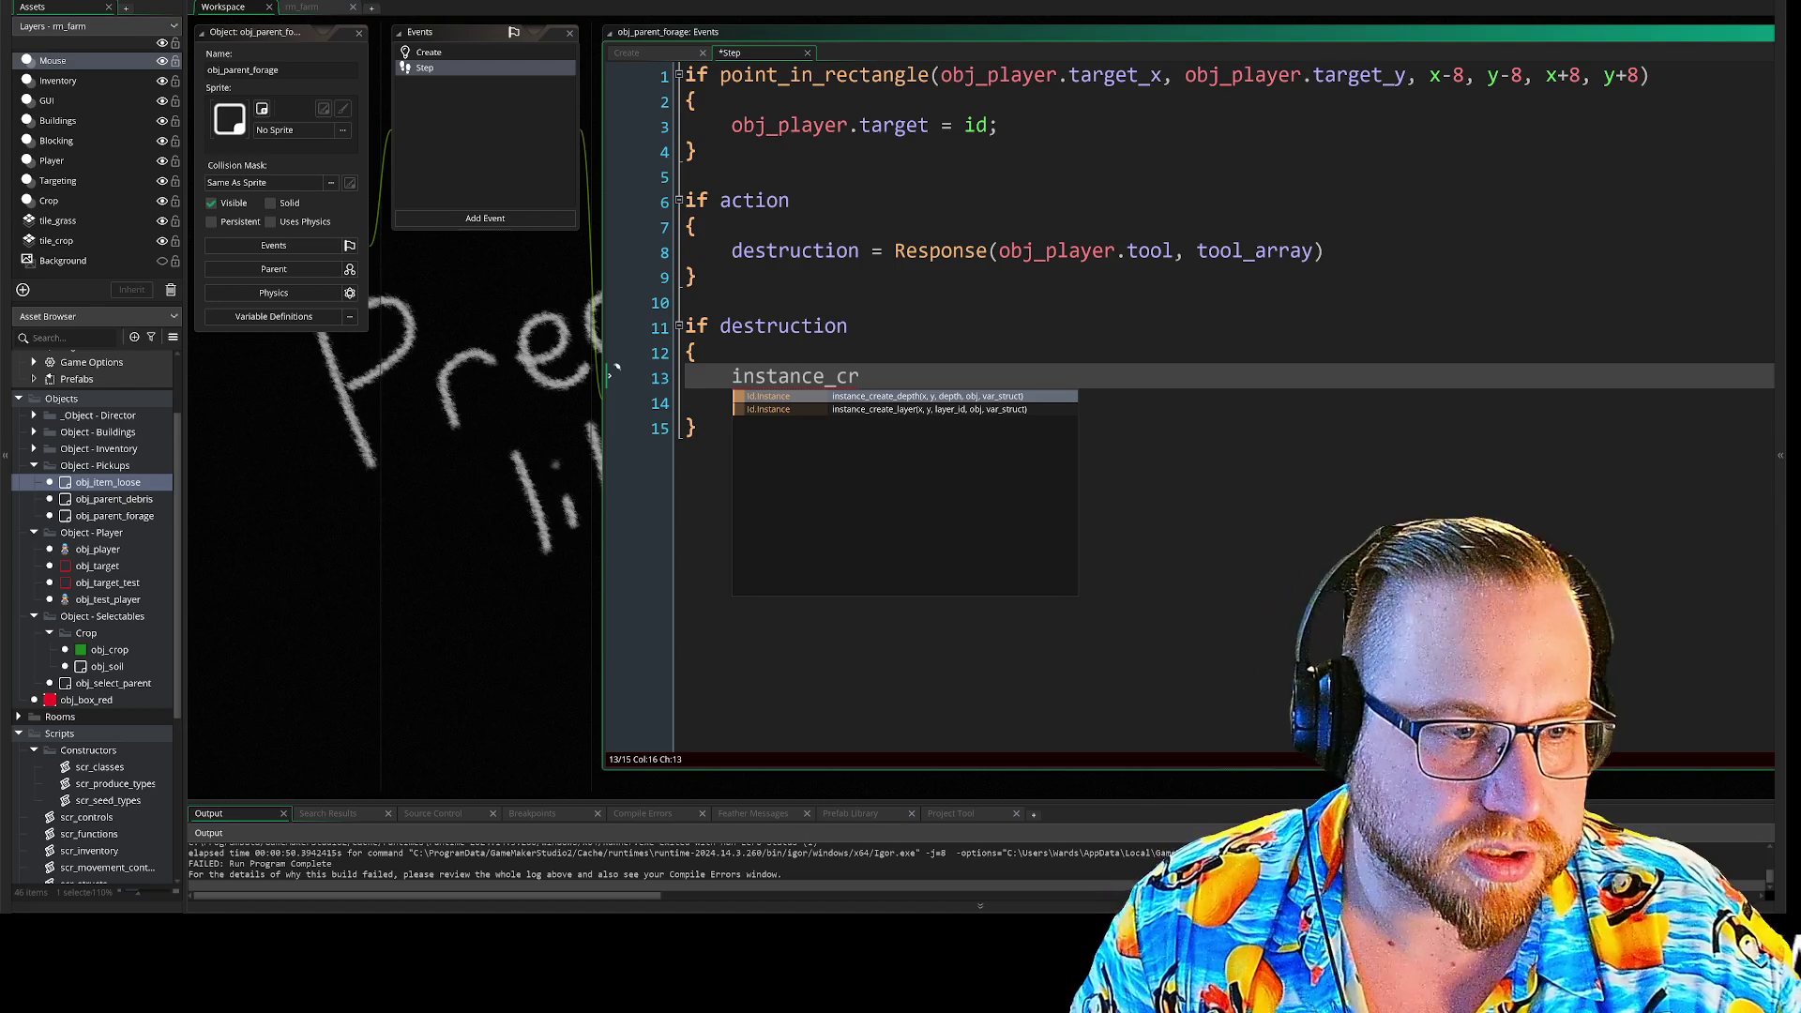
pyautogui.press('Down')
pyautogui.press('Return')
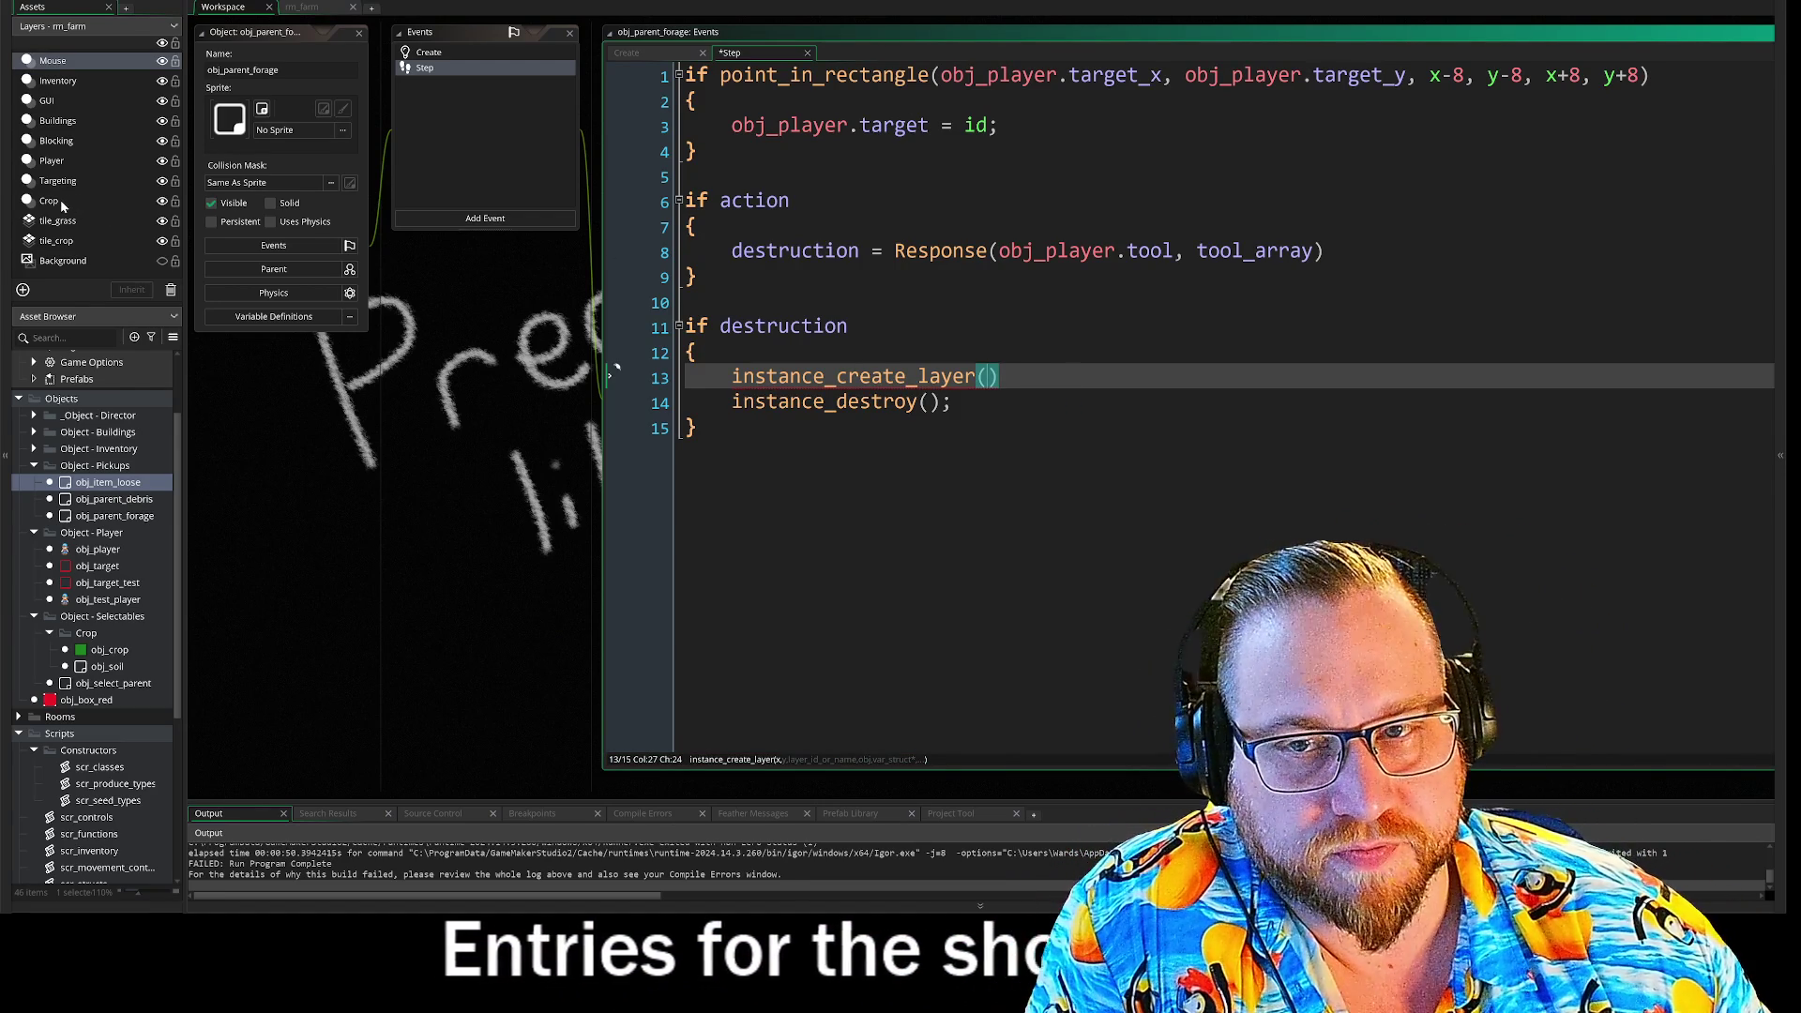
# - Fill in the arguments x, y, "Instances", obj_item_loose and start a new line
pyautogui.moveTo(986, 384)
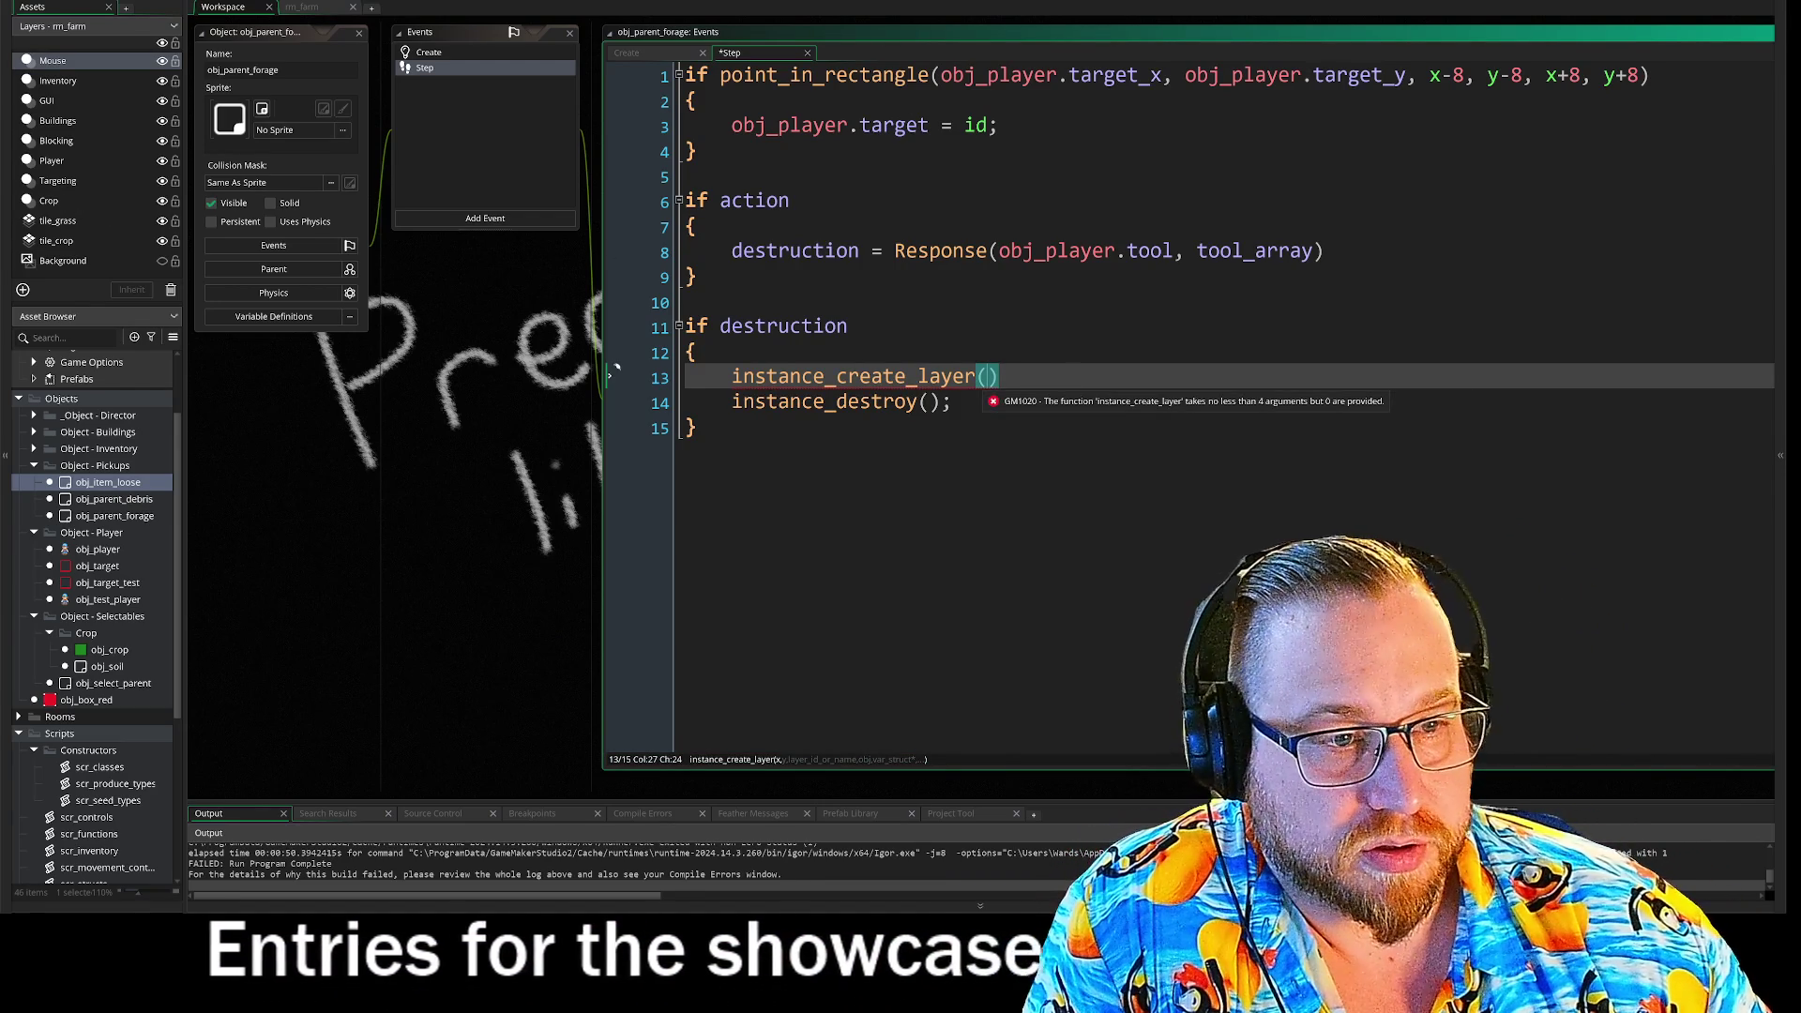
pyautogui.write('x, y, ')
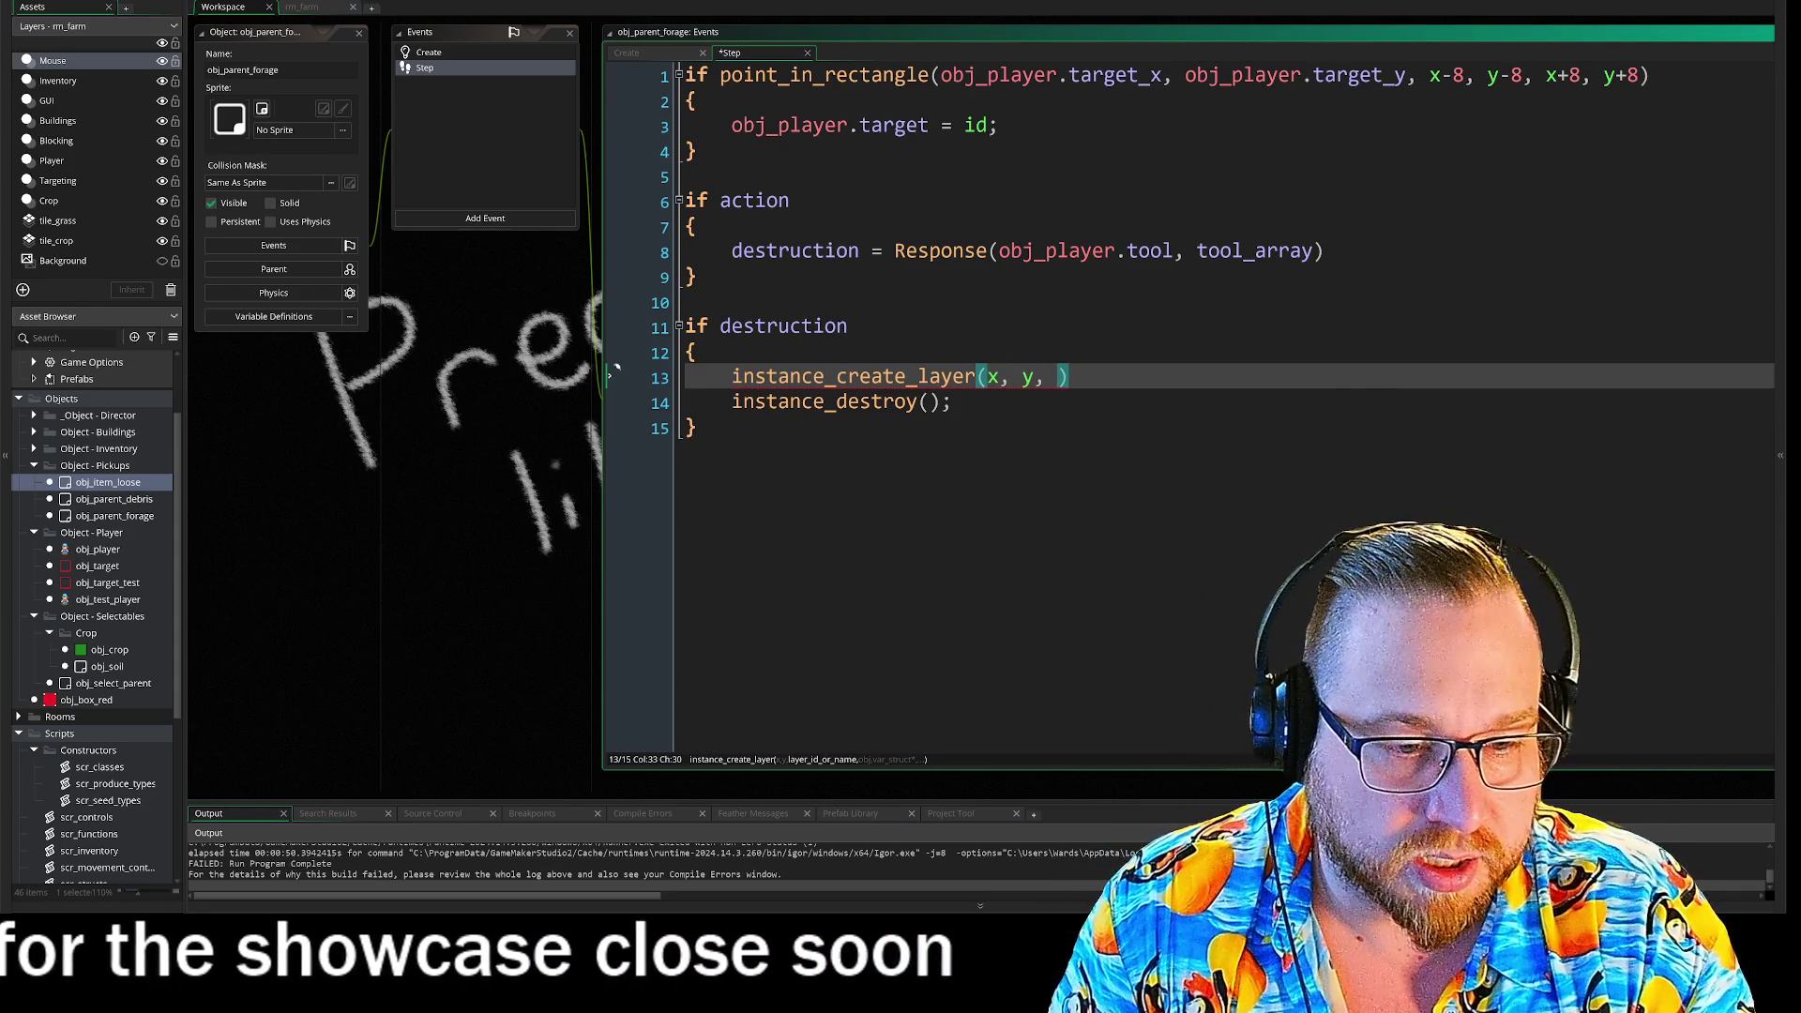
pyautogui.write('""')
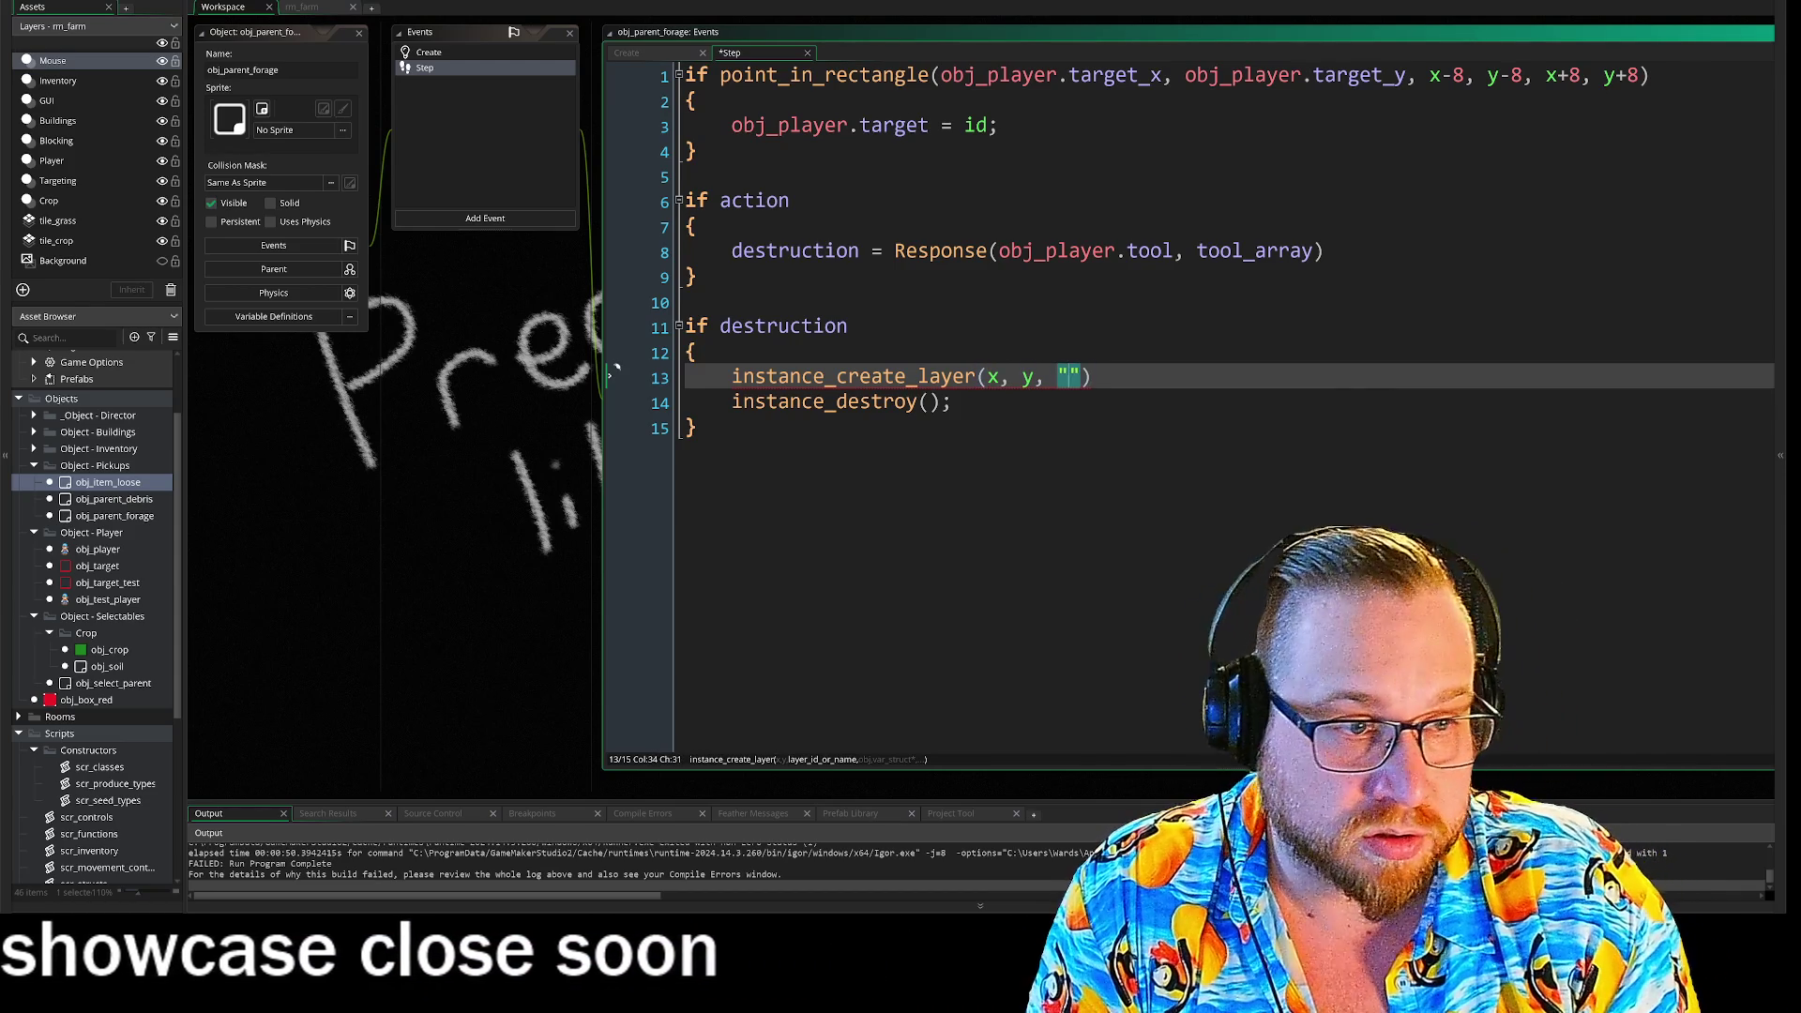
pyautogui.write('Instances')
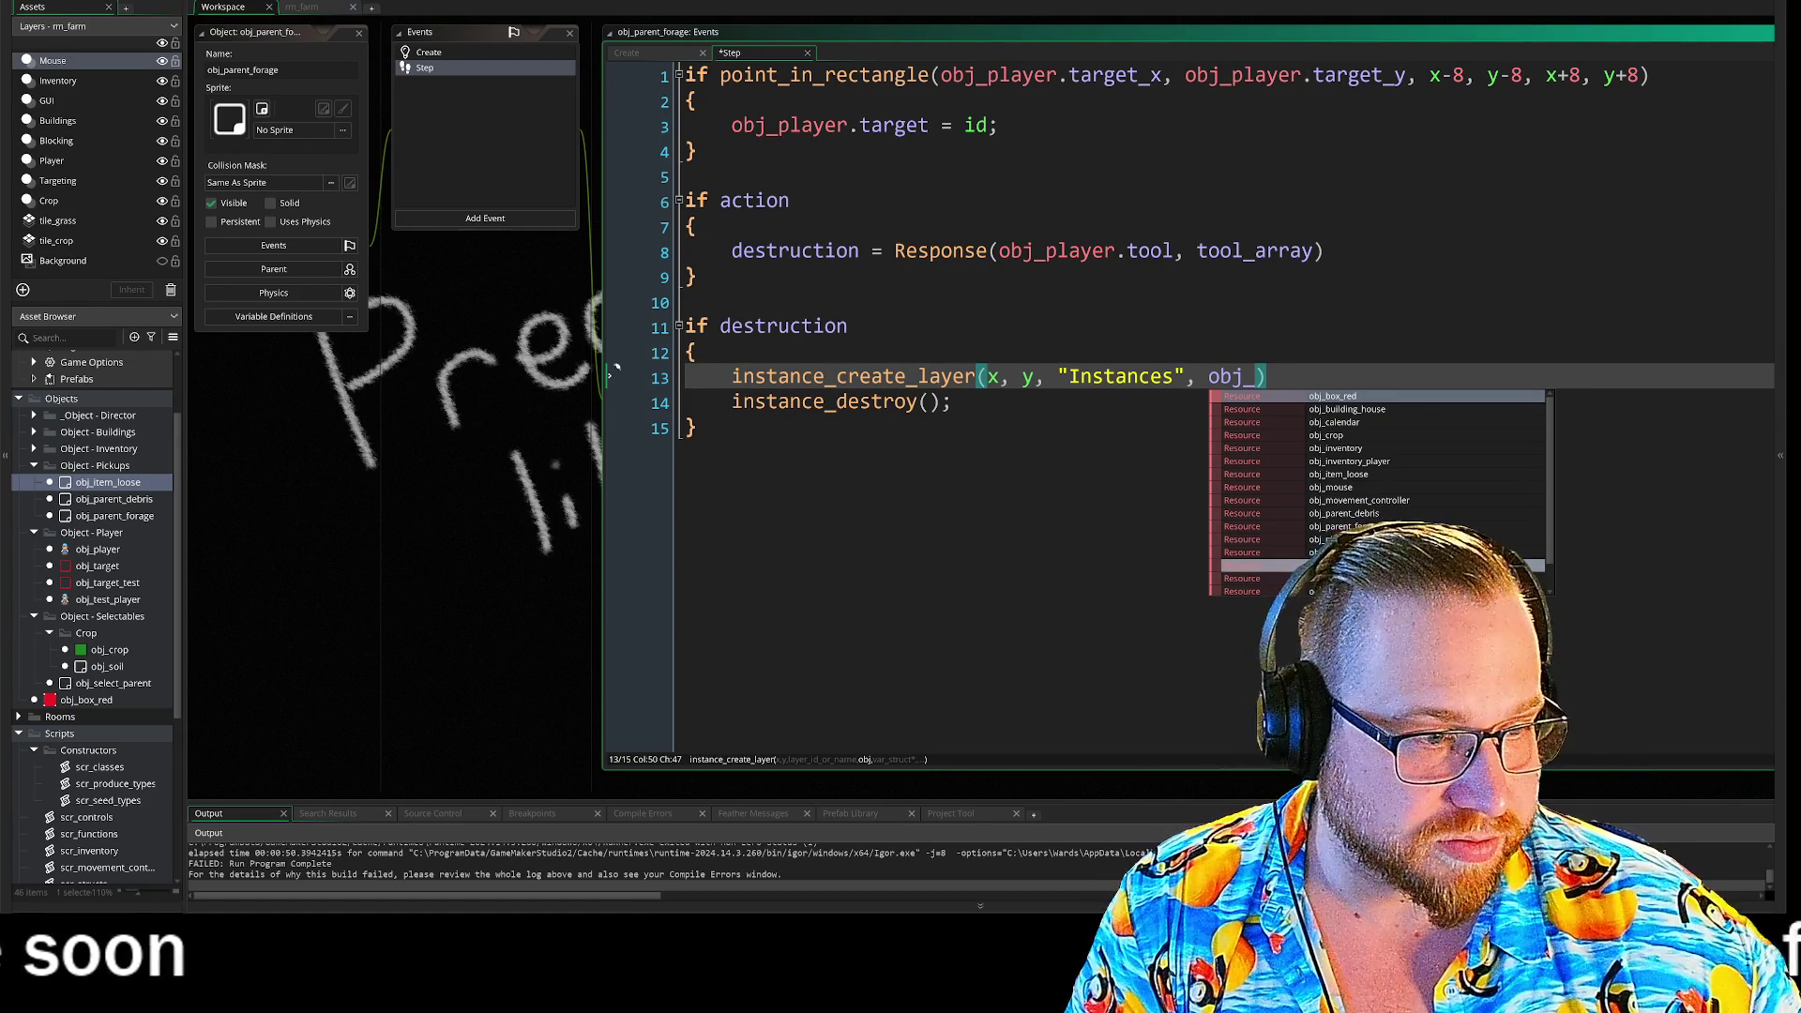
pyautogui.scroll(-1, 1378, 526)
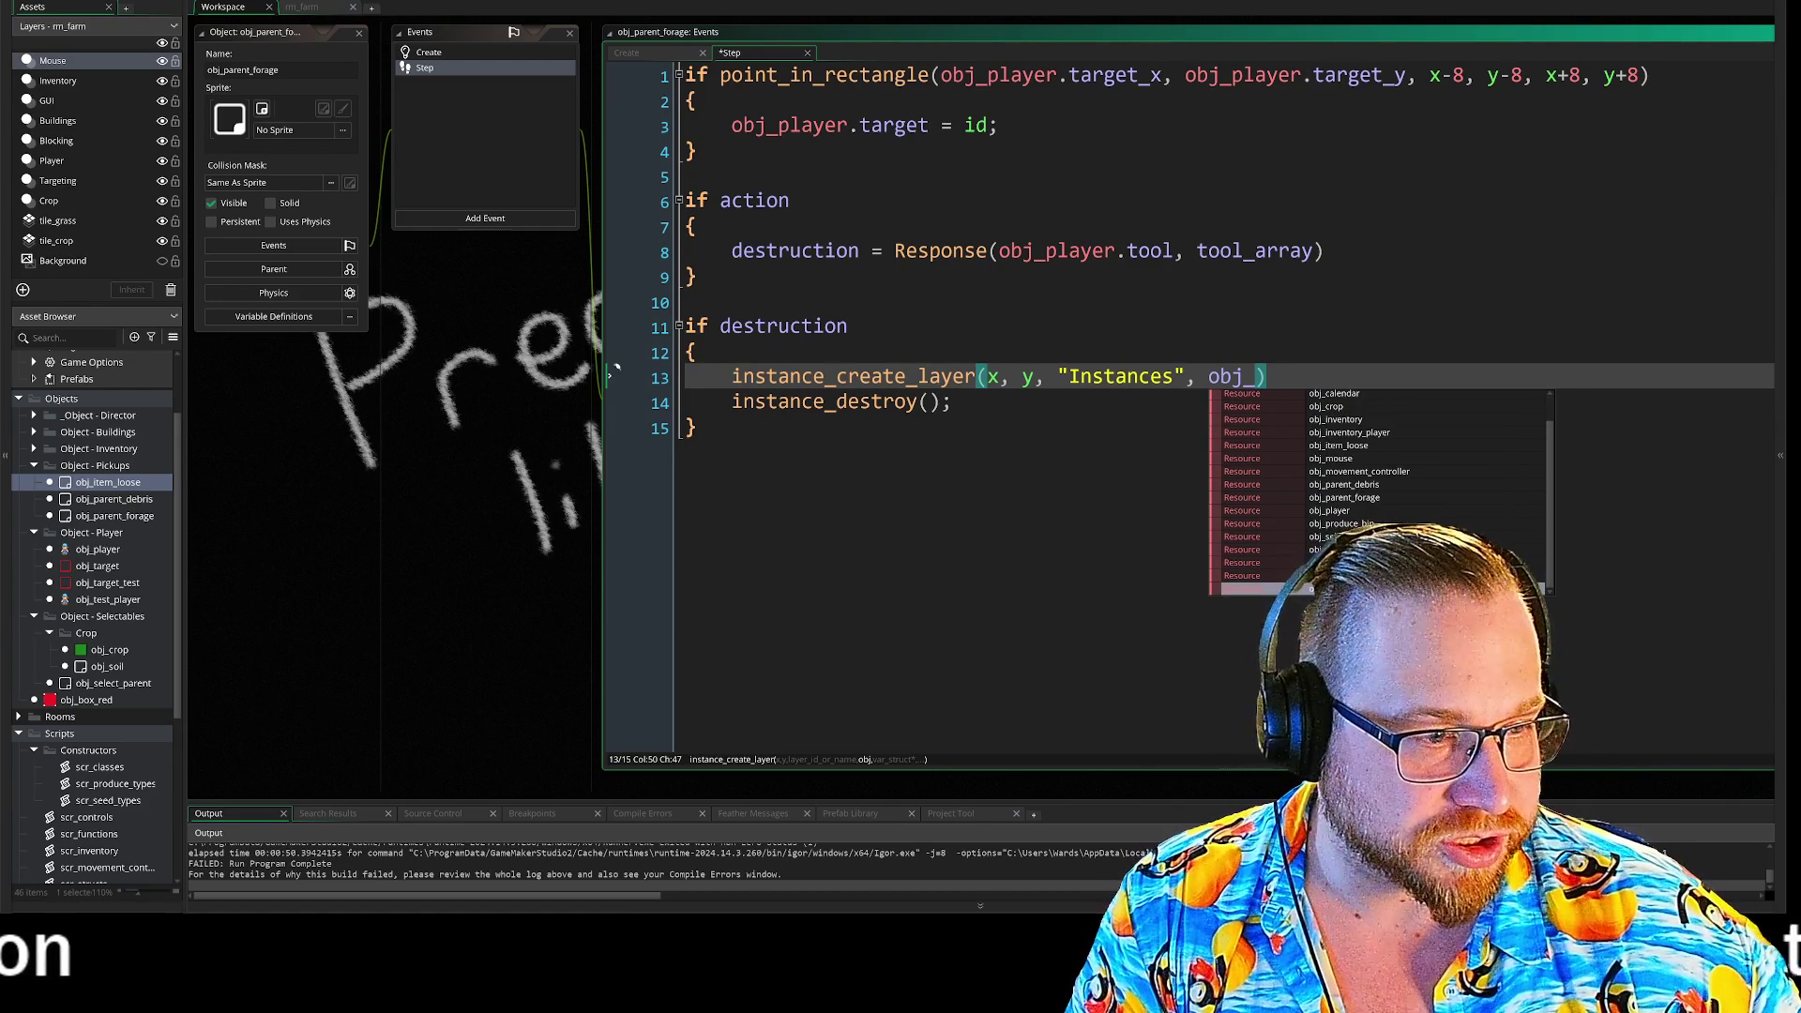
pyautogui.click(1354, 446)
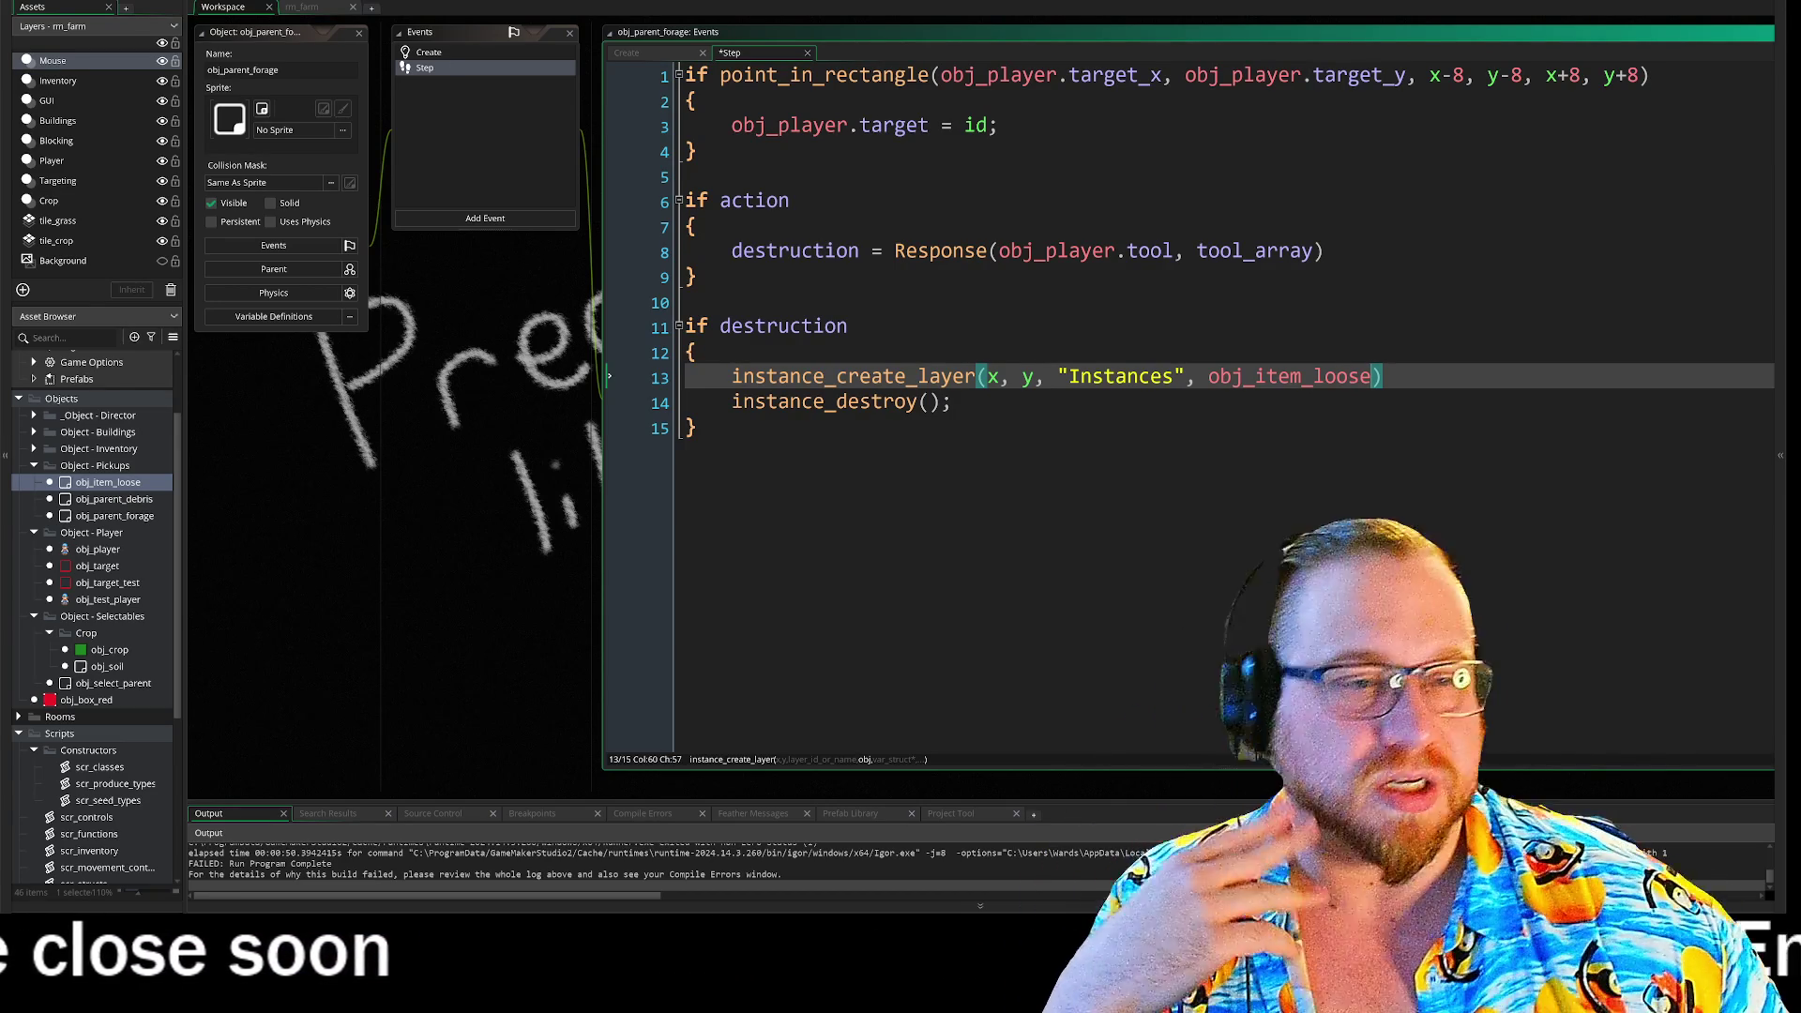
pyautogui.press('Return')
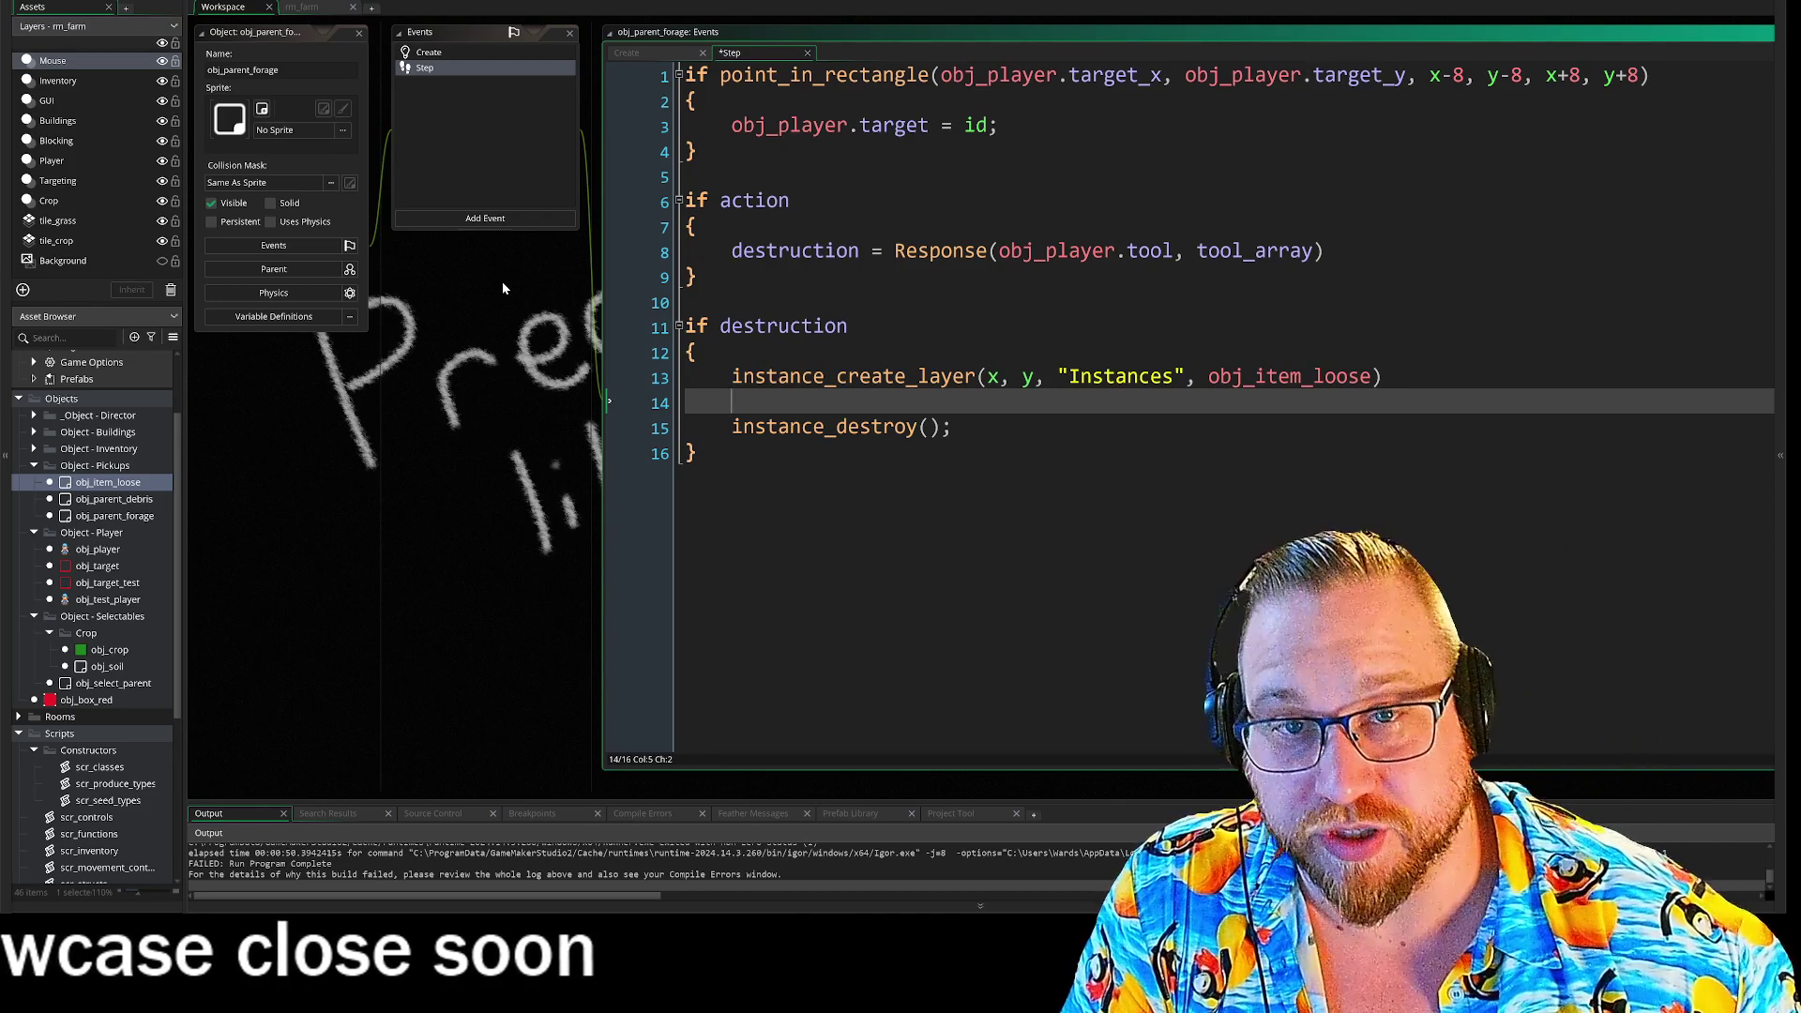
pyautogui.scroll(-3, 106, 728)
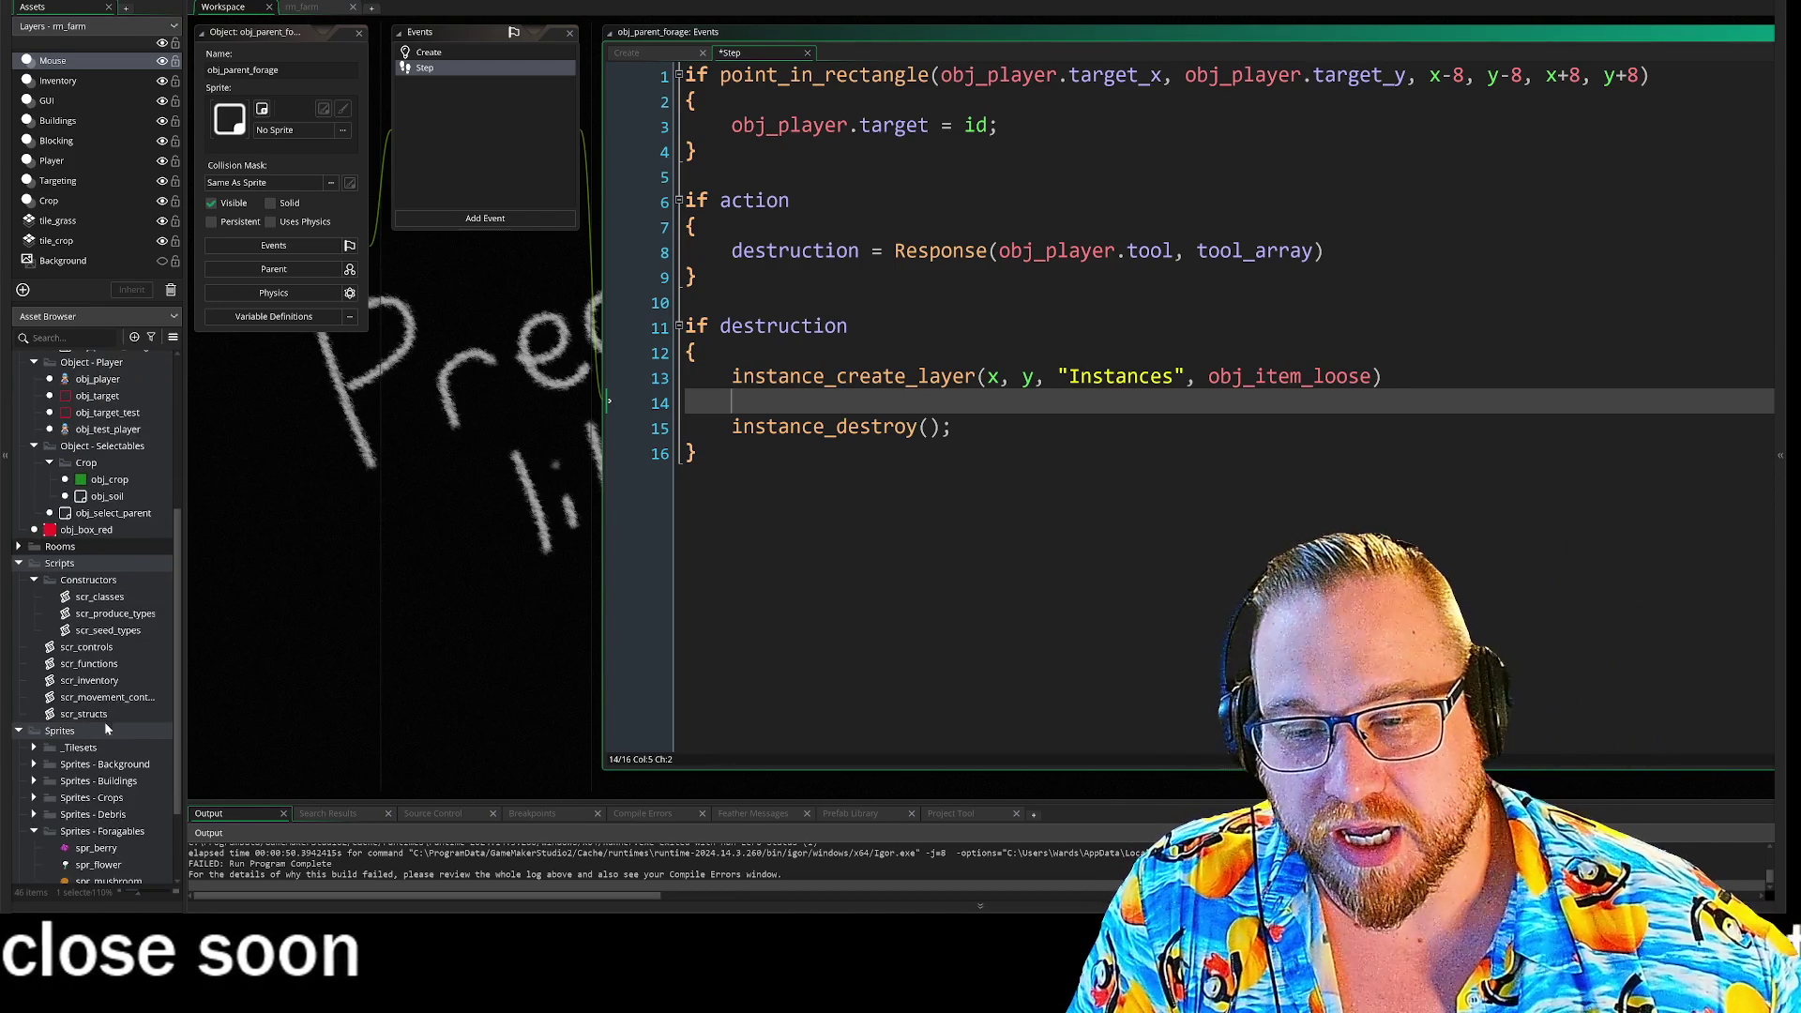
pyautogui.scroll(-2, 80, 703)
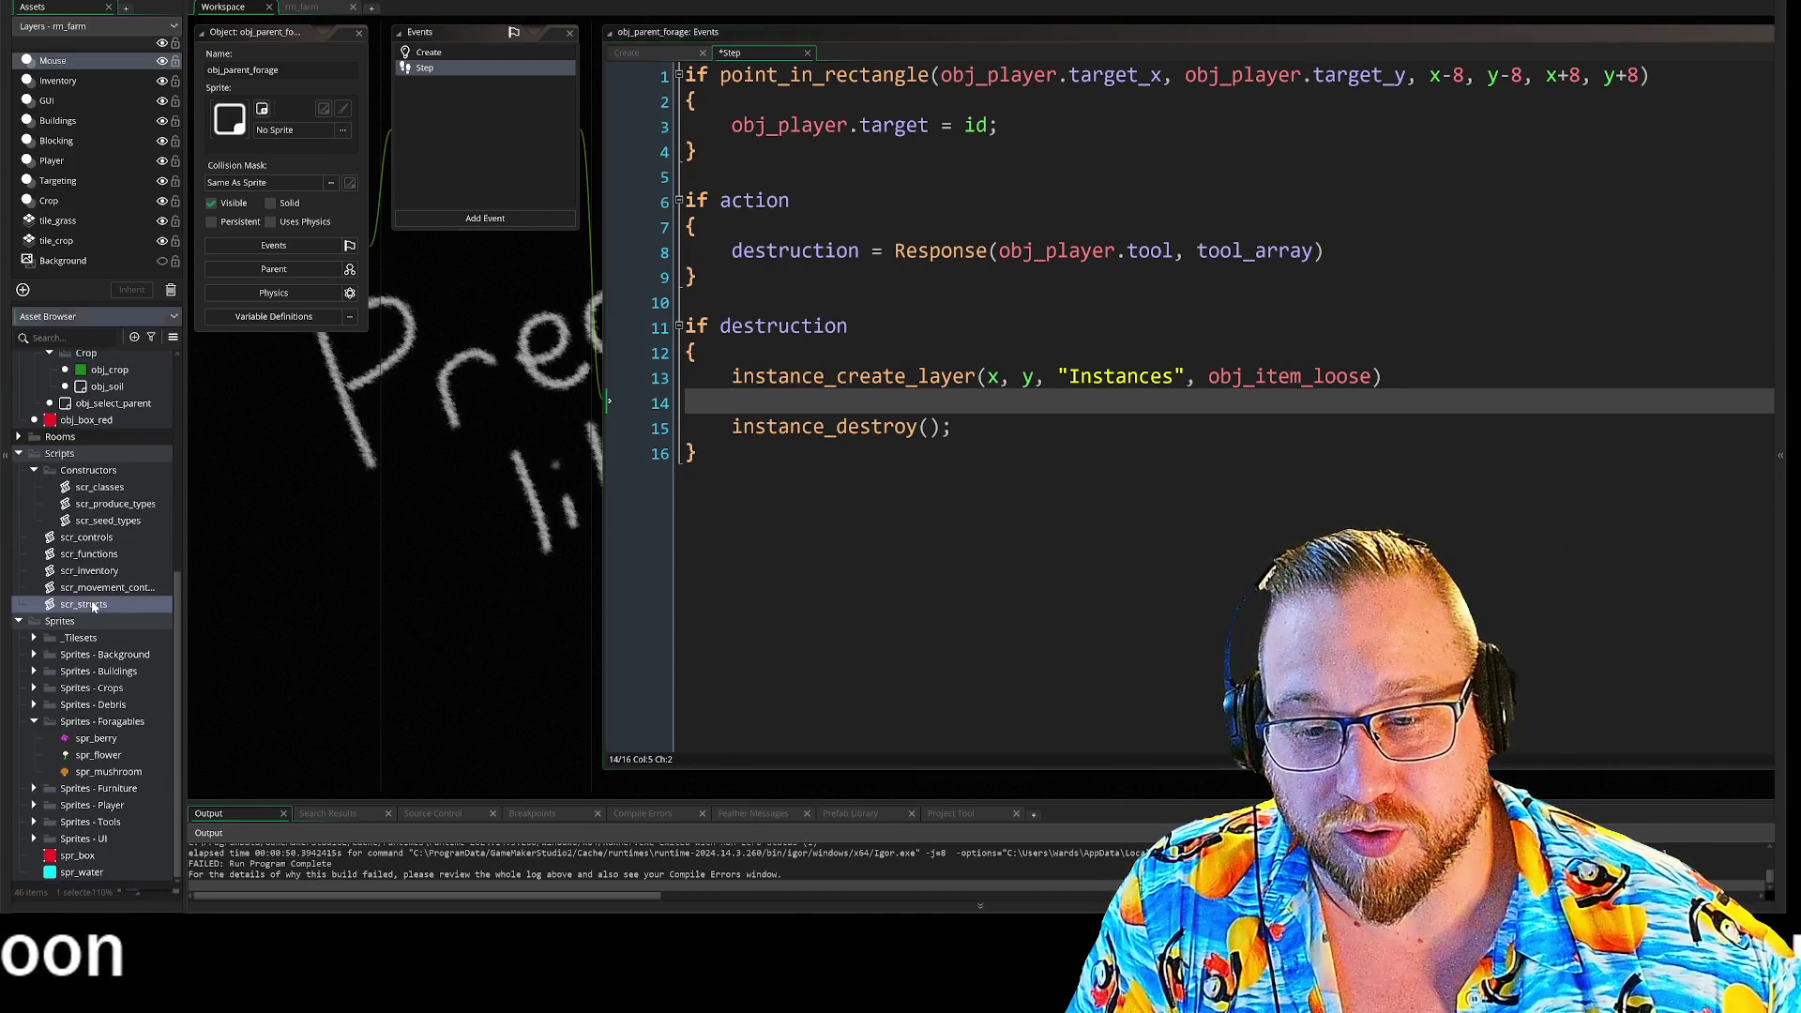
pyautogui.doubleClick(93, 605)
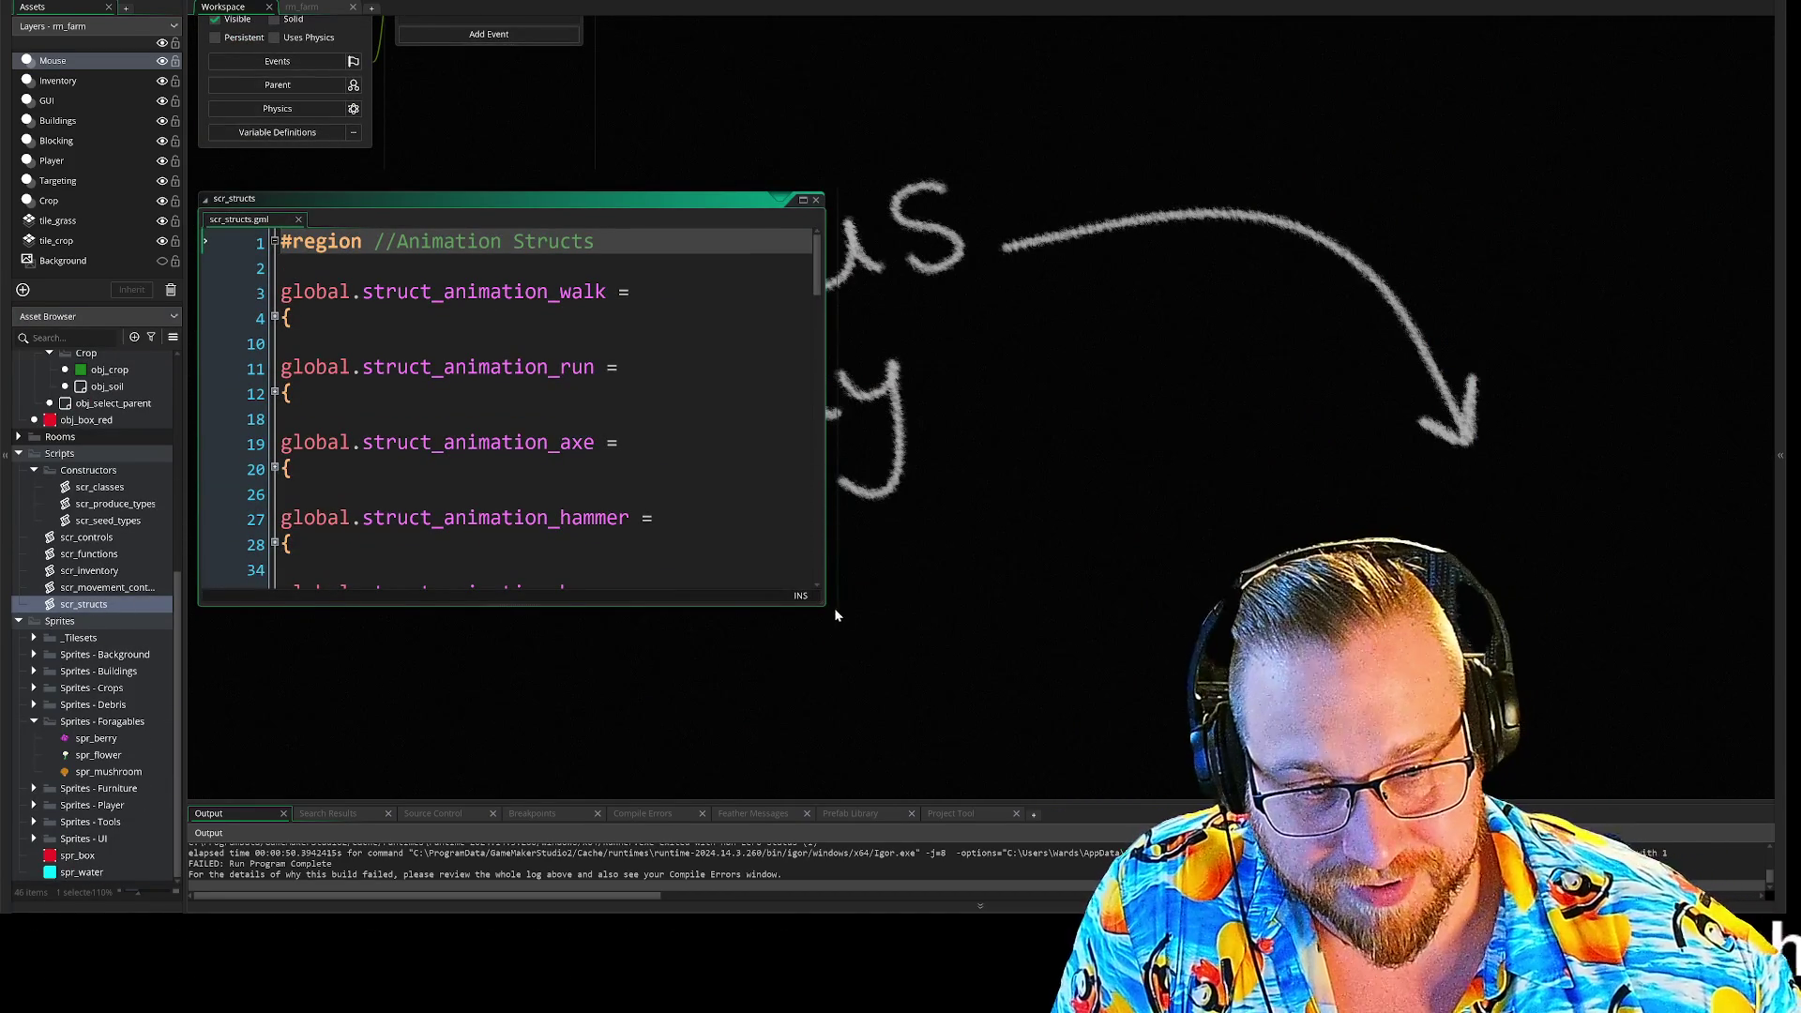
pyautogui.moveTo(829, 610); pyautogui.dragTo(1249, 799)
pyautogui.scroll(-8, 938, 562)
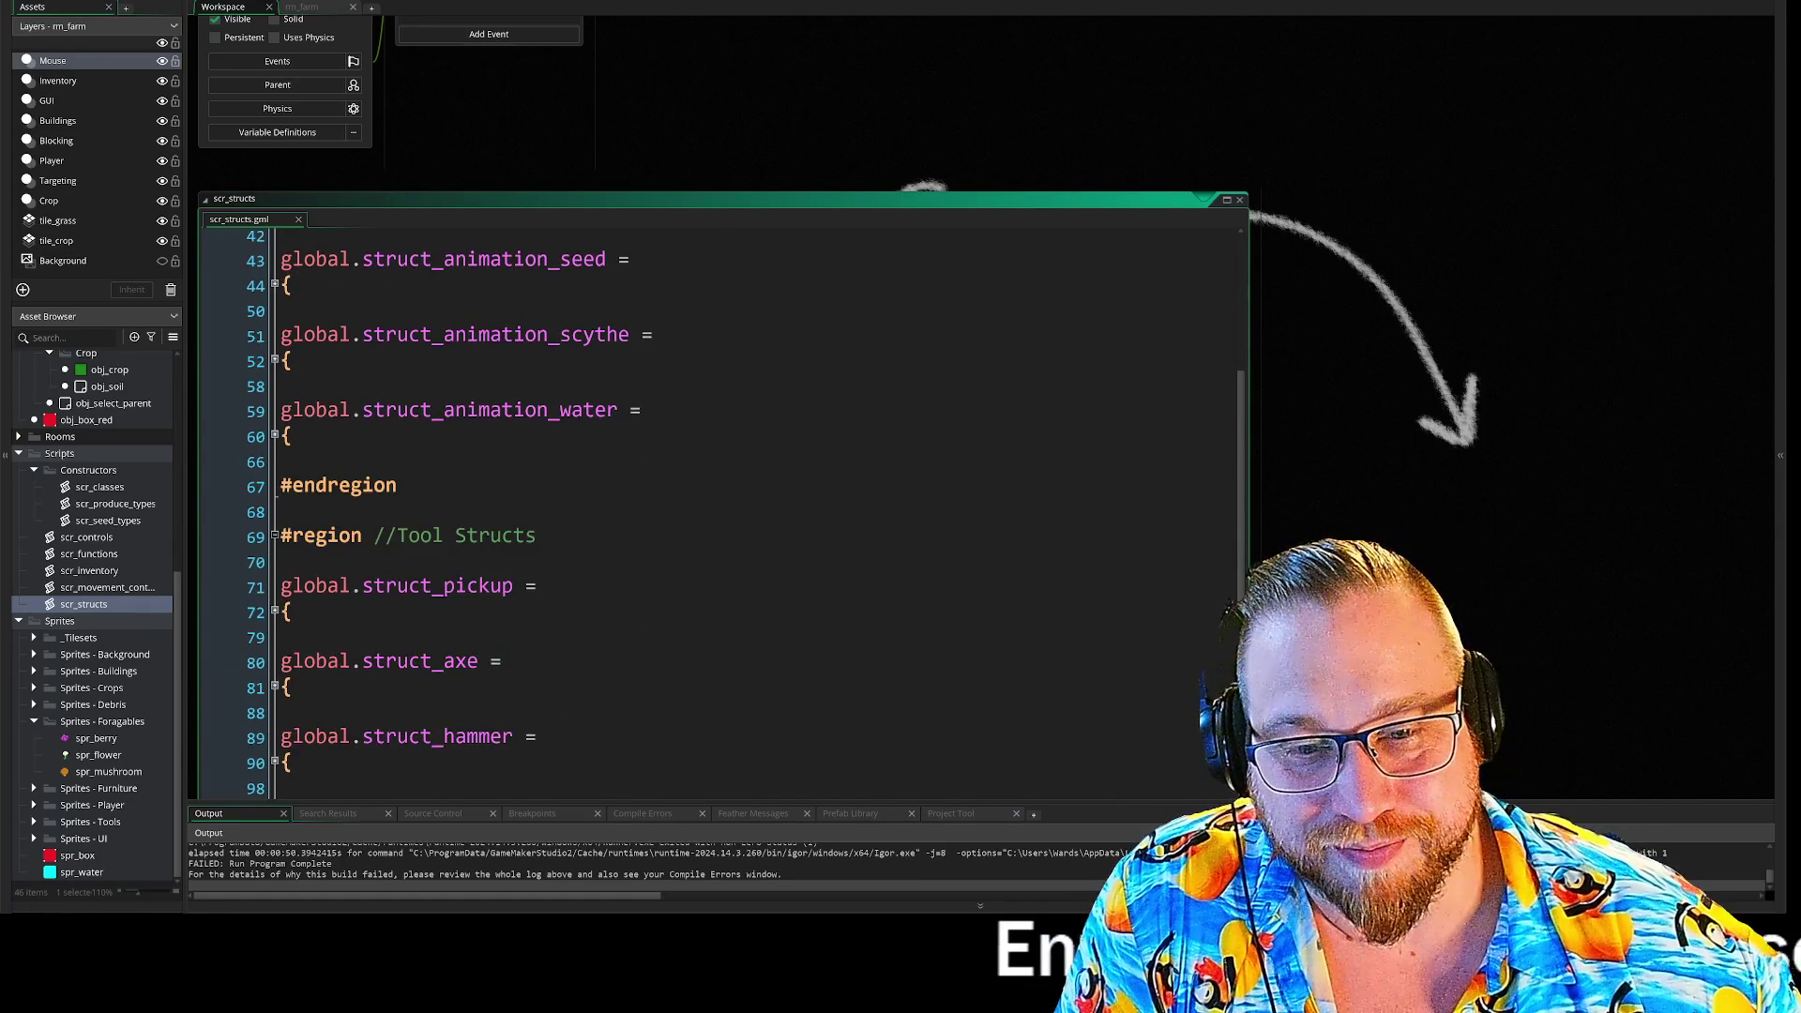
pyautogui.scroll(-10, 722, 511)
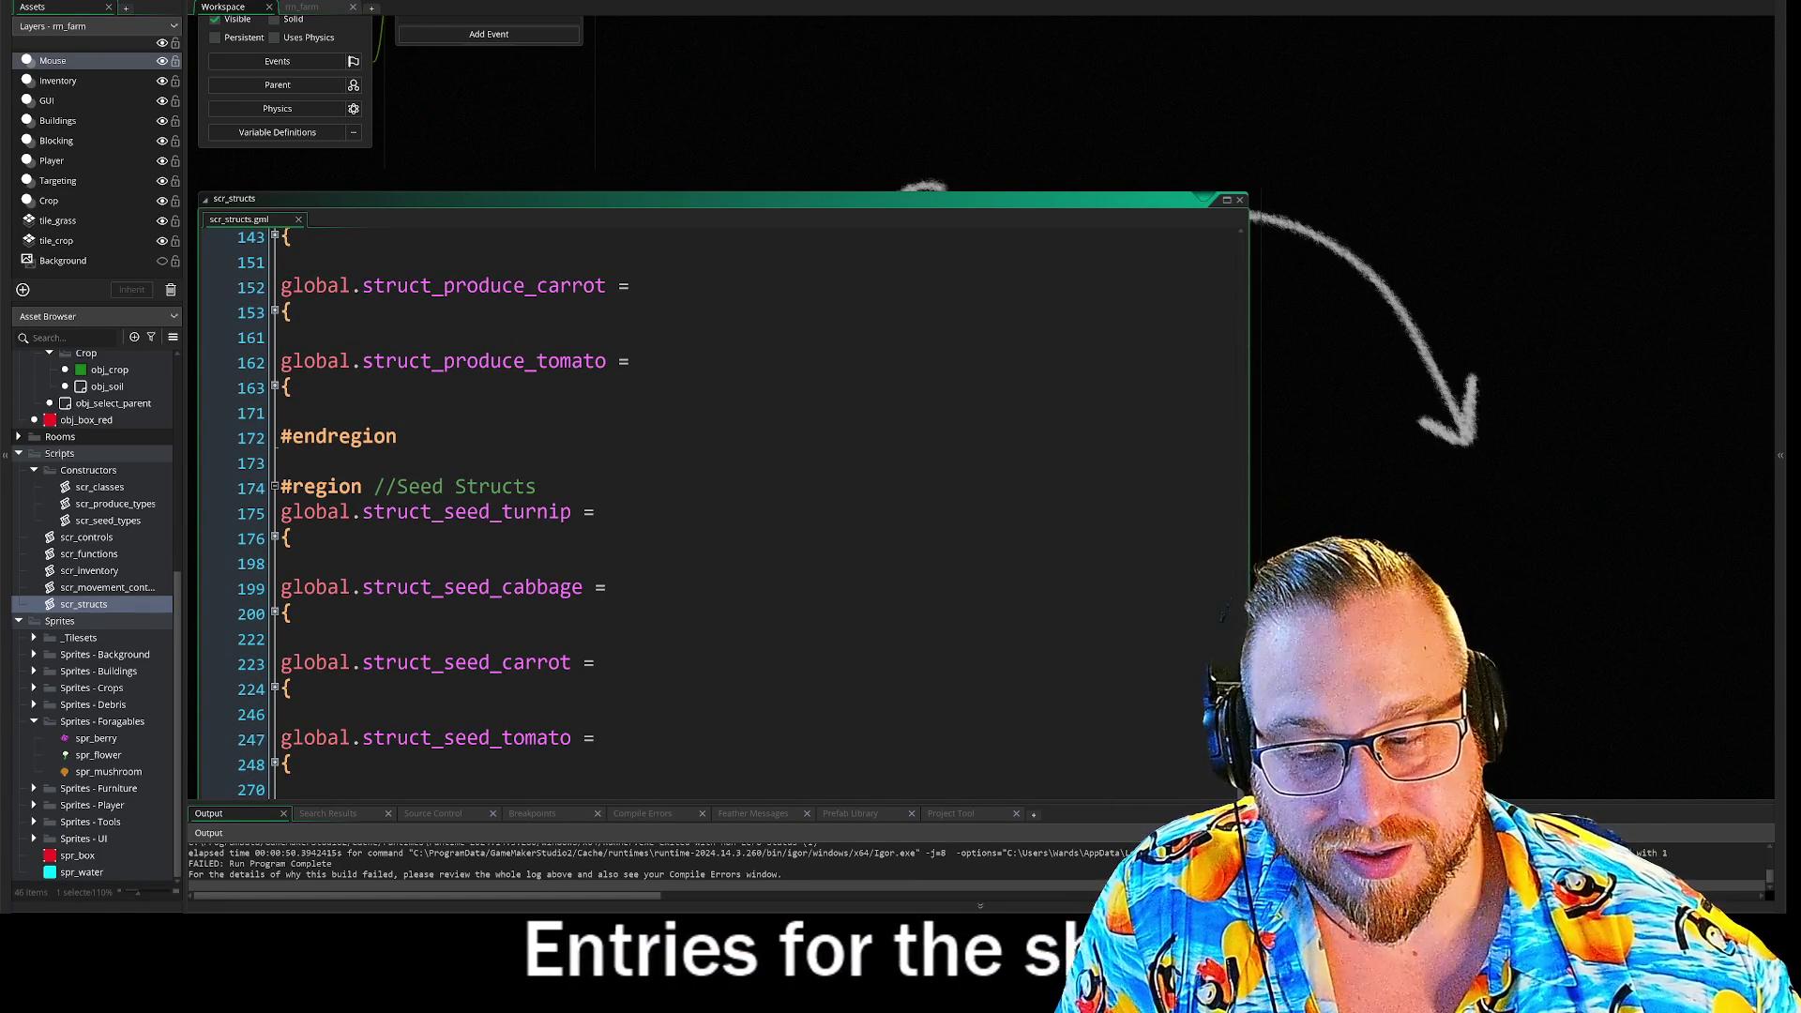
pyautogui.click(1240, 201)
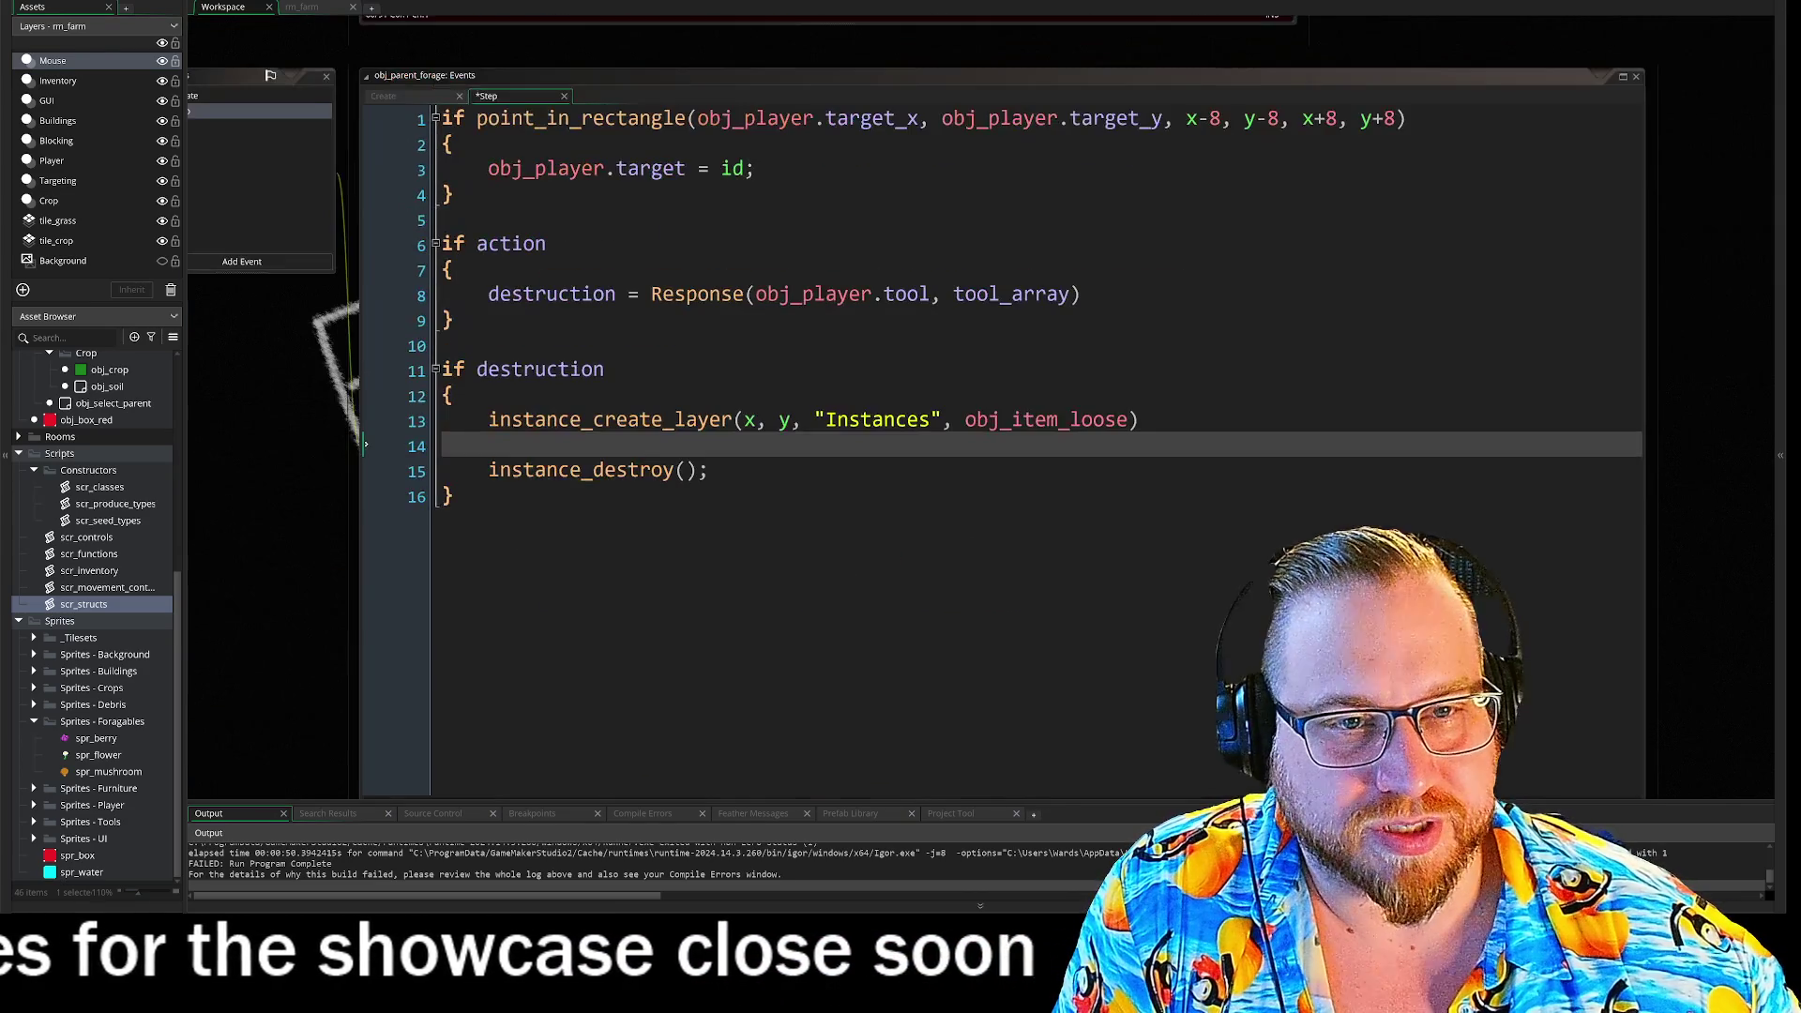
pyautogui.click(208, 234)
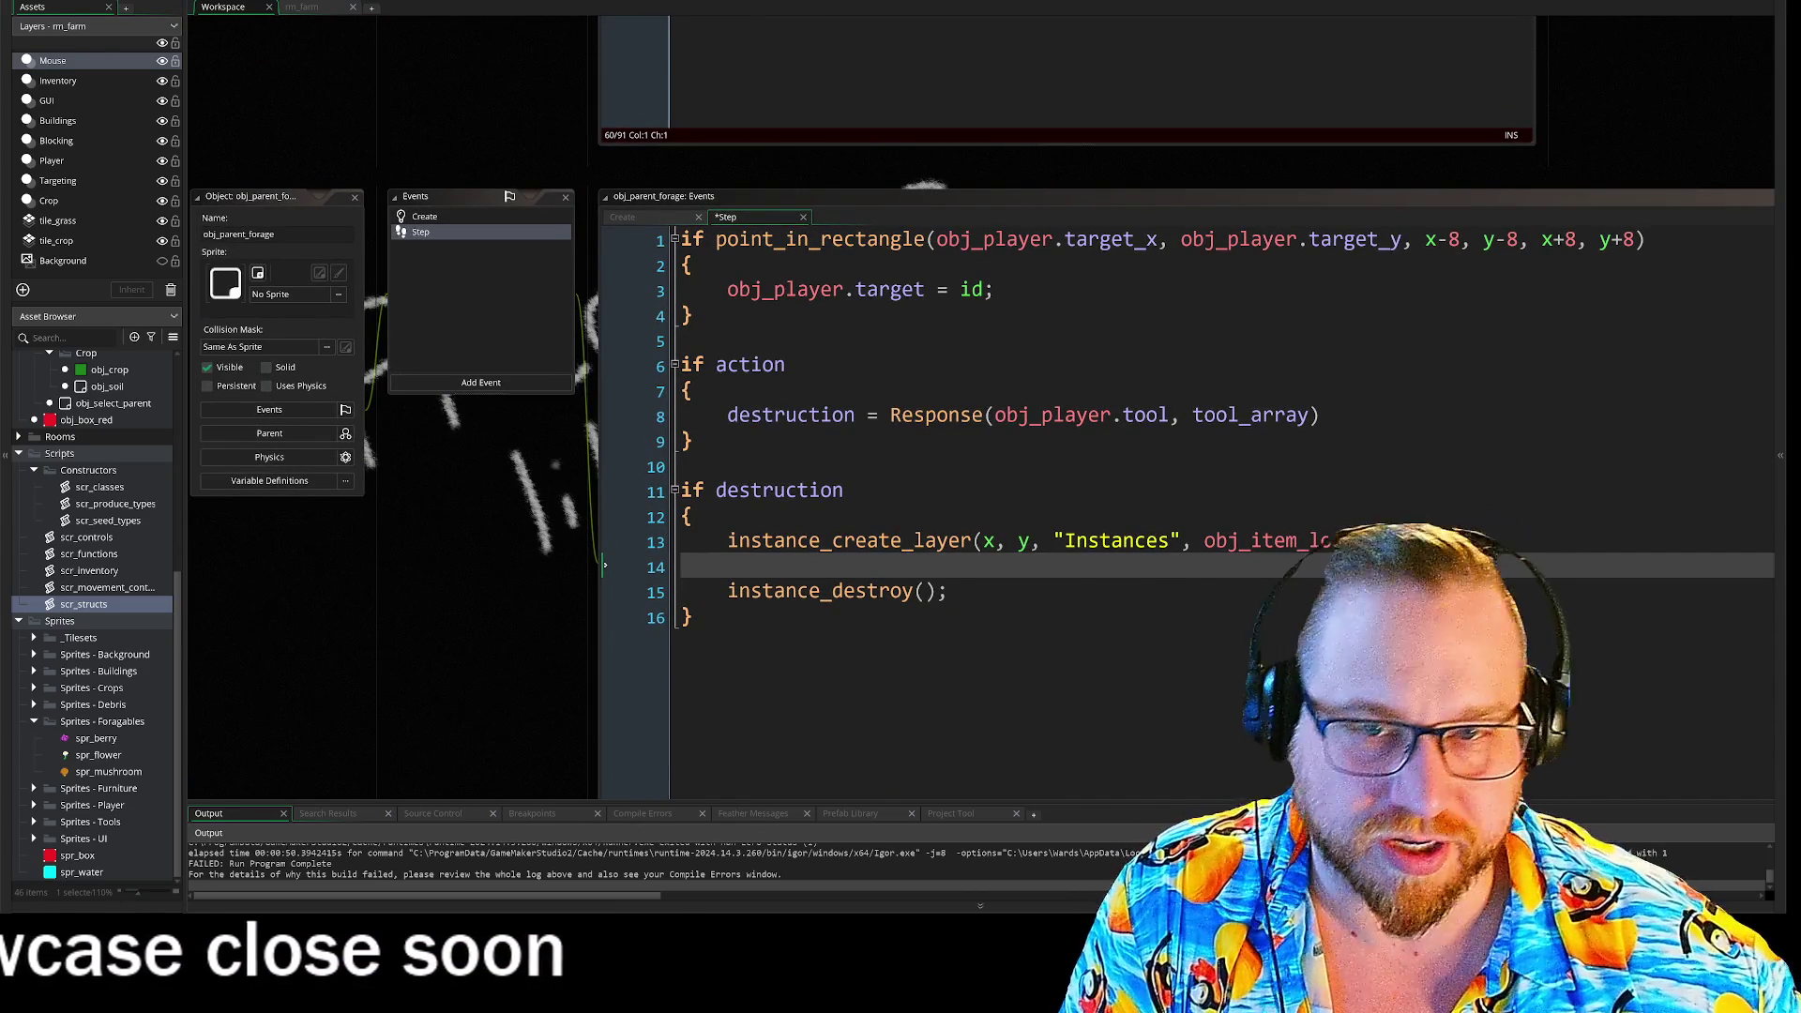
pyautogui.moveTo(502, 678)
pyautogui.mouseDown()
pyautogui.moveTo(571, 591)
pyautogui.moveTo(542, 524)
pyautogui.mouseUp()
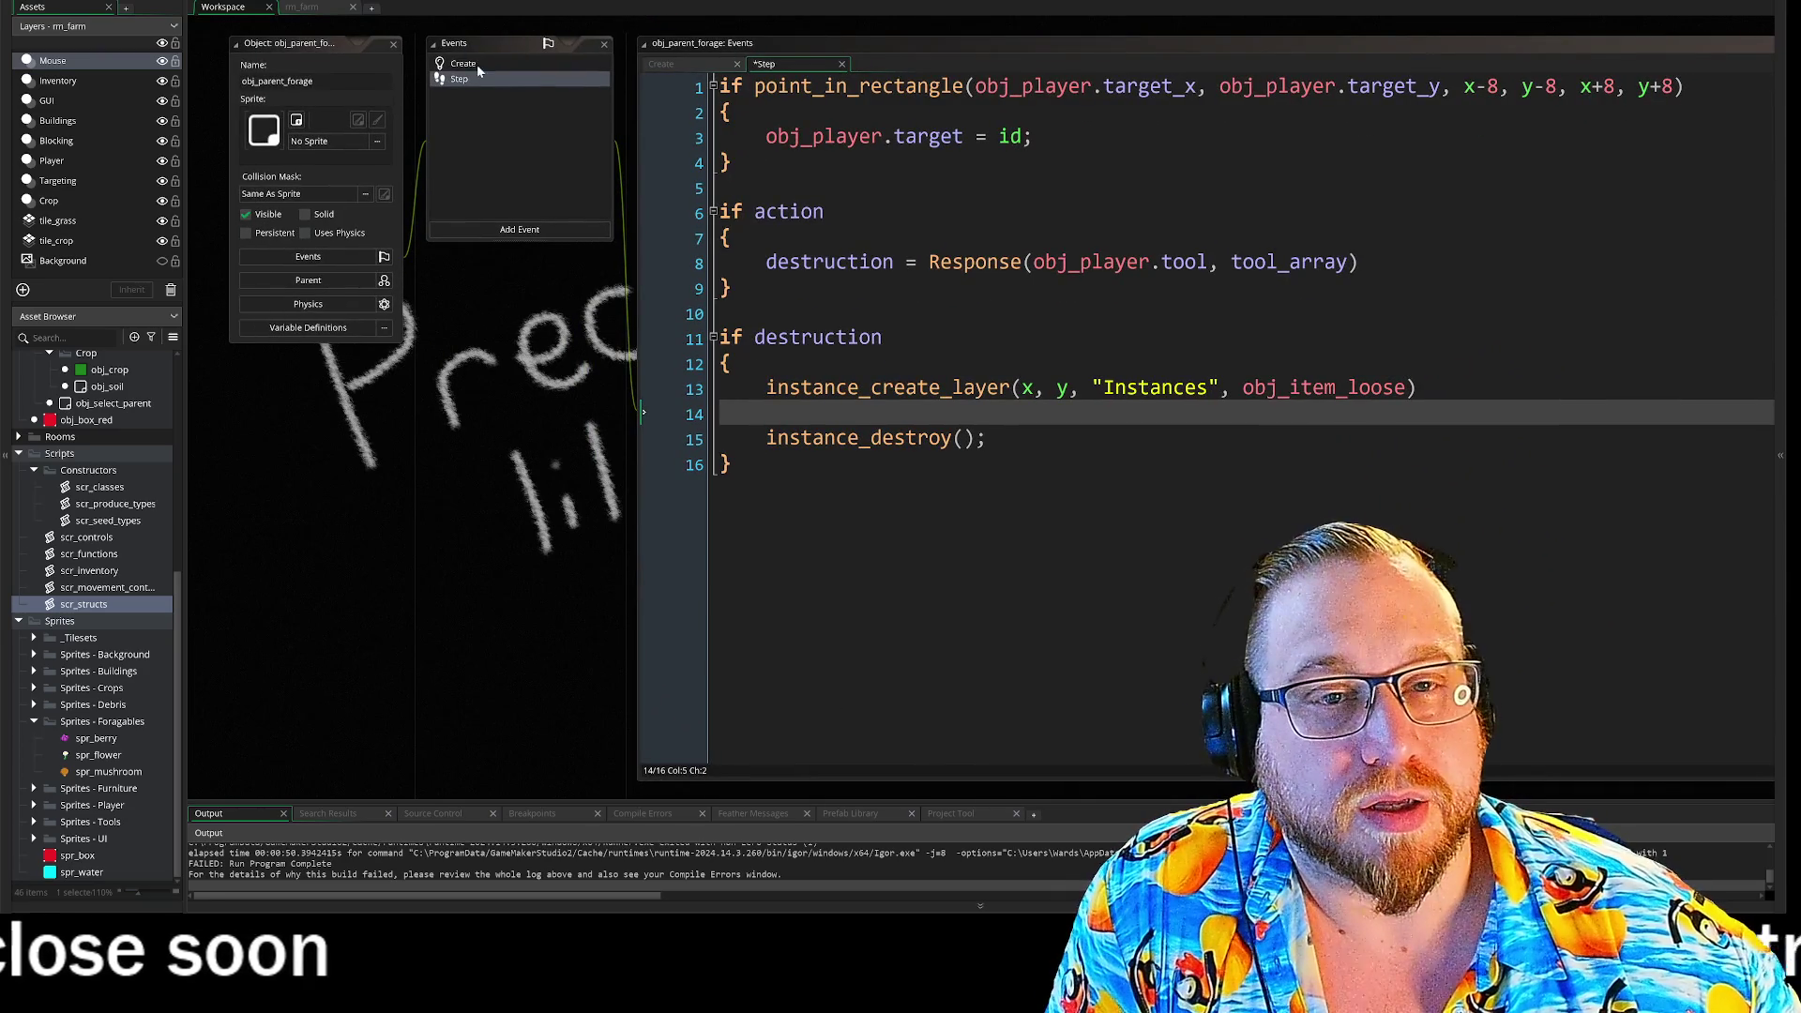
# - View obj_parent_forage's Create event code, then open the obj_crop object
pyautogui.click(476, 64)
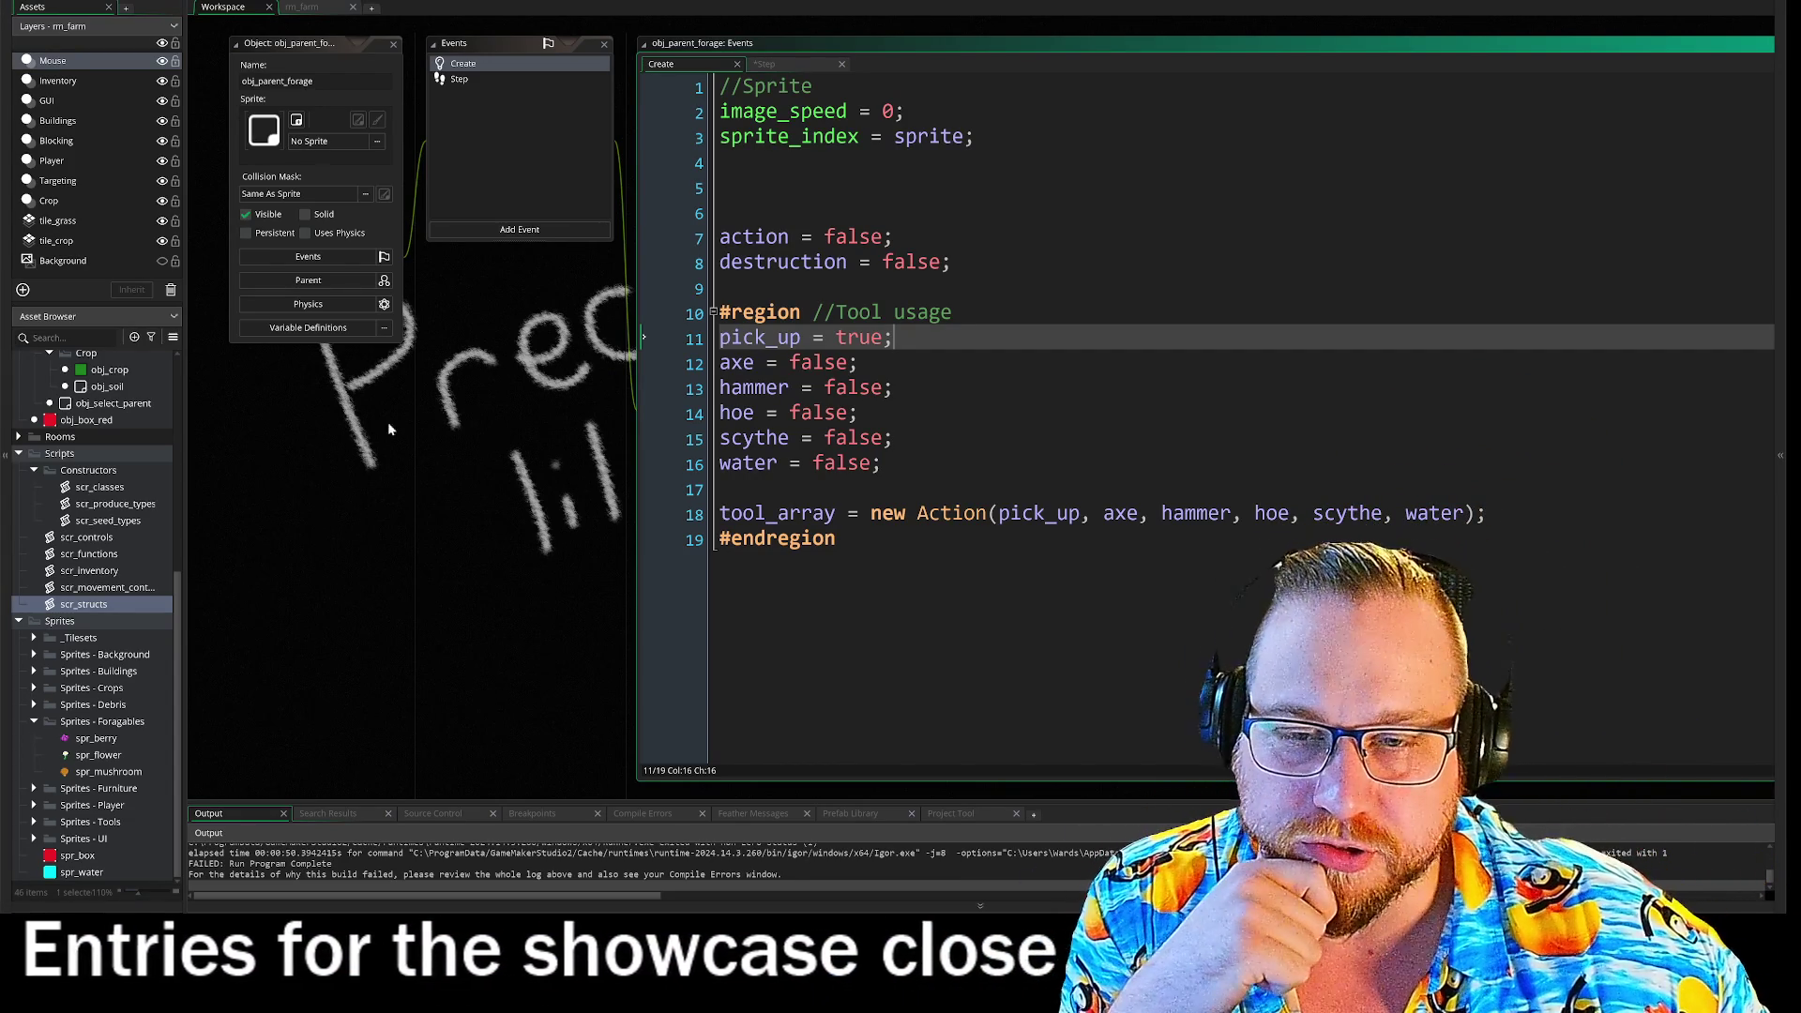
pyautogui.click(110, 370)
pyautogui.scroll(5, 423, 410)
pyautogui.scroll(5, 420, 410)
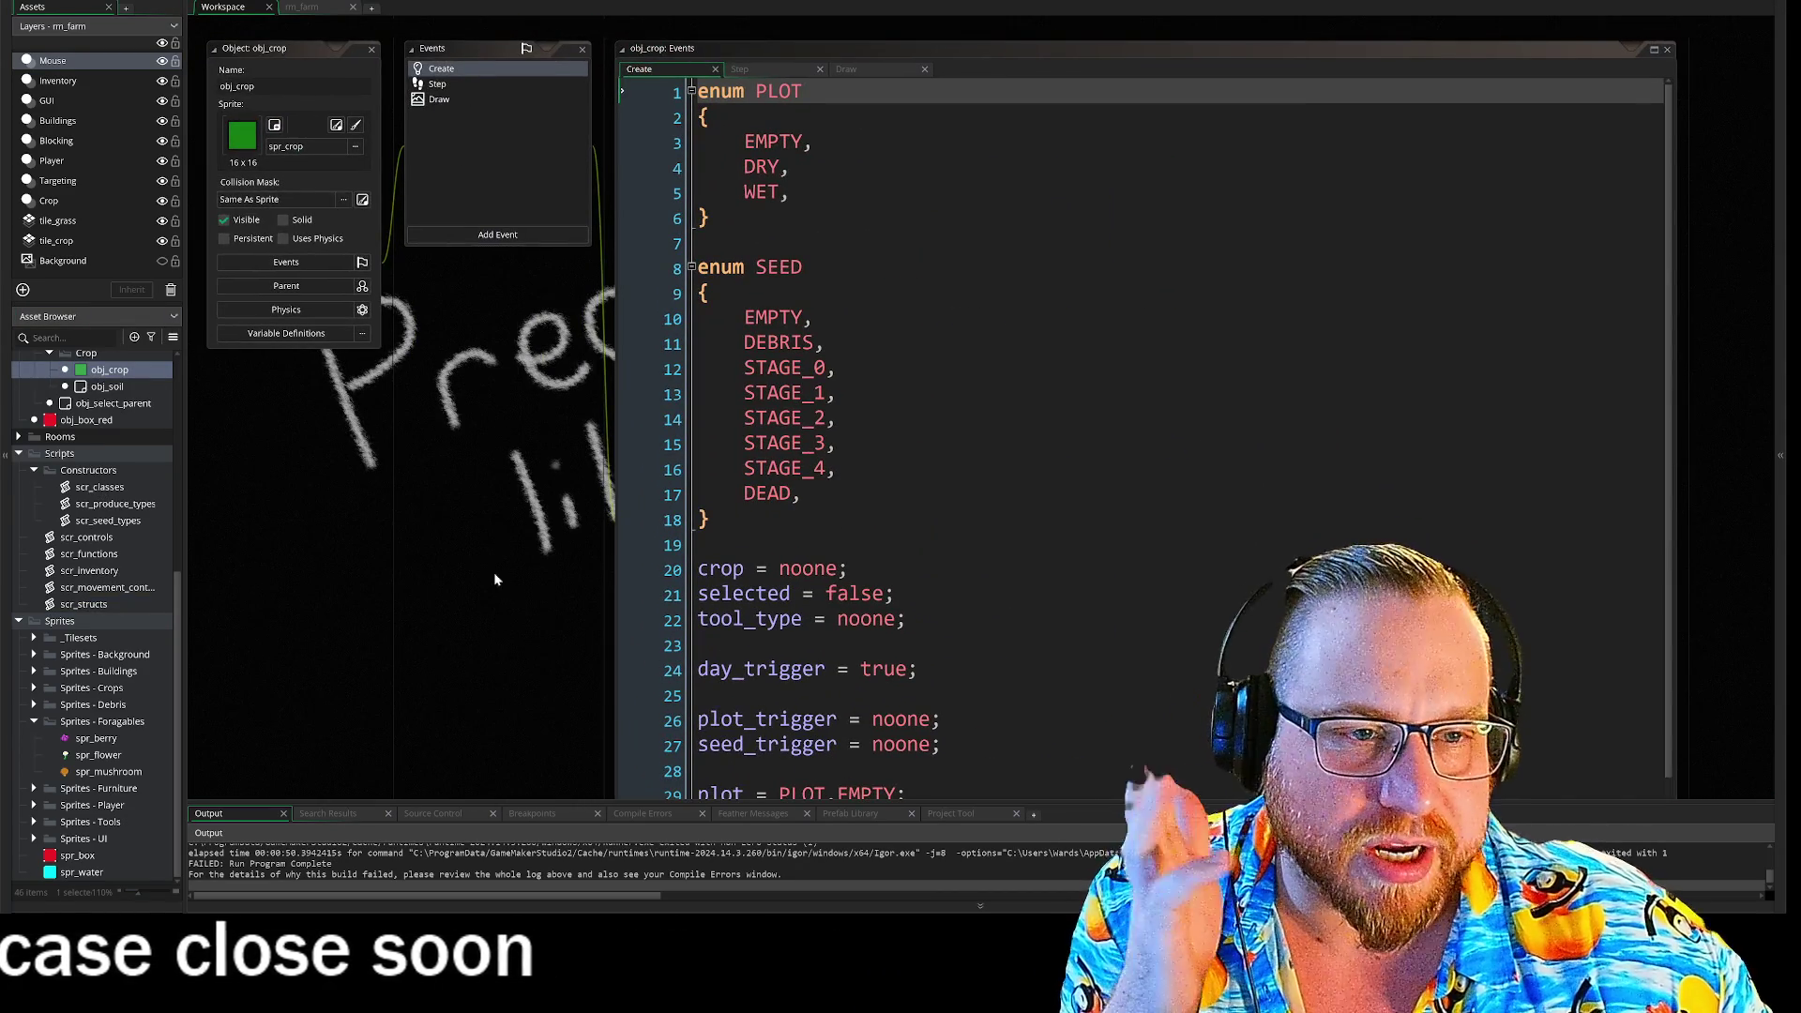
# - Read through obj_crop's Step event and jump to the spawn_debris definition in scr_functions
pyautogui.scroll(-5, 501, 560)
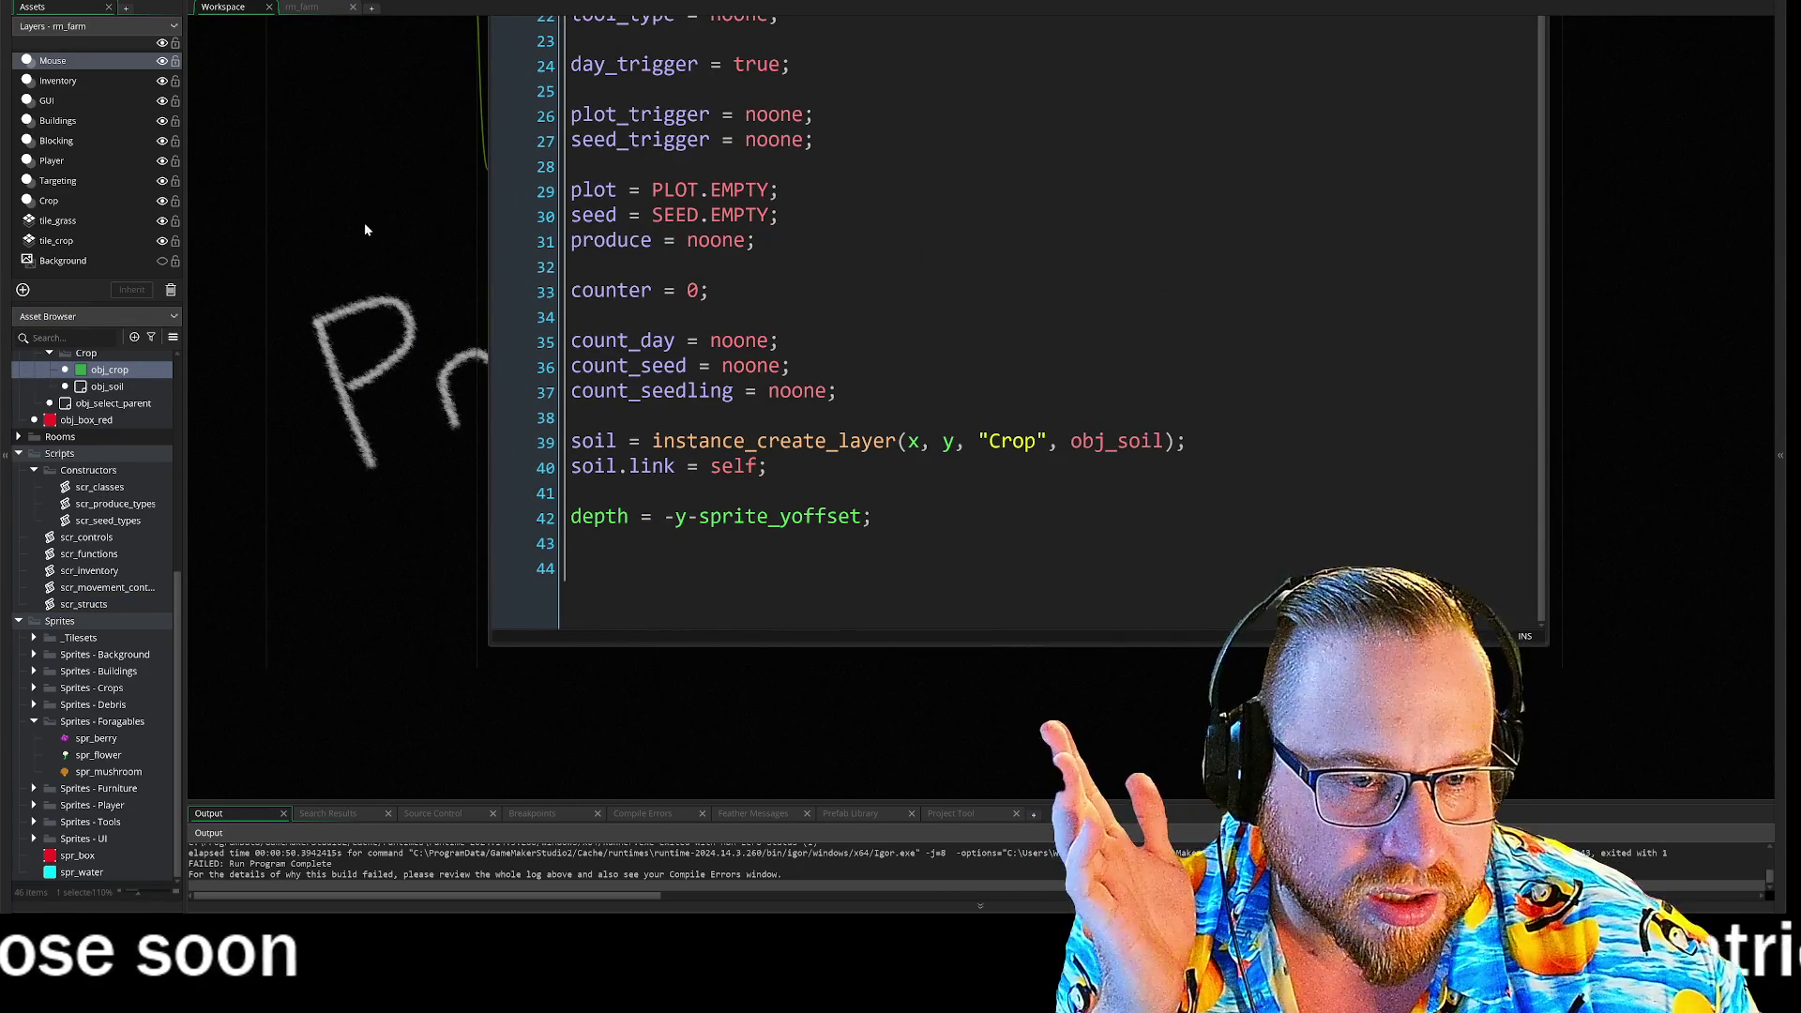
pyautogui.scroll(5, 446, 379)
pyautogui.click(392, 176)
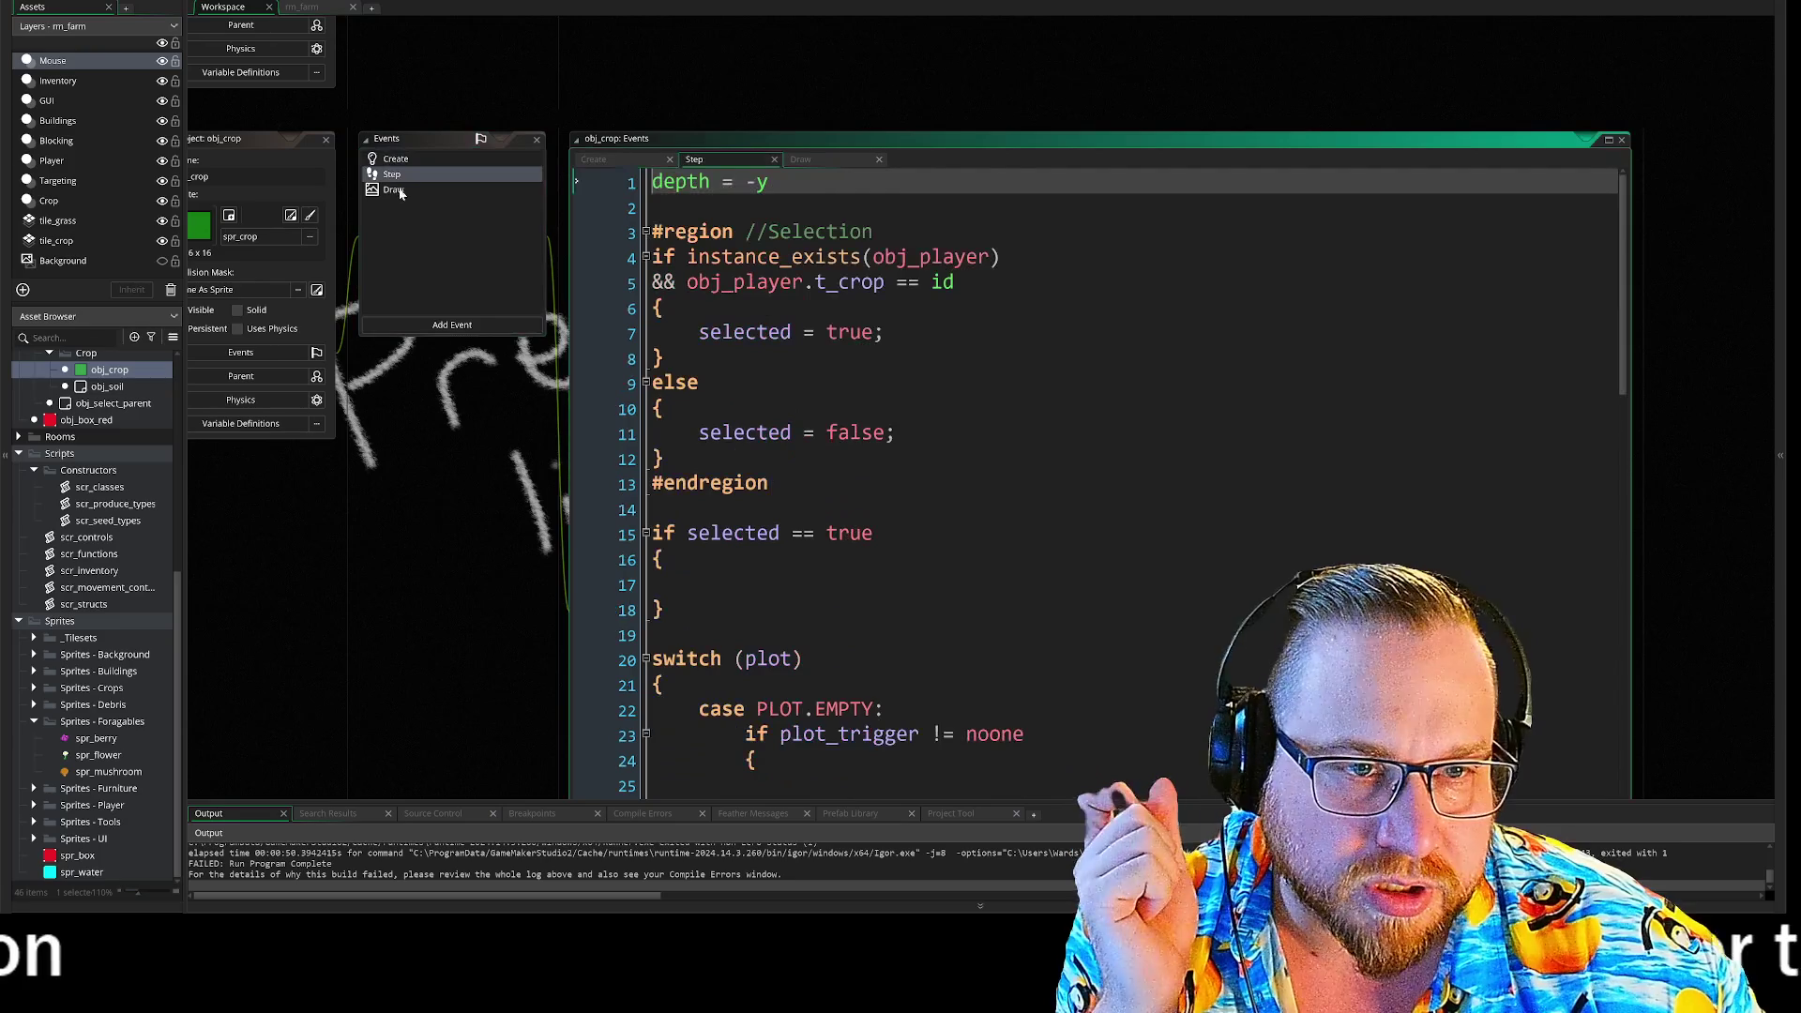
pyautogui.scroll(-5, 464, 729)
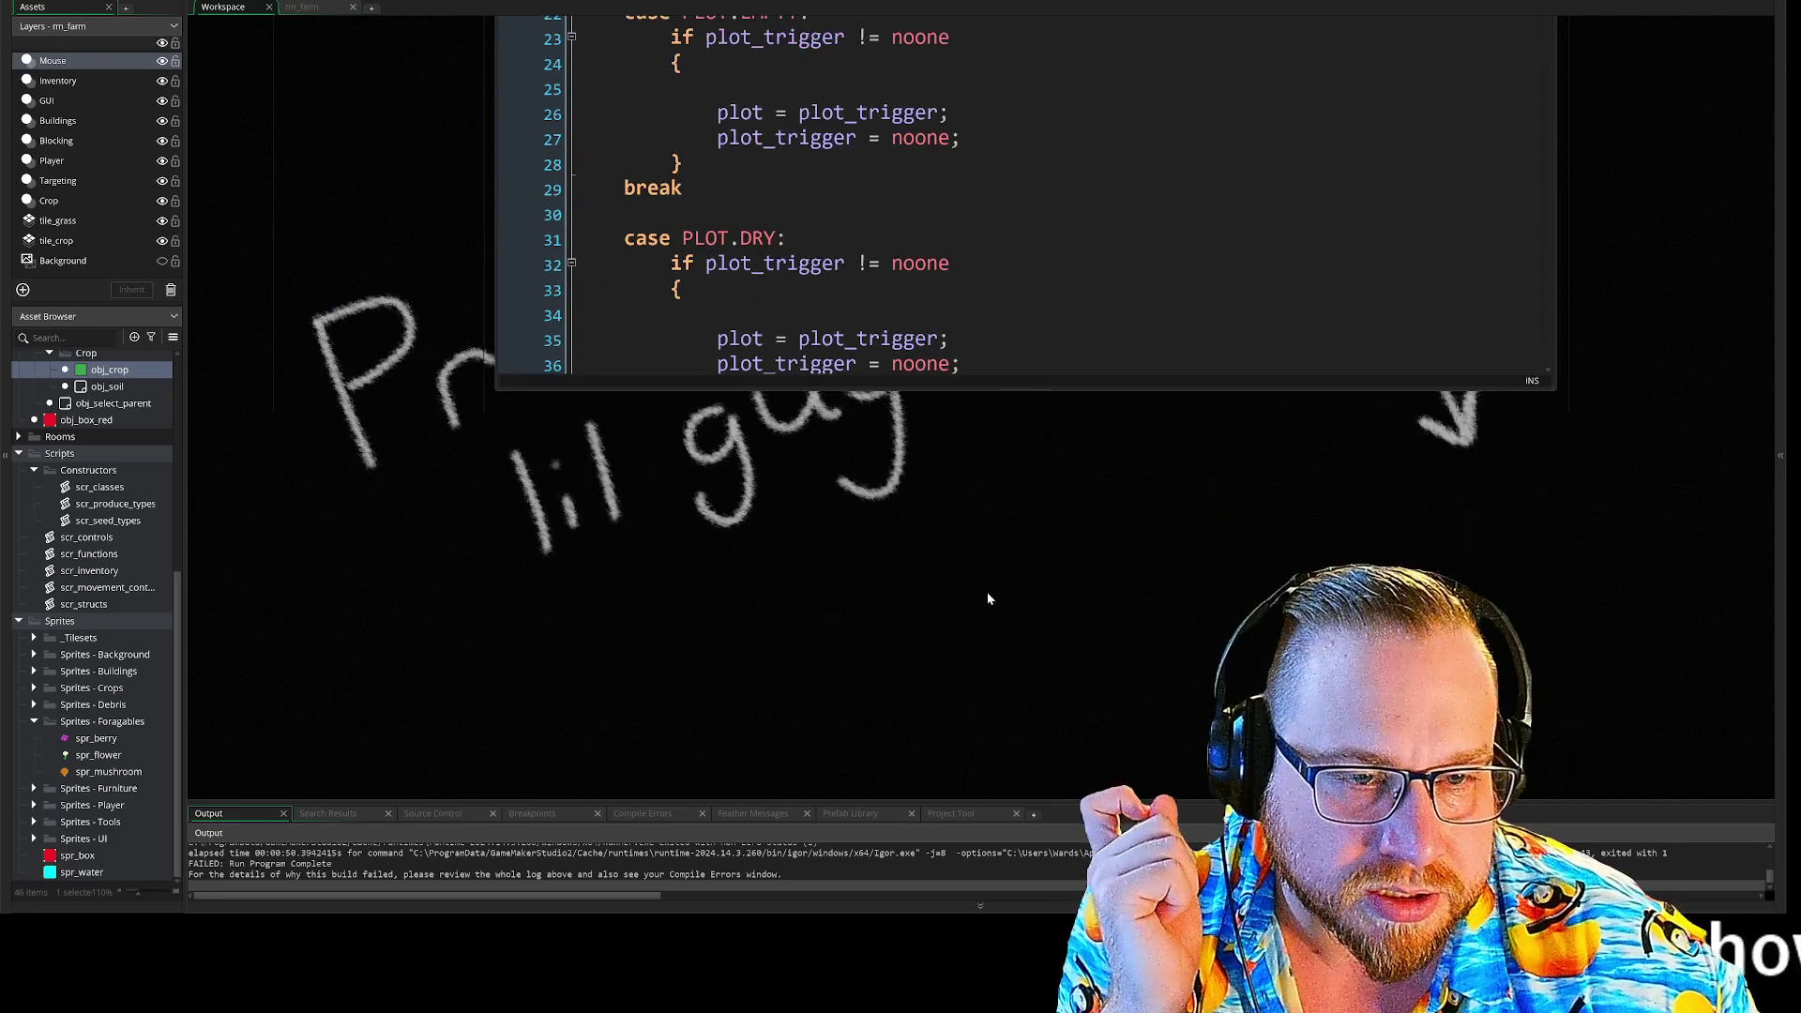
pyautogui.scroll(-10, 969, 563)
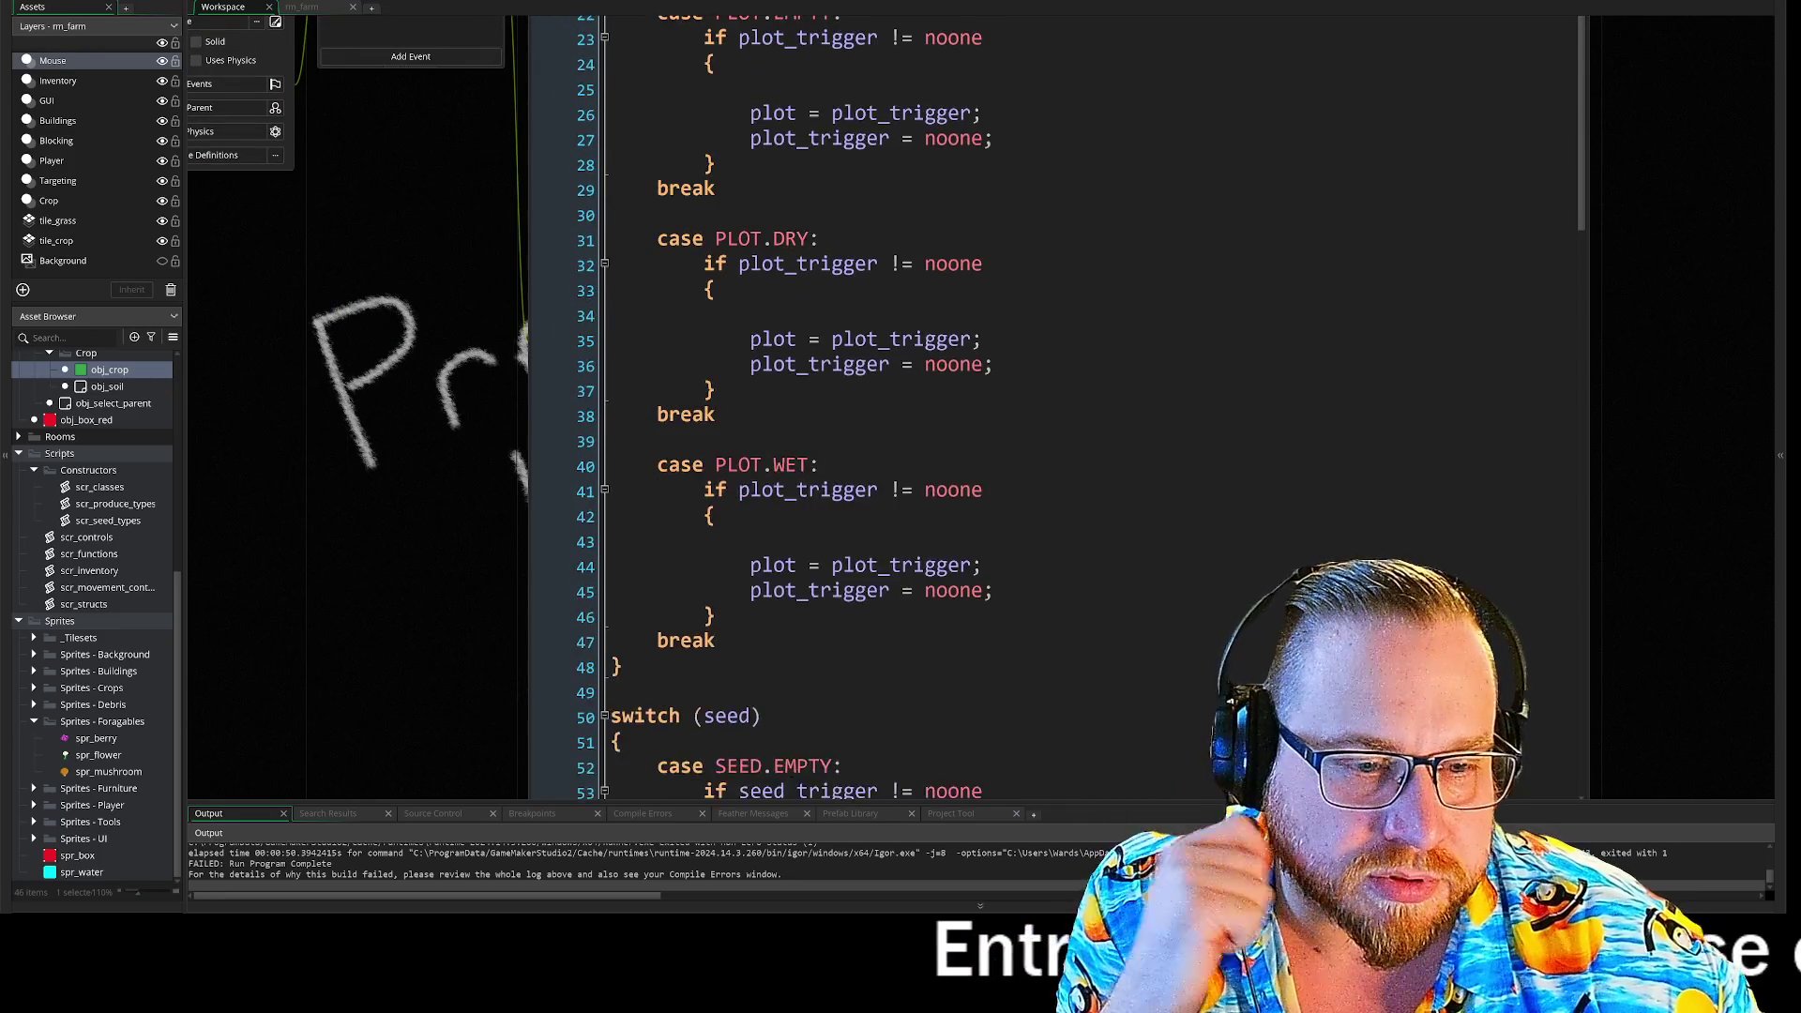
pyautogui.scroll(-15, 1055, 408)
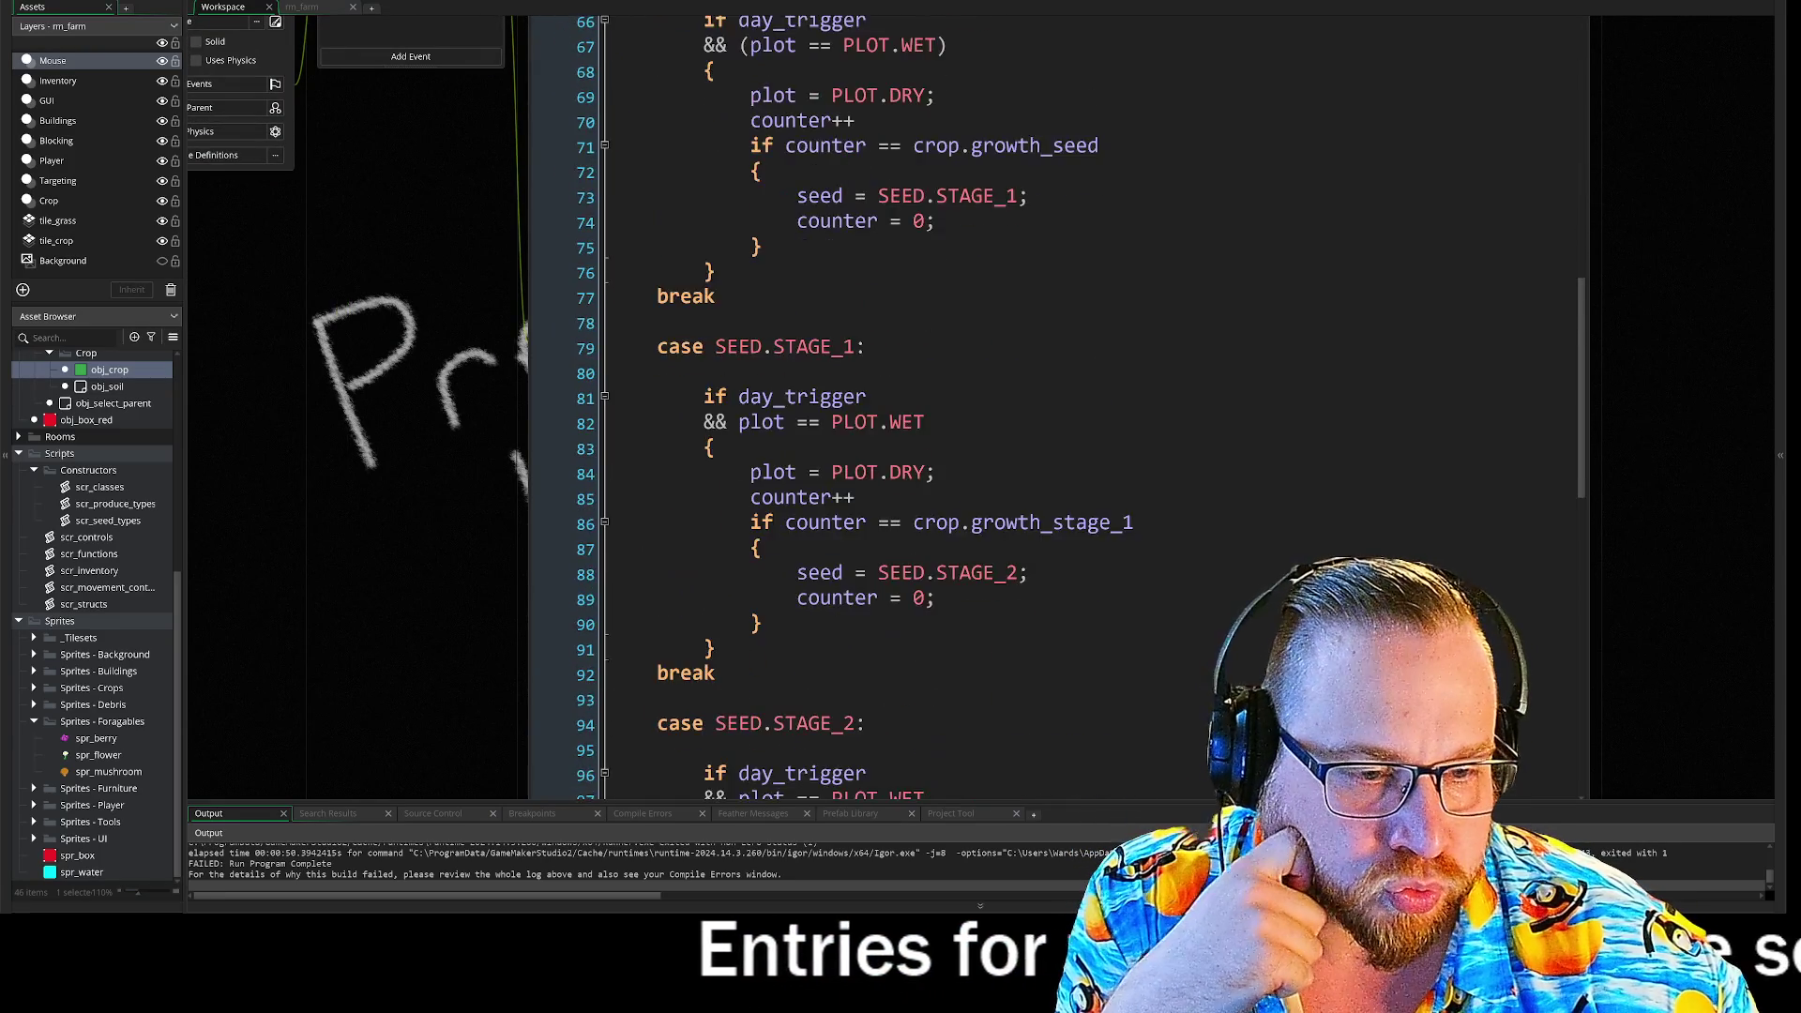
pyautogui.scroll(-13, 1056, 408)
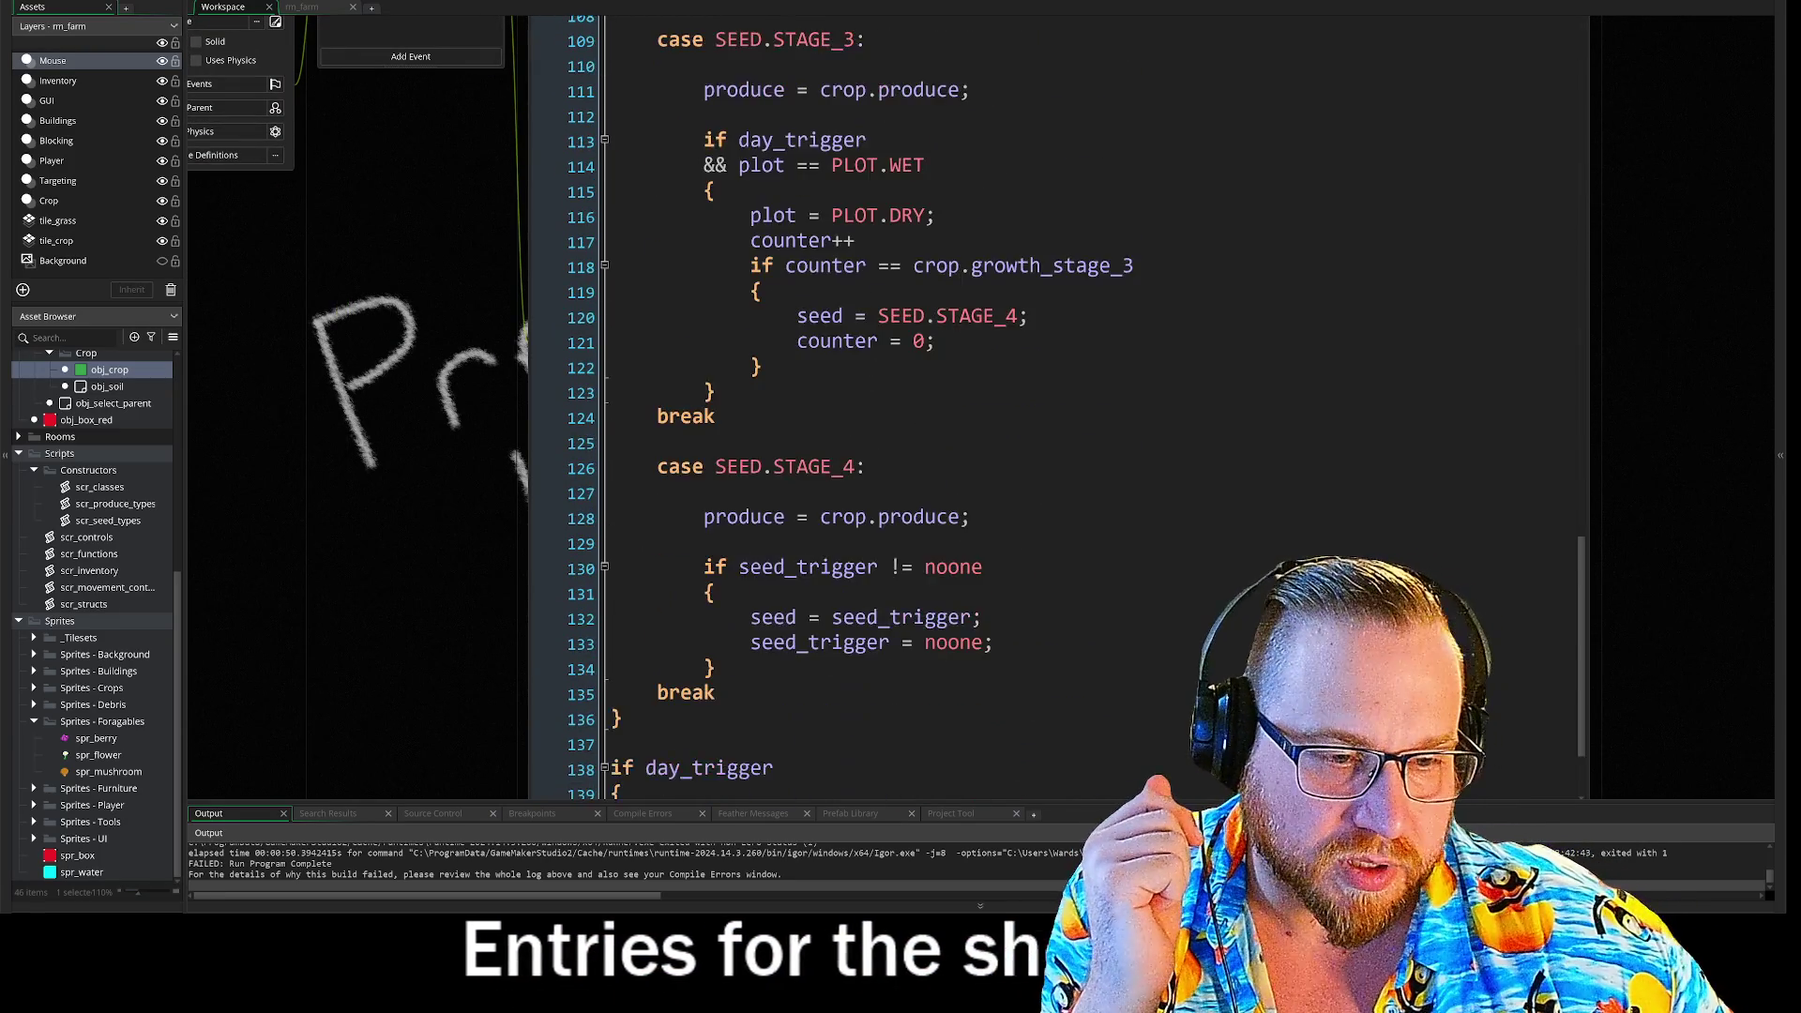
pyautogui.middleClick(727, 663)
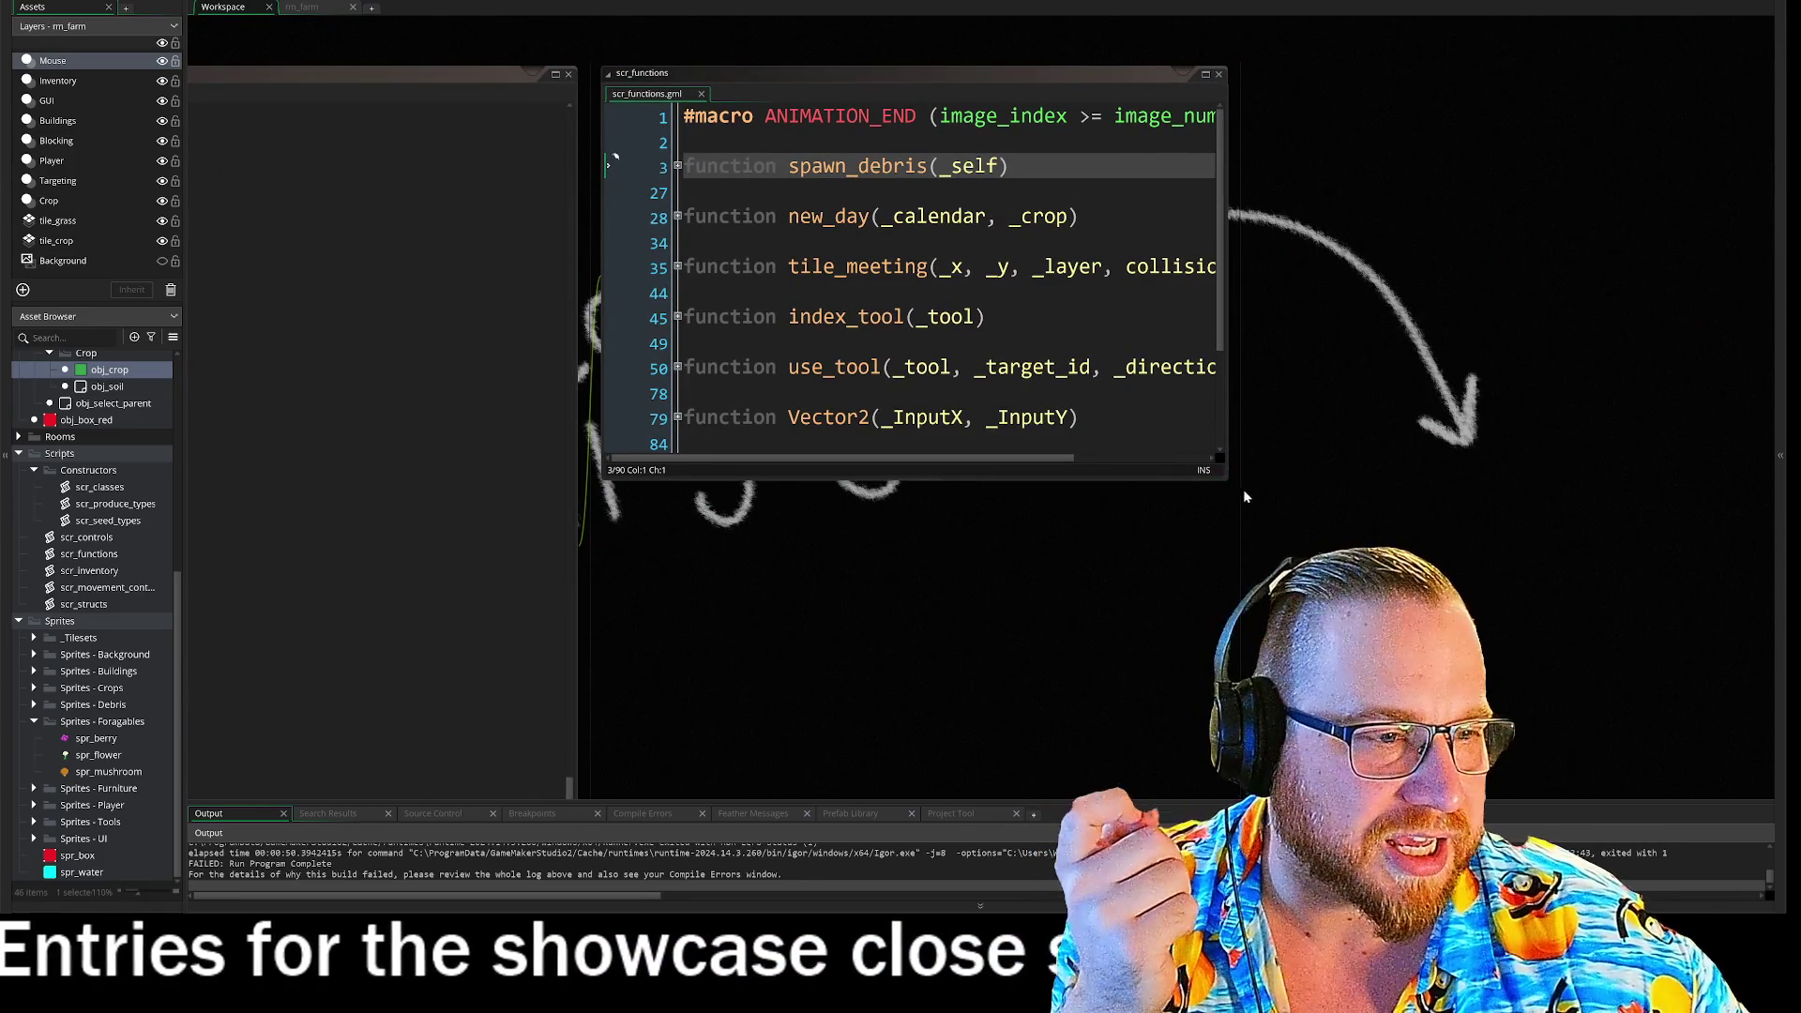
# - Enlarge the scr_functions window and unfold spawn_debris to show its full debris-spawning code
pyautogui.moveTo(1223, 478); pyautogui.dragTo(1567, 744)
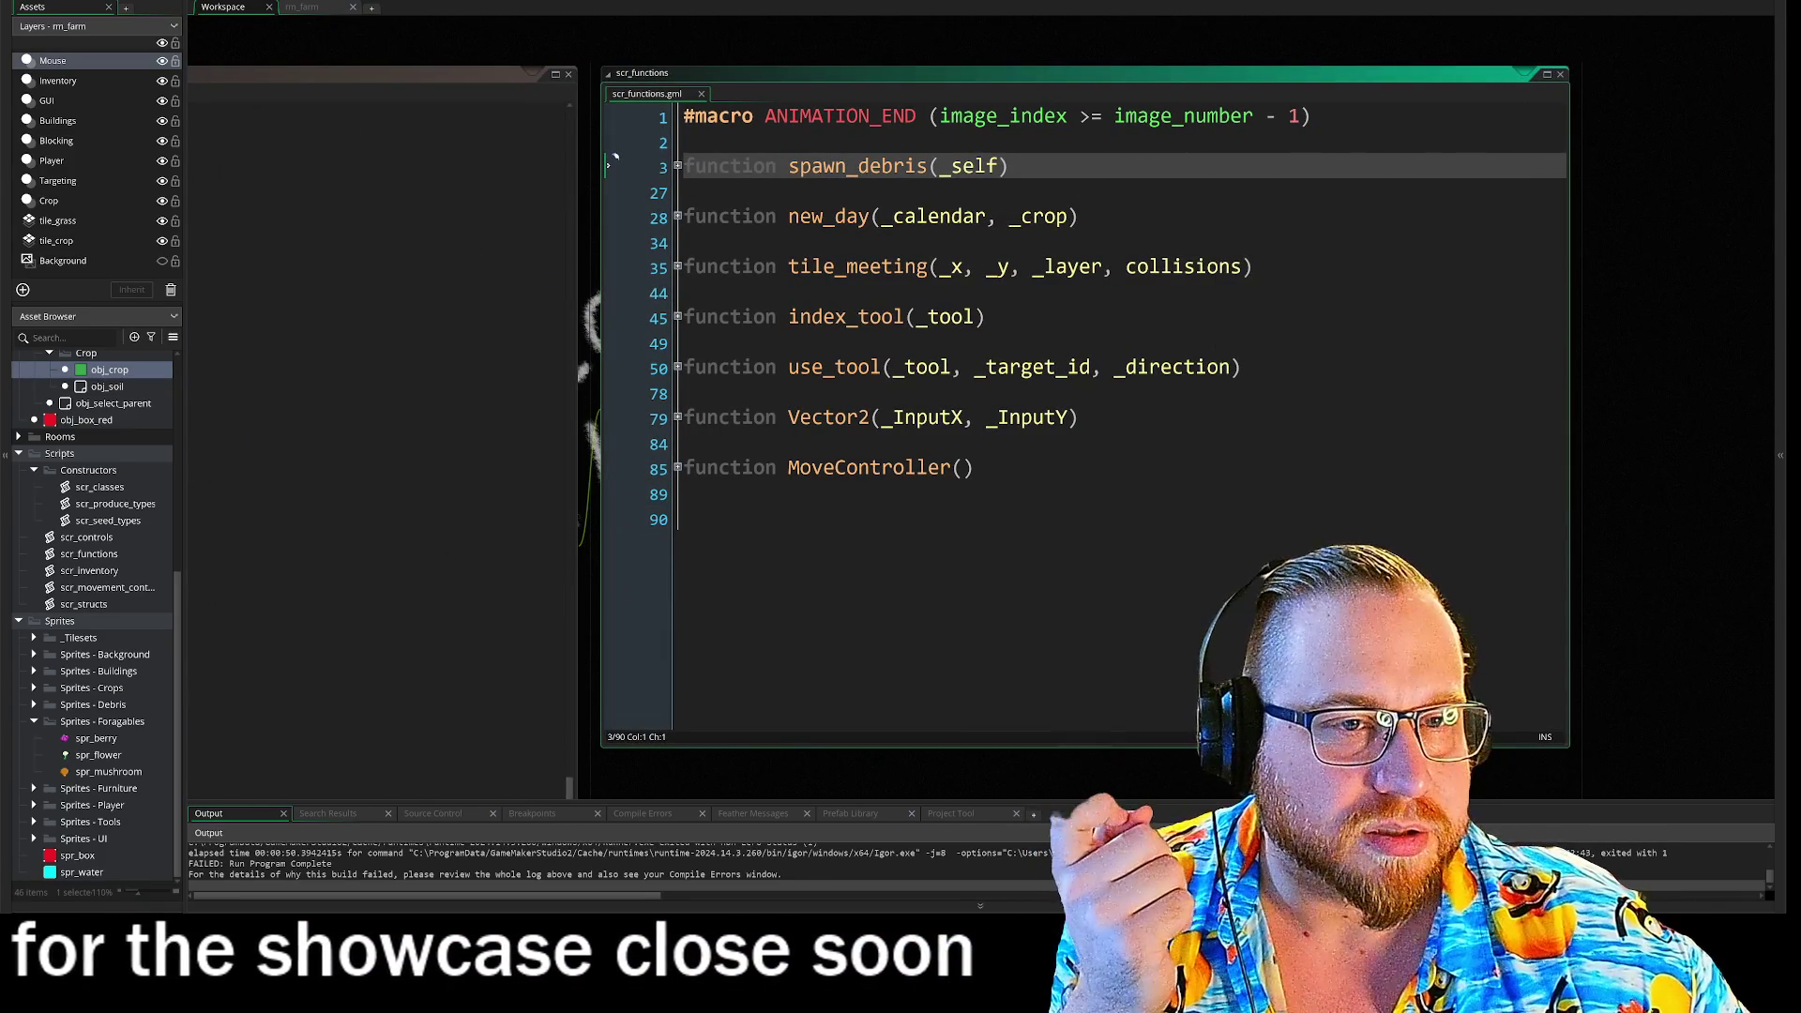
pyautogui.click(677, 166)
pyautogui.click(736, 316)
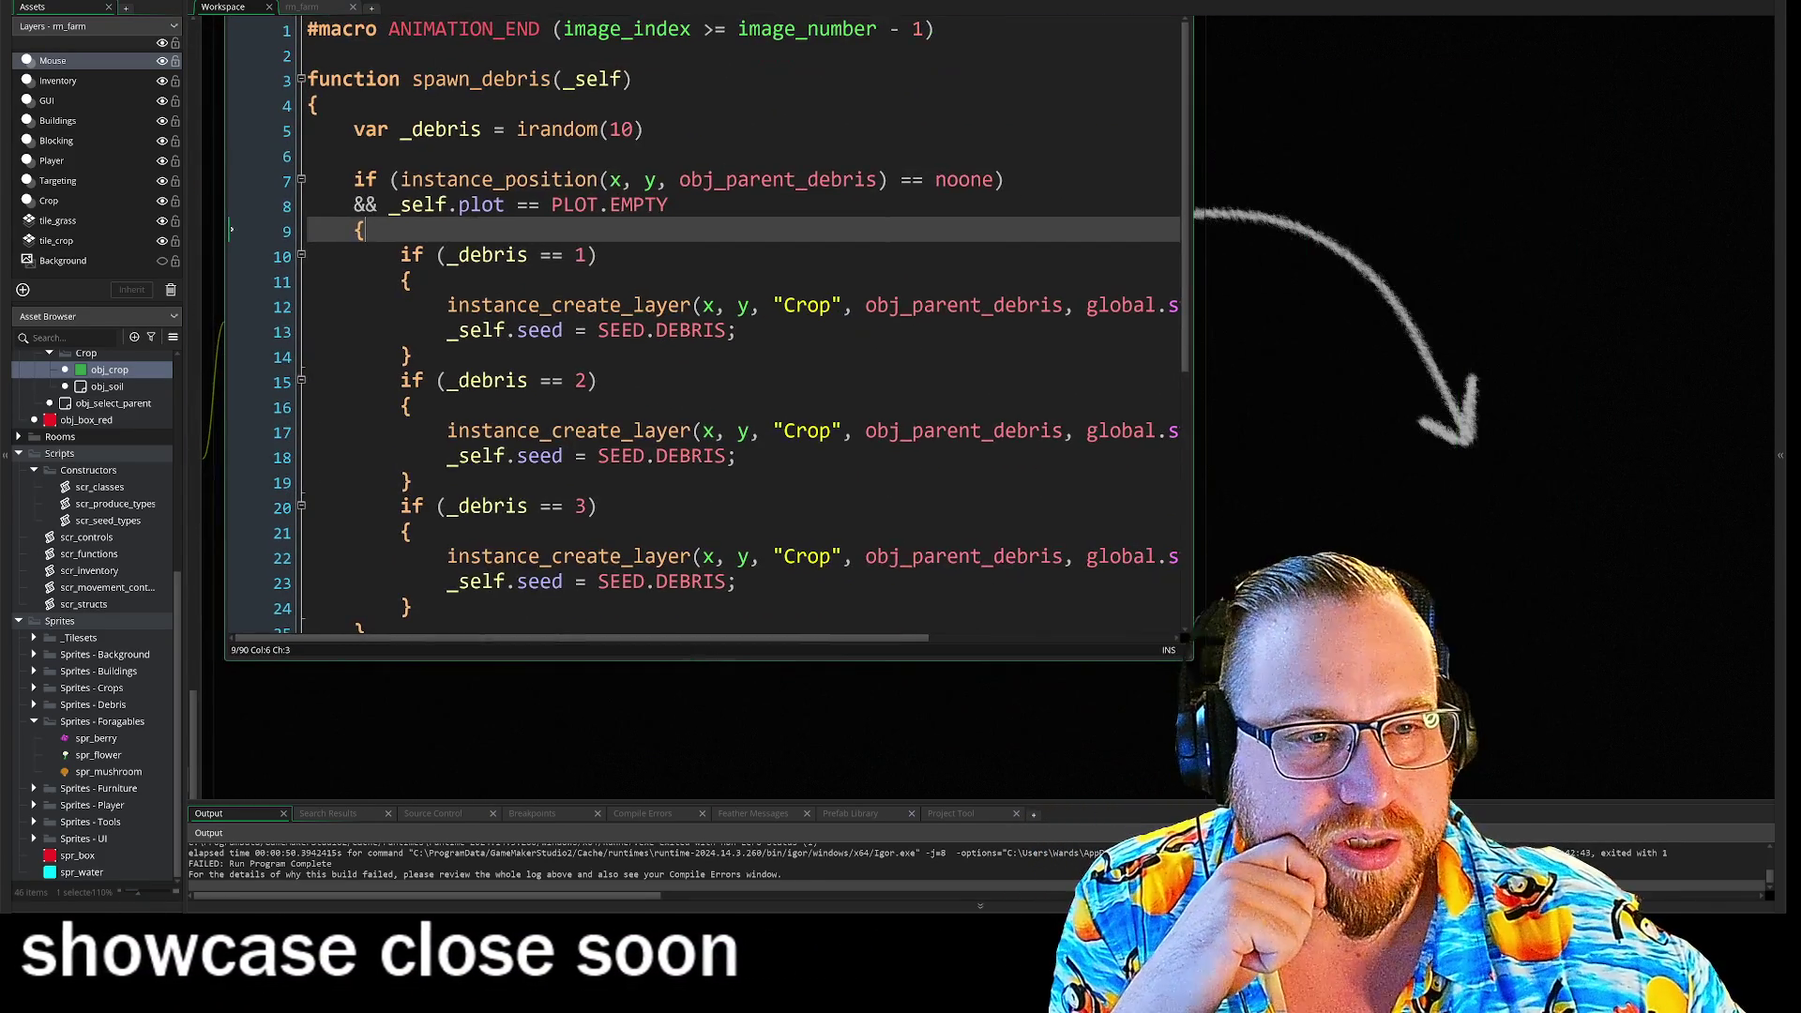
pyautogui.moveTo(1183, 638)
pyautogui.mouseDown()
pyautogui.moveTo(1613, 798)
pyautogui.moveTo(1703, 797)
pyautogui.mouseUp()
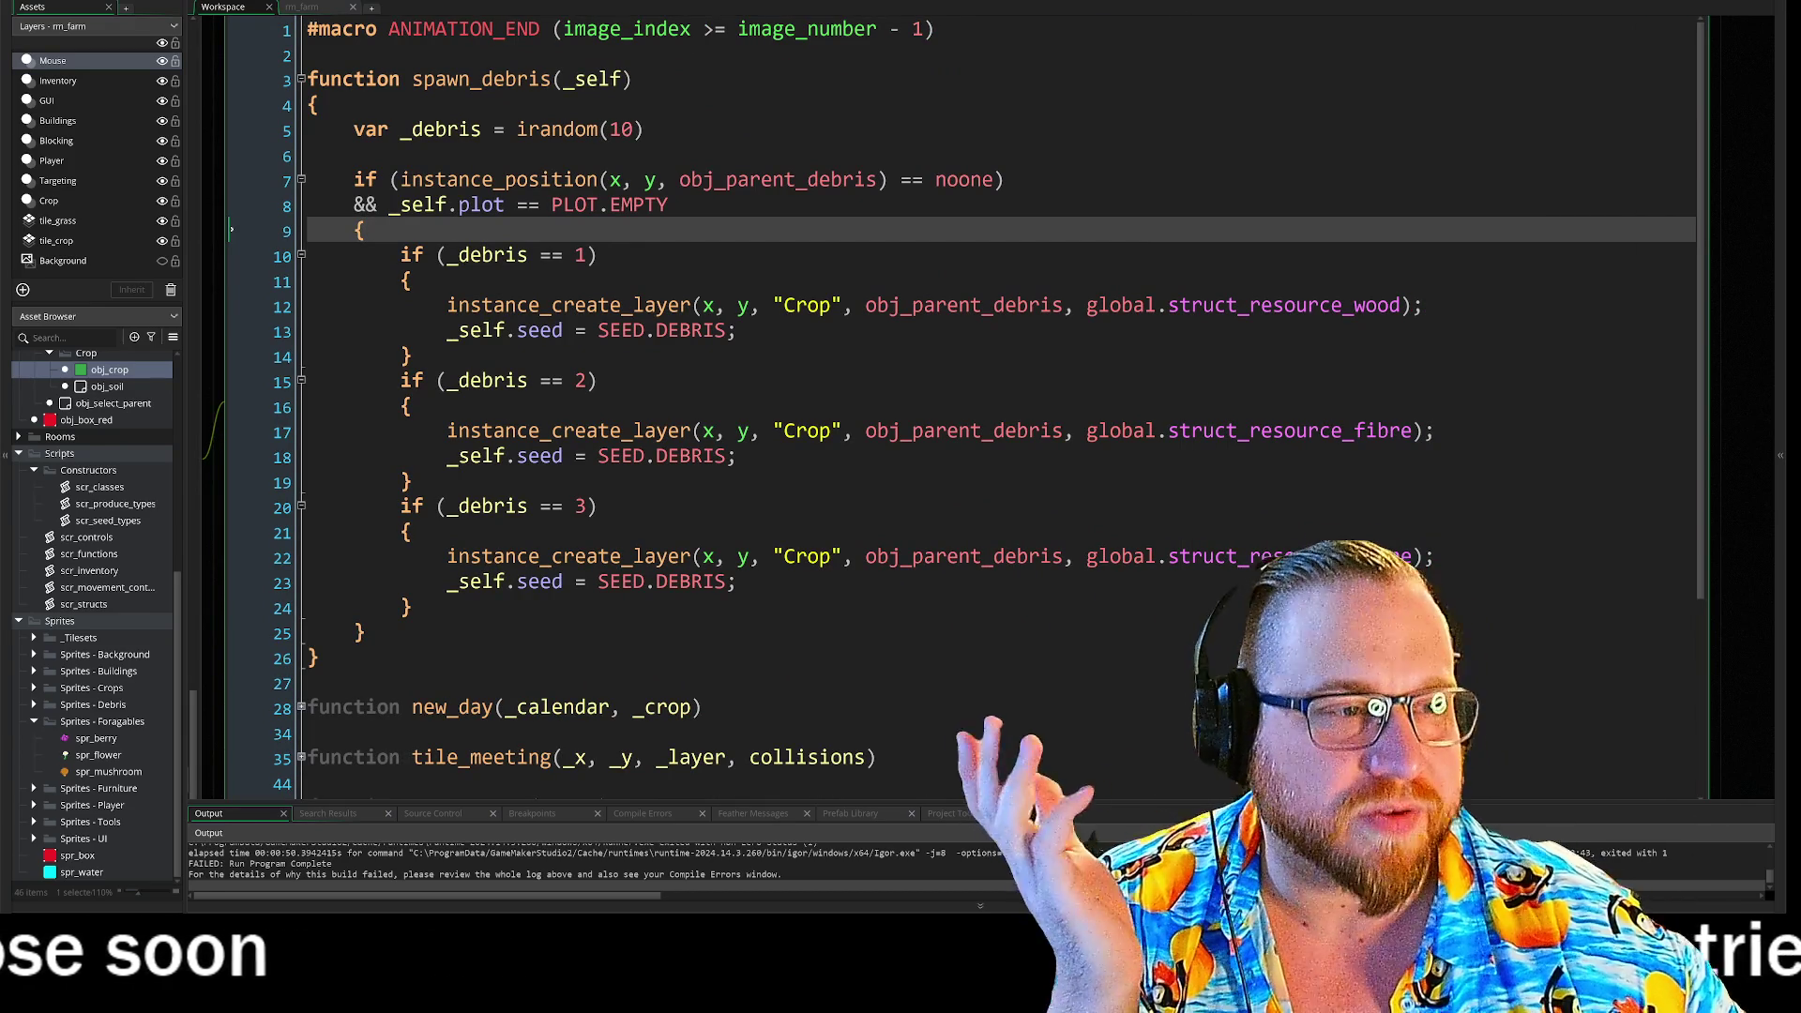
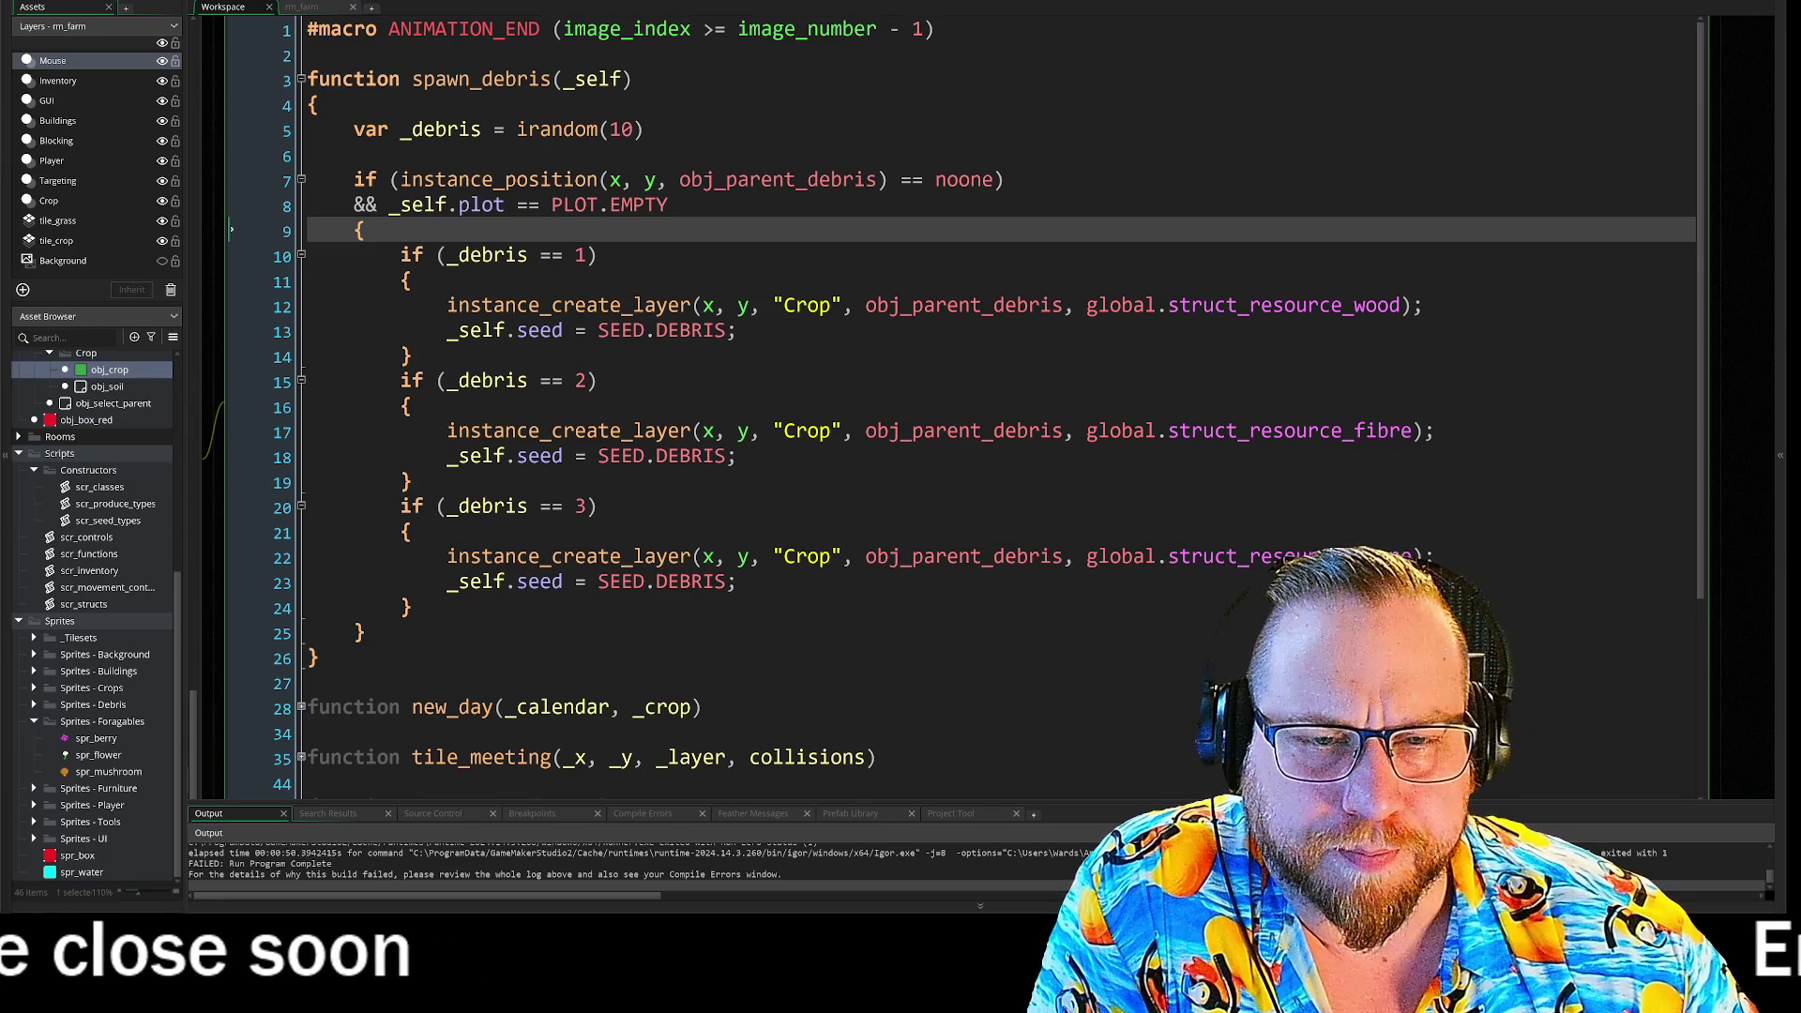
# - Review spawn_debris by selecting its spawn condition code and the line-8 plot check
pyautogui.moveTo(398, 179); pyautogui.dragTo(412, 532)
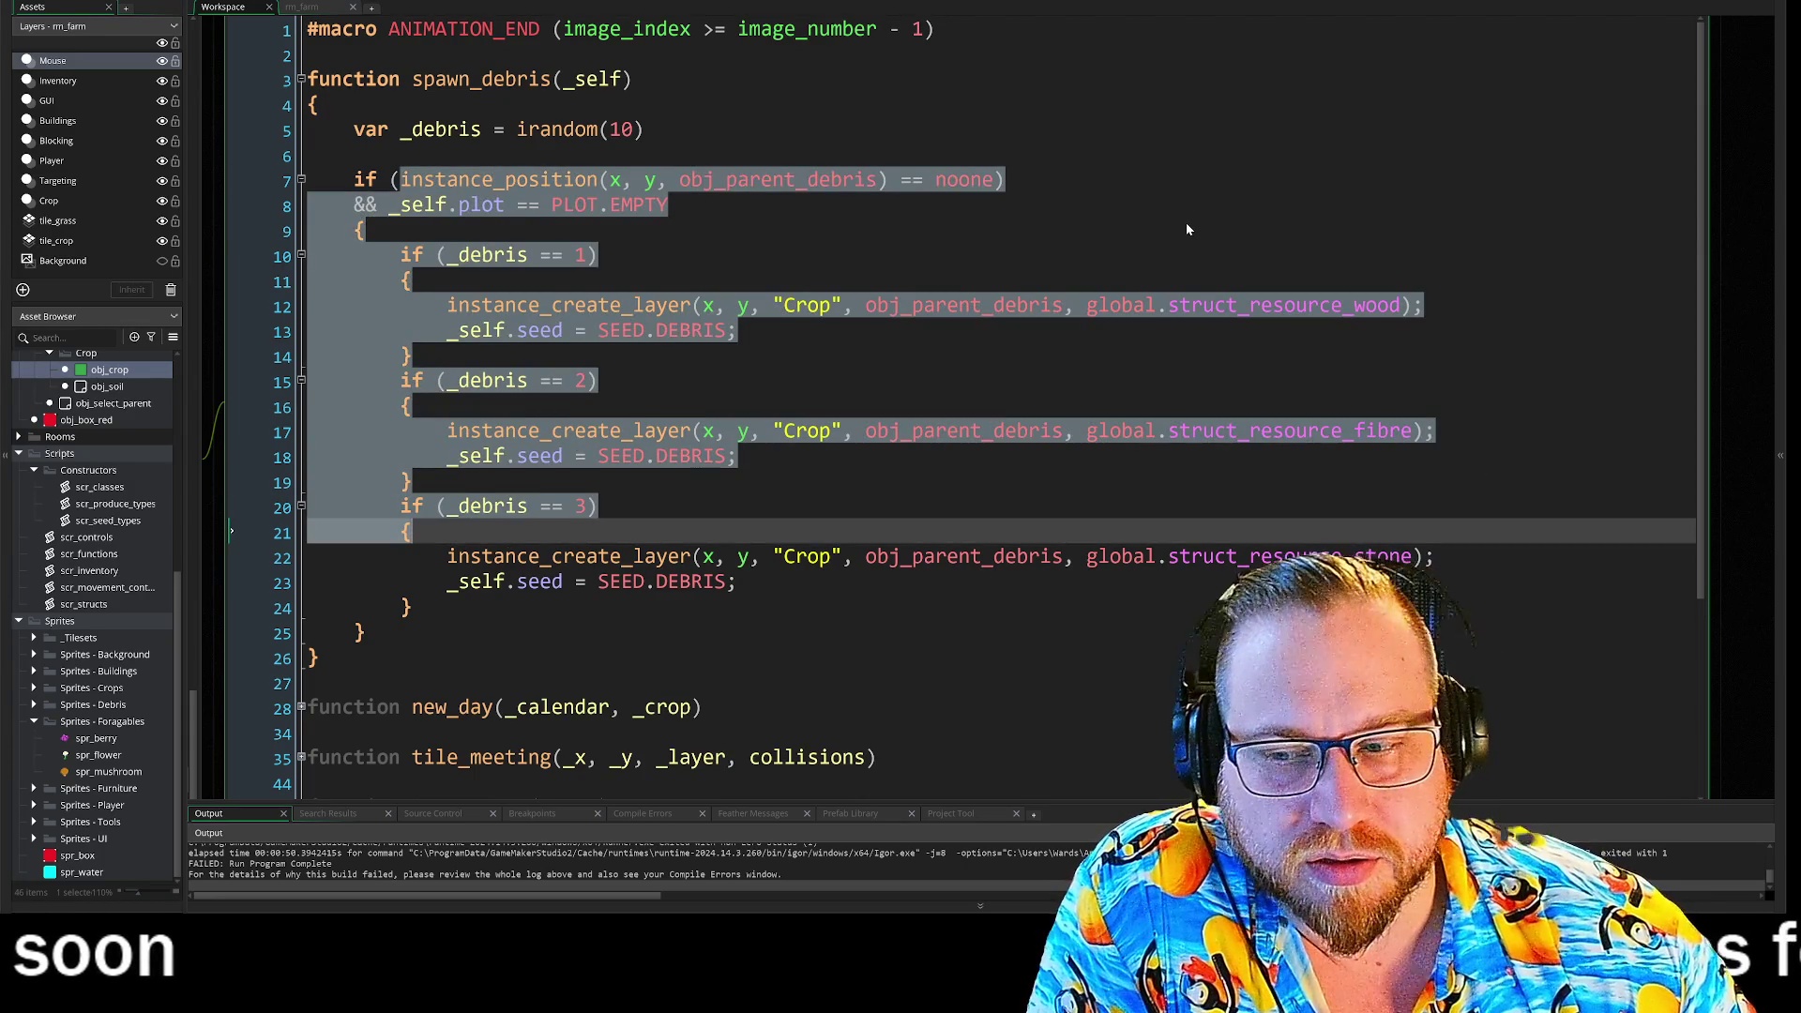
pyautogui.click(1186, 225)
pyautogui.moveTo(401, 205); pyautogui.dragTo(528, 204)
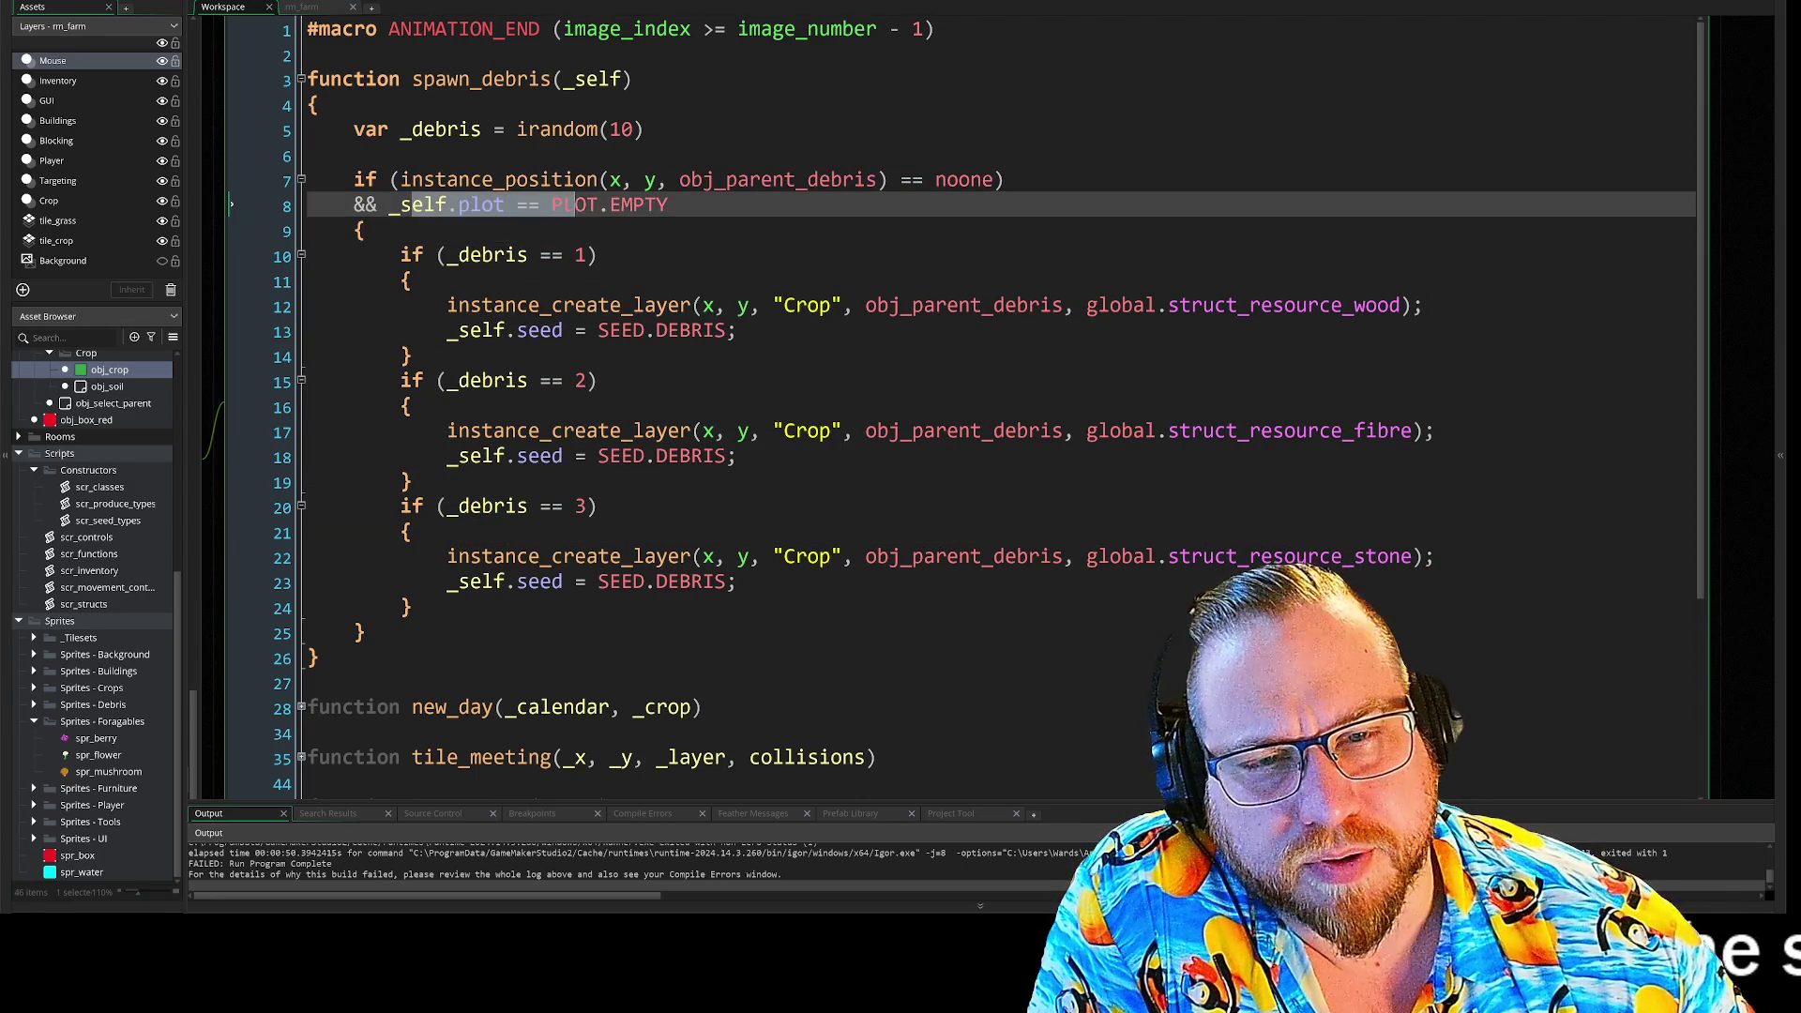
pyautogui.click(597, 254)
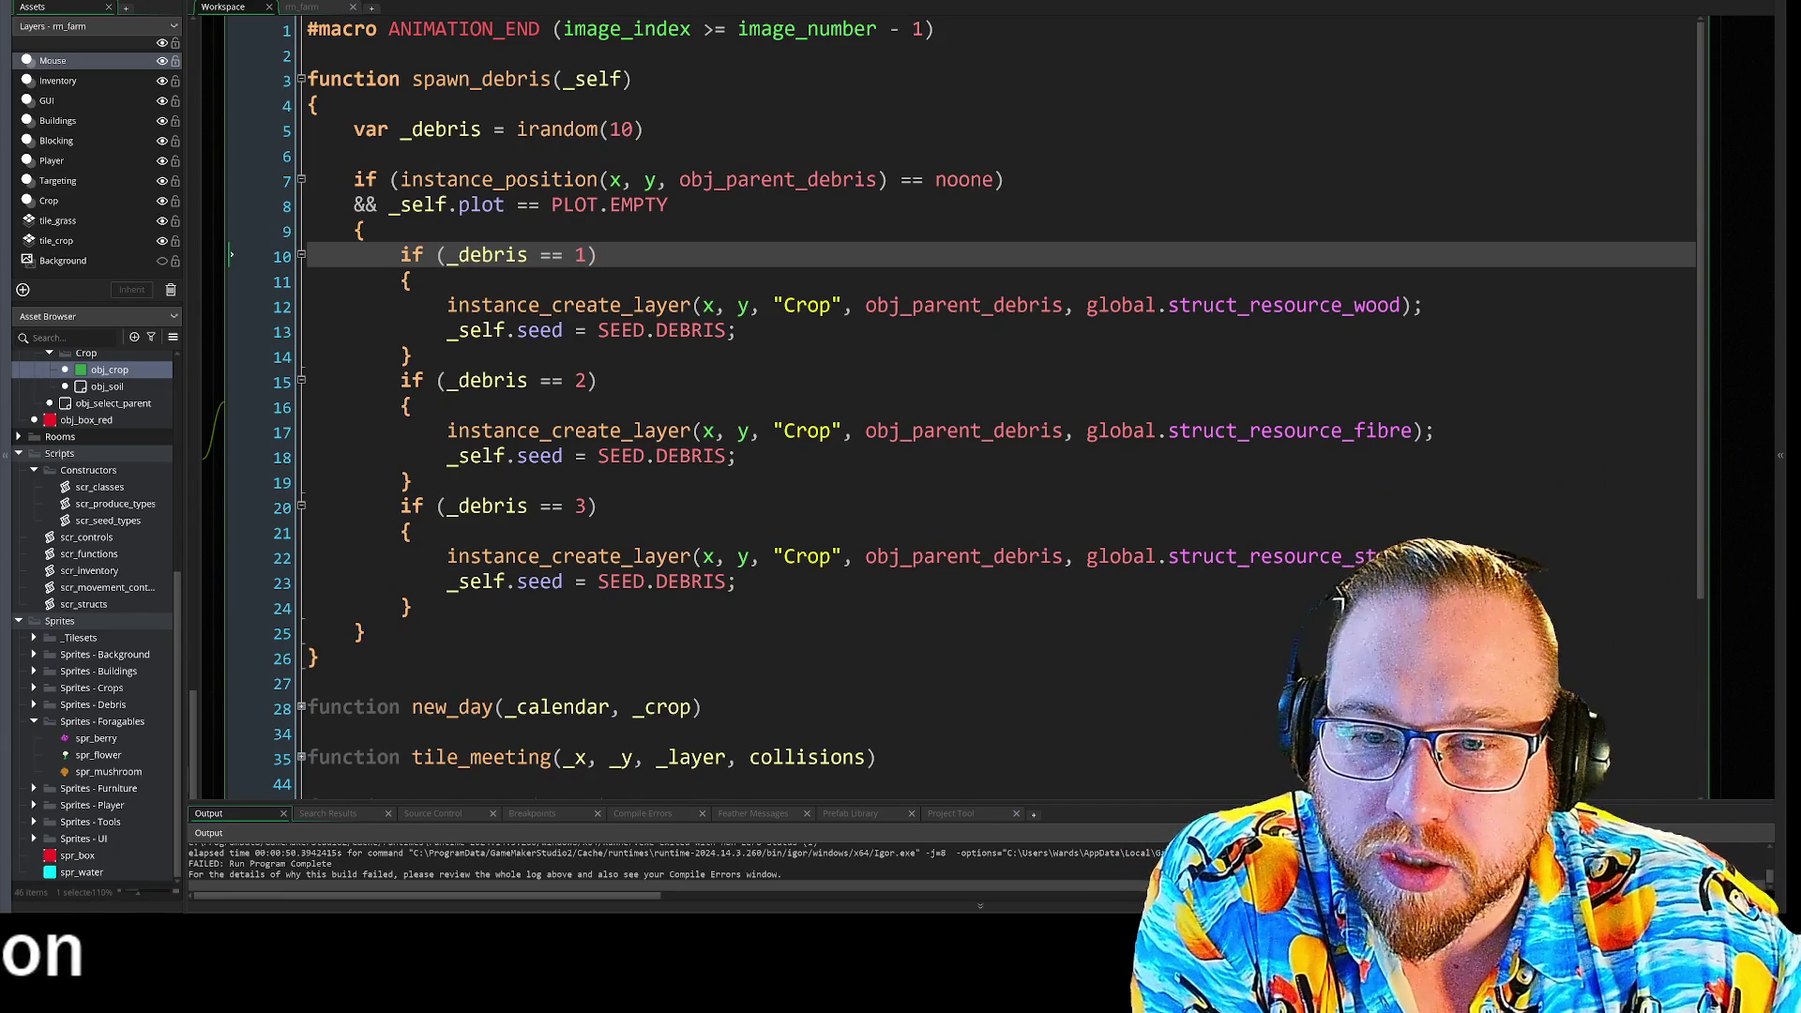
# - Expand _Object - Director to show obj_calendar, obj_mouse and obj_movement_controller, and widen the asset list
pyautogui.scroll(6, 81, 507)
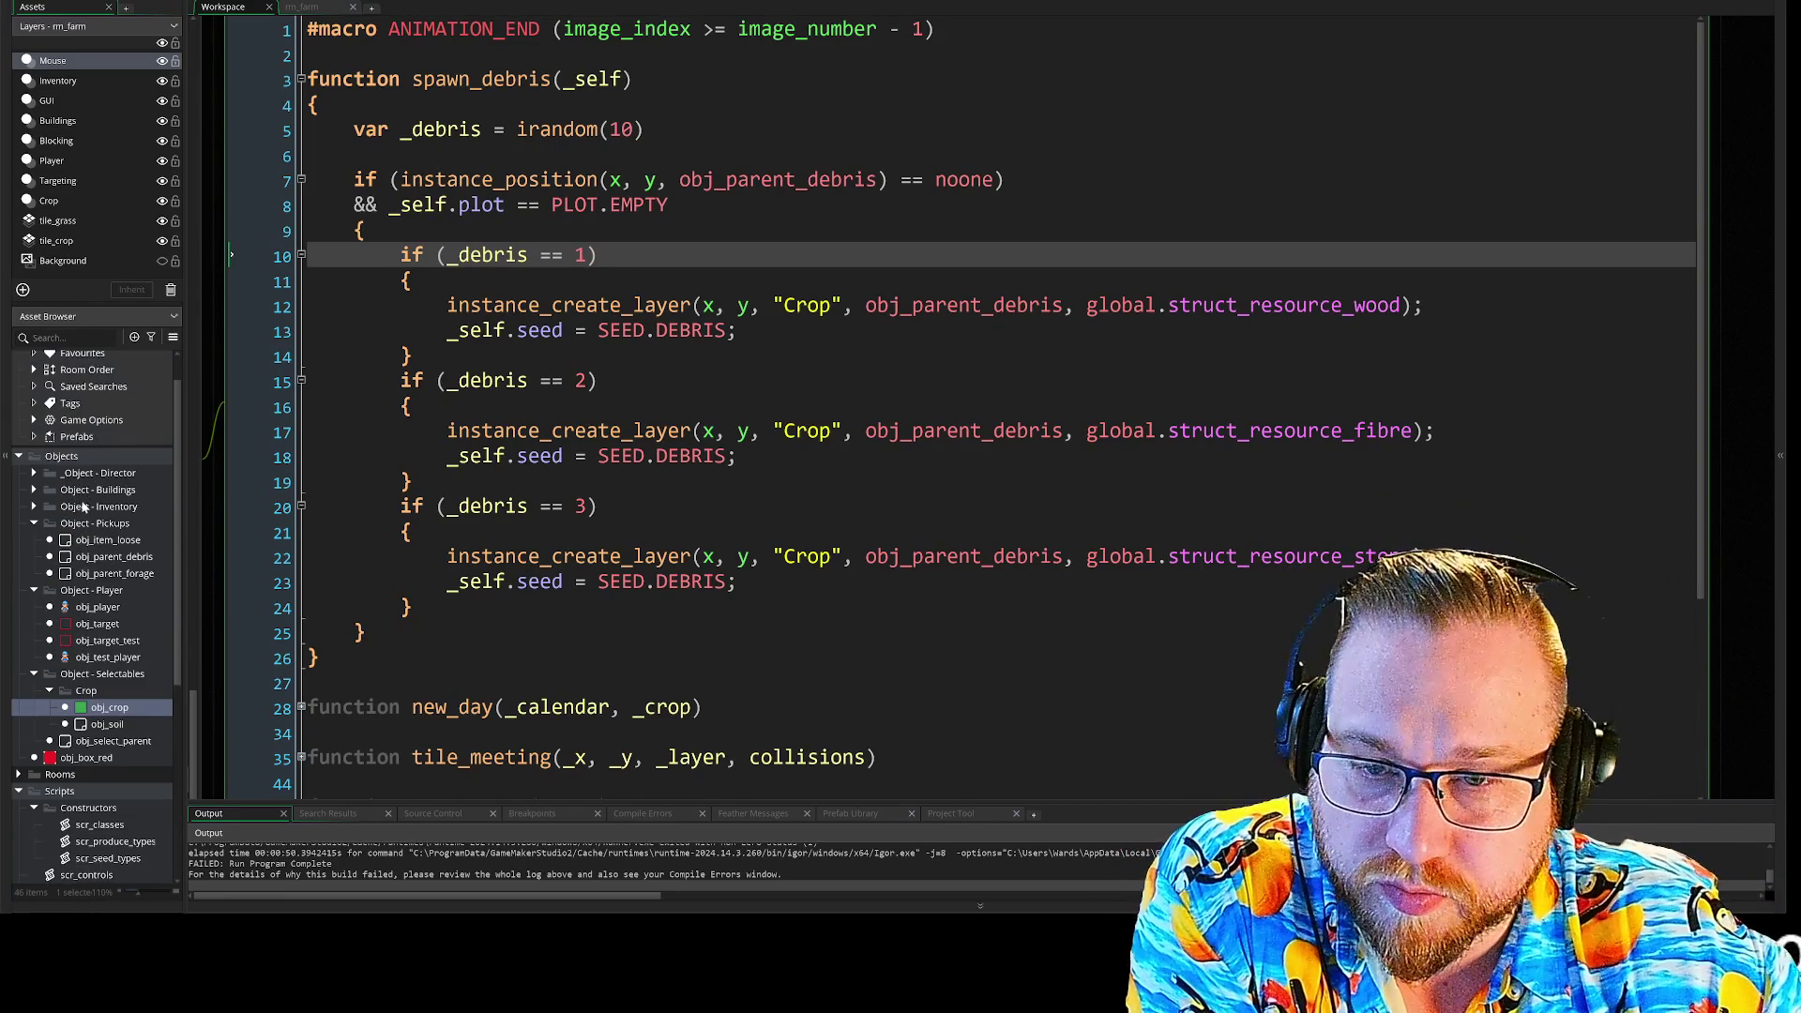
pyautogui.scroll(-1, 97, 522)
pyautogui.click(34, 418)
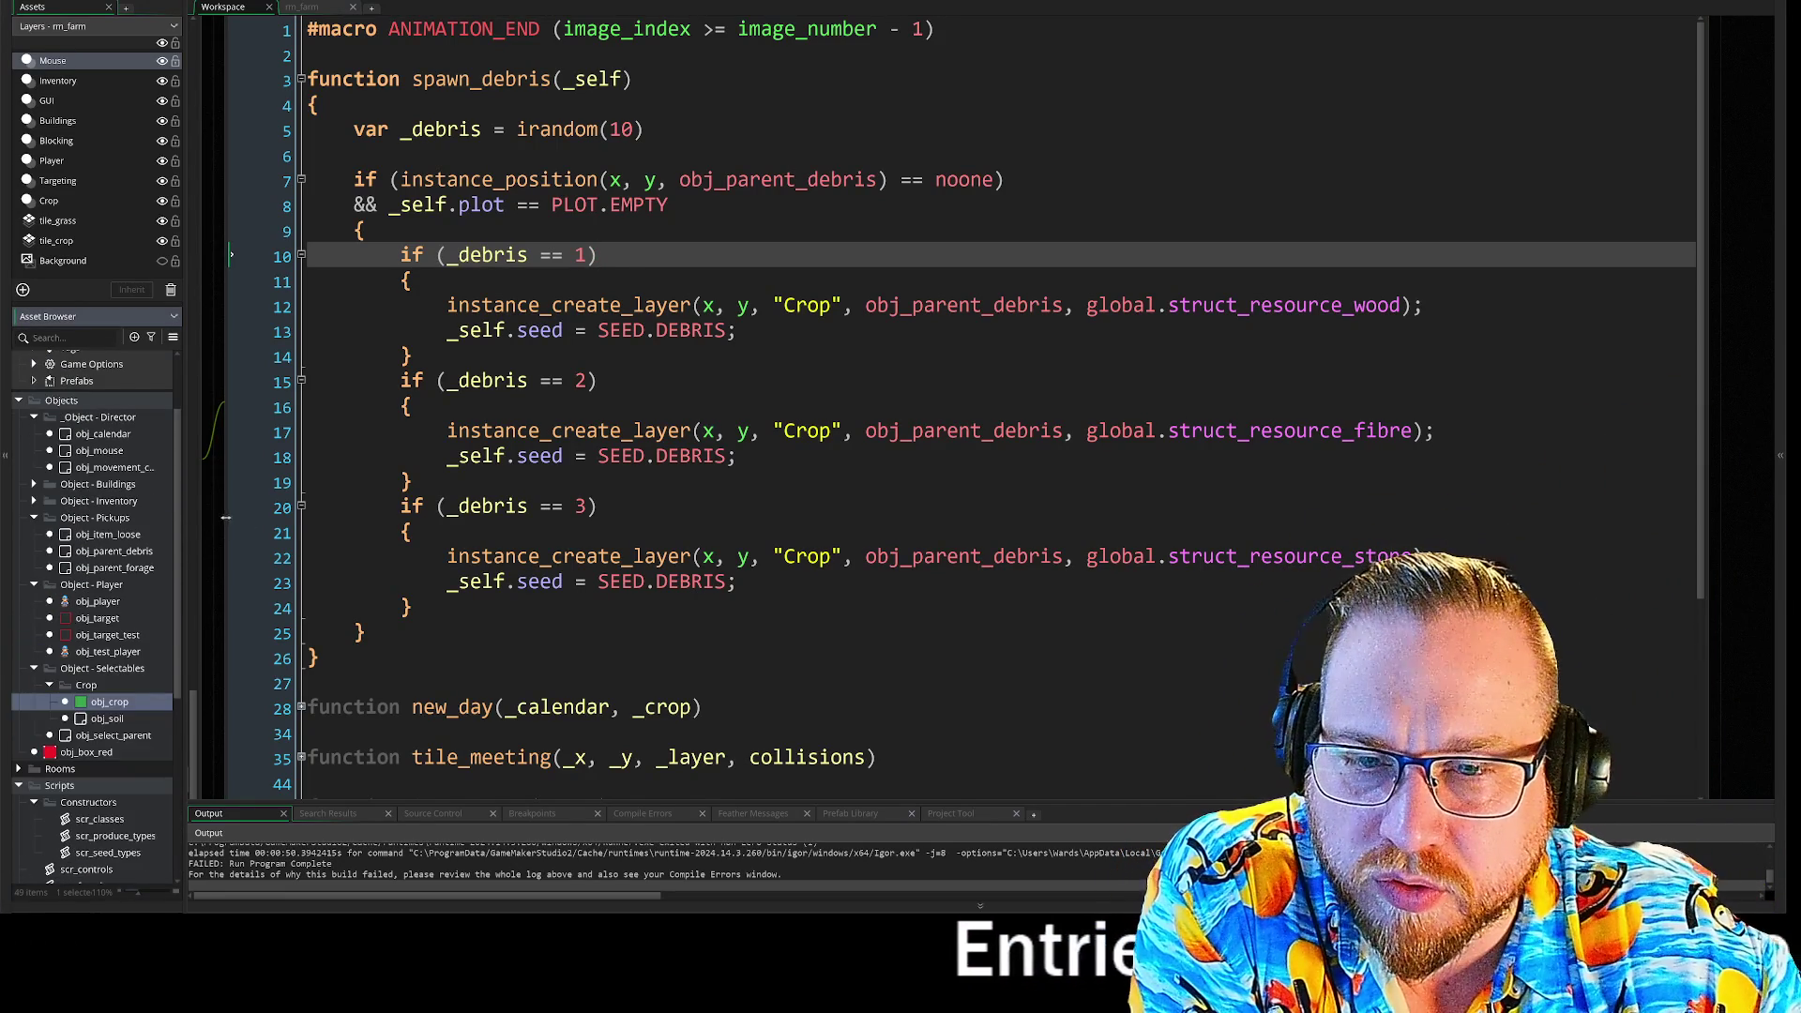
pyautogui.moveTo(201, 505); pyautogui.dragTo(335, 504)
pyautogui.moveTo(184, 521); pyautogui.dragTo(434, 544)
pyautogui.scroll(4, 147, 553)
pyautogui.scroll(-3, 380, 553)
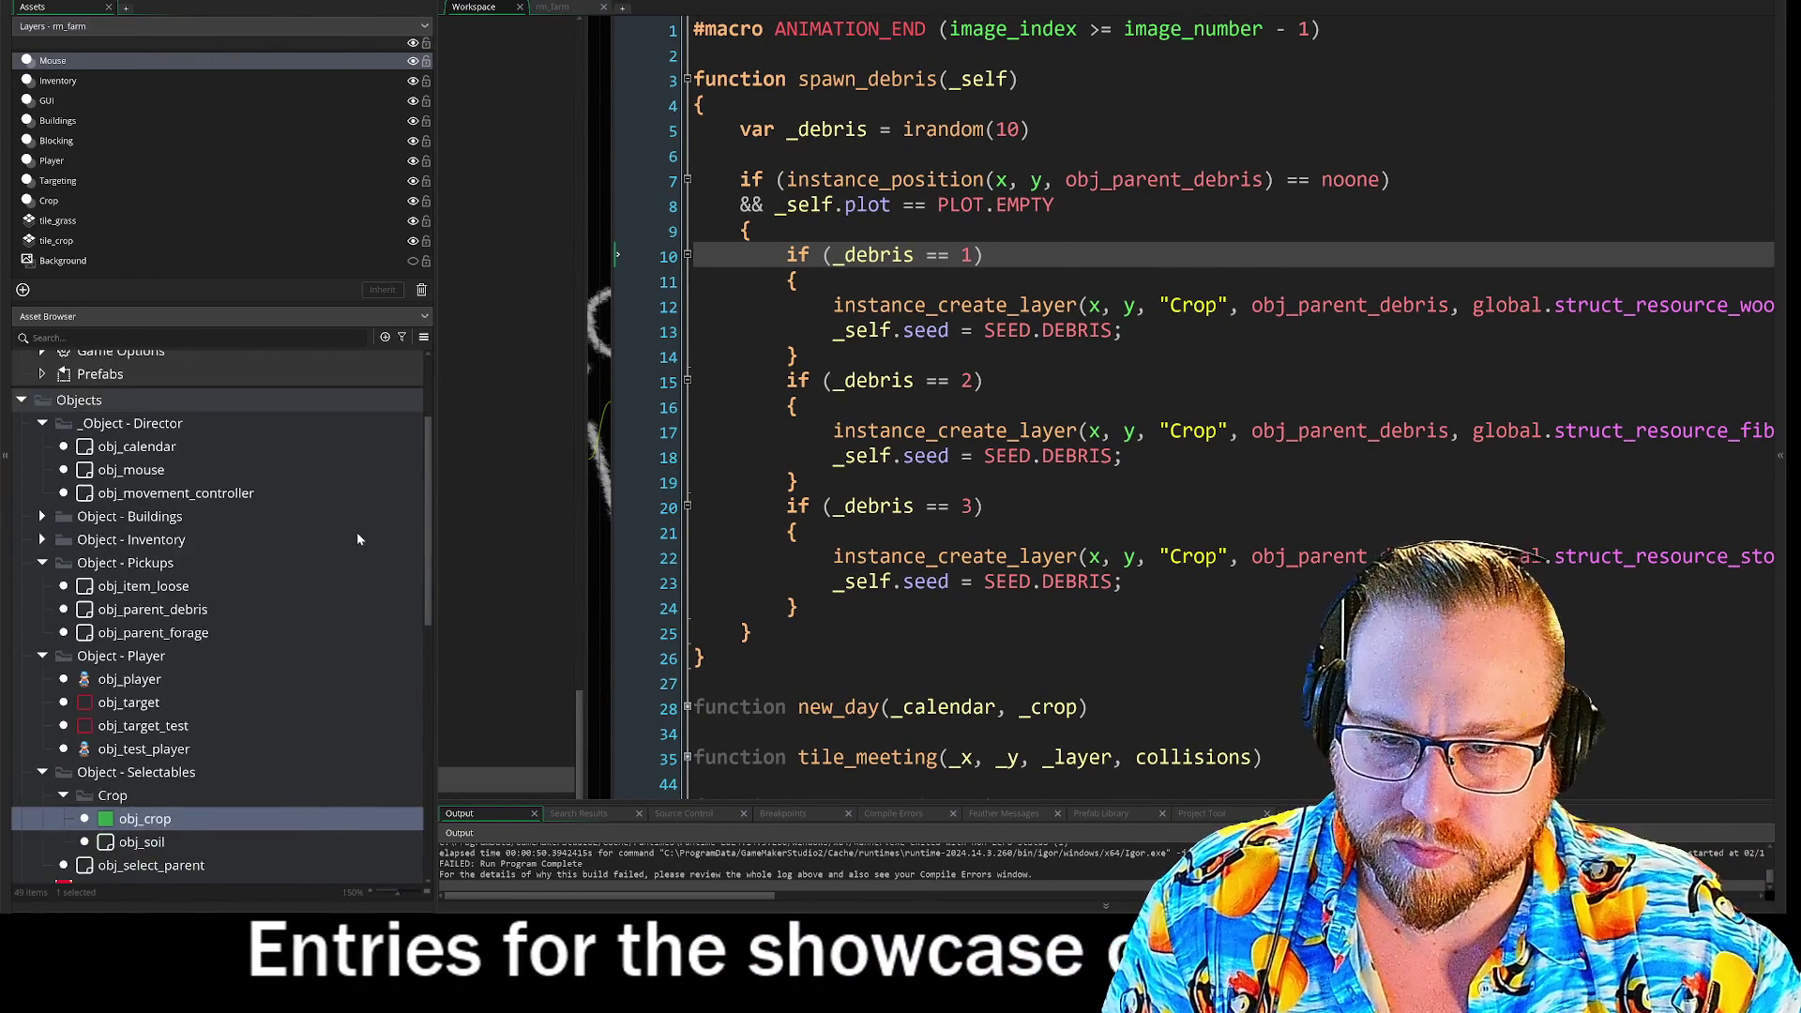
pyautogui.scroll(1, 354, 535)
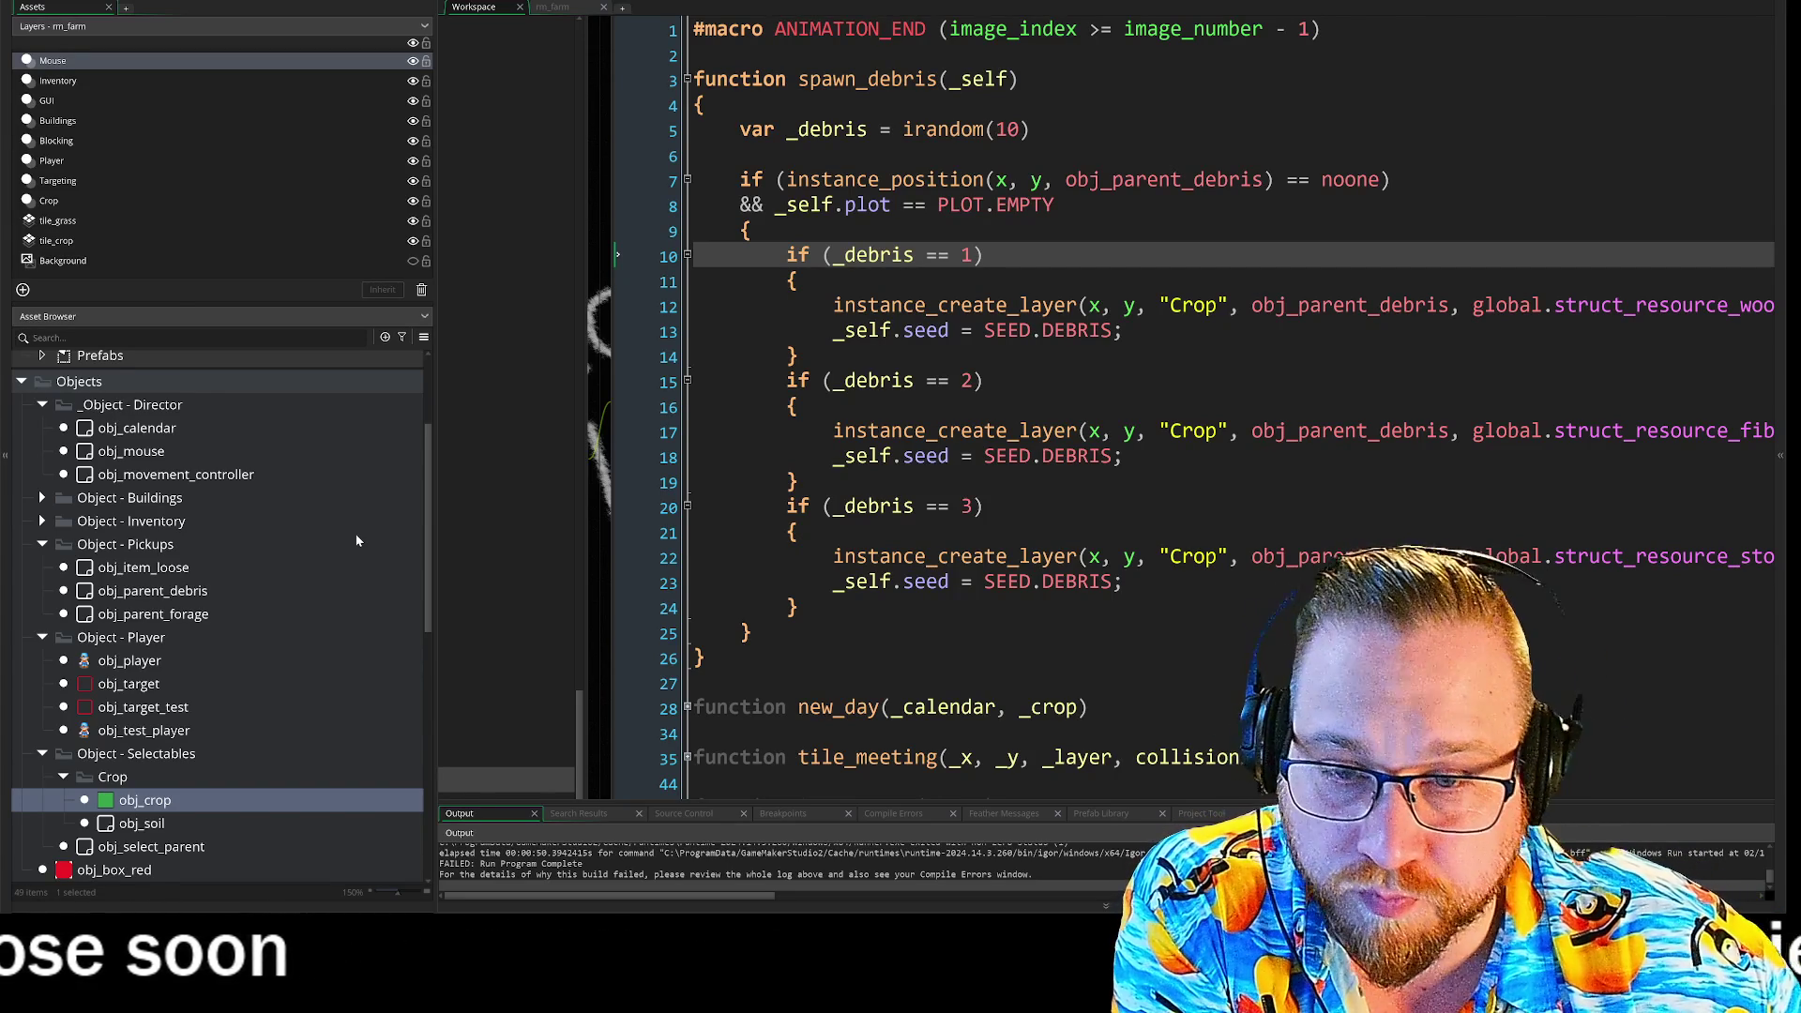
# - Read through obj_movement_controller's Create event with its MovementController constructor and MoveSpeed
pyautogui.doubleClick(169, 474)
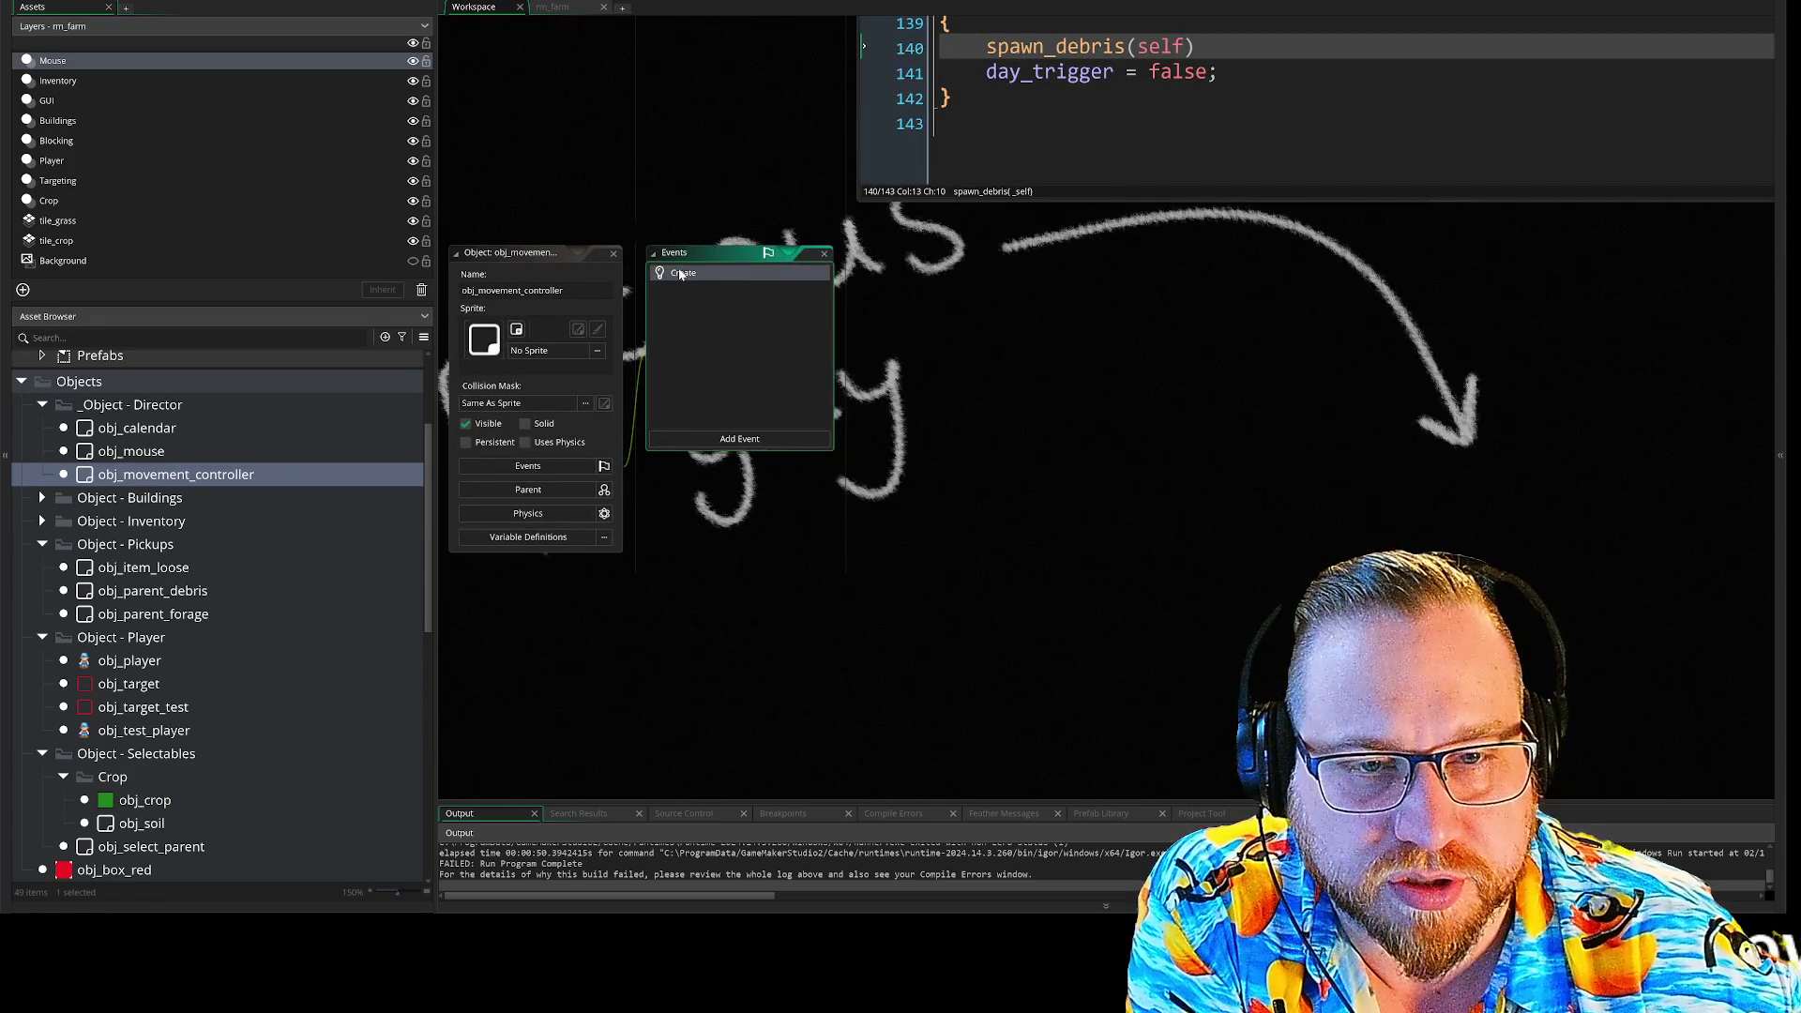
pyautogui.doubleClick(681, 272)
pyautogui.scroll(-1, 938, 447)
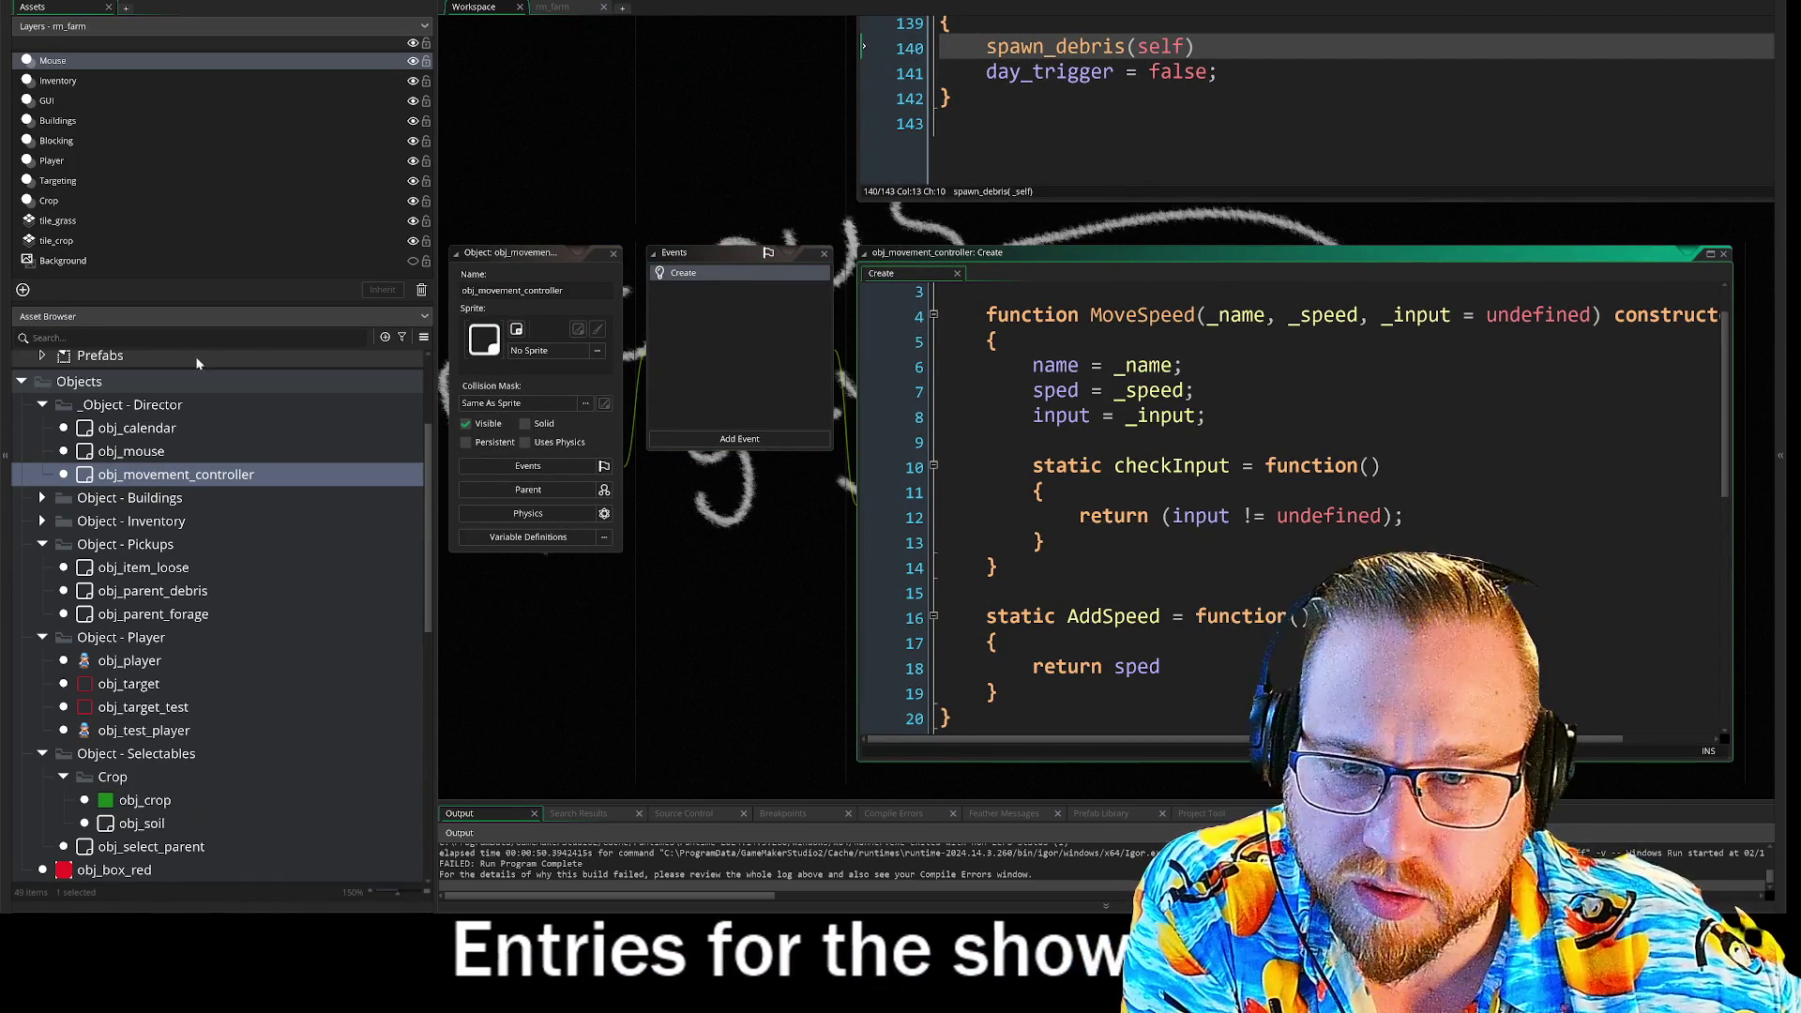
pyautogui.scroll(1, 1295, 506)
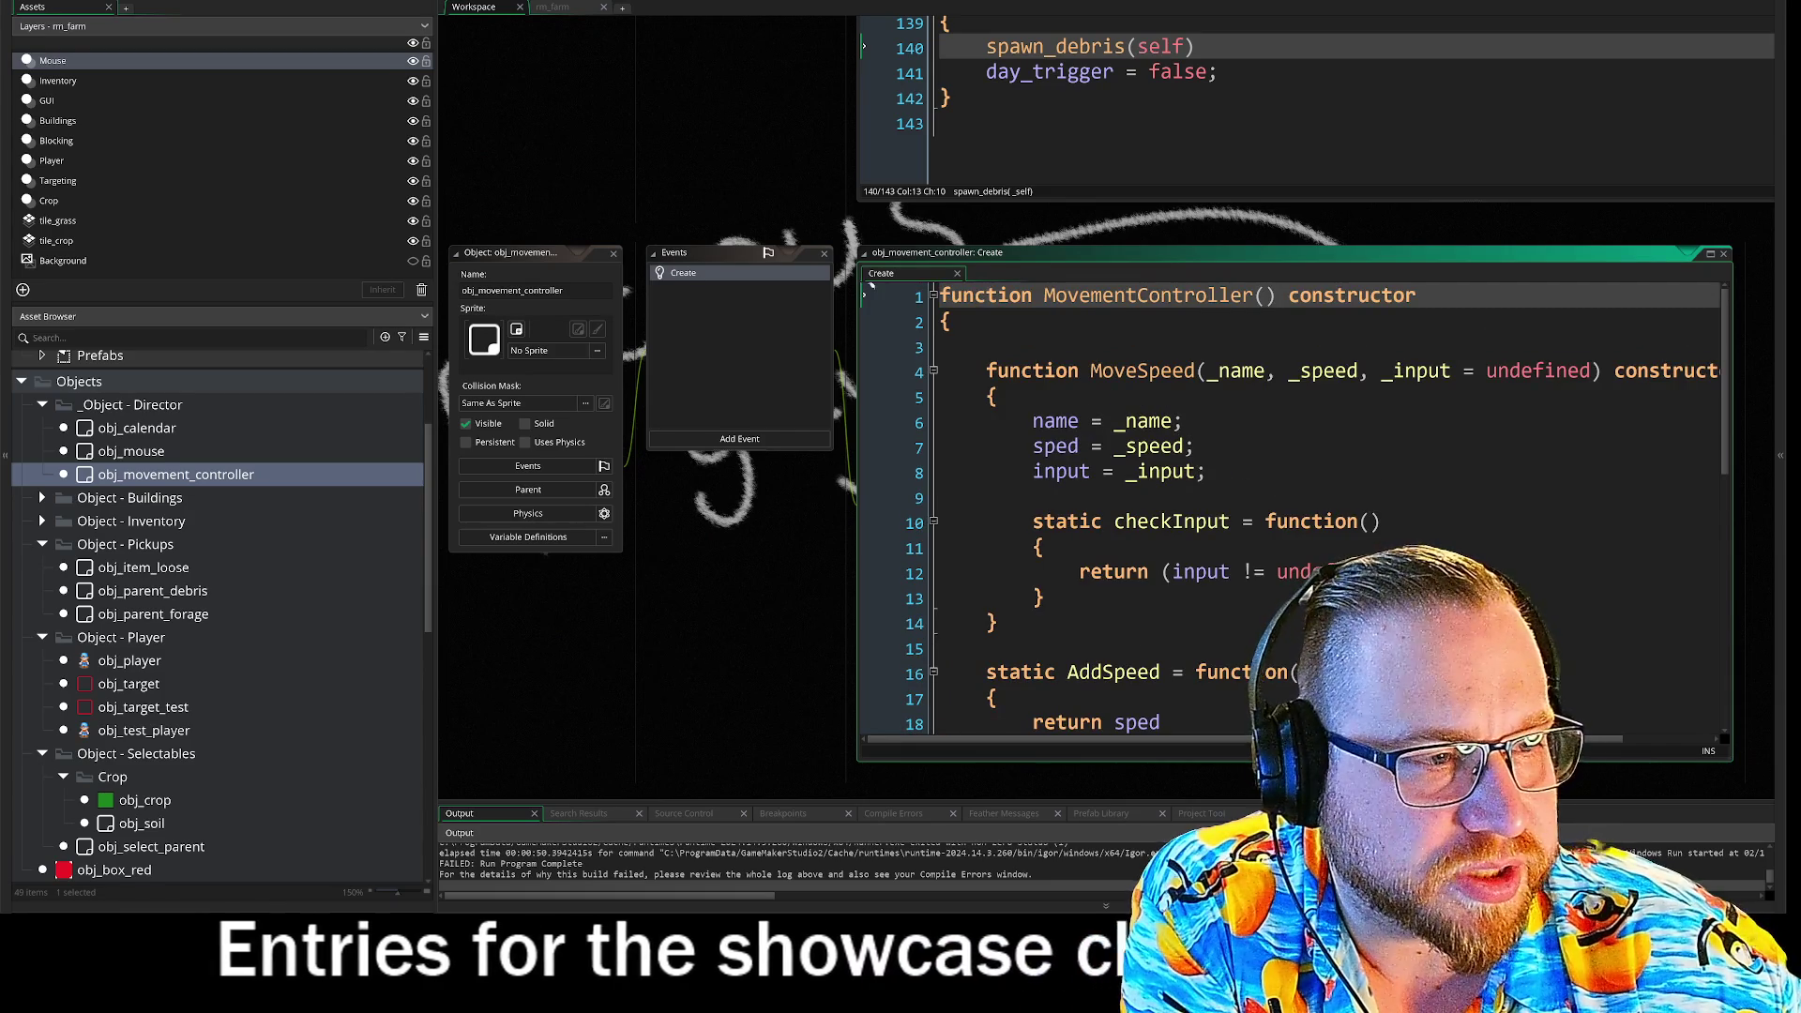
pyautogui.scroll(-4, 1294, 507)
pyautogui.scroll(-4, 1295, 507)
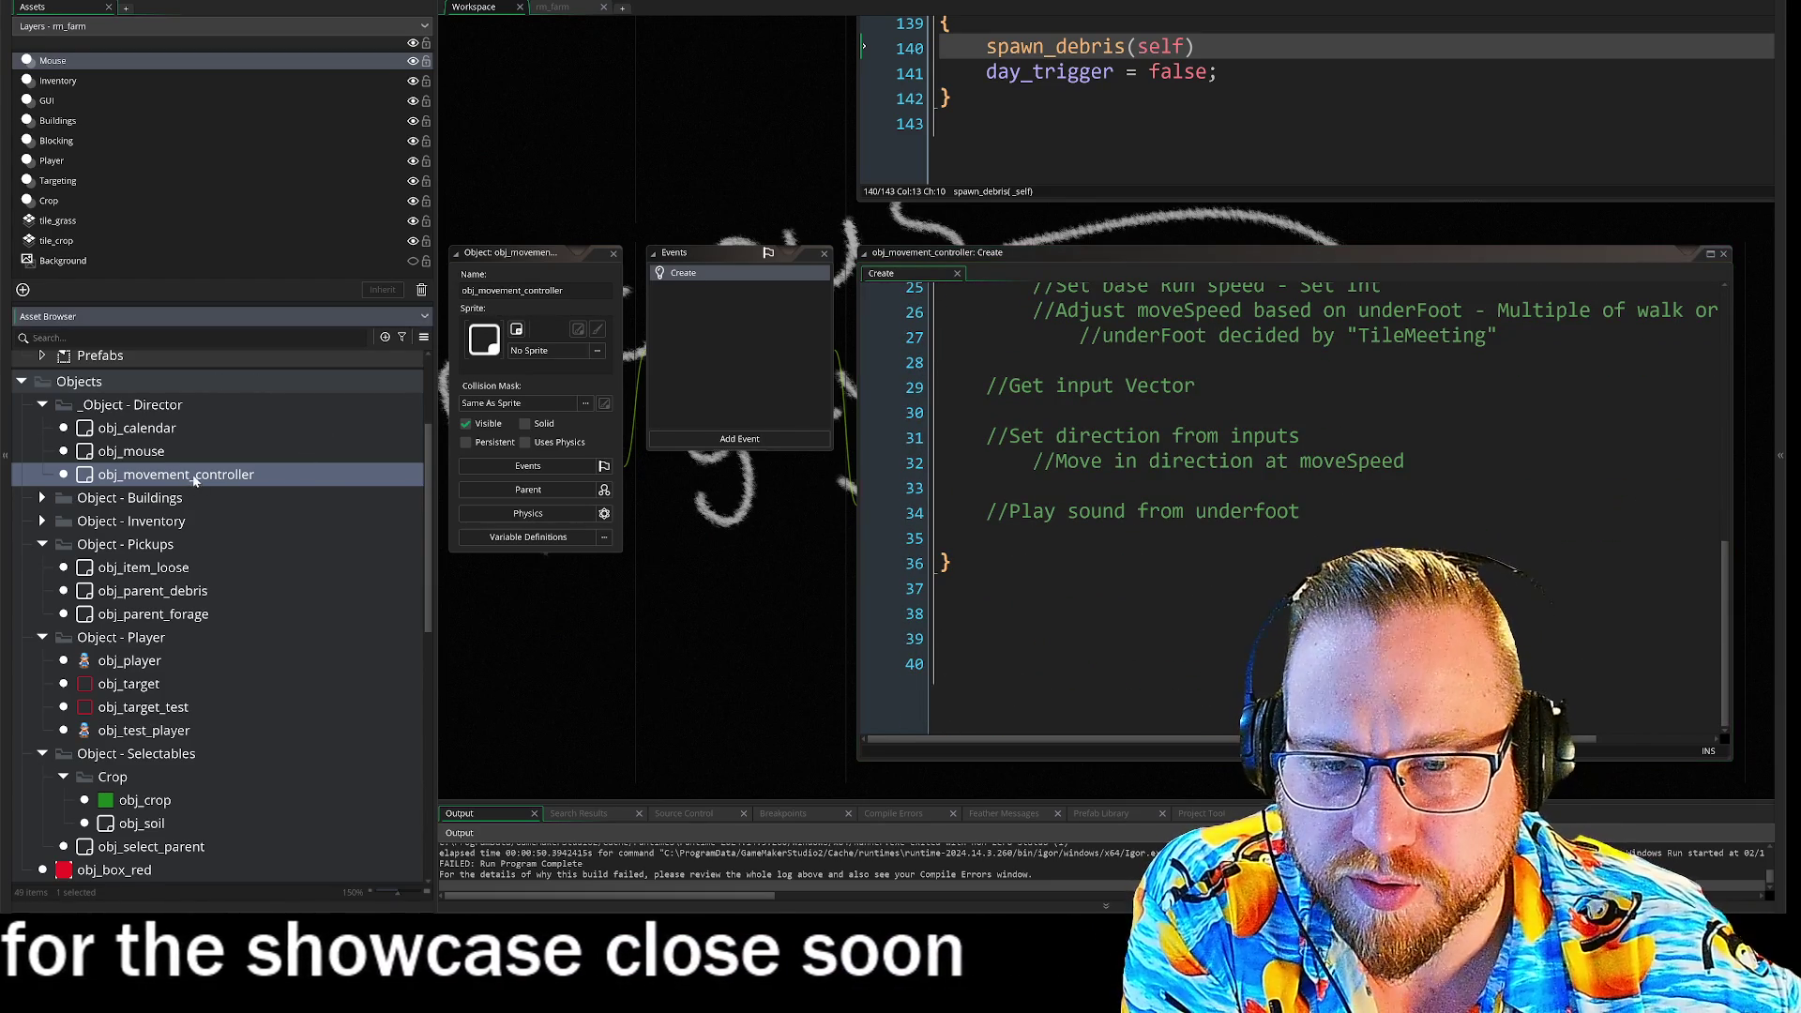
# - Delete obj_movement_controller, confirming the prompt, then expand the Object - Buildings folder
pyautogui.rightClick(197, 474)
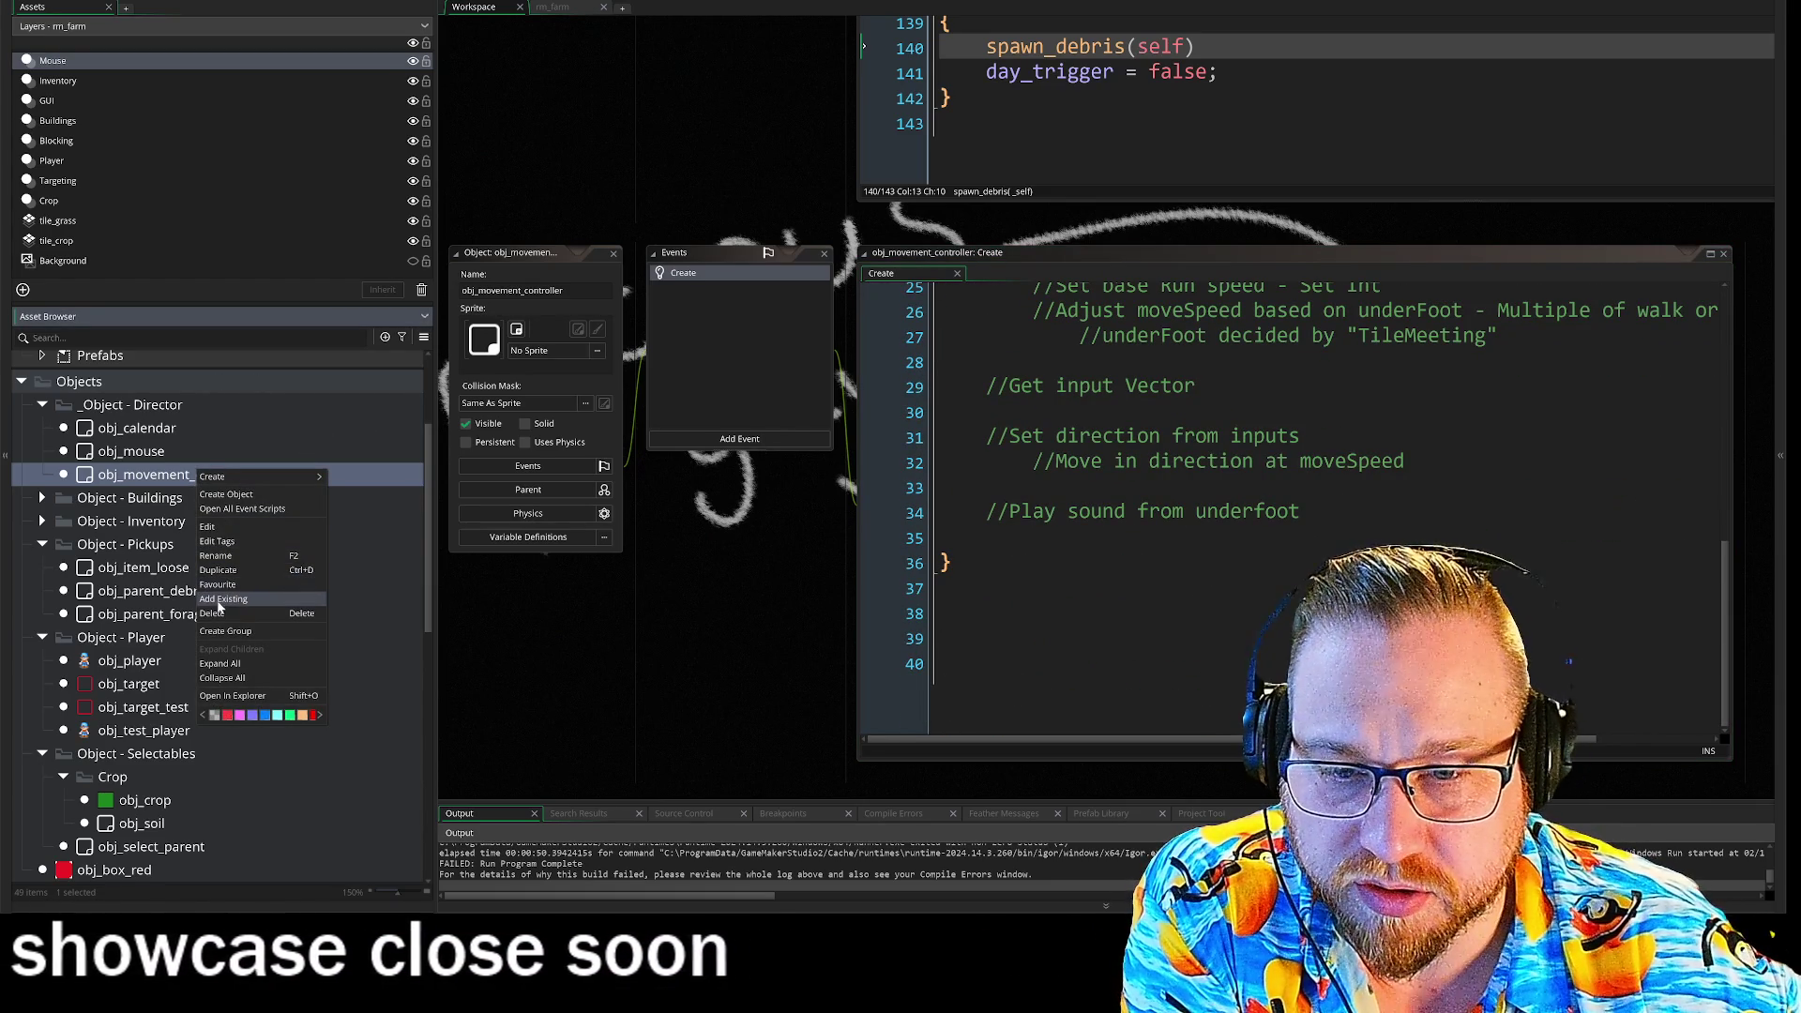
pyautogui.click(212, 614)
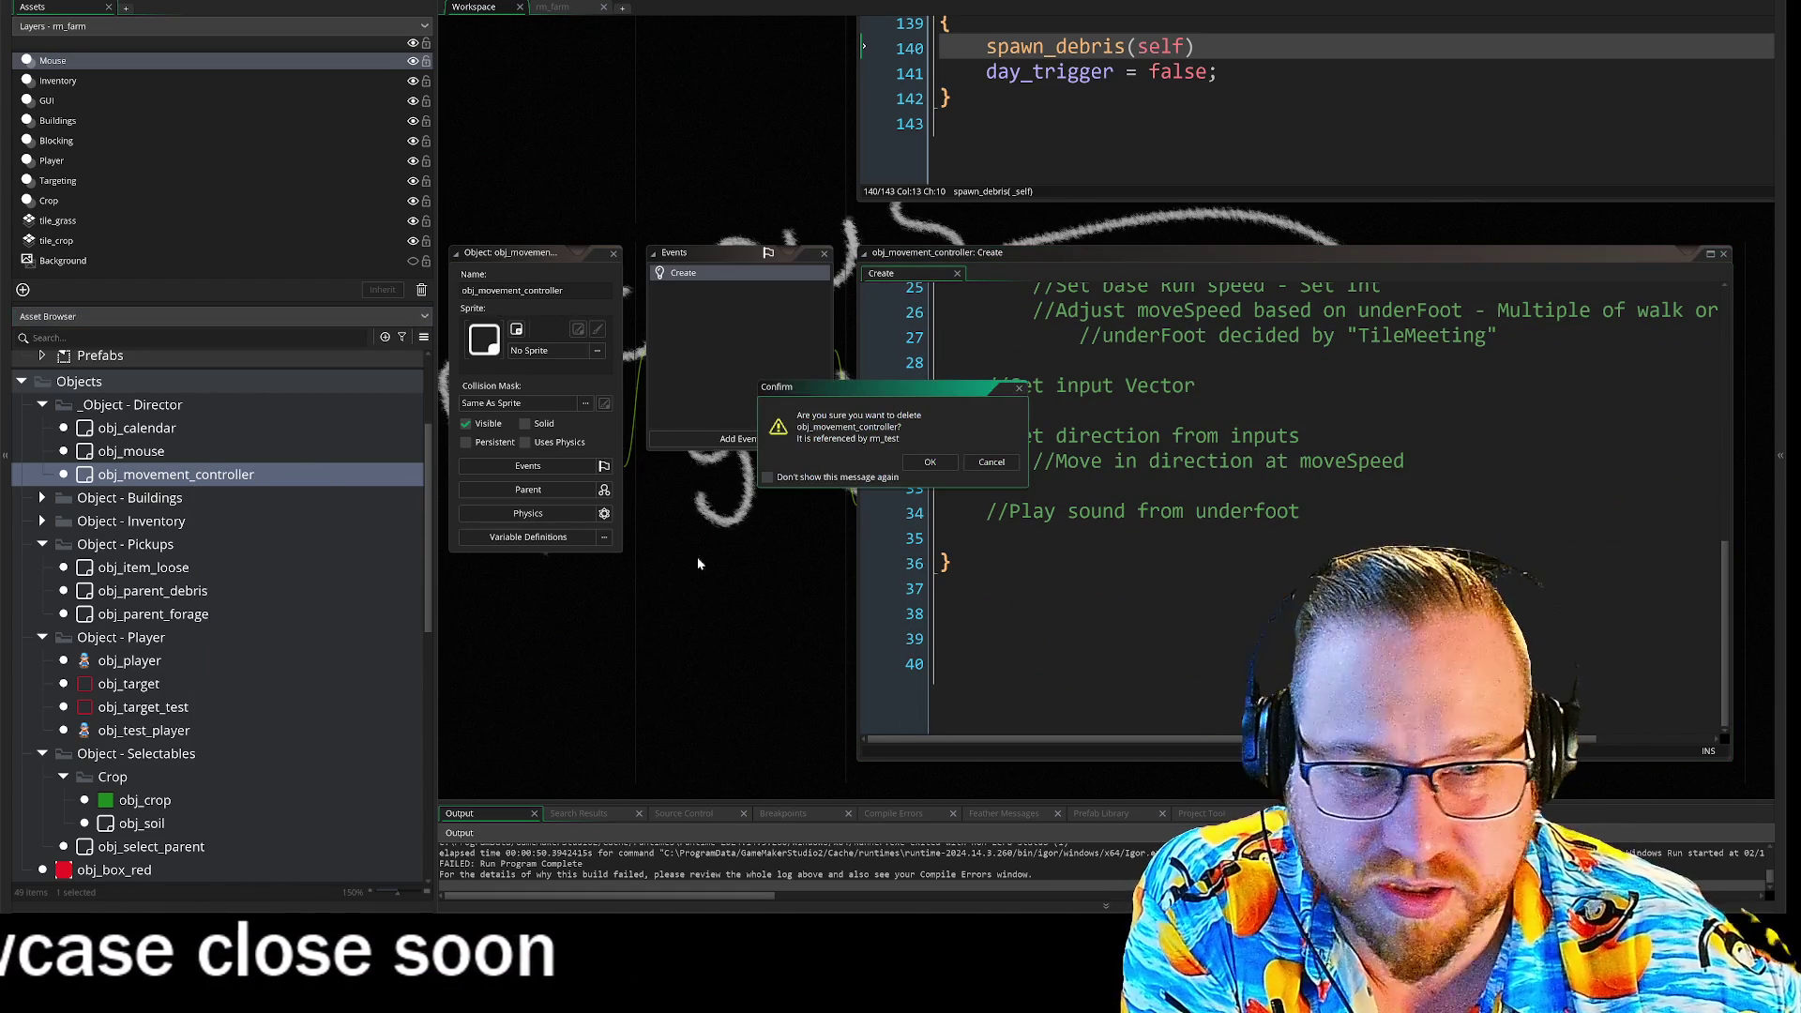
pyautogui.click(906, 469)
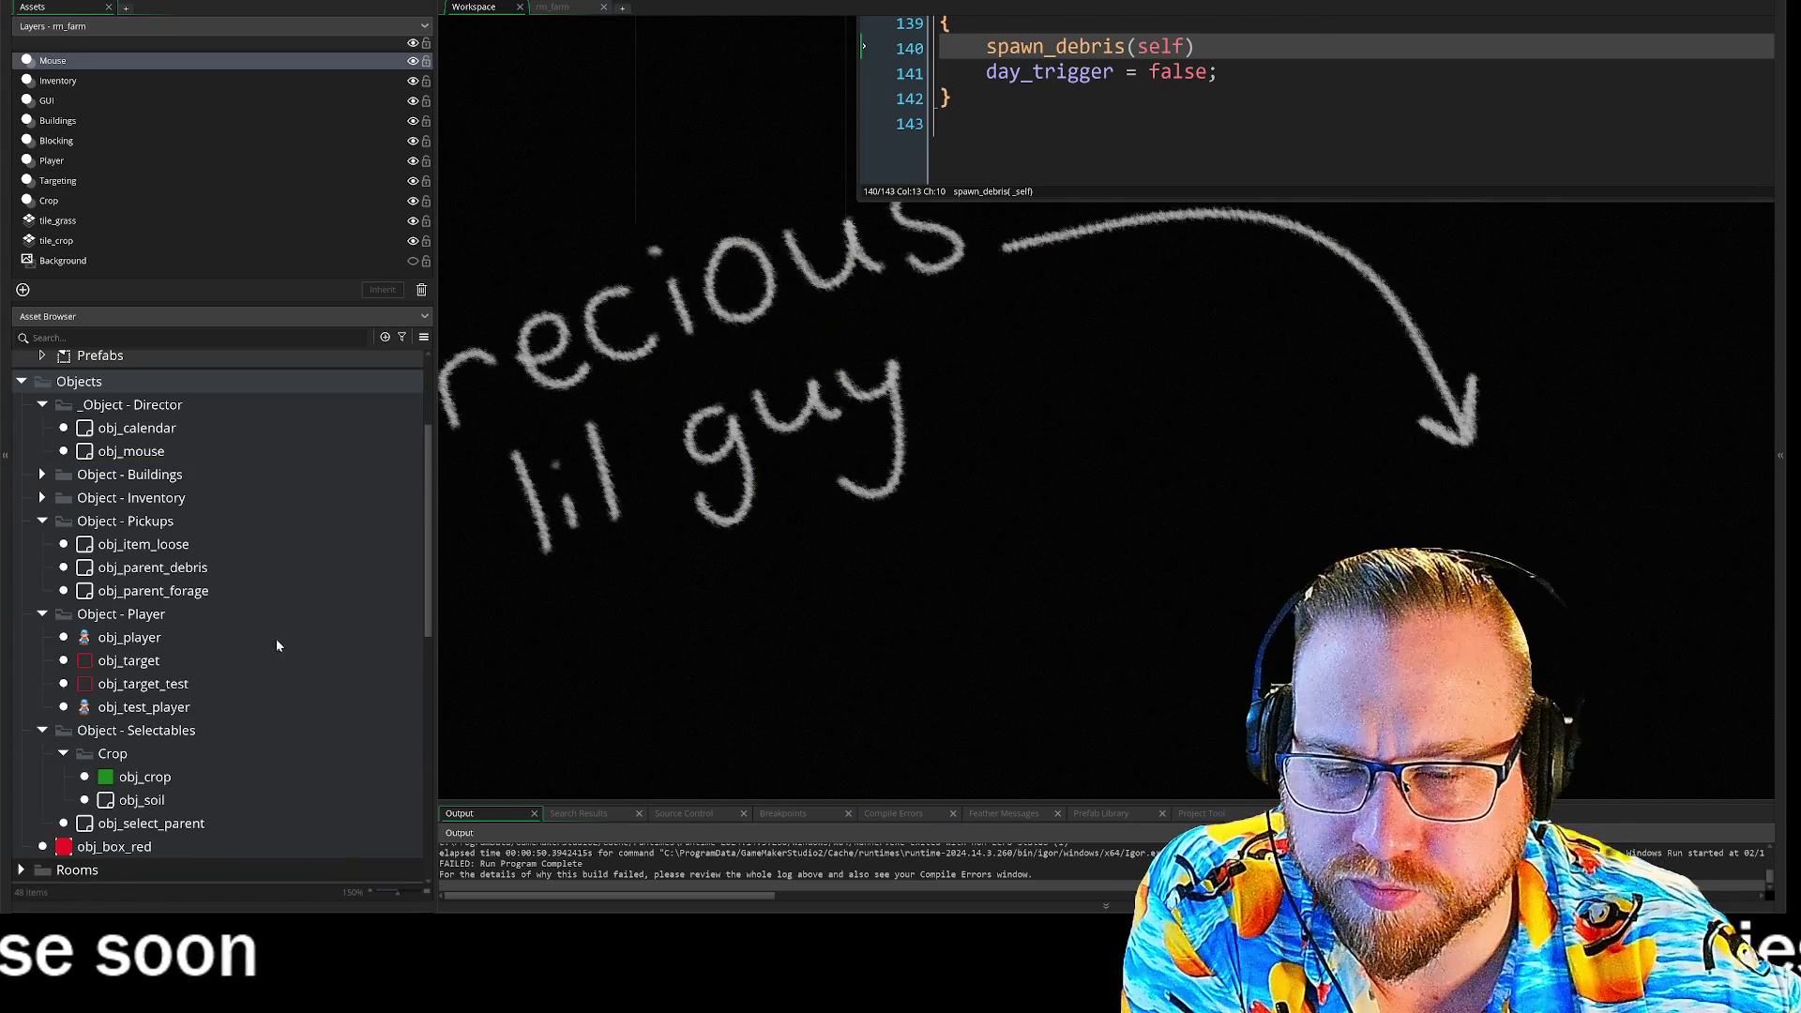
pyautogui.click(42, 474)
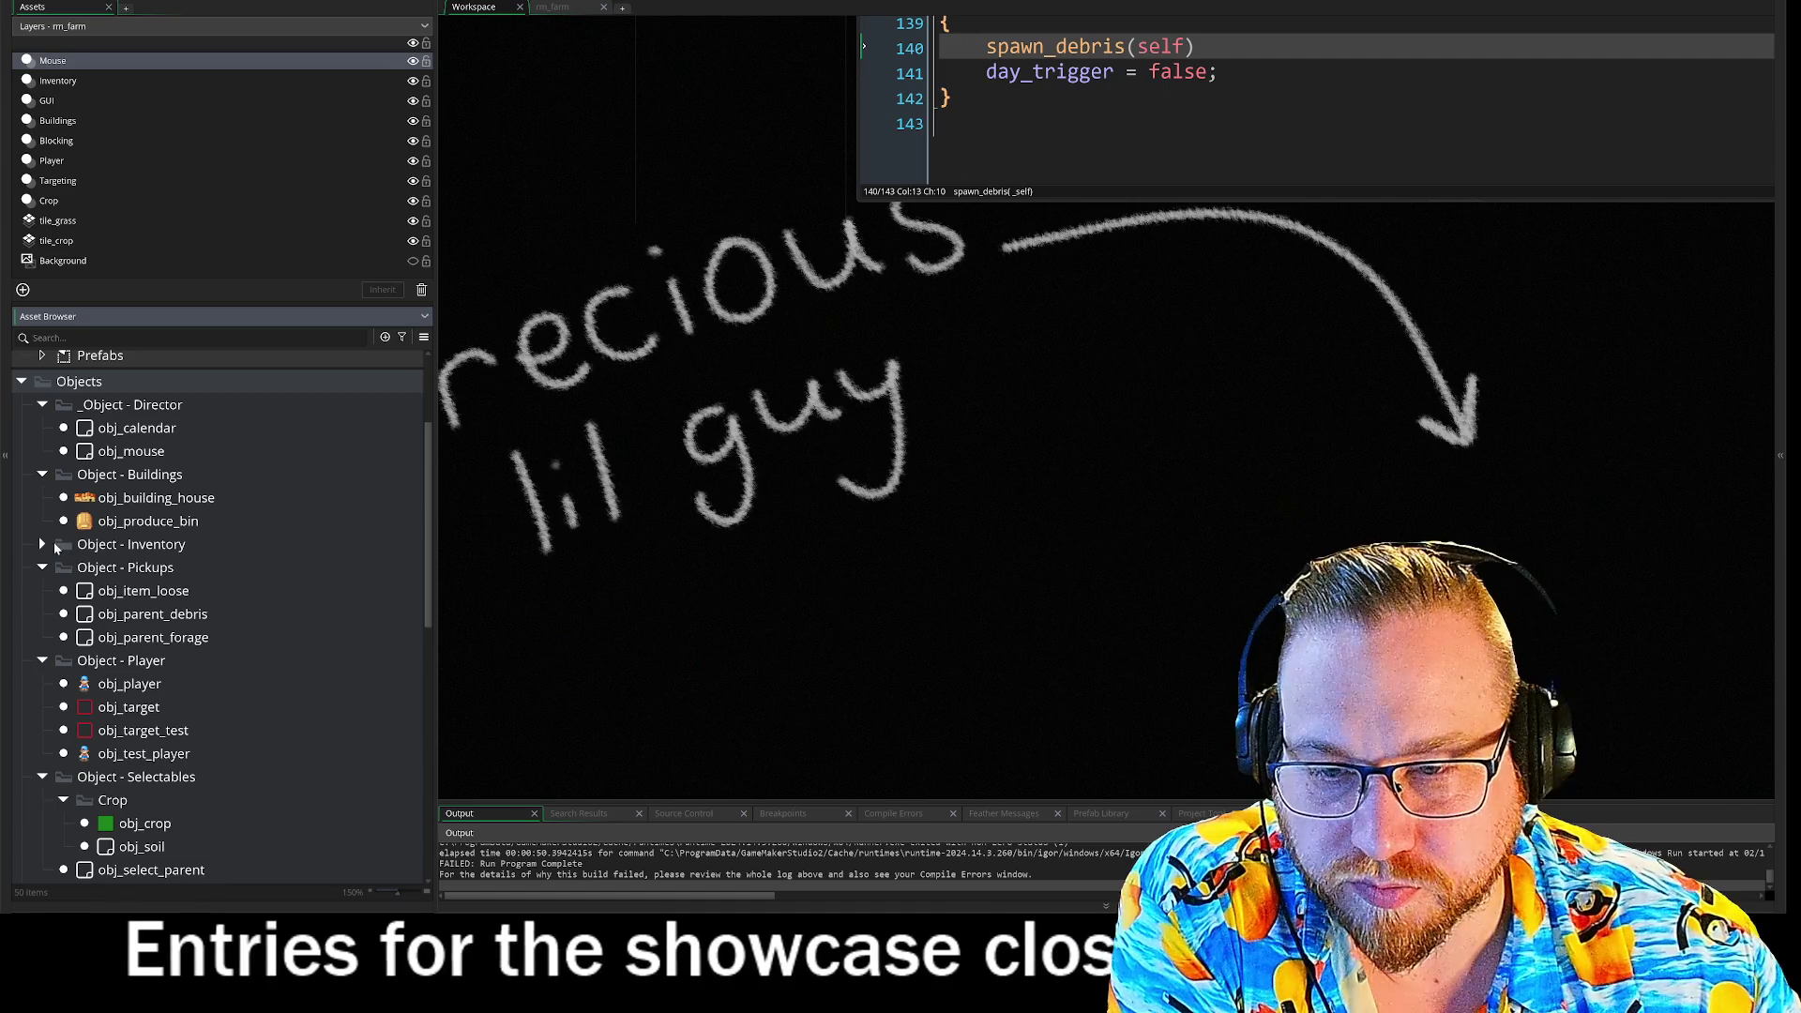
# - Expand Object - Inventory to list obj_inventory and obj_inventory_player, scrolling down the assets
pyautogui.click(43, 544)
pyautogui.scroll(-2, 297, 556)
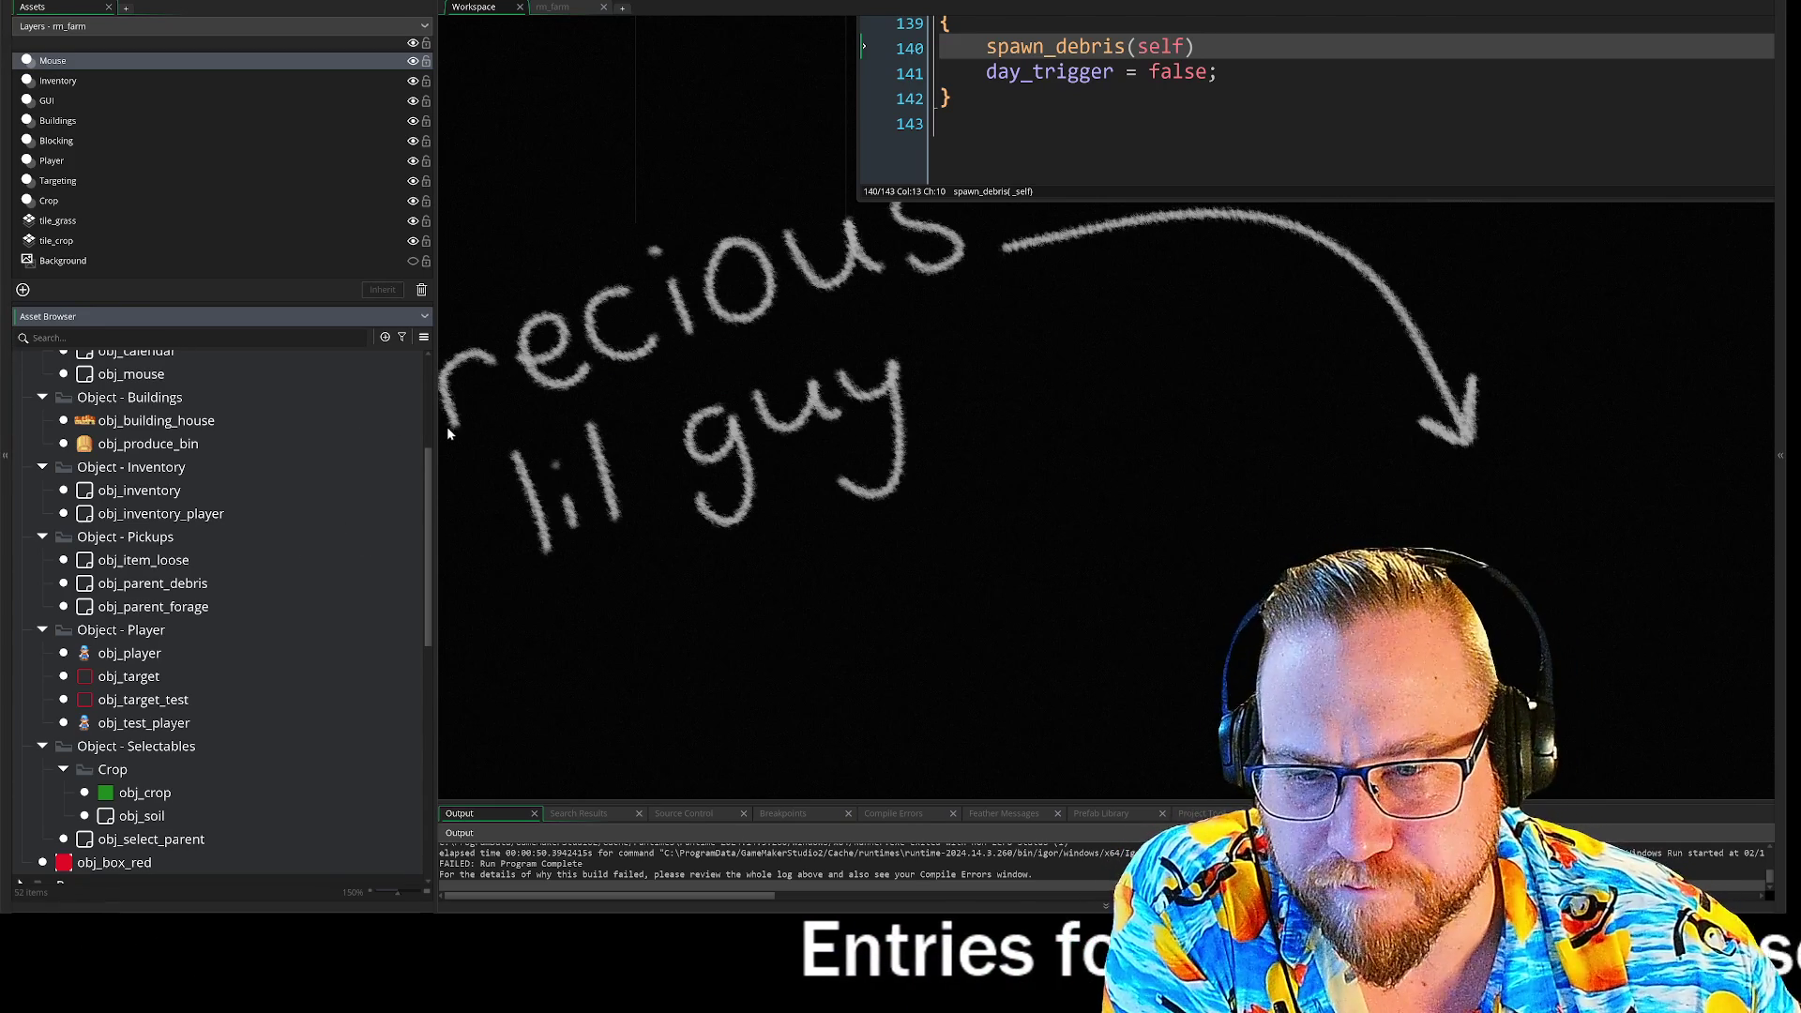
pyautogui.scroll(-3, 380, 437)
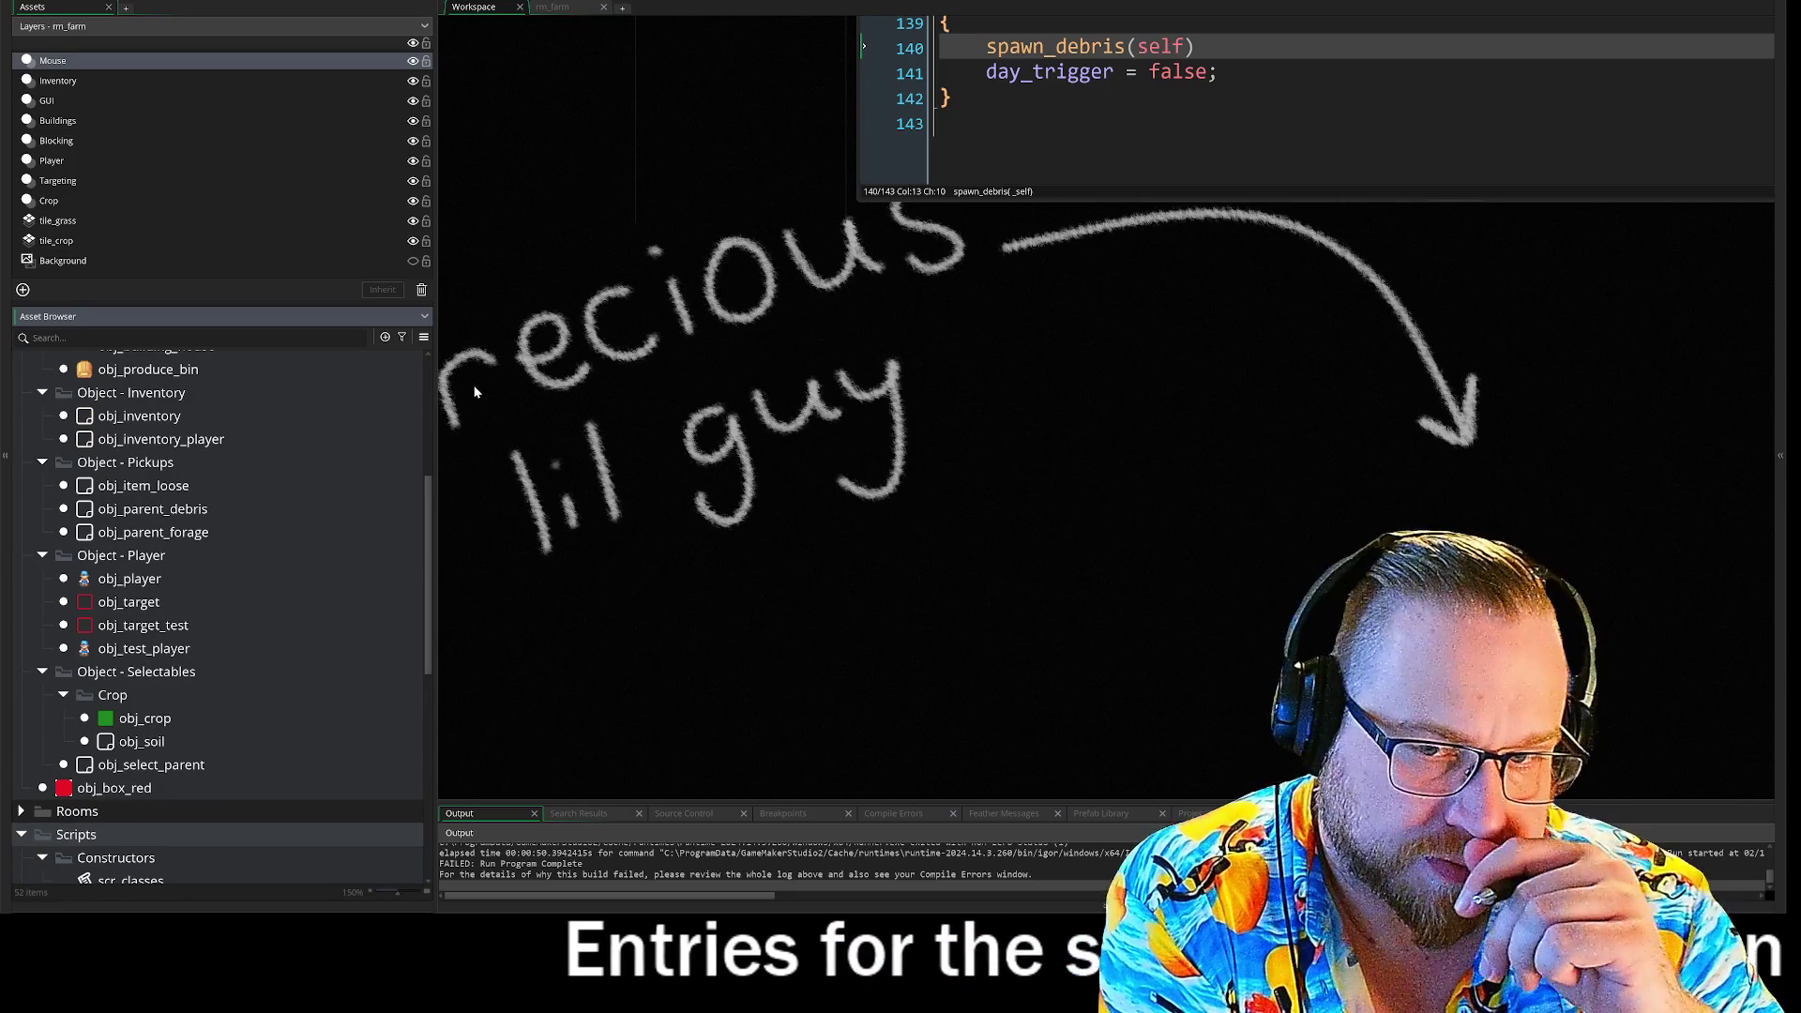